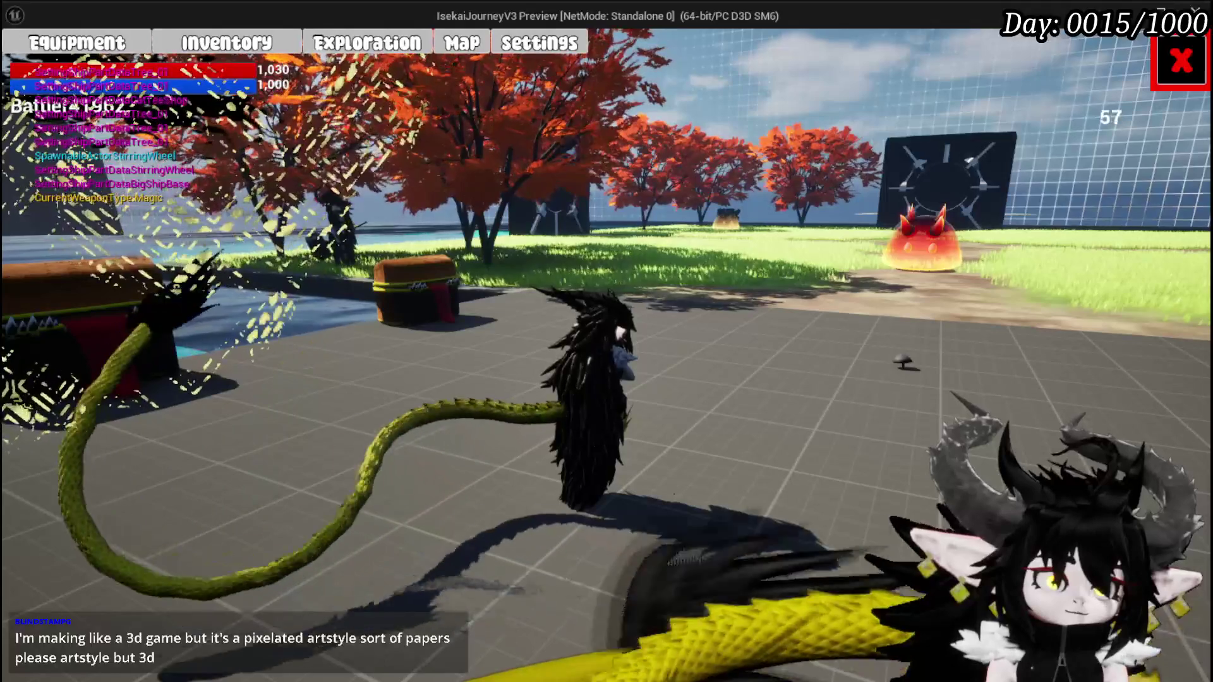
Bring up the Brave window playing 'Why Balatro Is So Awesome' over the game preview
key("alt+Tab")
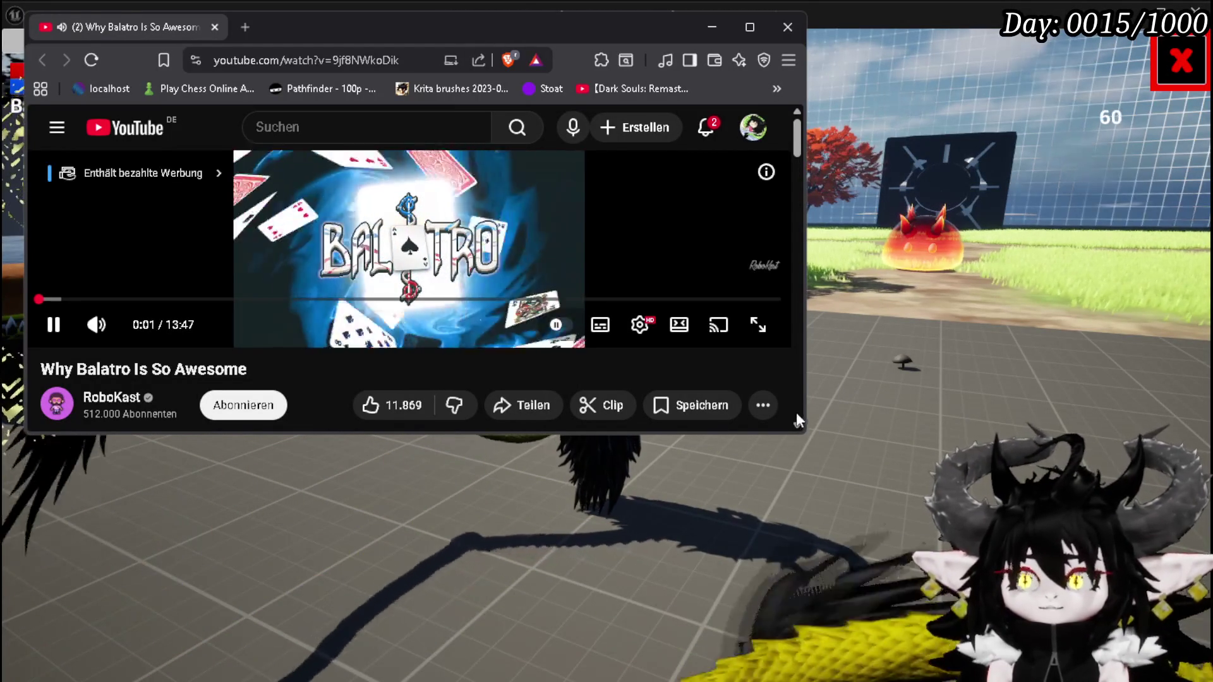
Enlarge the browser window and pause the Balatro video
mouse_move(807, 435)
left_mouse_down()
mouse_move(812, 514)
mouse_move(963, 606)
left_mouse_up()
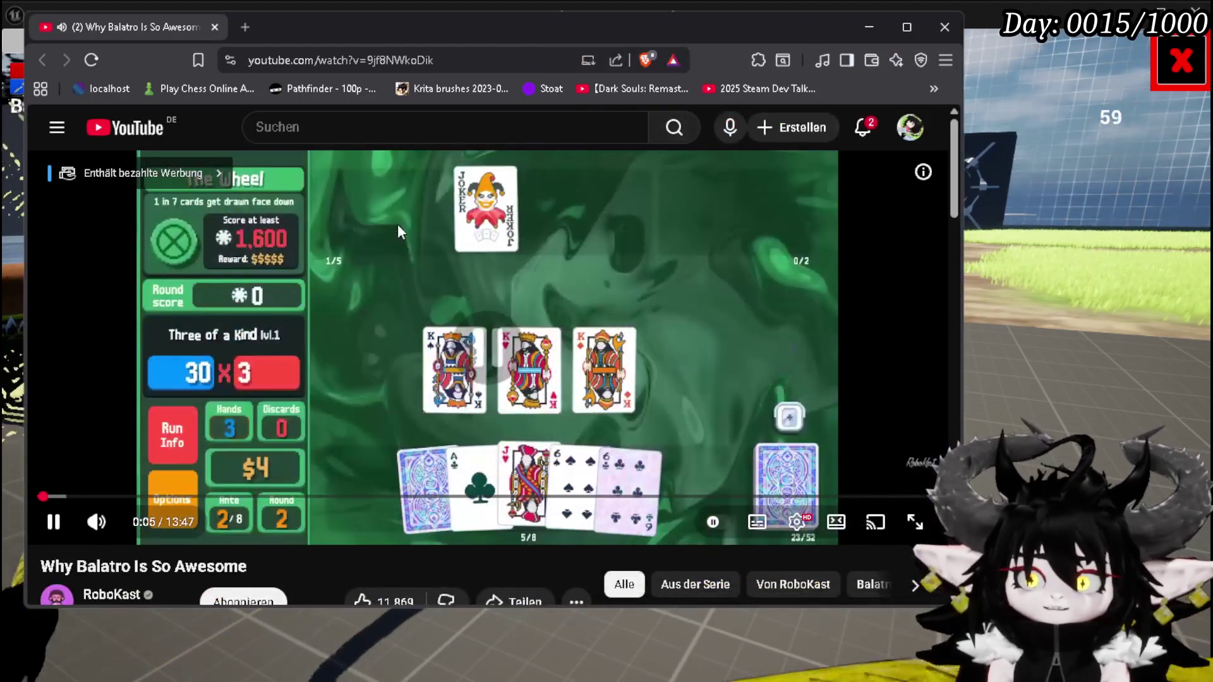
left_click(397, 223)
left_click(397, 223)
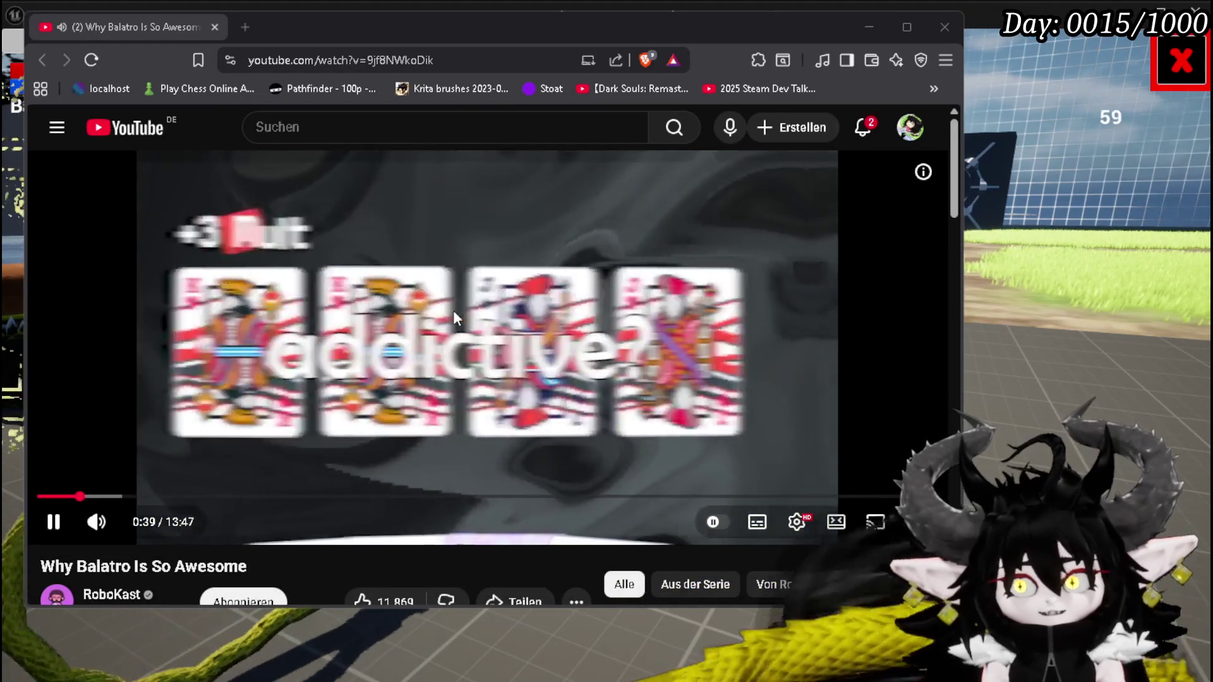
left_click(454, 313)
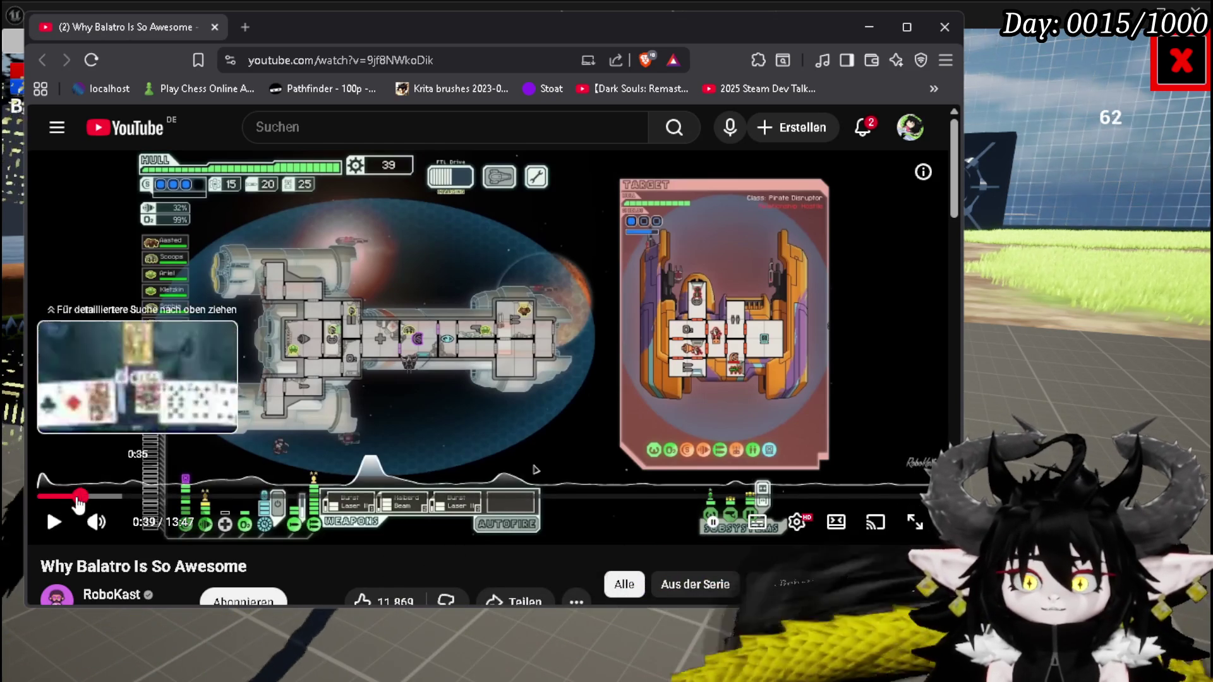
Rewind the video to 0:35, play it, and pause at 0:38
left_click(76, 497)
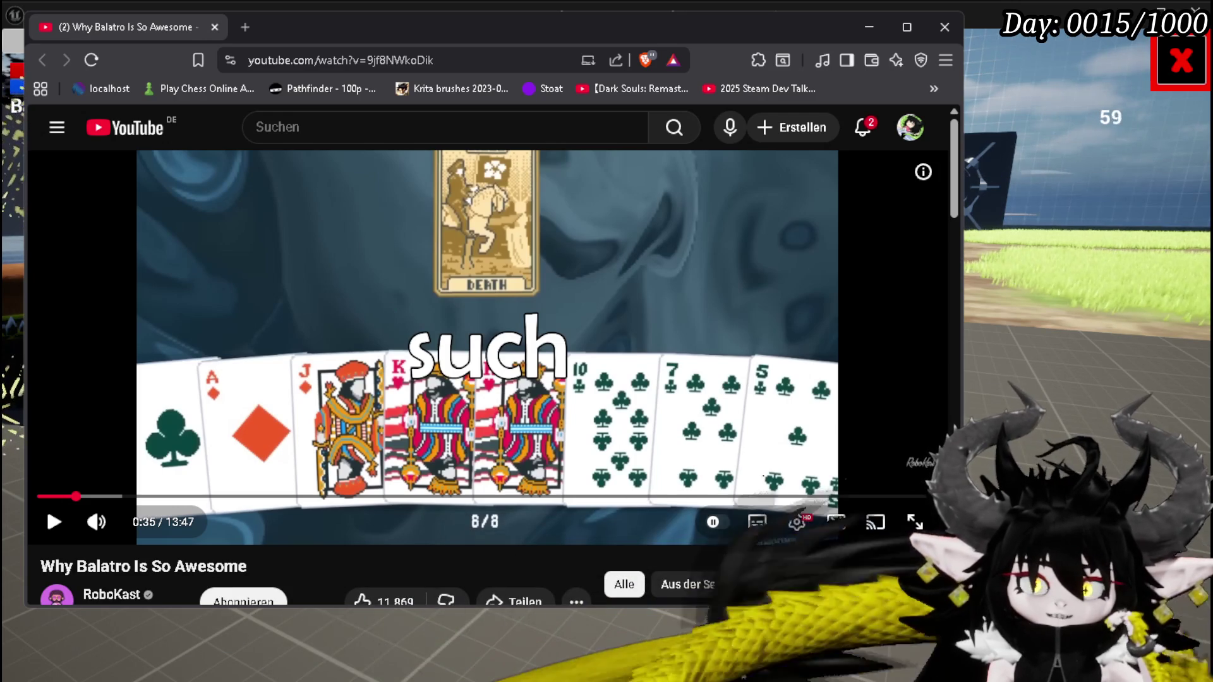
left_click(435, 290)
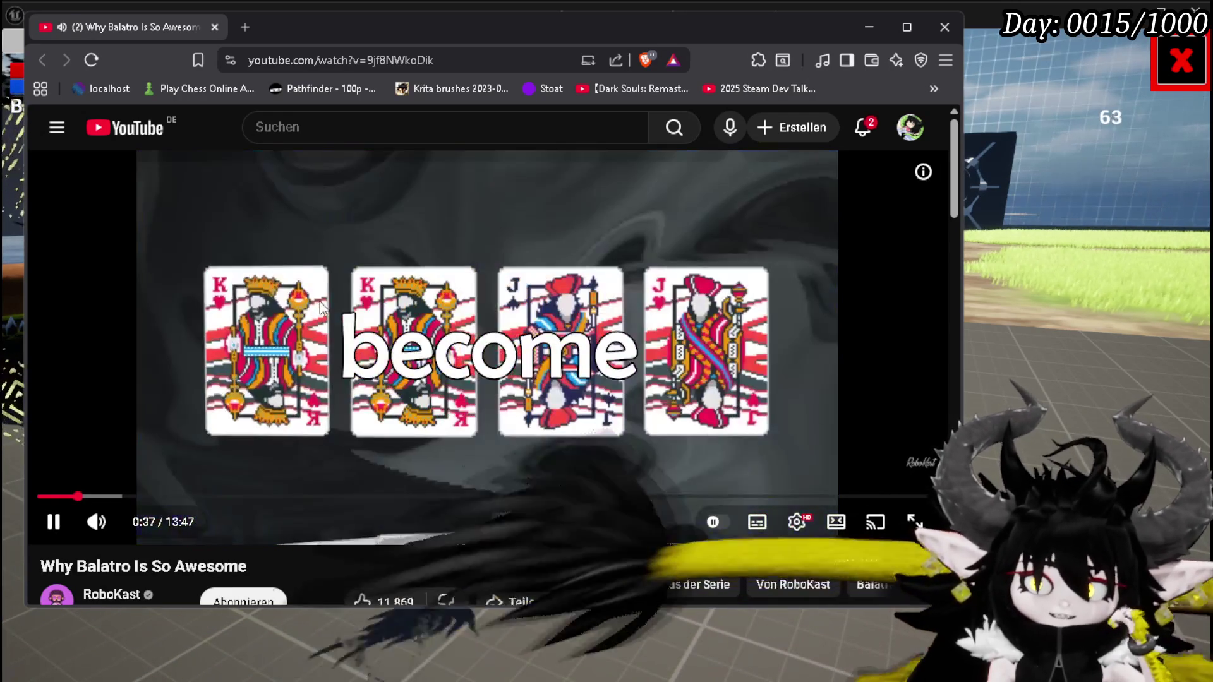
left_click(374, 373)
left_click(374, 374)
left_click(420, 401)
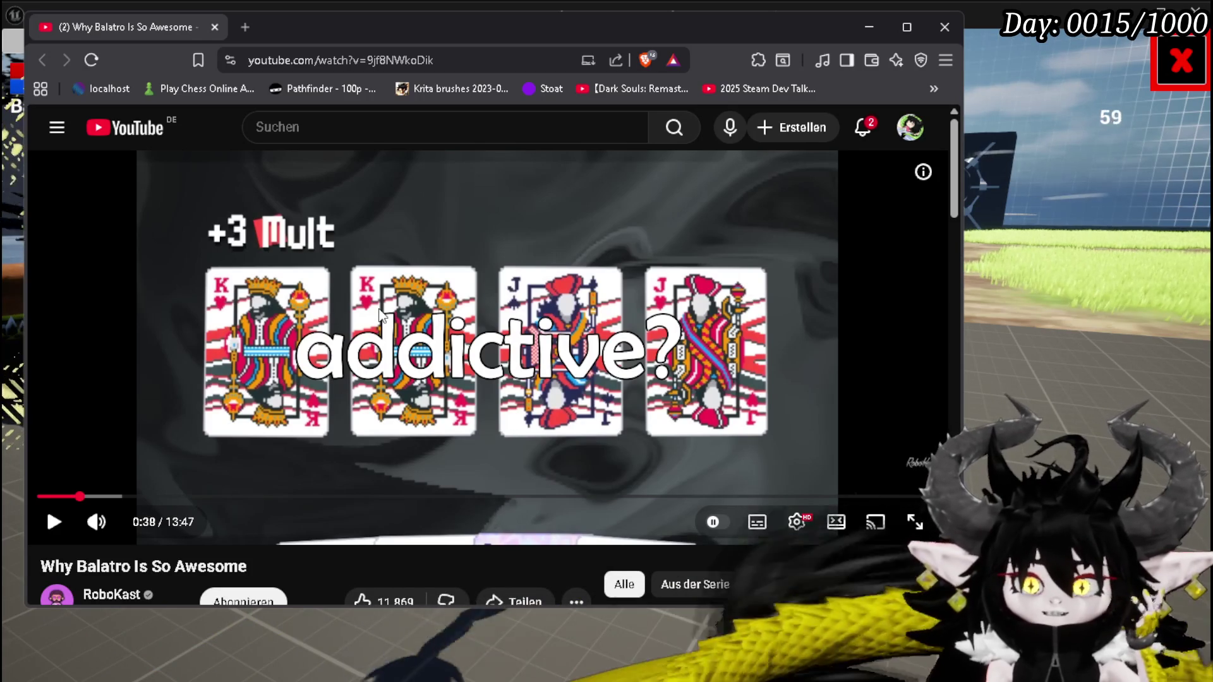
Scrub the video forward and resume playing from 1:04
mouse_move(479, 304)
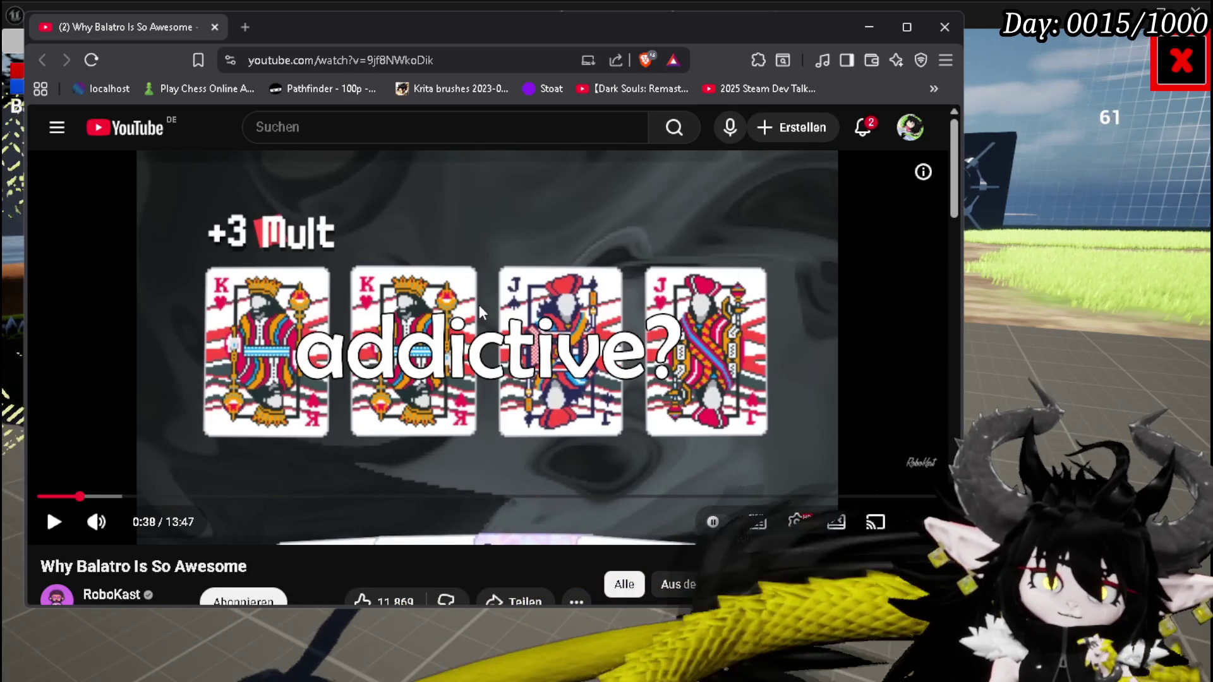
mouse_move(438, 344)
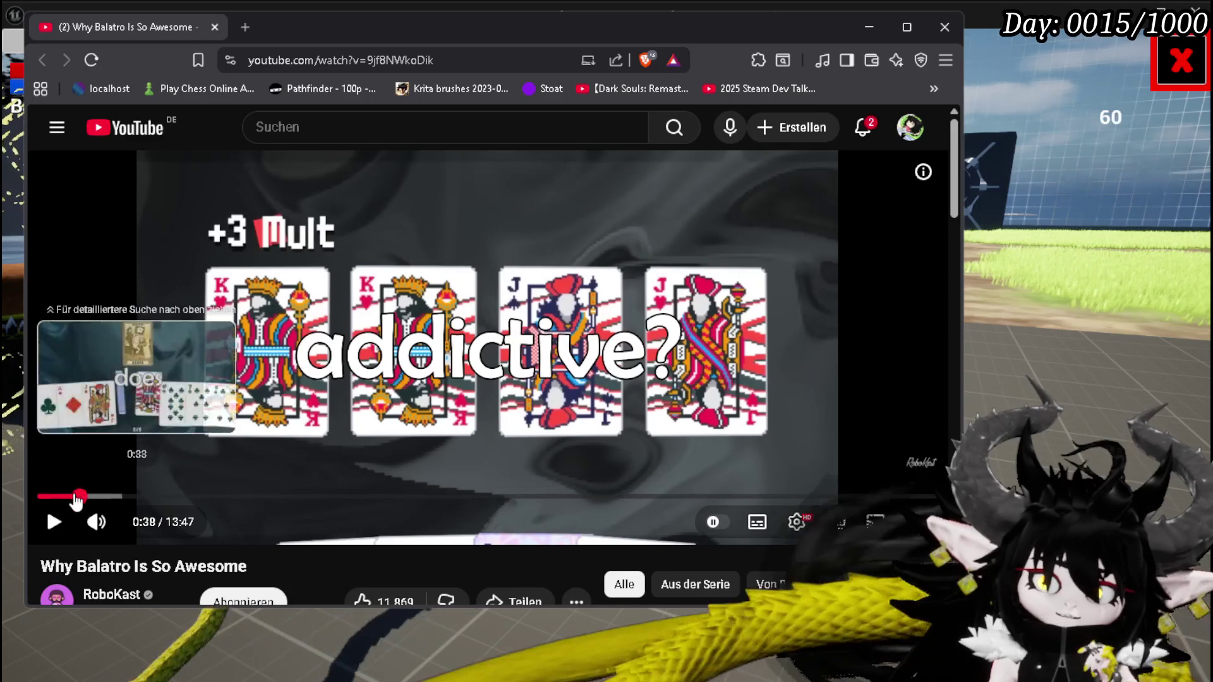
left_click_drag(68, 501, 109, 502)
left_click(211, 425)
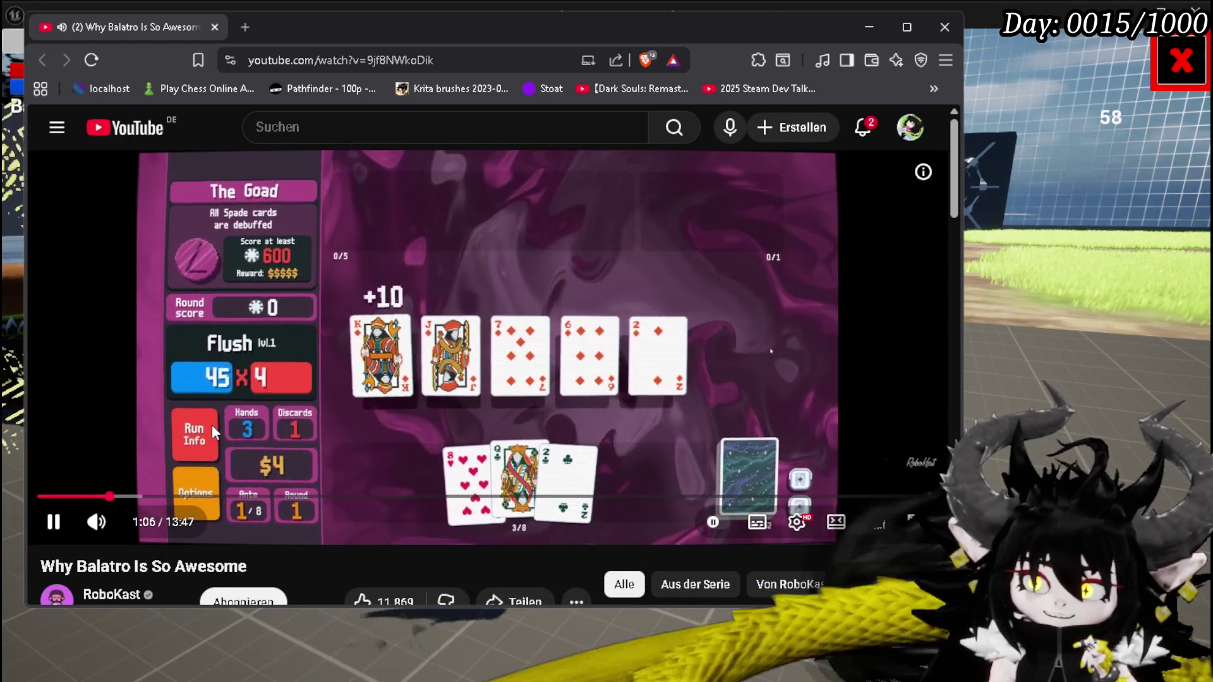
Skip the Balatro video back a few seconds, pause at 1:04, then resume playback
key("Left")
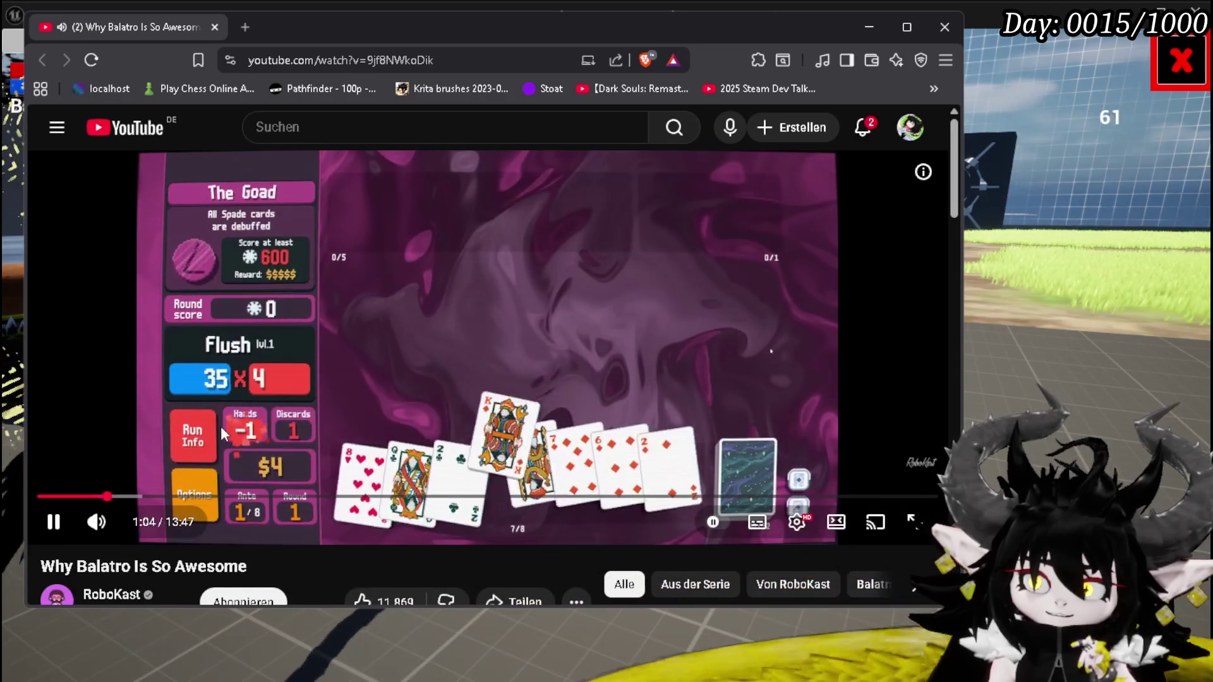
left_click(221, 426)
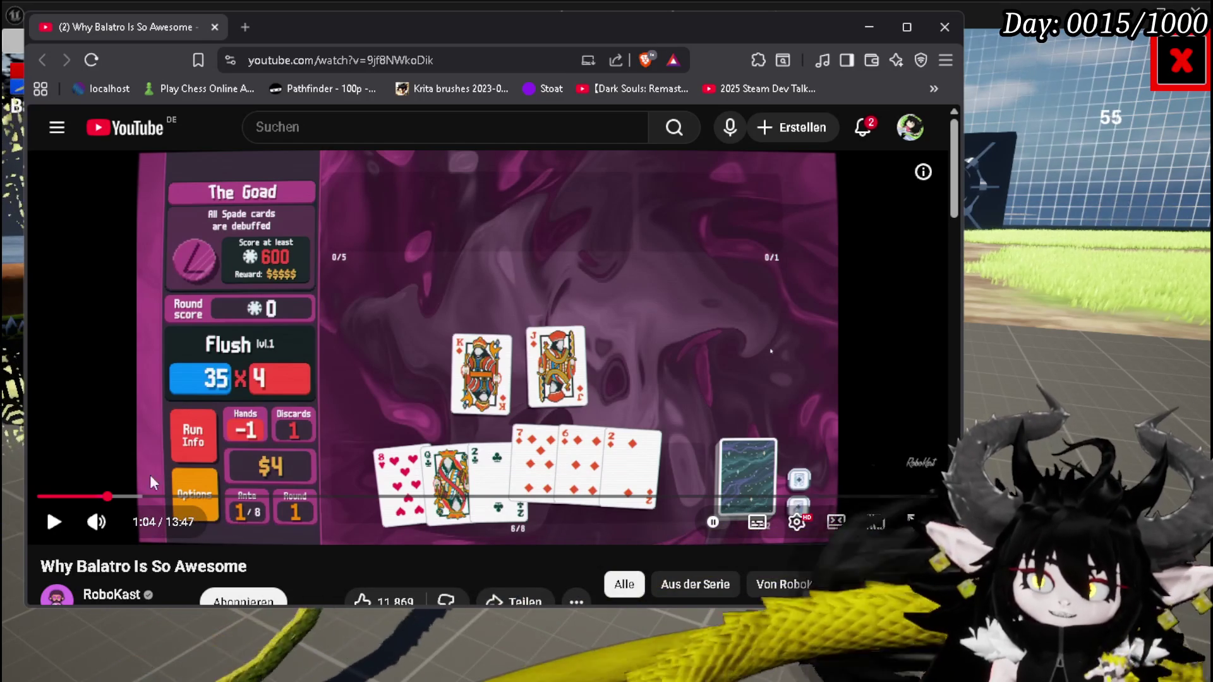
left_click(49, 529)
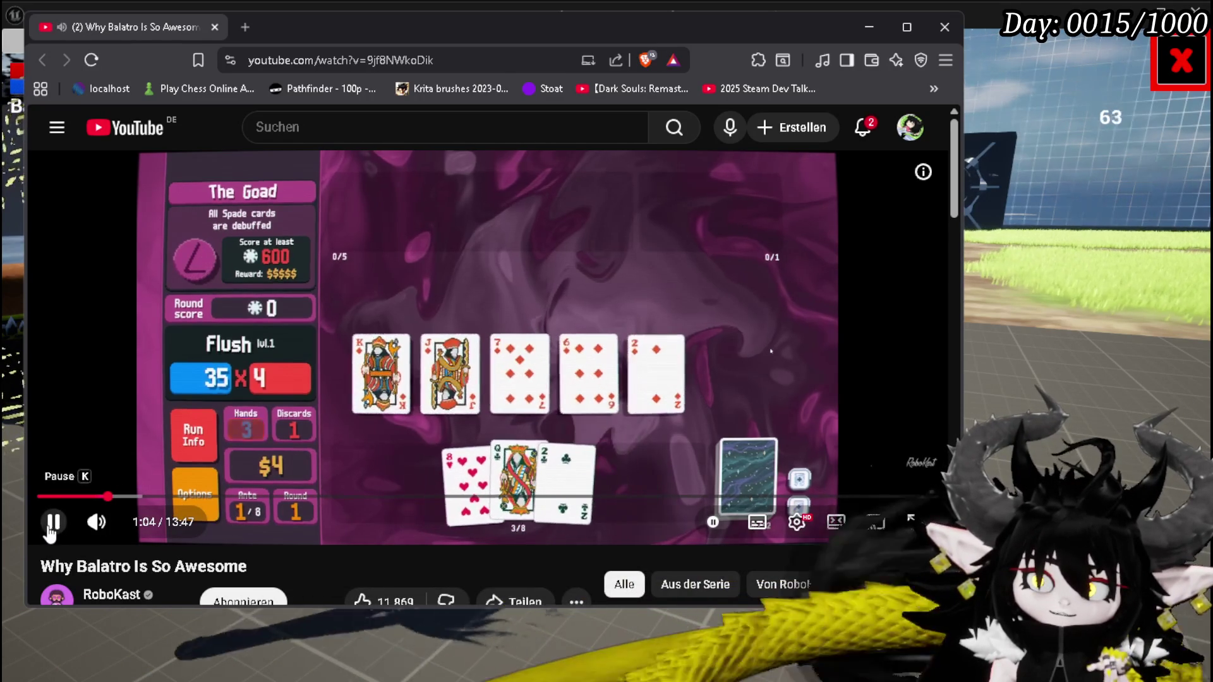
left_click(50, 531)
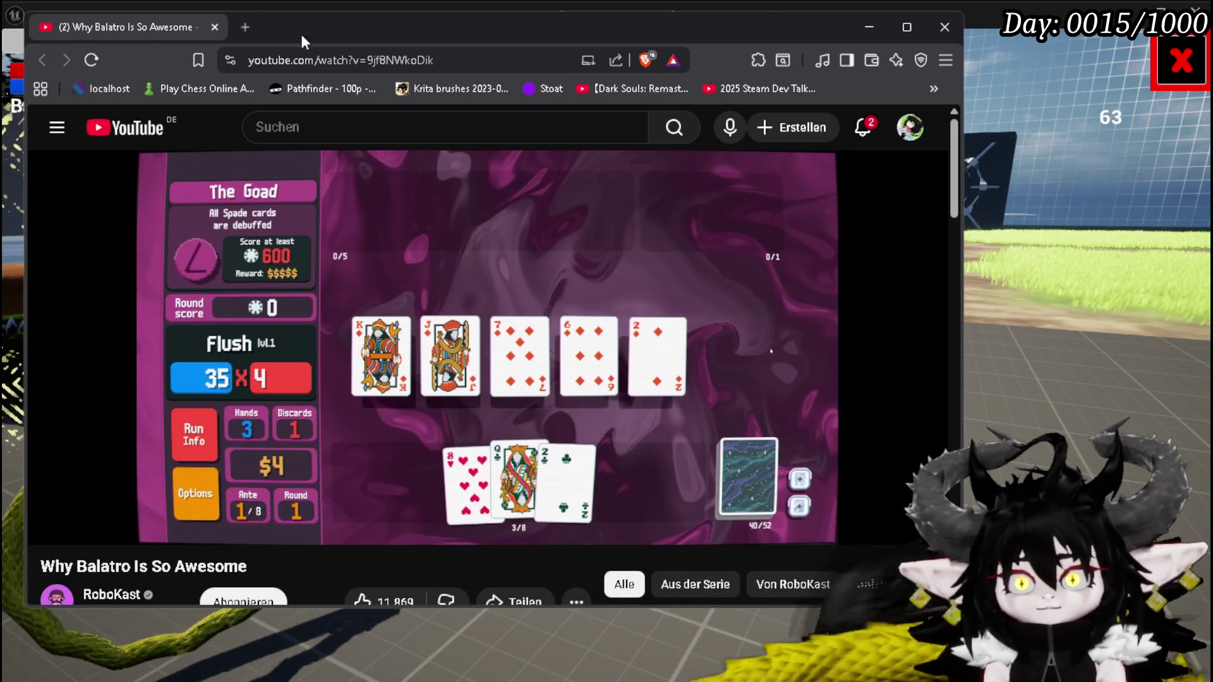
Switch back to Unreal and stop the play-in-editor session
key("alt+Tab")
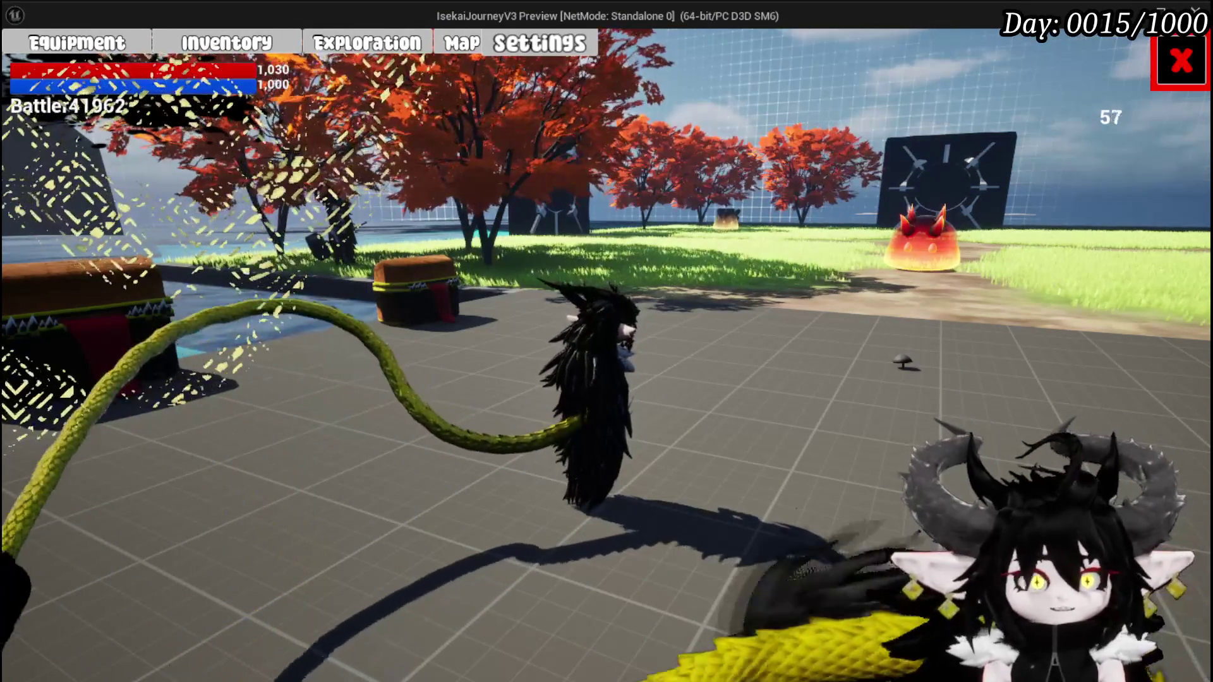
left_click(1181, 61)
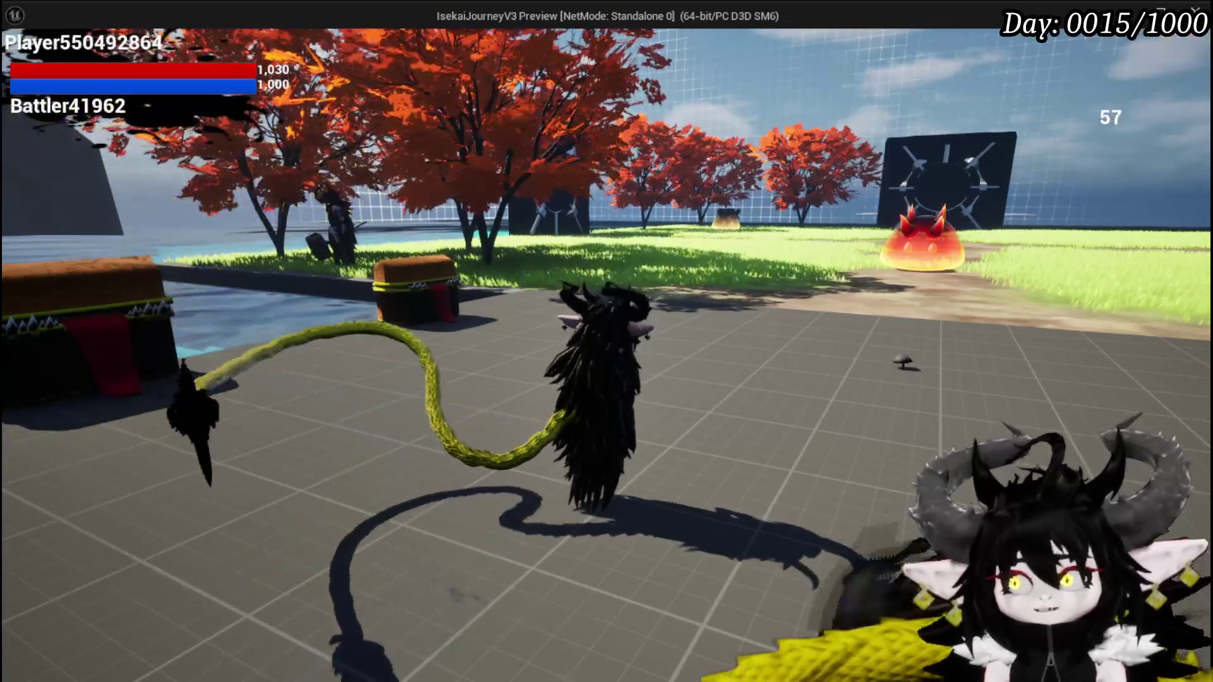
key("Escape")
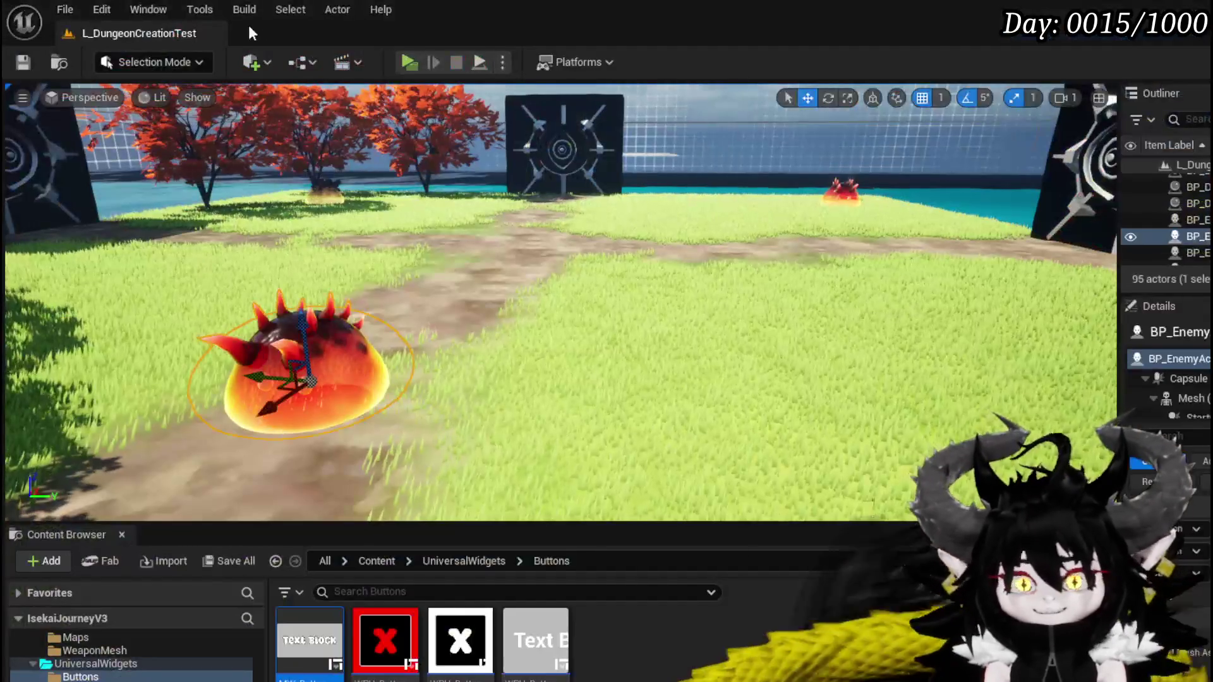
Save the L_DungeonCreationTest level with Save All and Ctrl+S
left_click(24, 71)
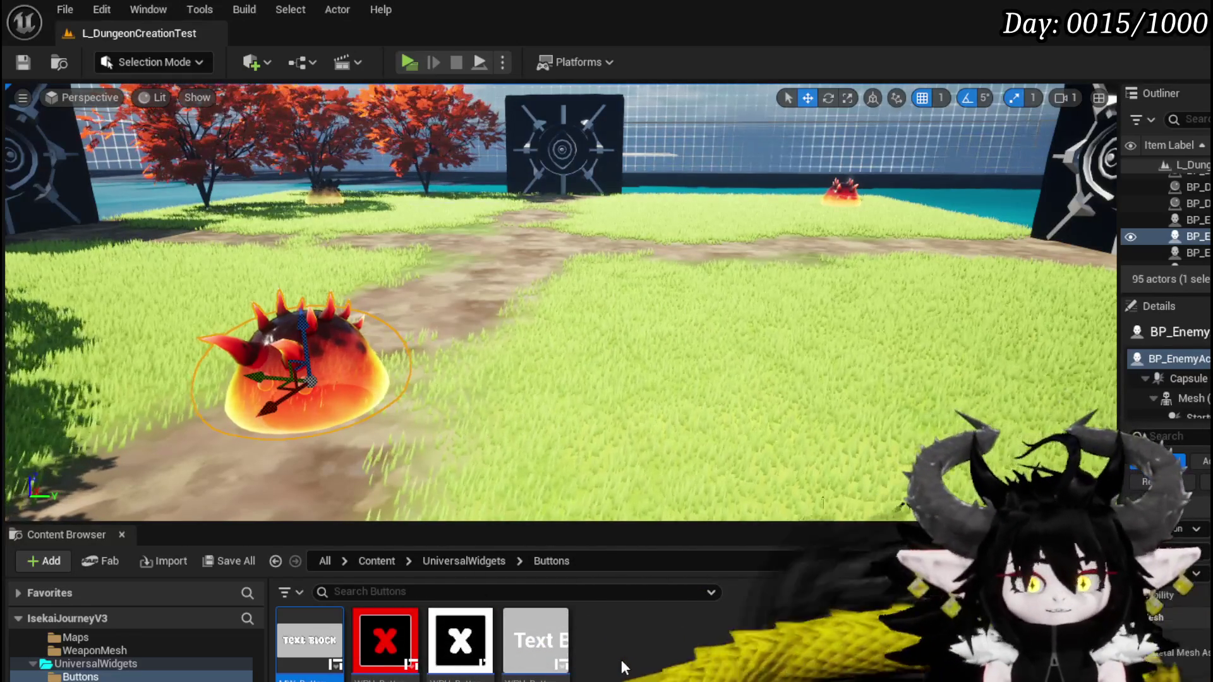
key("ctrl+s")
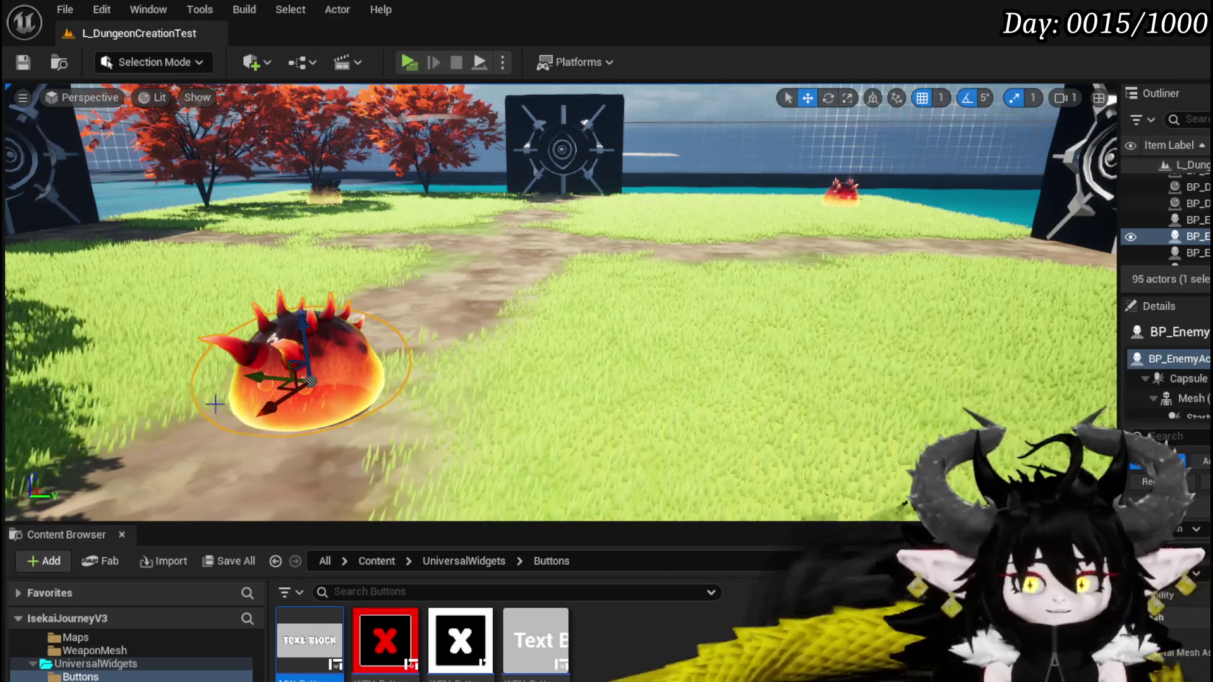
left_click_drag(203, 408, 140, 409)
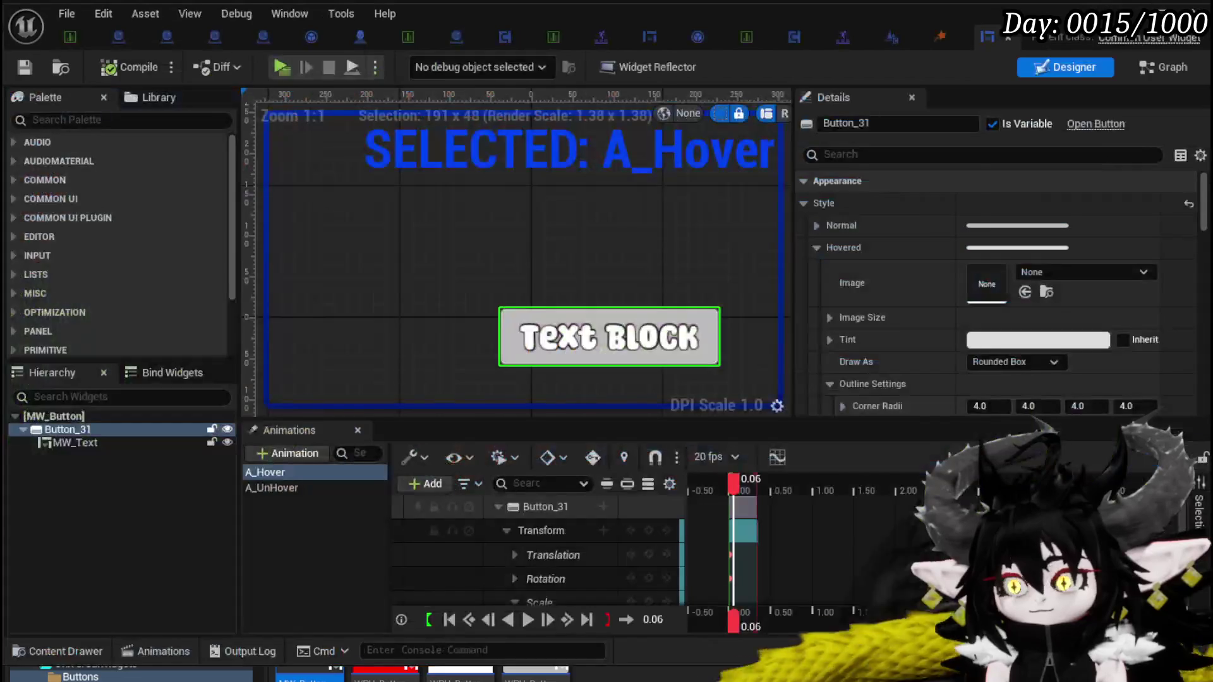
Close the widget blueprint editor and enlarge the window and VFX_BP_CameraShake System Overview graph area
left_click(1007, 38)
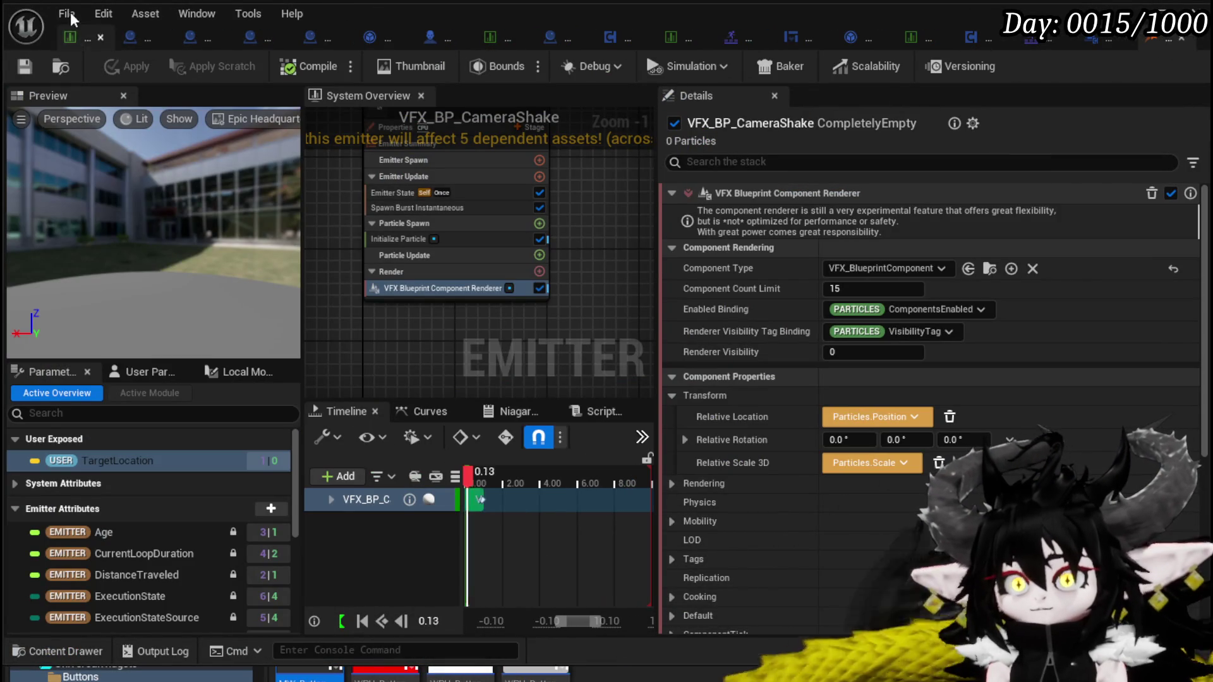
scroll(592, 226, "down", 1)
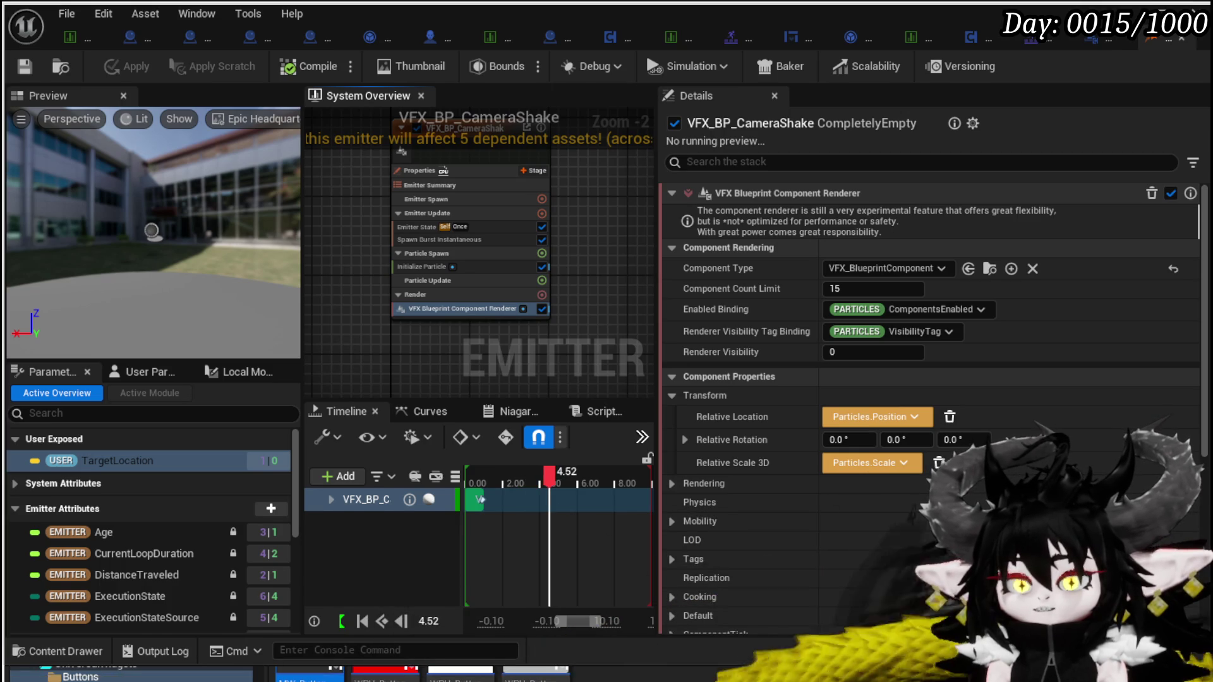
left_click_drag(745, 662, 745, 681)
left_click_drag(522, 435, 523, 506)
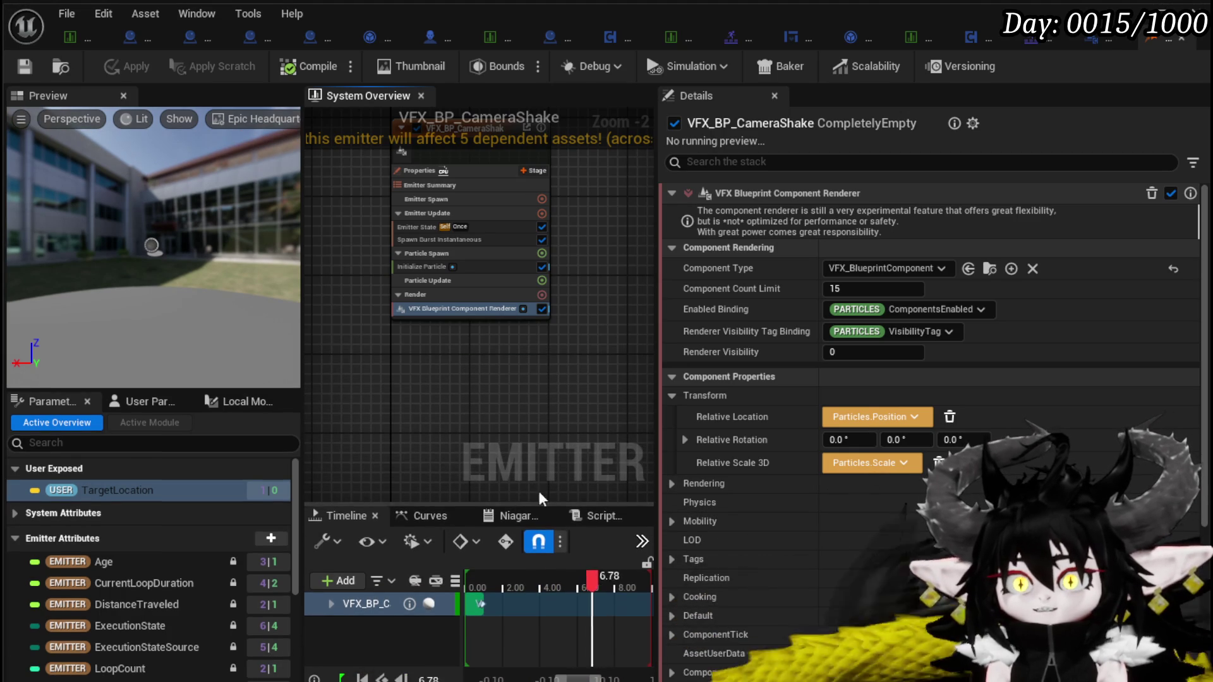
left_click_drag(657, 414, 849, 414)
left_click_drag(302, 392, 185, 393)
left_click_drag(550, 427, 559, 476)
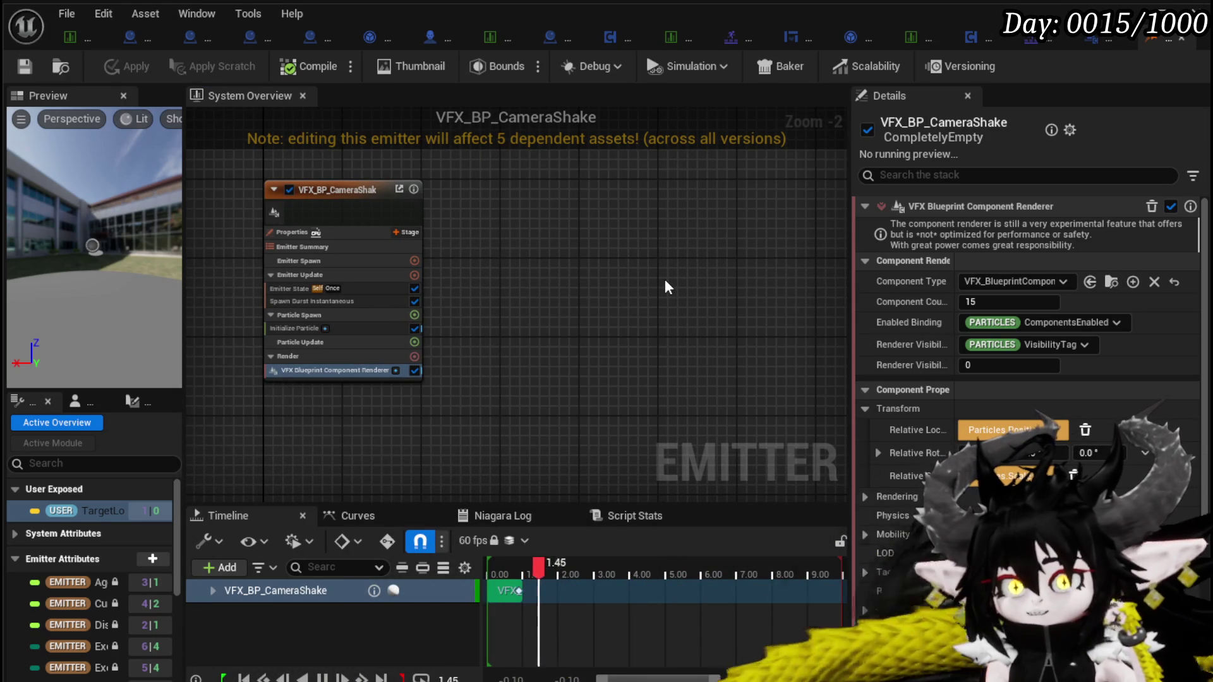
Pan and zoom the System Overview graph to centre the VFX_BP_CameraShake emitter node
mouse_move(665, 279)
left_mouse_down()
mouse_move(639, 279)
mouse_move(710, 275)
mouse_move(659, 271)
mouse_move(691, 274)
mouse_move(695, 259)
left_mouse_up()
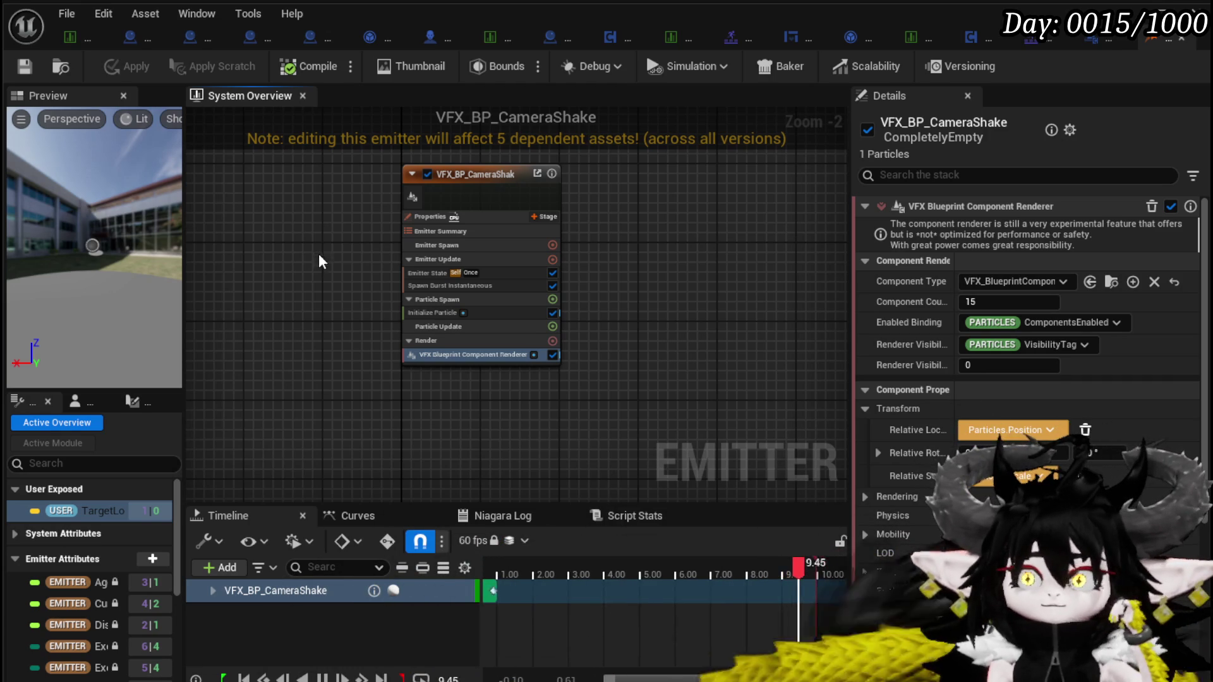
left_click_drag(319, 254, 319, 323)
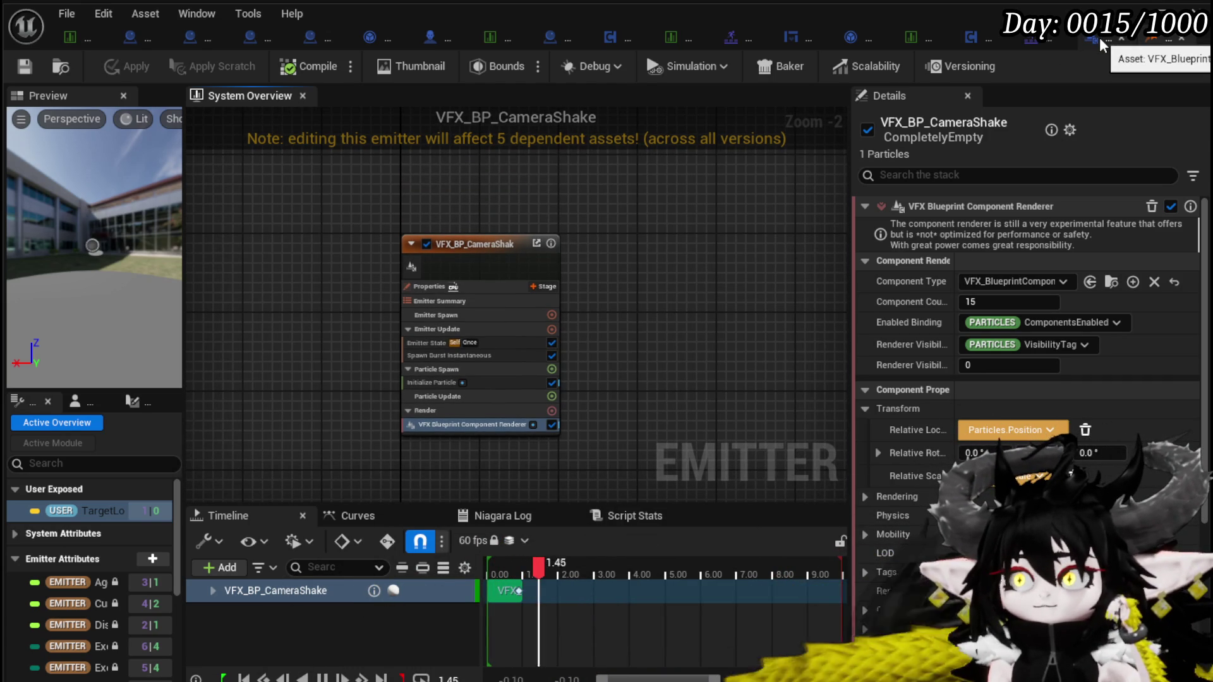
scroll(379, 422, "up", 2)
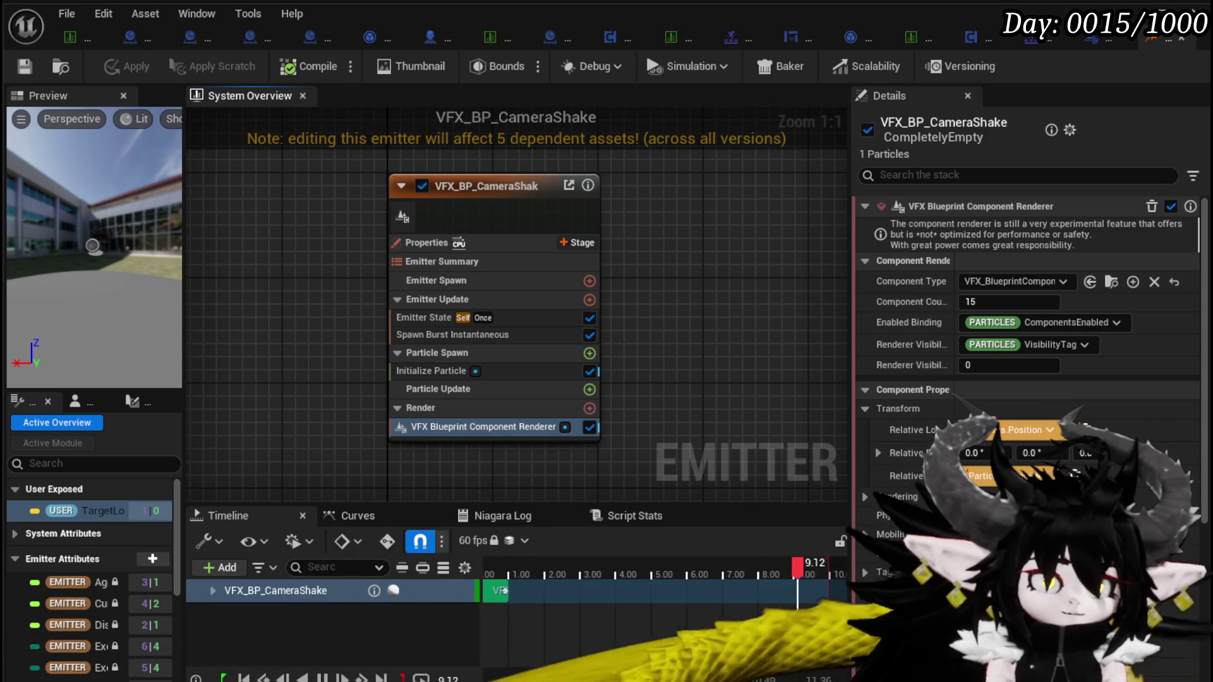
Open The Mailroom Demo Announcement trailer and maximize the browser window
key("alt+Tab")
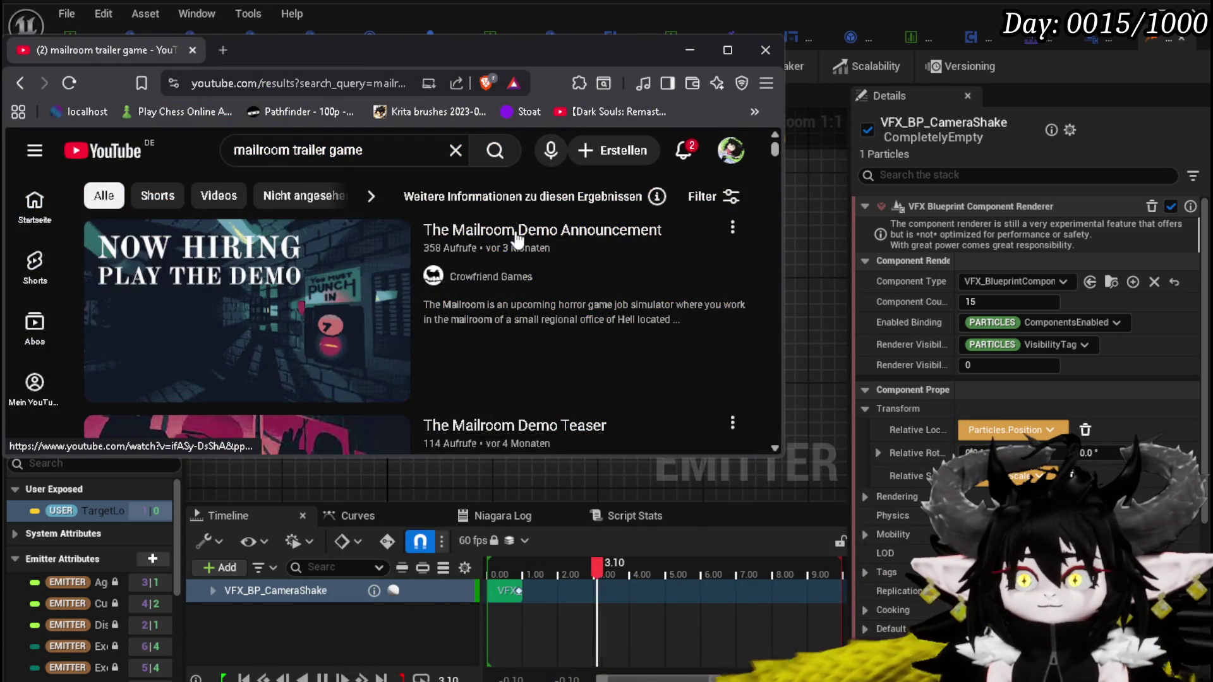
left_click(516, 234)
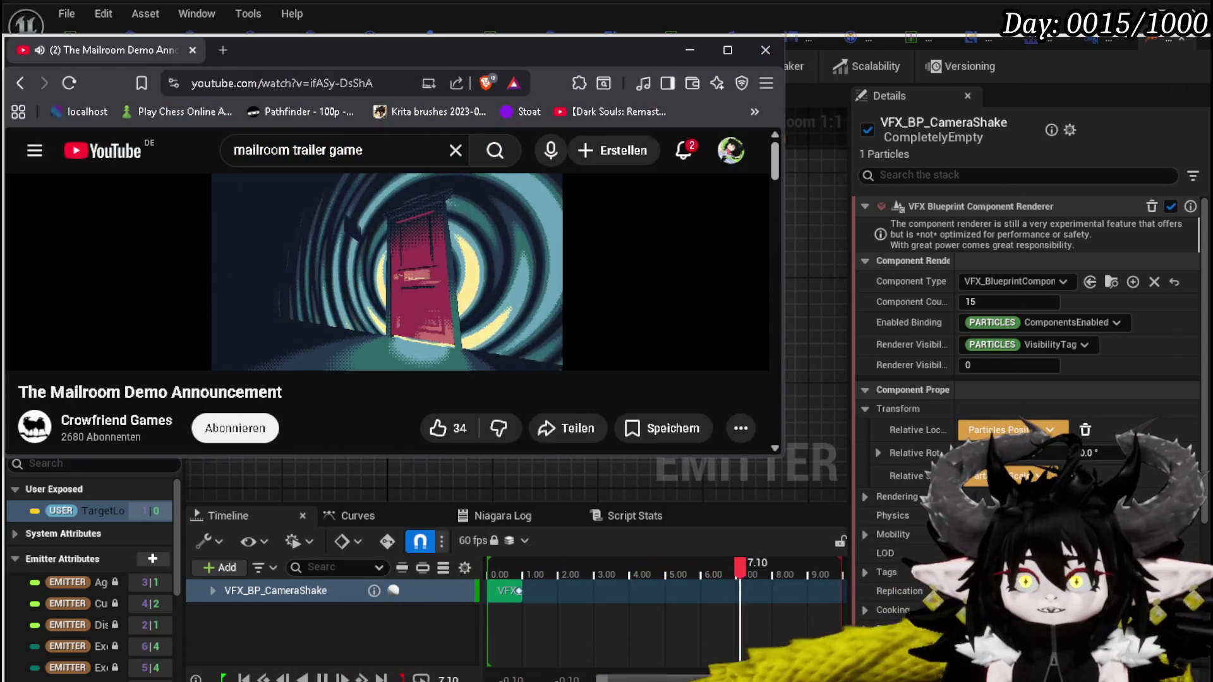
key("super+Up")
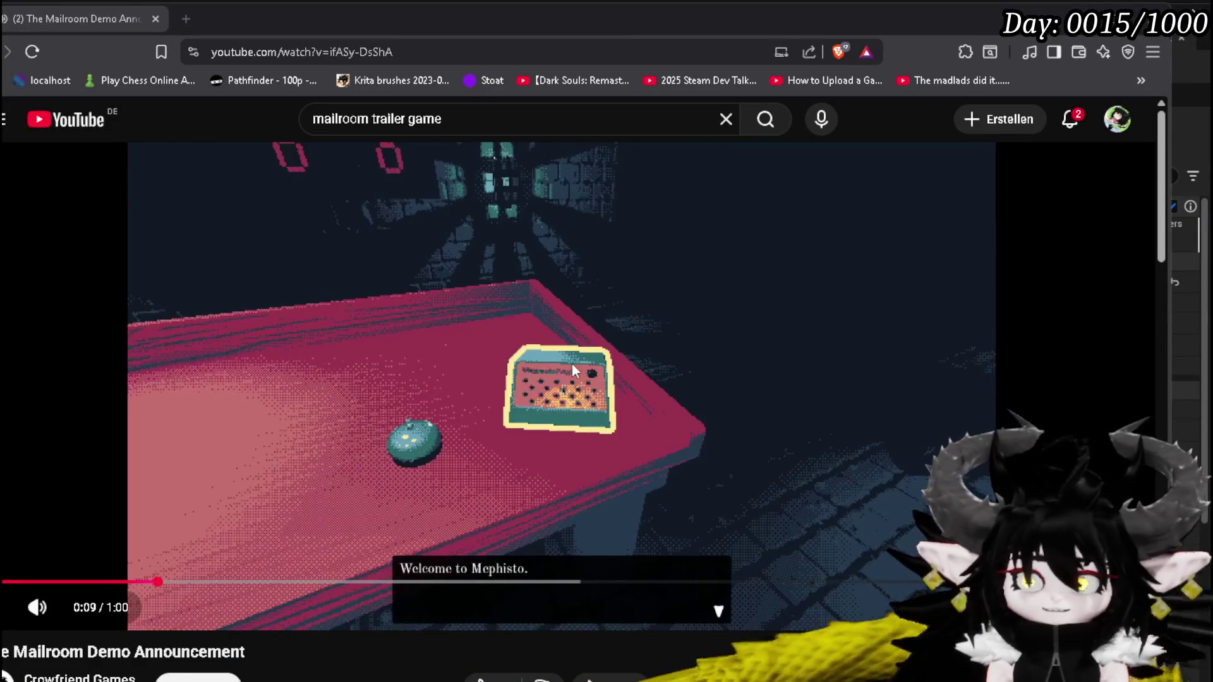
Watch the trailer, pausing on the letter close-up, then return to Unreal
left_click(521, 390)
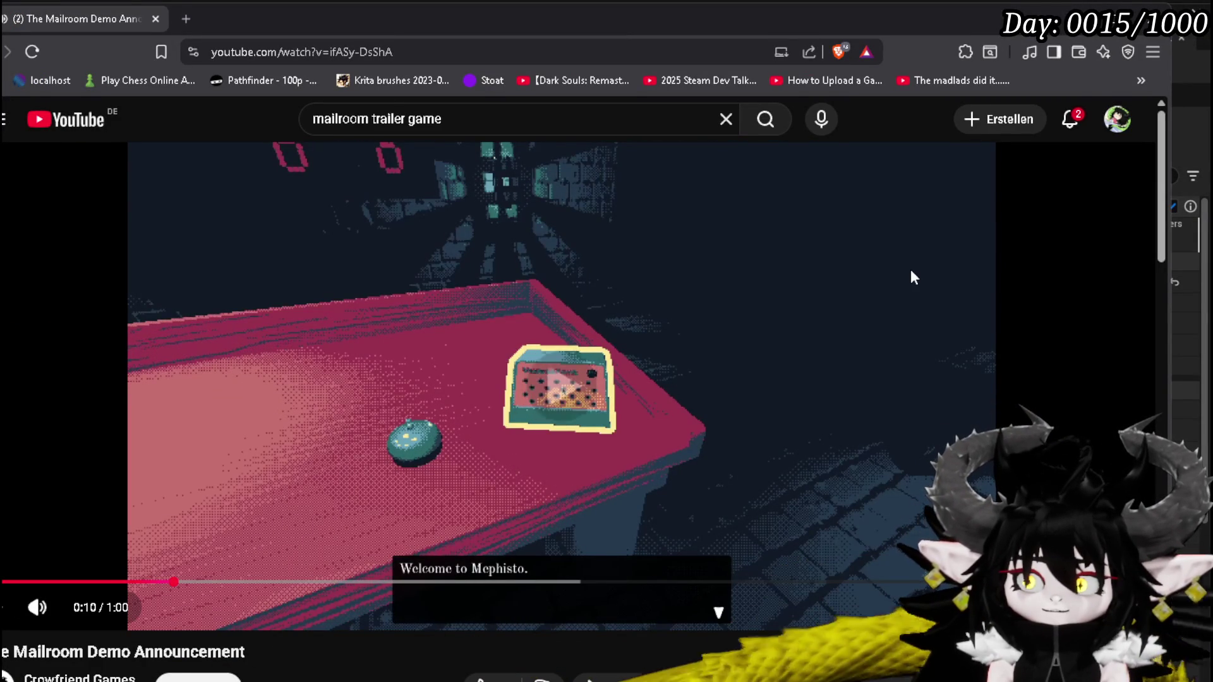
left_click(862, 260)
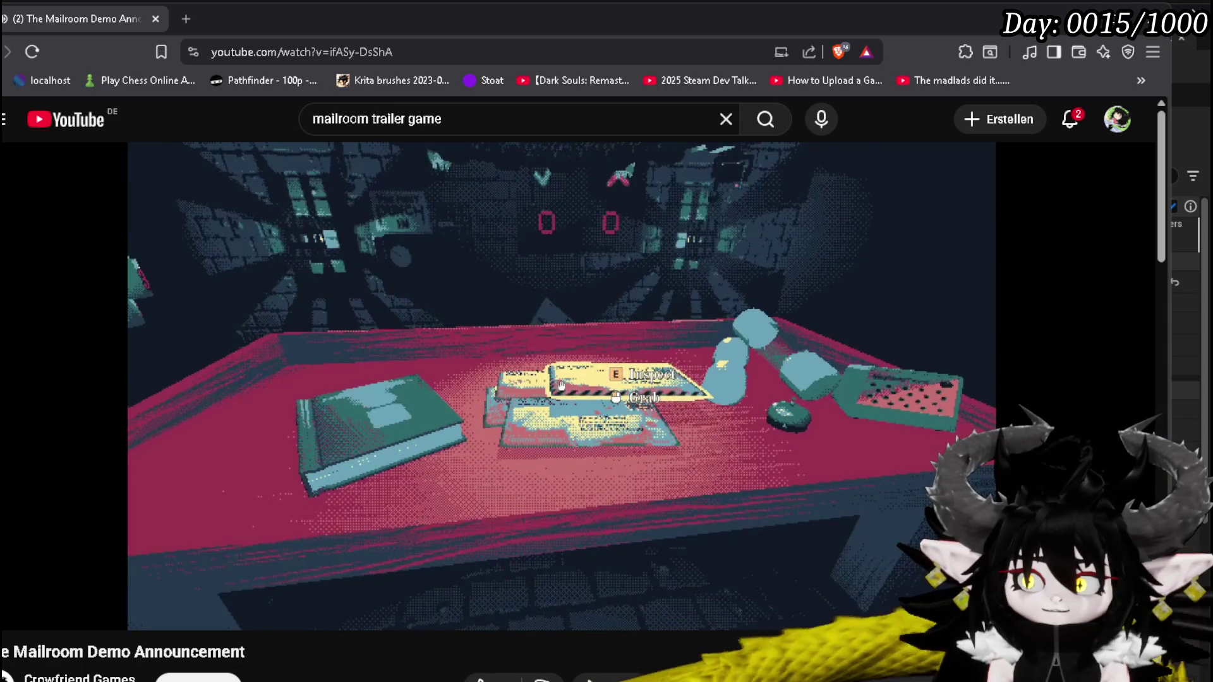
left_click(480, 434)
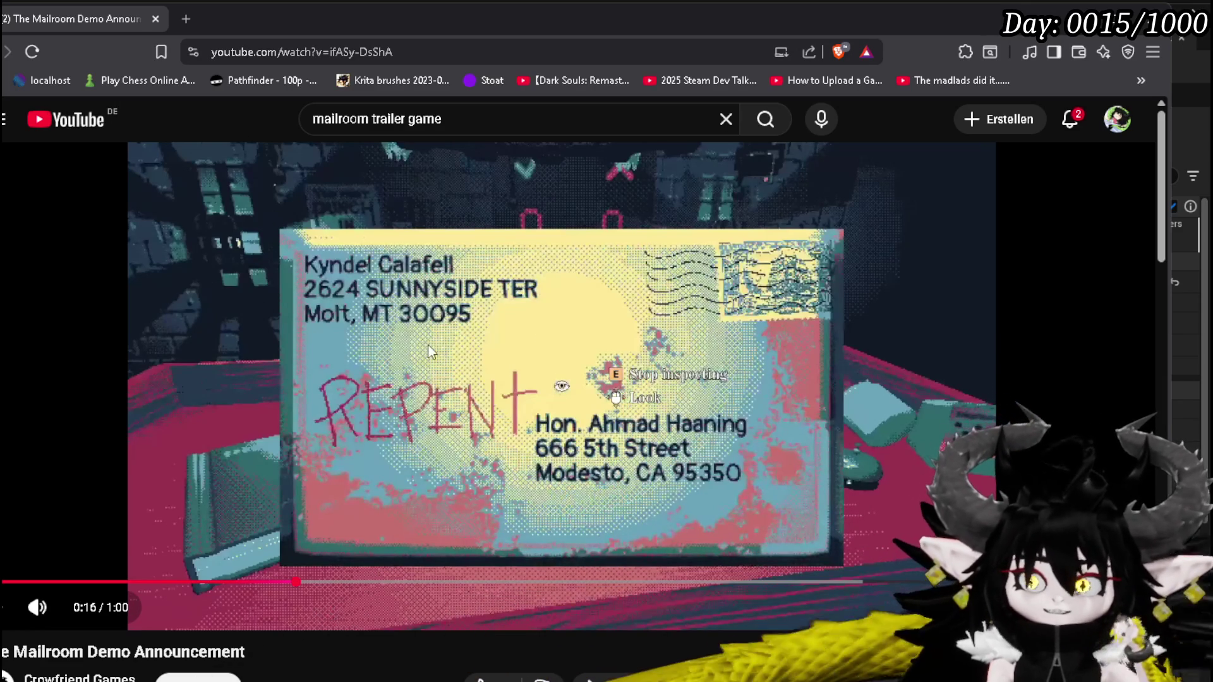
left_click(758, 350)
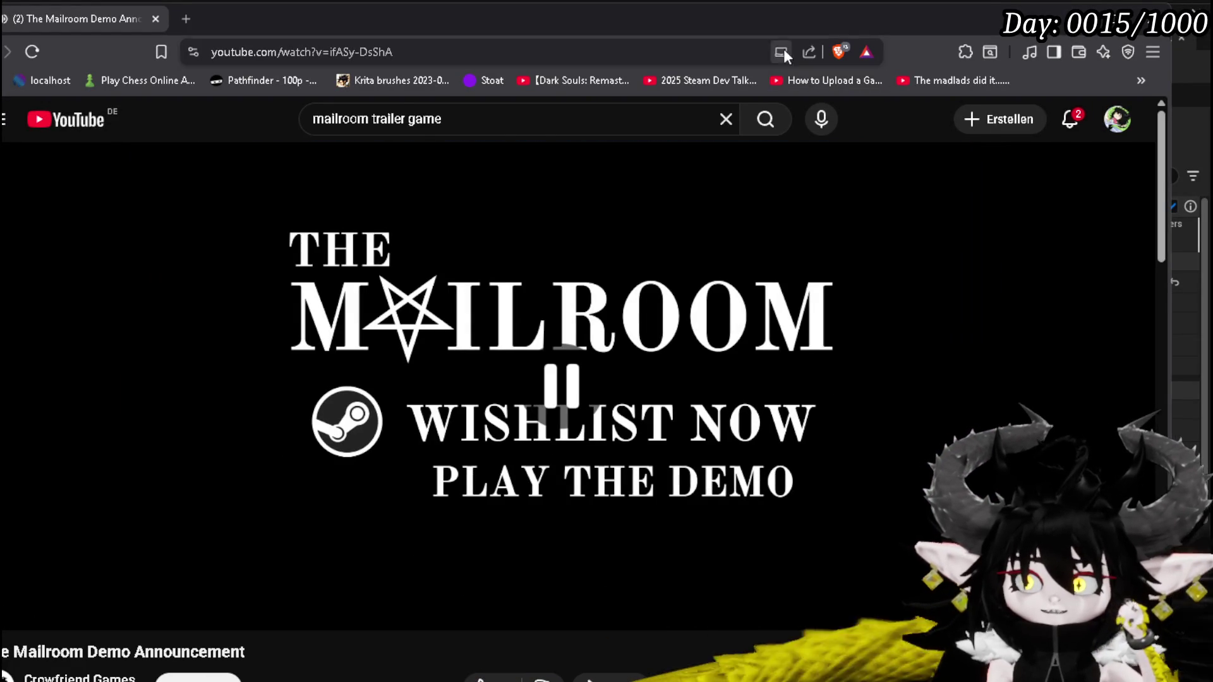
key("alt+Tab")
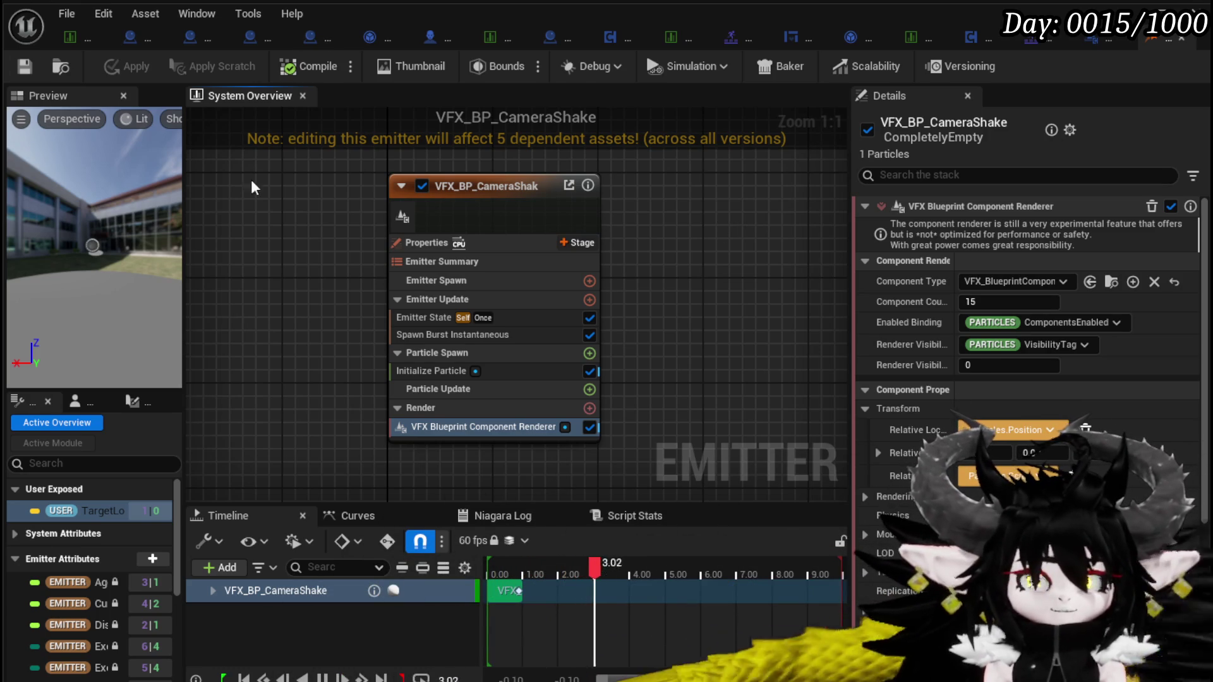
Tick Local Space on the VFX_BP_CameraShake emitter and apply the change
left_click_drag(640, 231, 594, 243)
left_click_drag(308, 223, 373, 201)
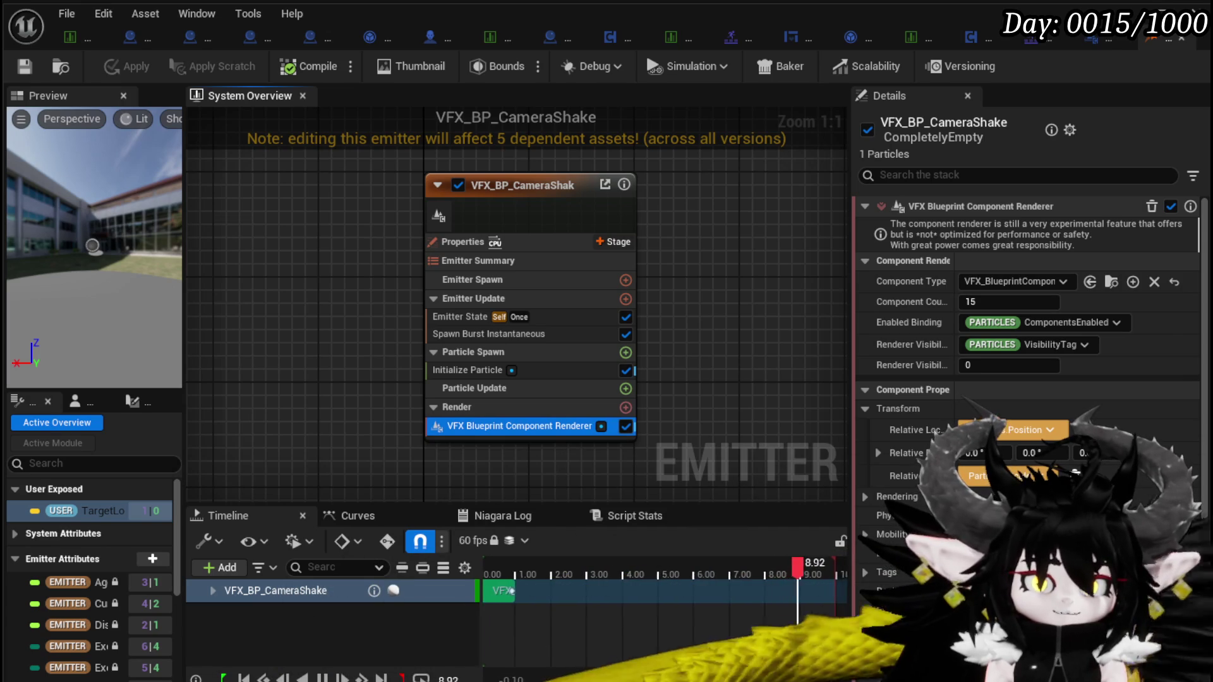
left_click(320, 252)
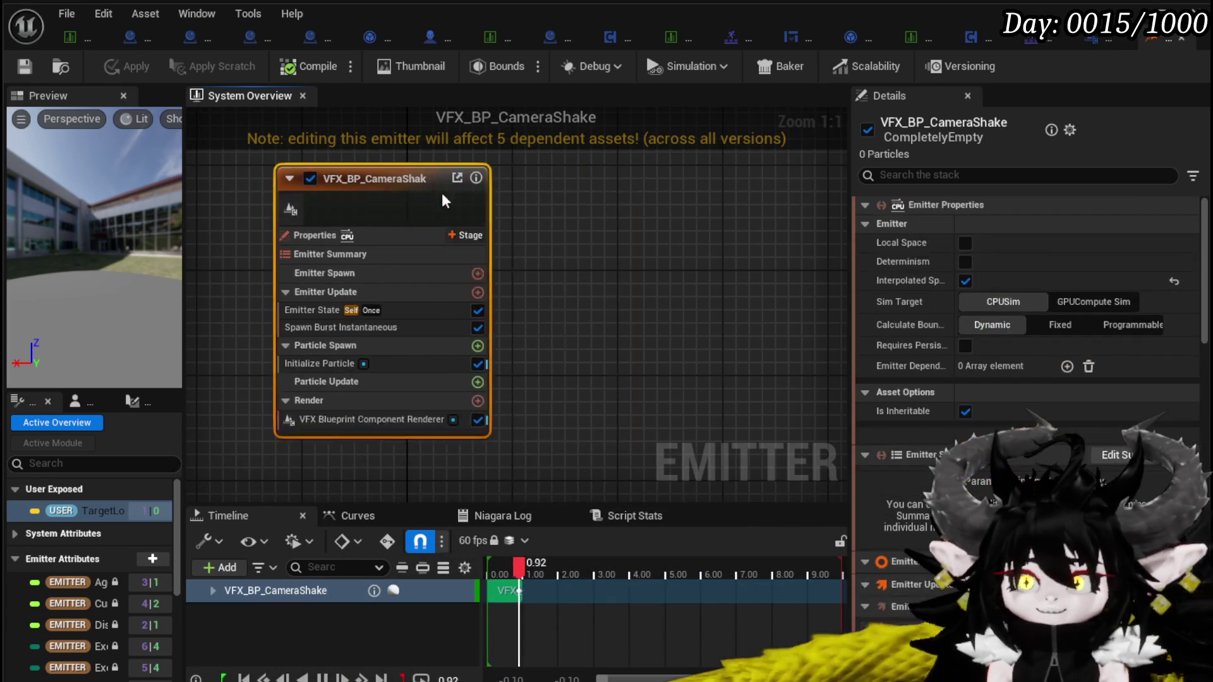
scroll(726, 245, "down", 2)
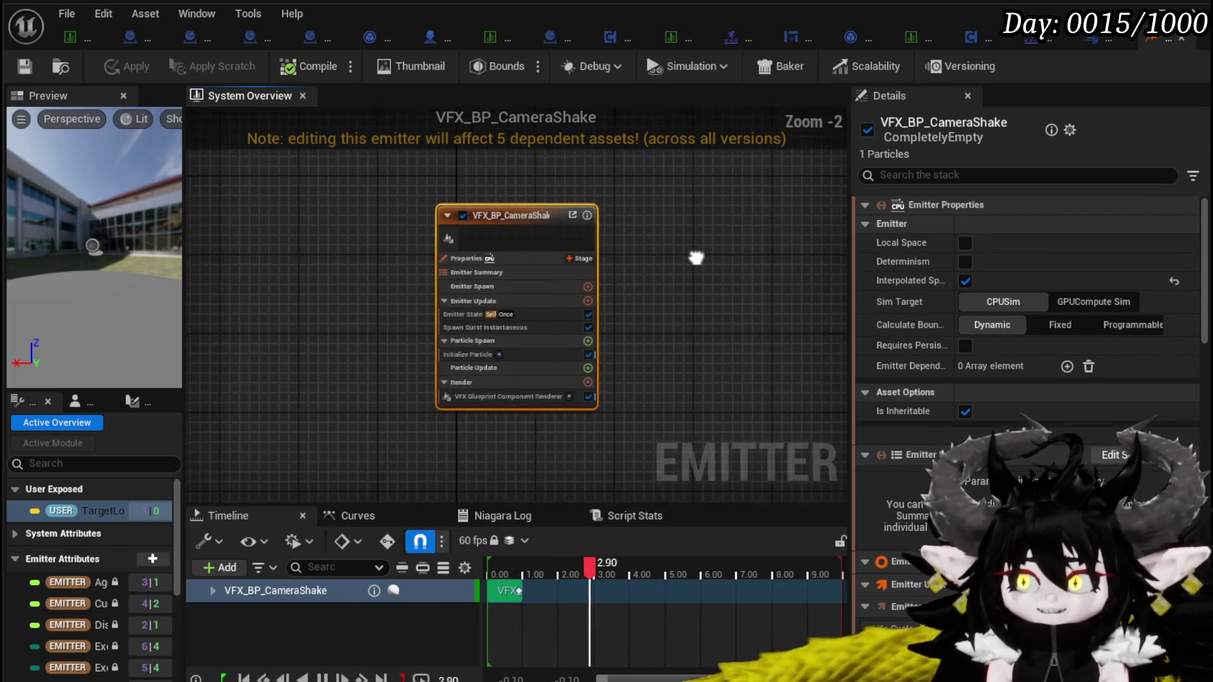
left_click(965, 243)
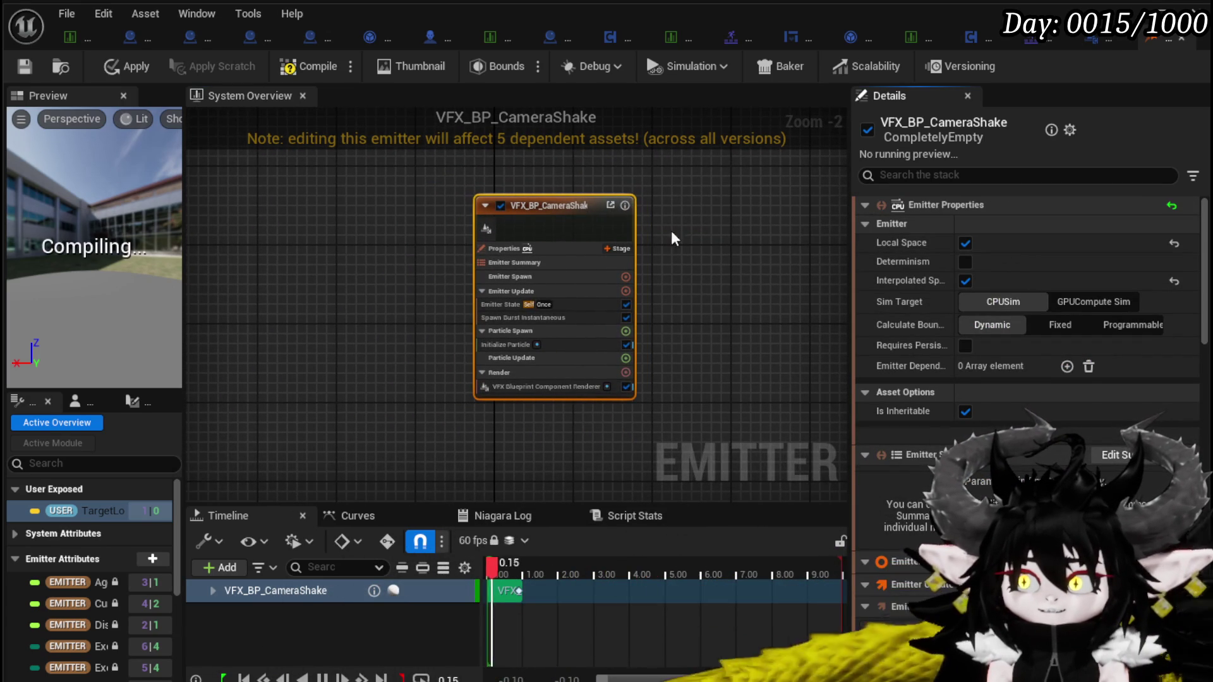
left_click(716, 224)
left_click(126, 66)
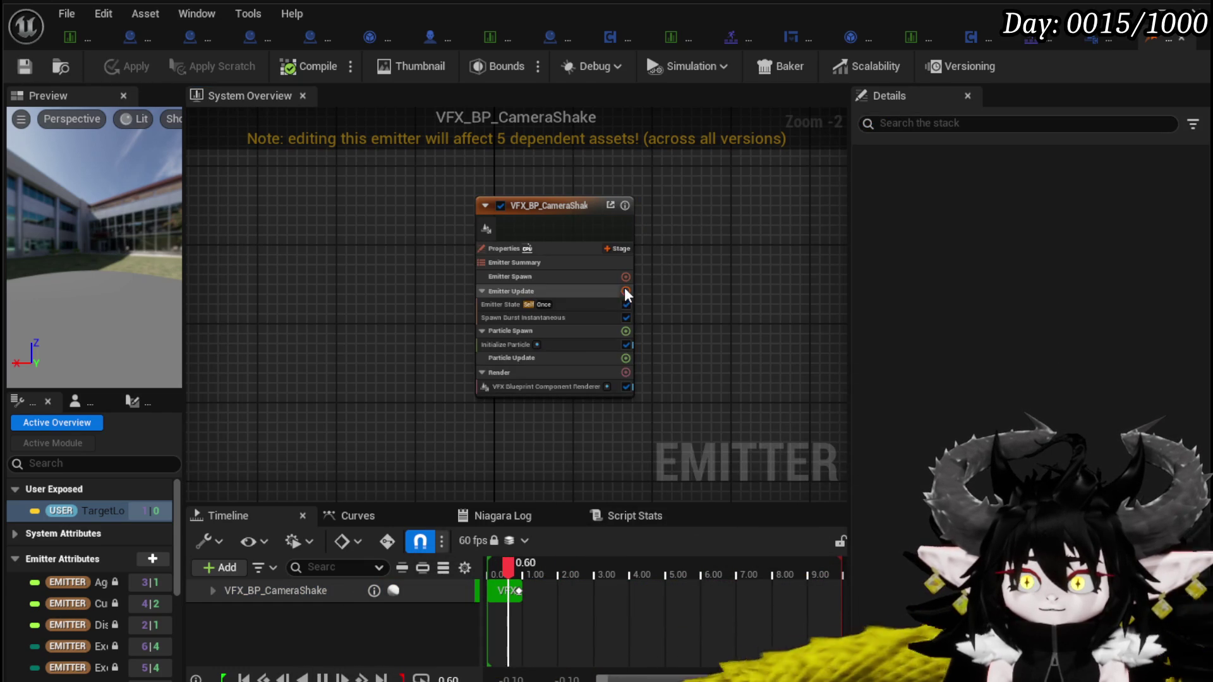
left_click(513, 349)
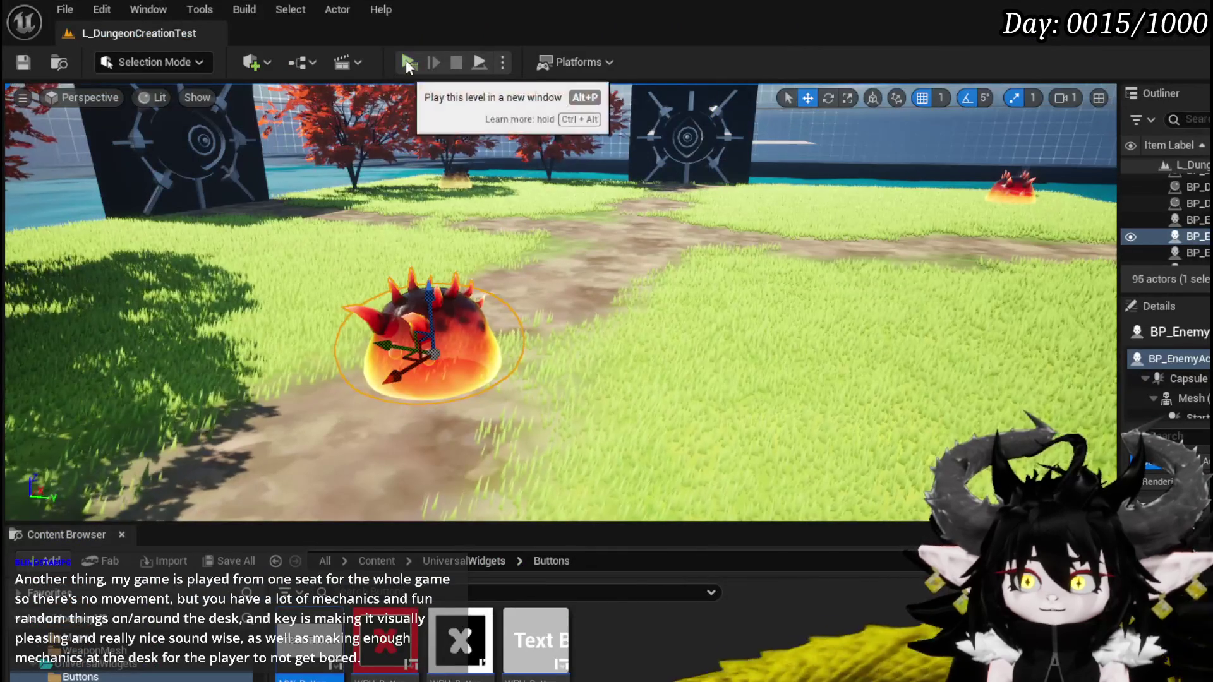
left_click(405, 59)
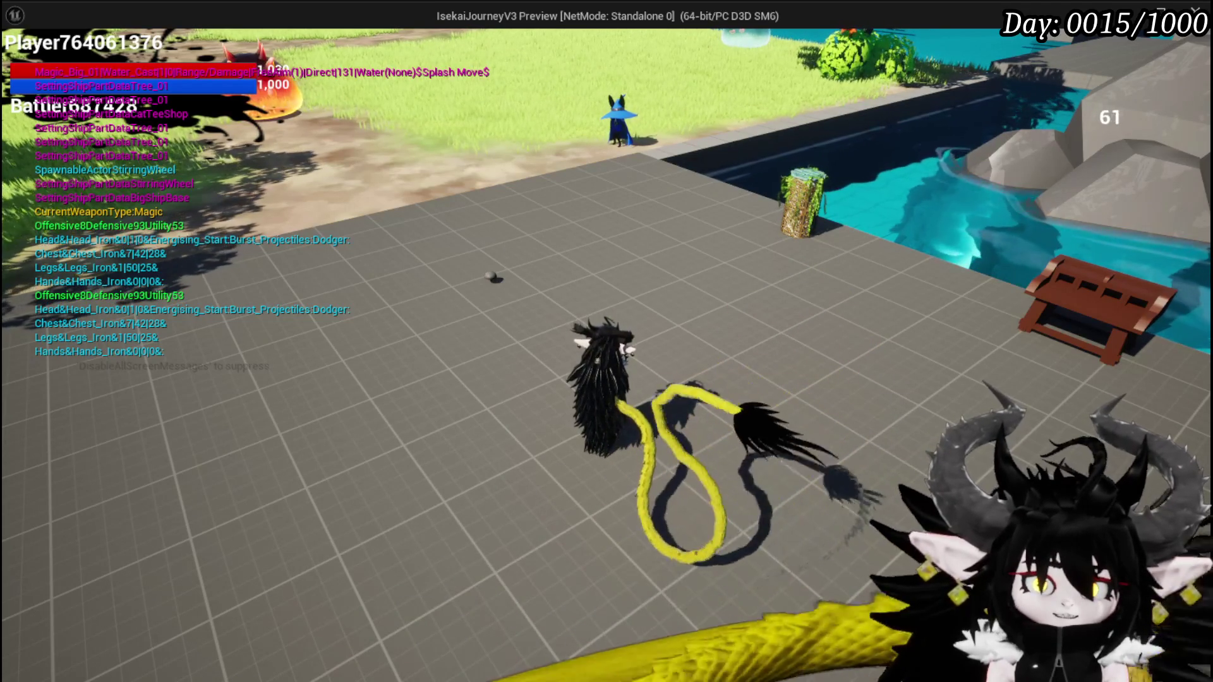
key("Escape")
key("ctrl+s")
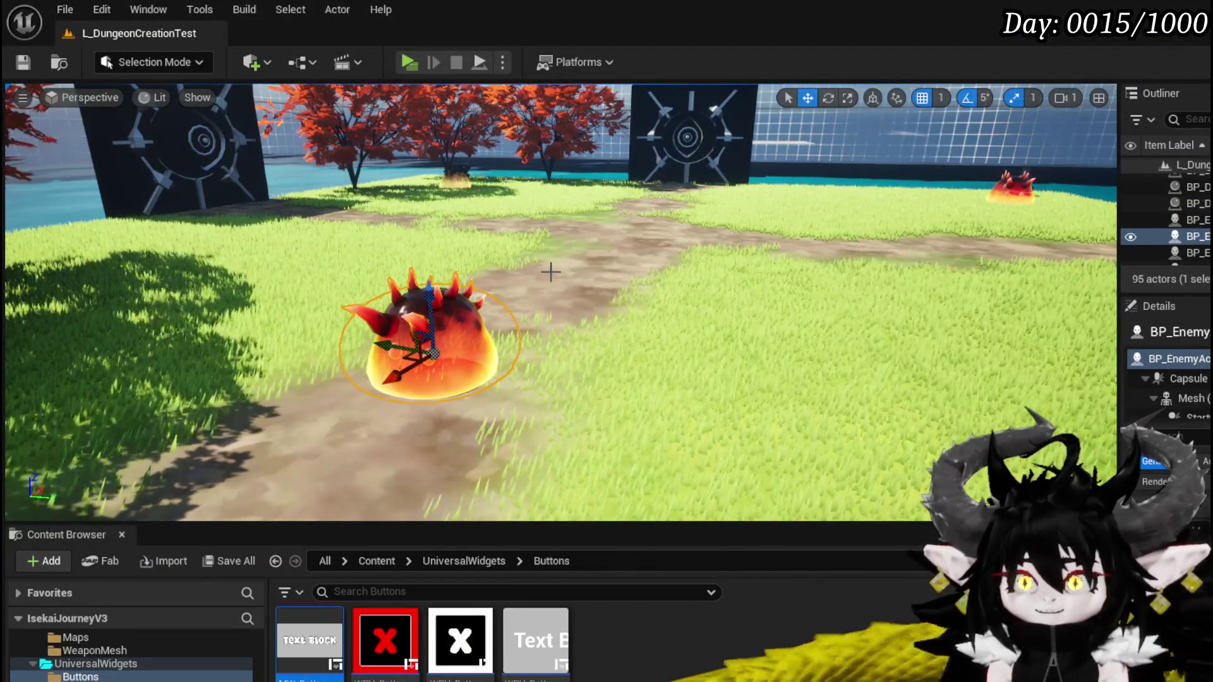
mouse_move(623, 255)
left_mouse_down()
mouse_move(623, 290)
mouse_move(600, 309)
mouse_move(525, 329)
left_mouse_up()
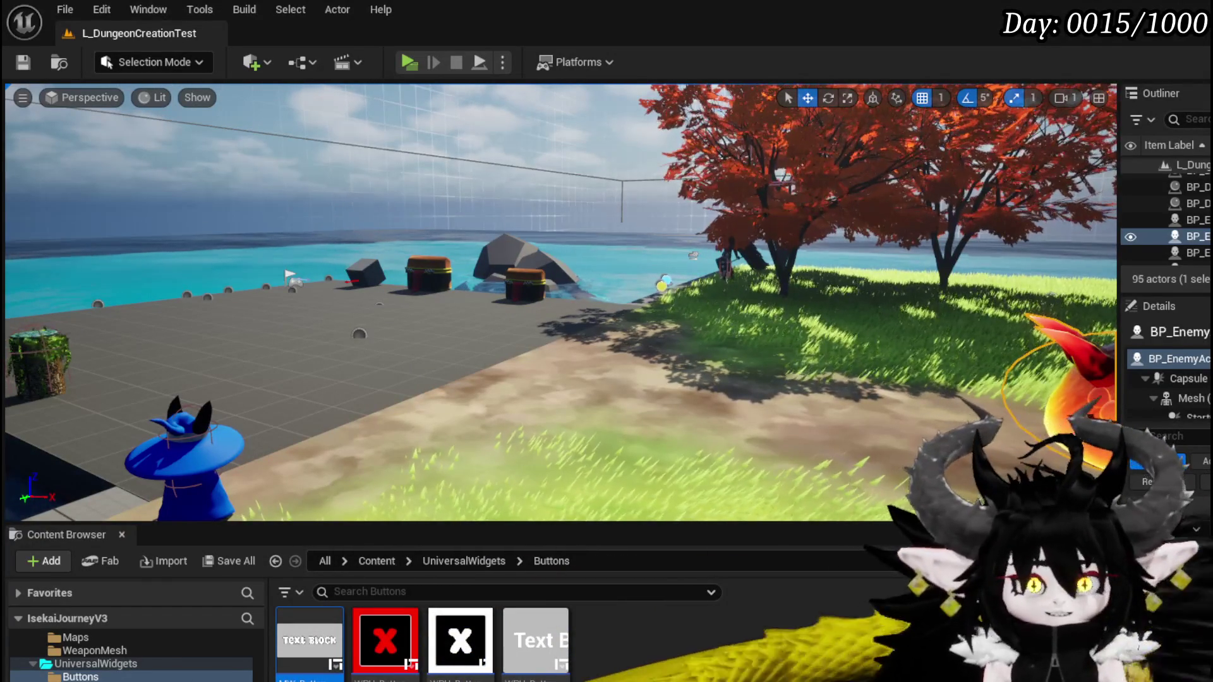
Fly the viewport toward the blue character near the chests, then bring up Brave
mouse_move(307, 260)
left_mouse_down()
mouse_move(284, 234)
mouse_move(307, 260)
left_mouse_up()
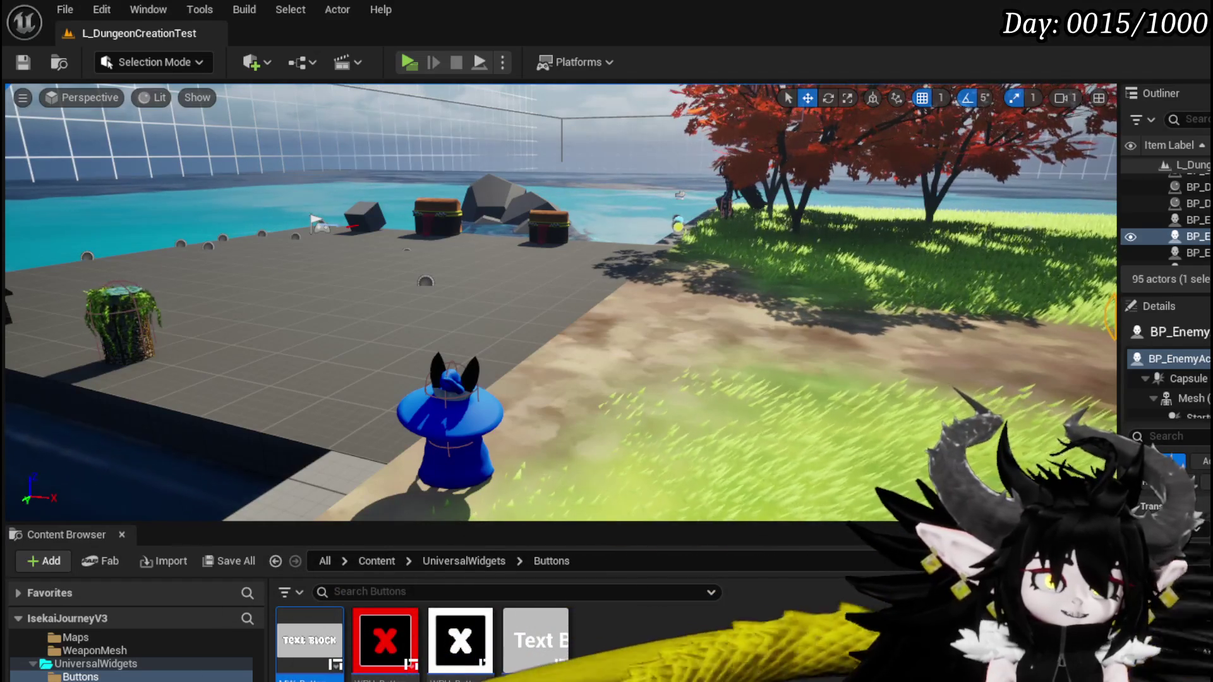
key("alt+Tab")
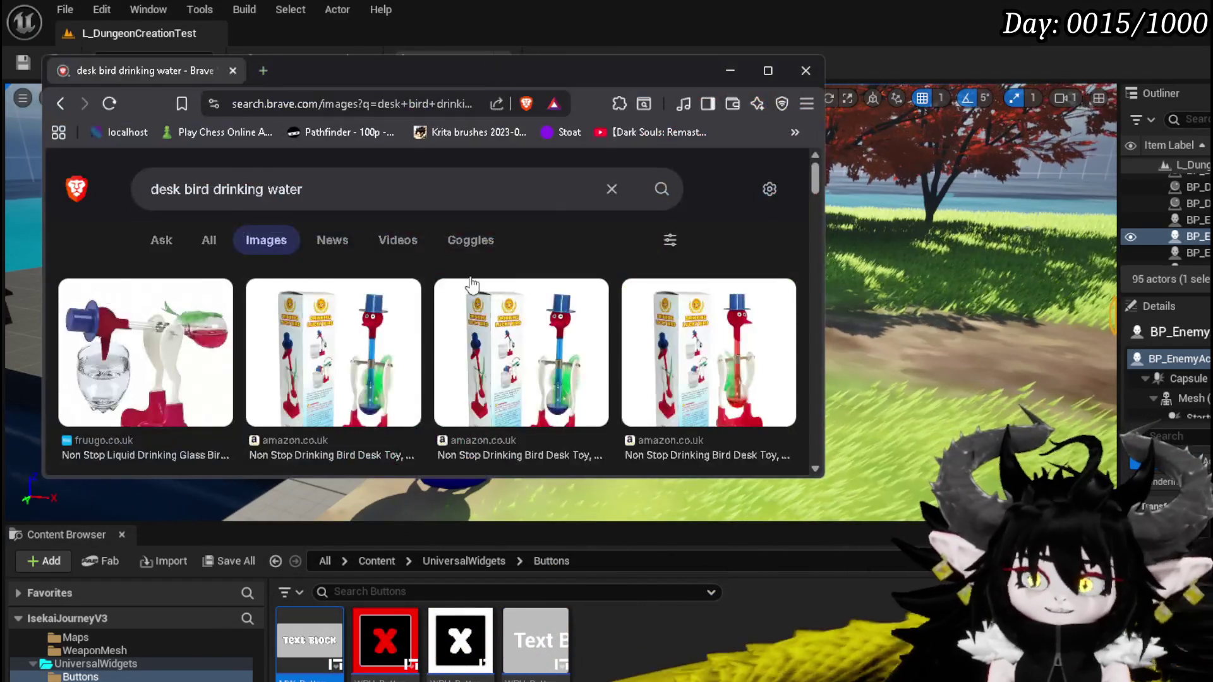
Scroll the 'desk bird drinking water' image results, move Brave aside, and return to Niagara
scroll(152, 275, "down", 1)
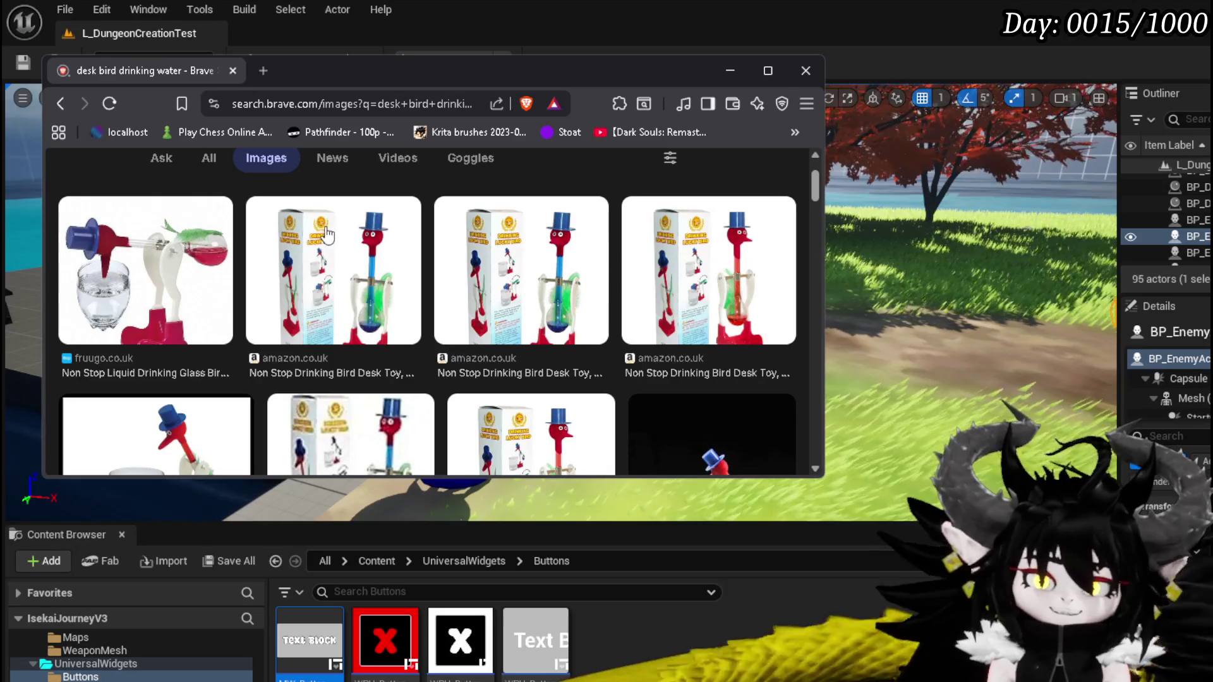
mouse_move(423, 73)
left_mouse_down()
mouse_move(458, 81)
mouse_move(400, 79)
left_mouse_up()
key("alt+Tab")
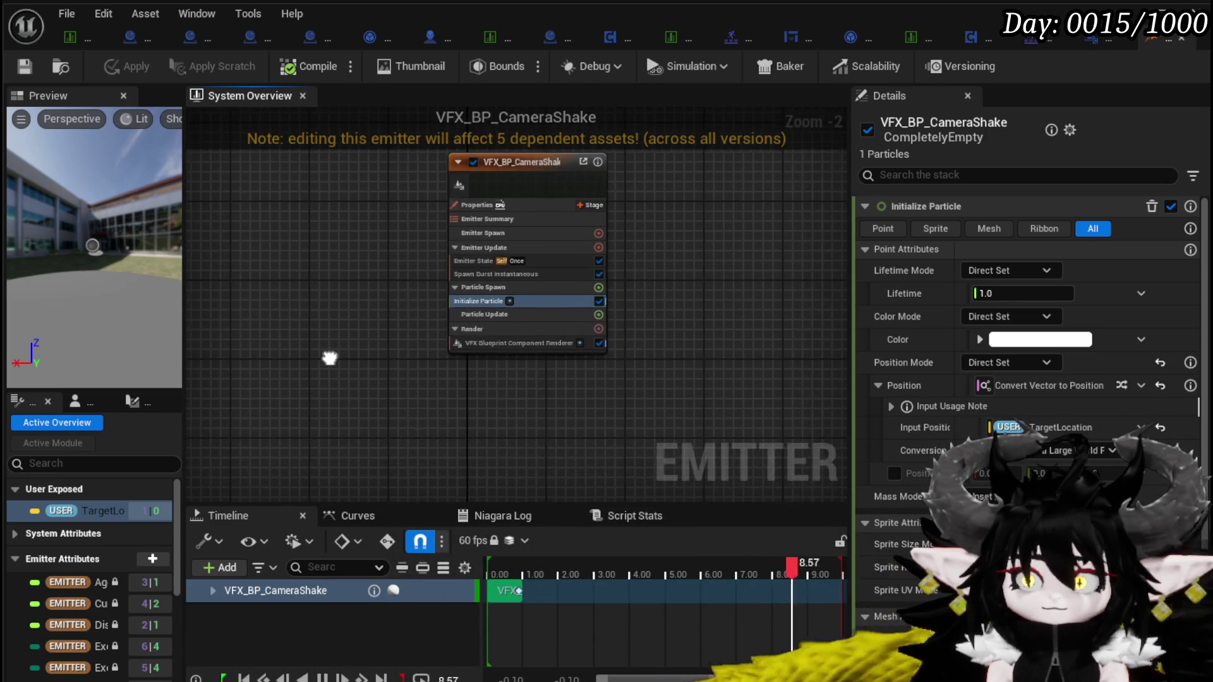
Add a Sprite Renderer to the VFX_BP_CameraShake emitter, apply it, and save the emitter
scroll(398, 379, "up", 2)
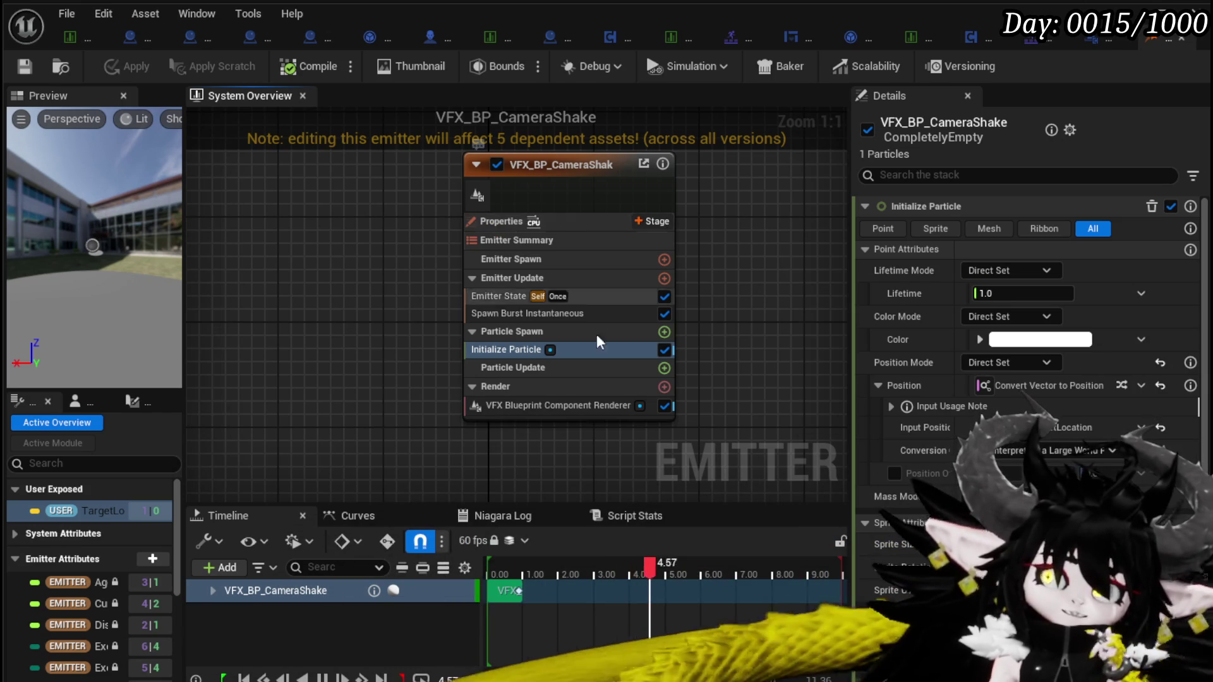
left_click(664, 387)
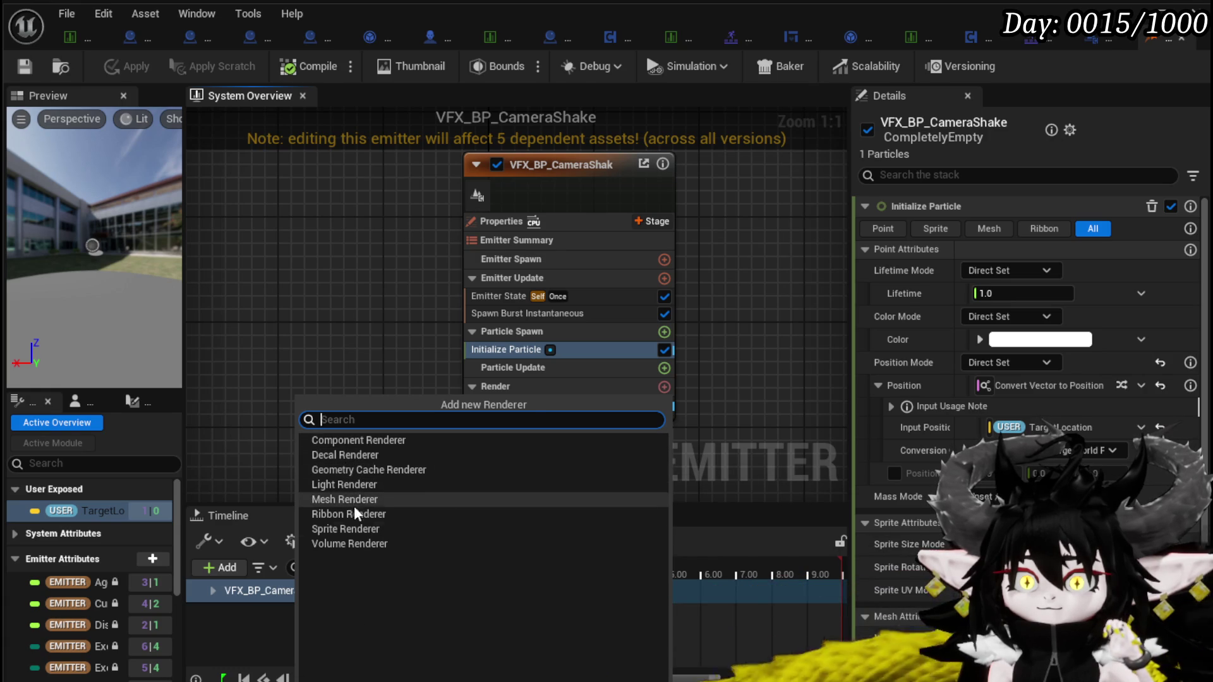
left_click(373, 531)
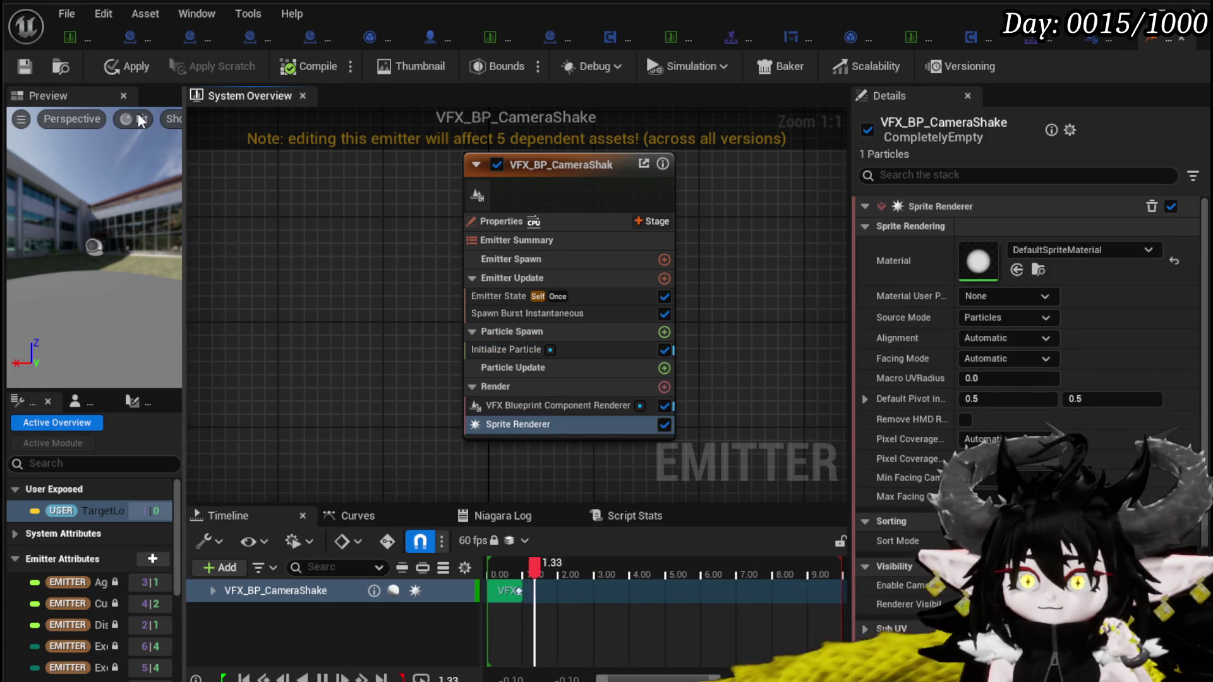
left_click(116, 68)
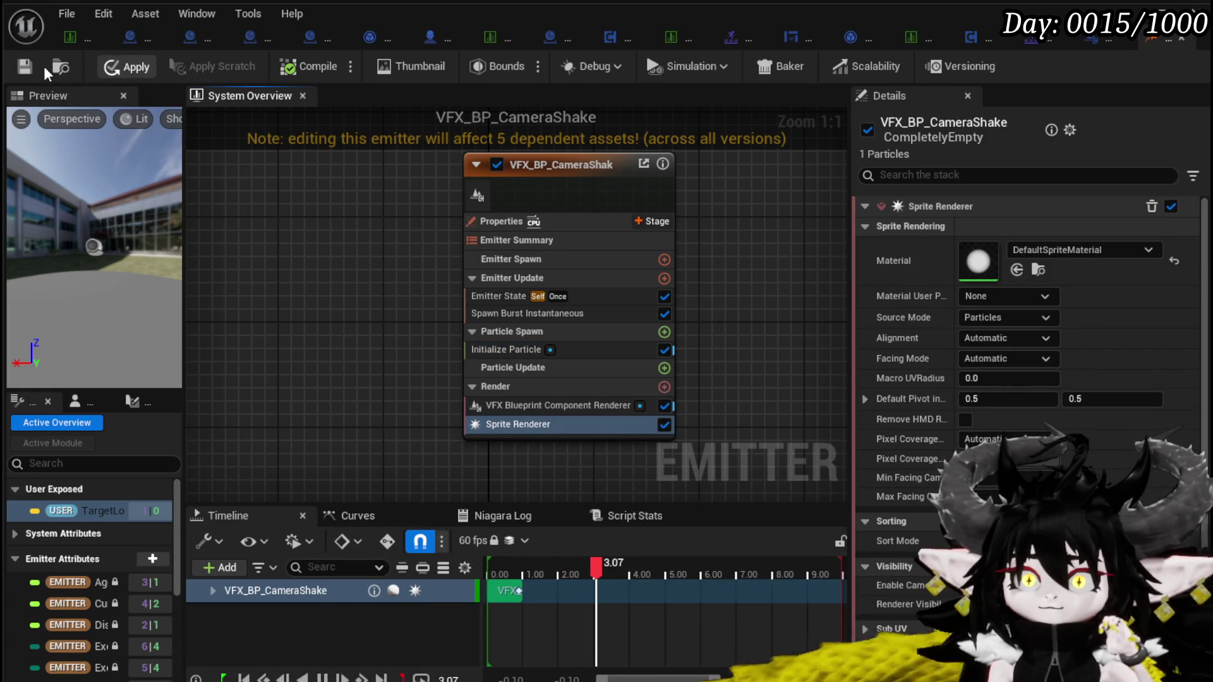
left_click(25, 65)
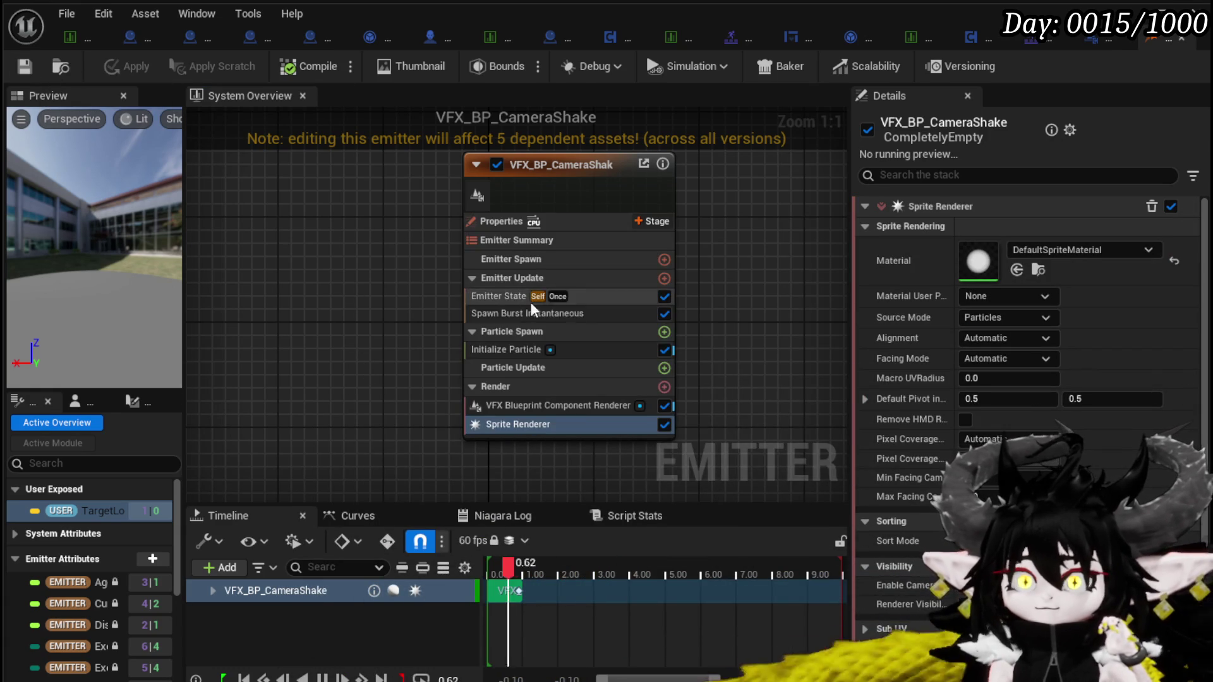
left_click(549, 350)
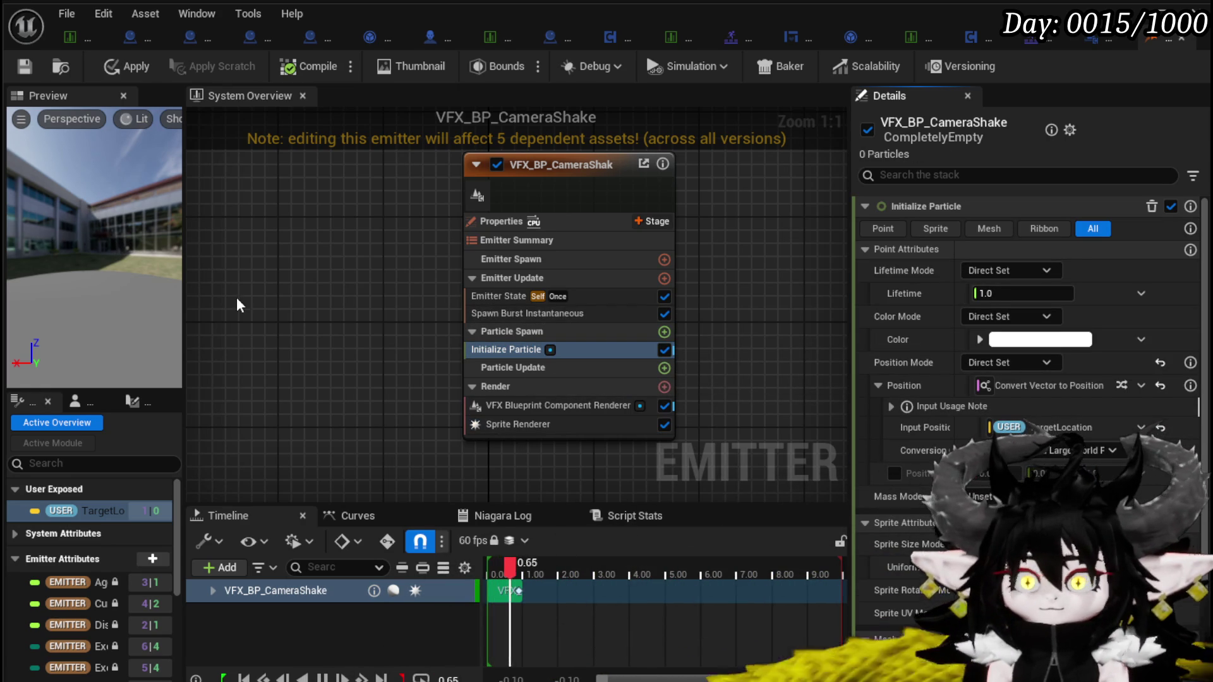
left_click(24, 66)
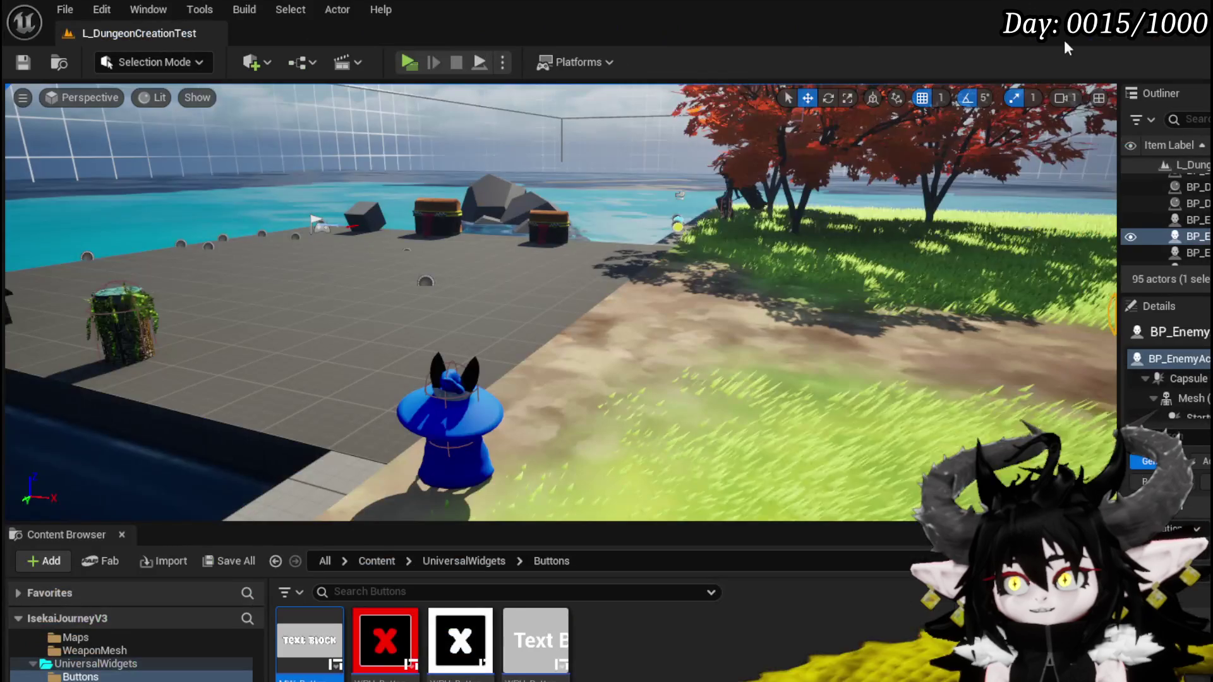
Play the level standalone and cast the water spell (W) to test the shake, then stop and save all
left_click(405, 63)
key("w")
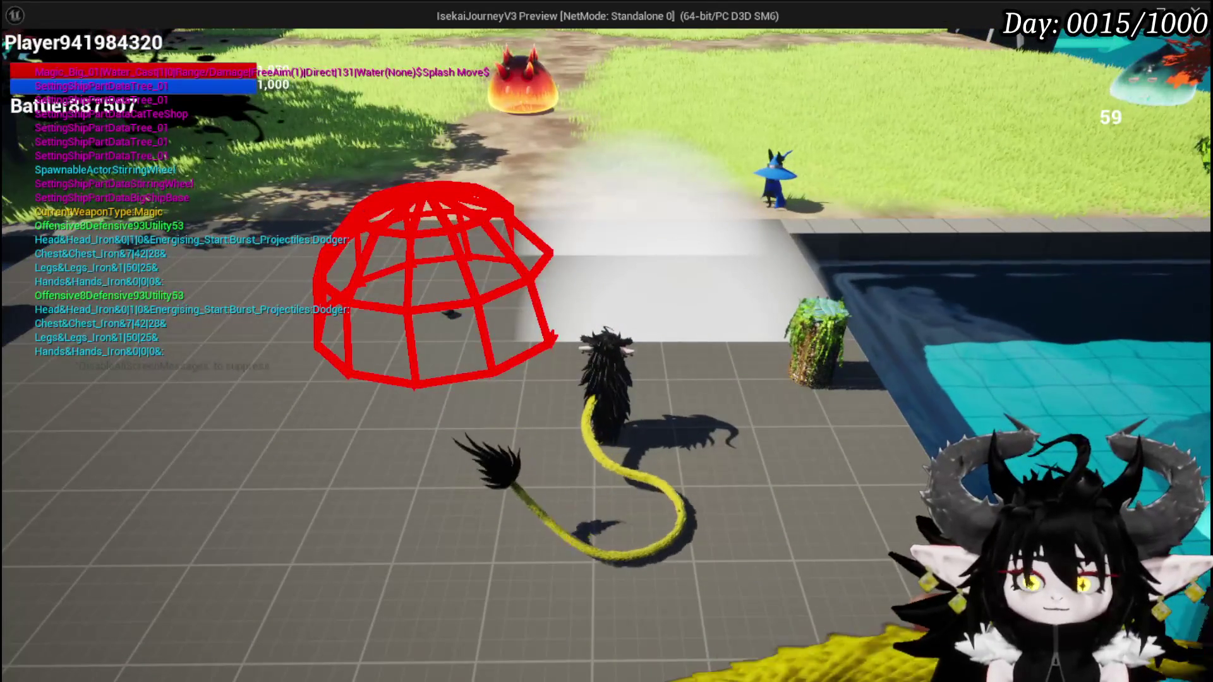
key("Escape")
key("ctrl+s")
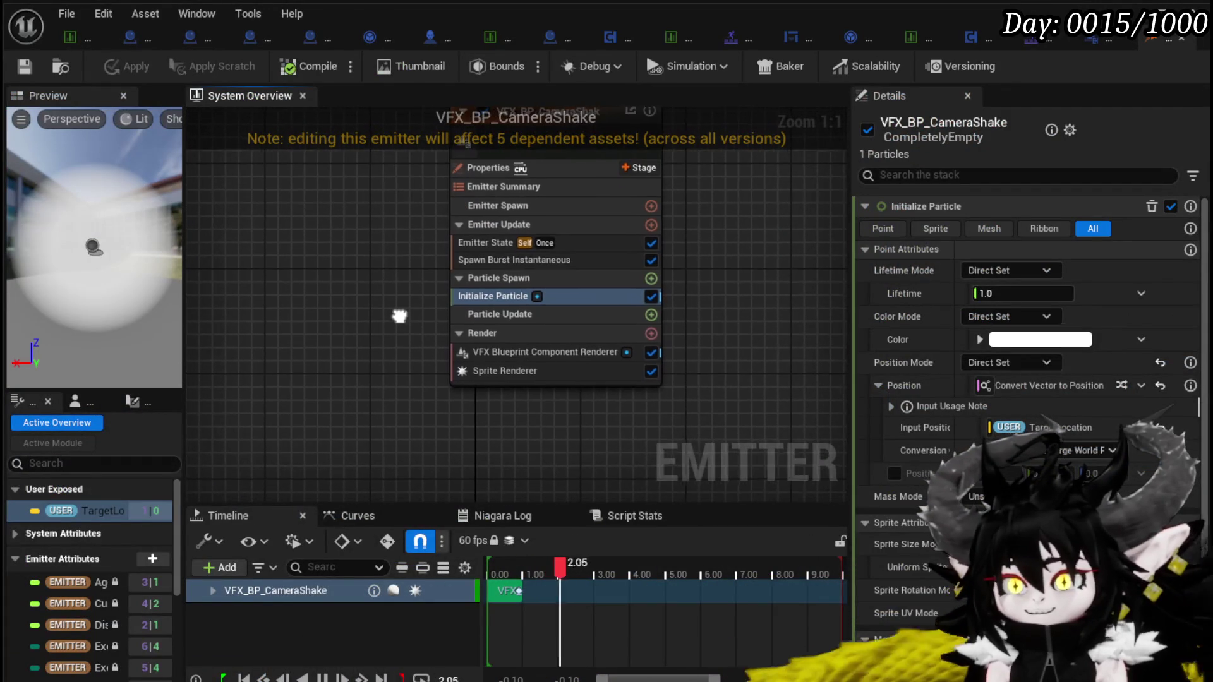
Delete the emitter's Sprite Renderer, apply, and widen the VFX Blueprint Component Renderer settings to read them
left_click(505, 370)
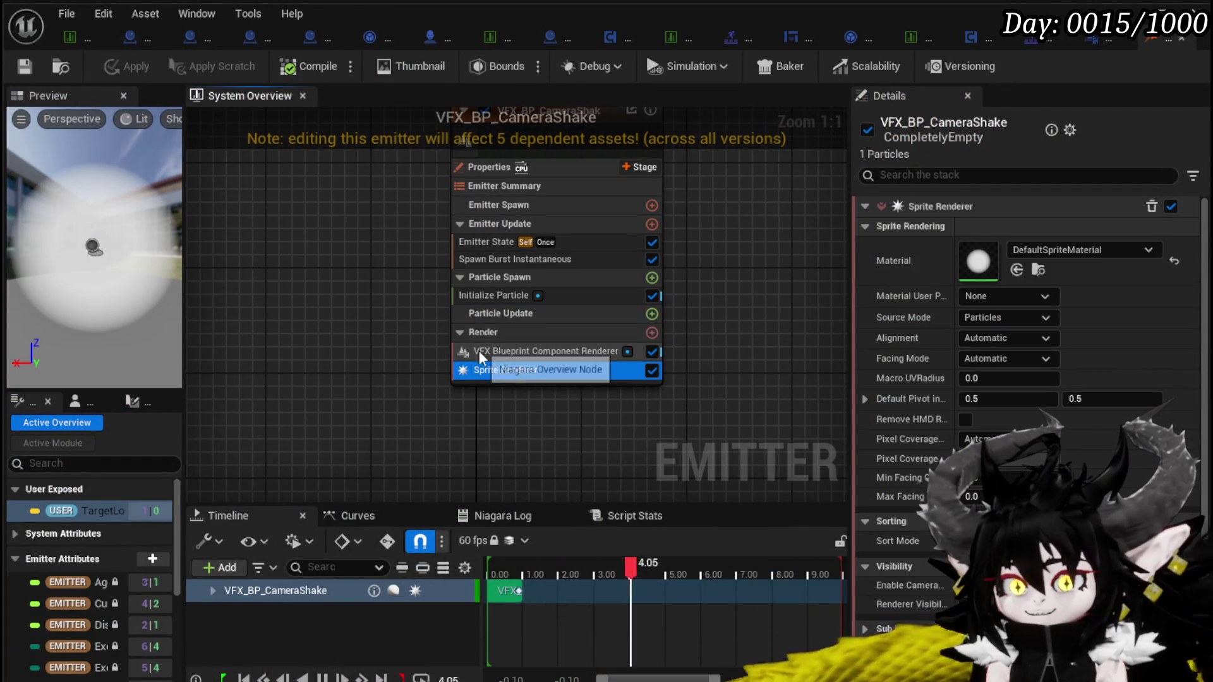
key("Delete")
left_click(495, 296)
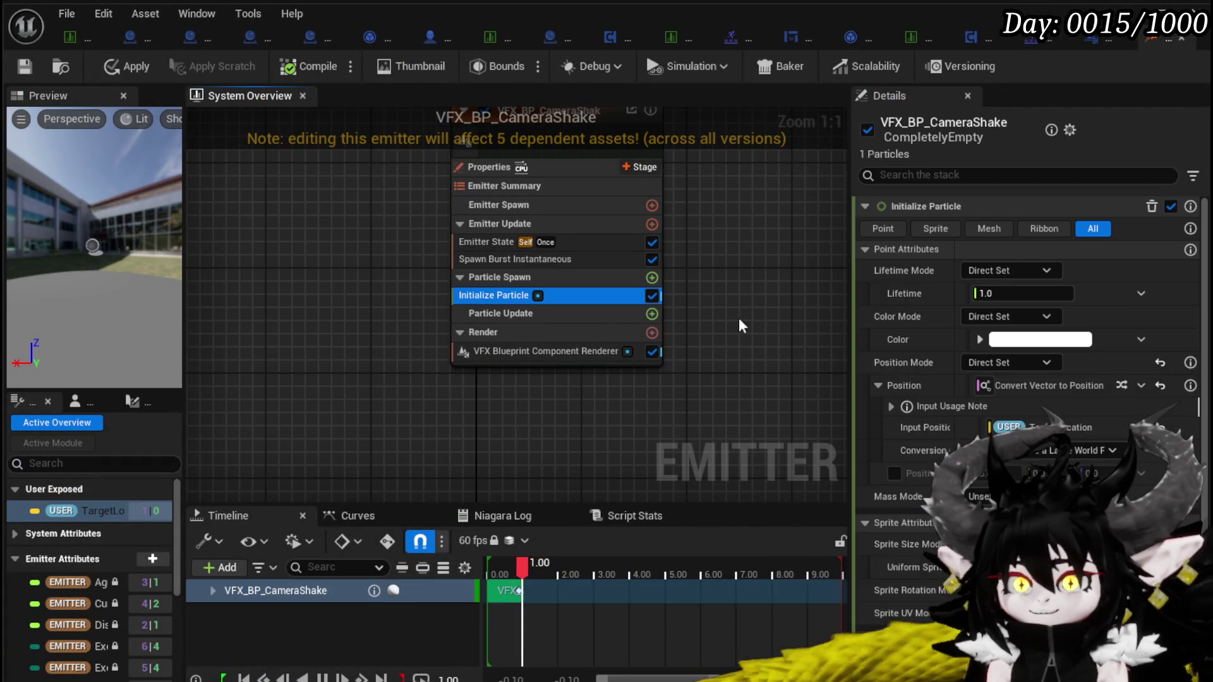
left_click(897, 544)
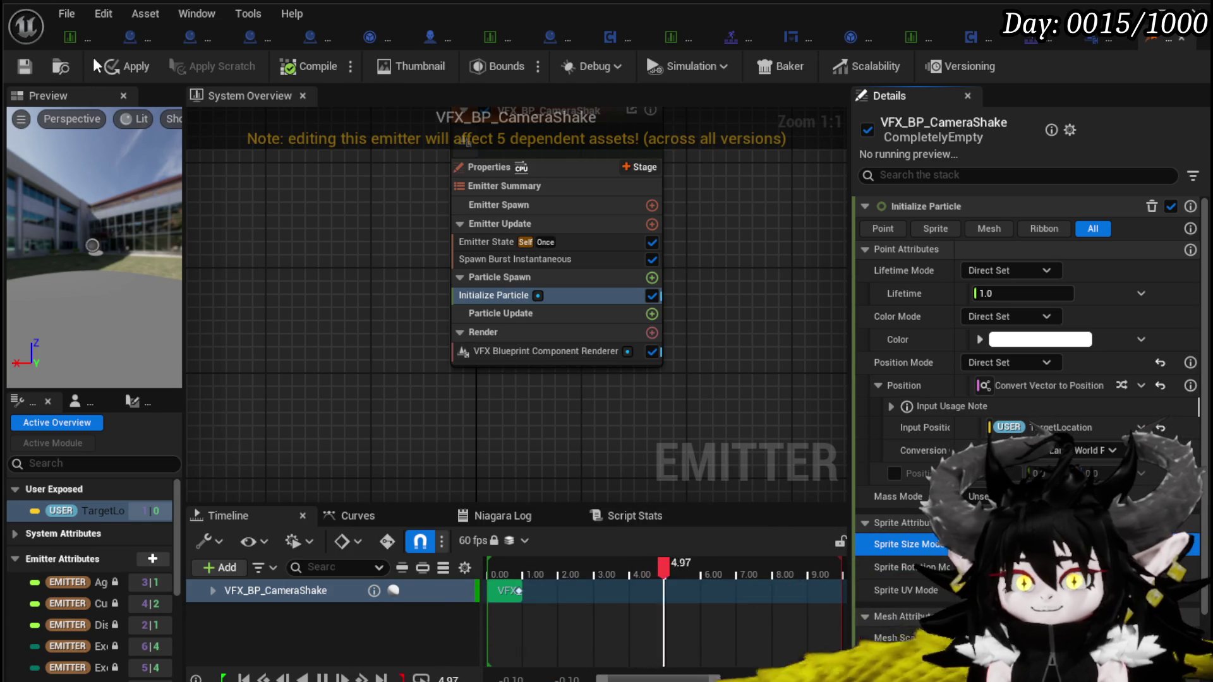
left_click(22, 67)
left_click(574, 353)
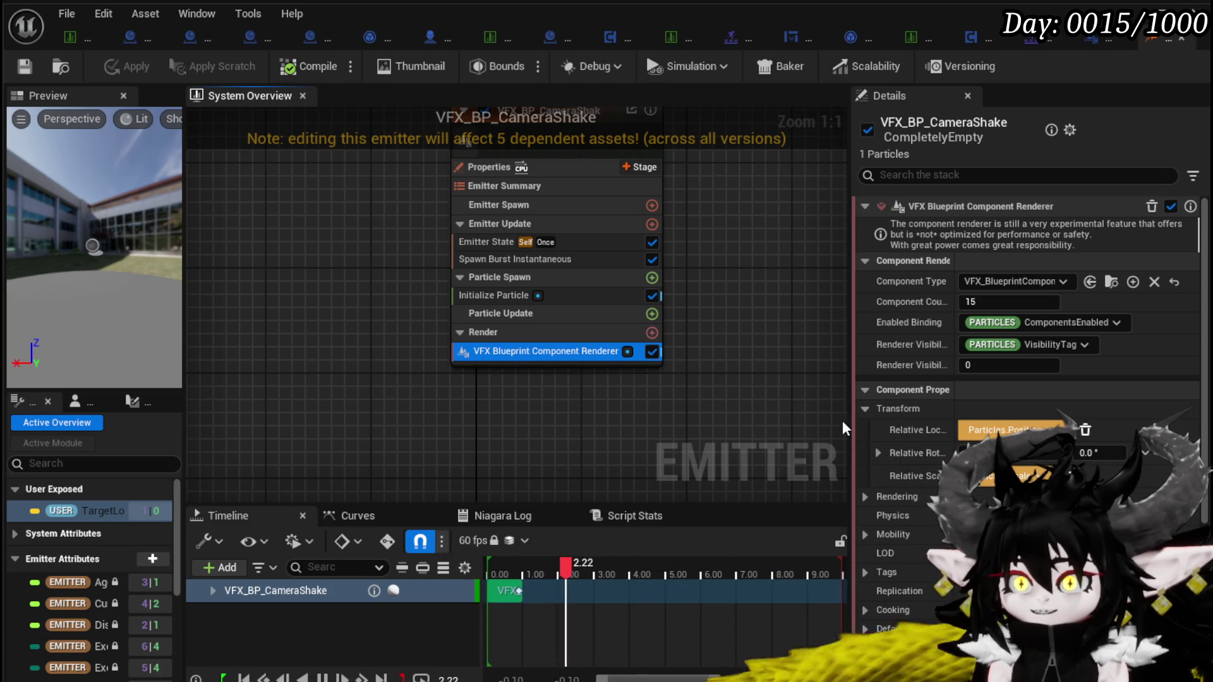
left_click_drag(854, 417, 343, 376)
Widen the Parameters panel so TargetLocation reads fully, check Local Modules and User Parameters, and frame the emitter node
scroll(548, 464, "down", 4)
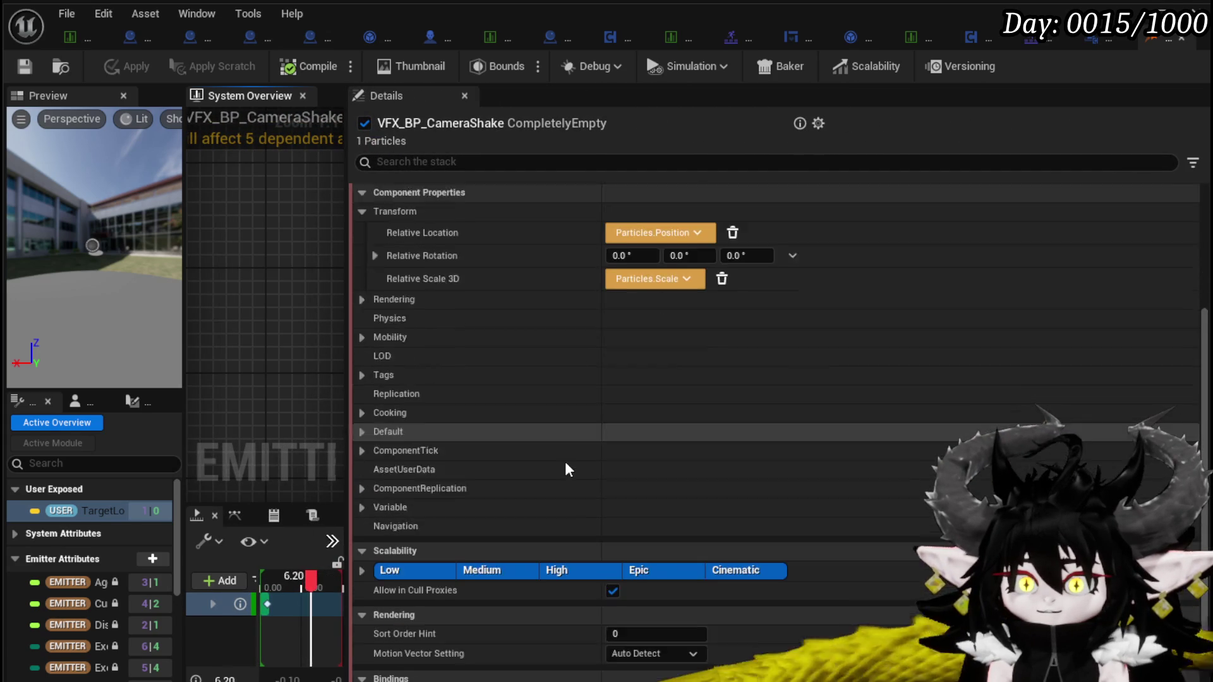
scroll(566, 466, "up", 4)
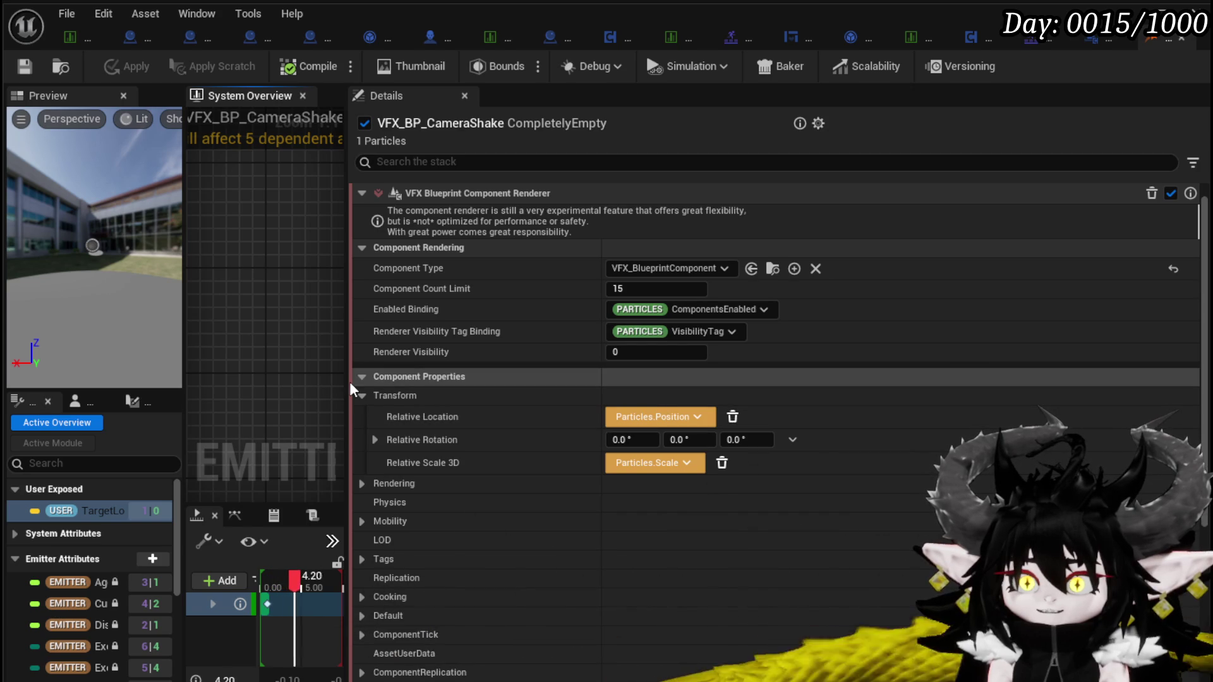
left_click_drag(350, 381, 757, 381)
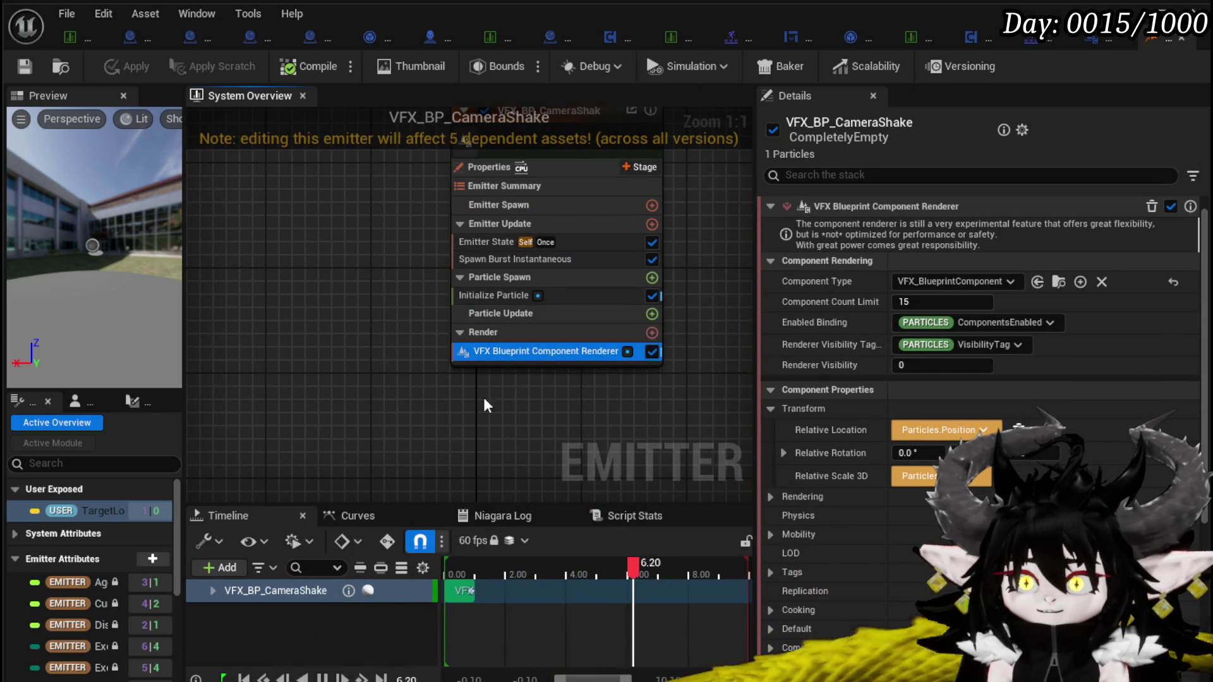
scroll(866, 420, "down", 5)
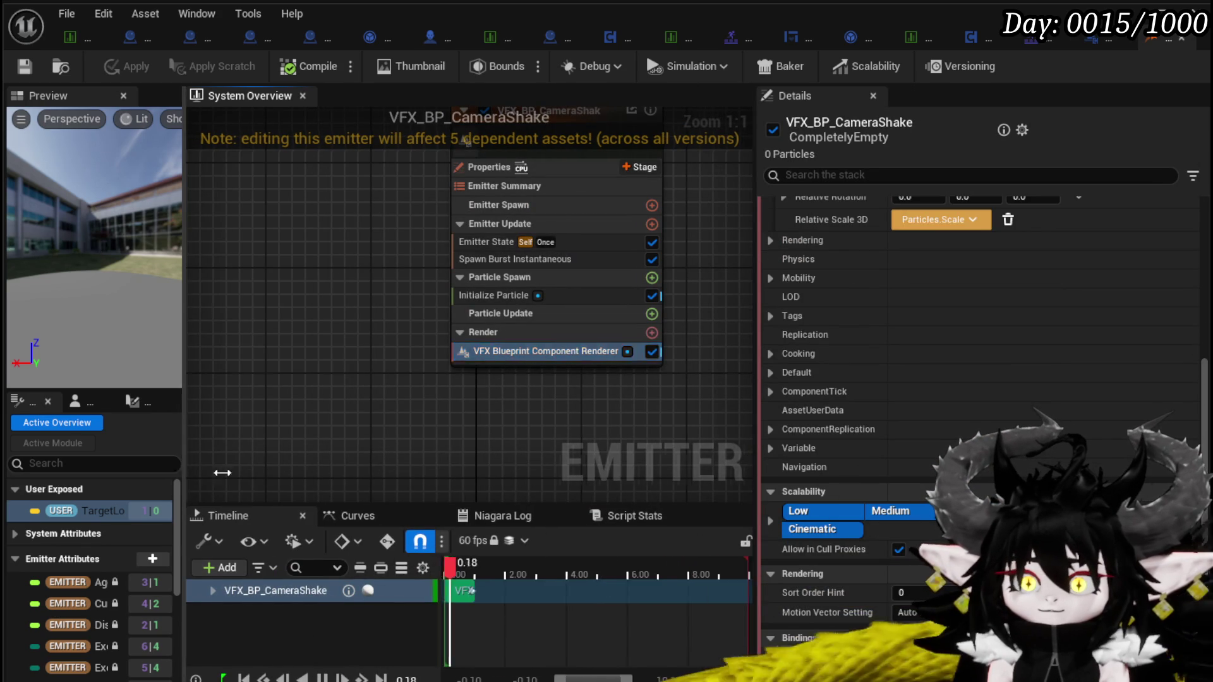
left_click_drag(184, 465, 396, 465)
left_click(302, 409)
left_click(160, 401)
left_click(43, 404)
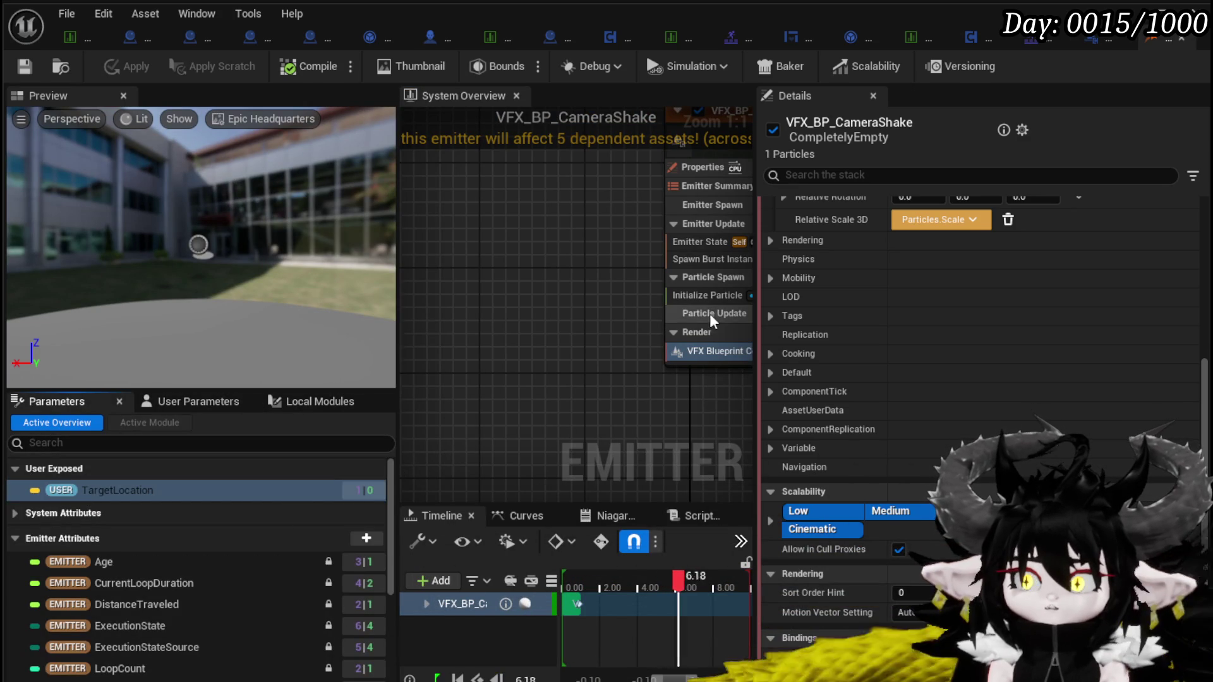
key("Home")
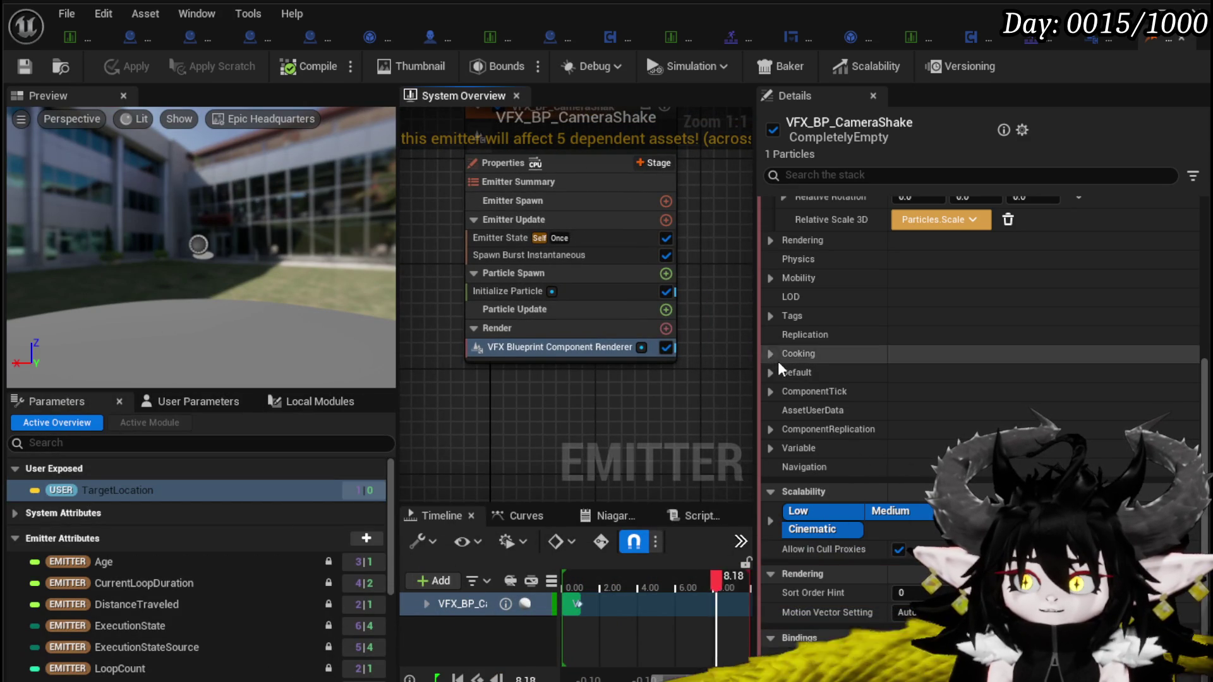
scroll(991, 370, "up", 3)
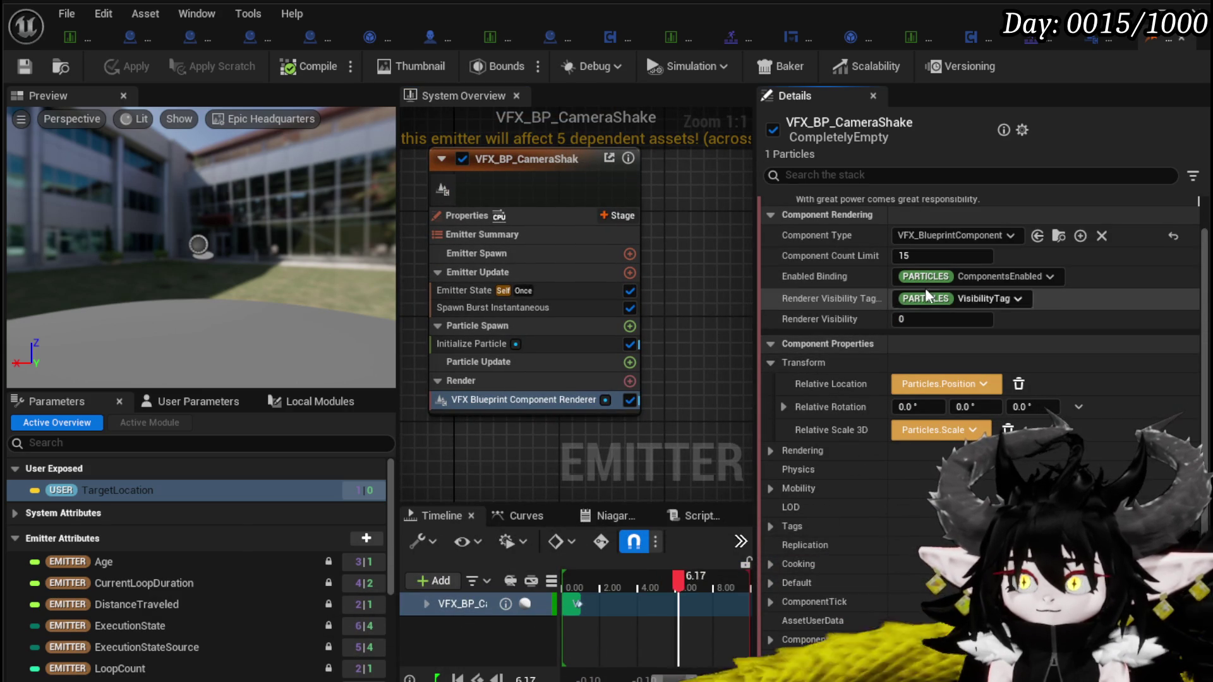
Bind the Renderer Visibility Tag to Particles VisibilityTag, save the emitter, then bring up BPC_MC_PlatformerMovement
left_click(942, 277)
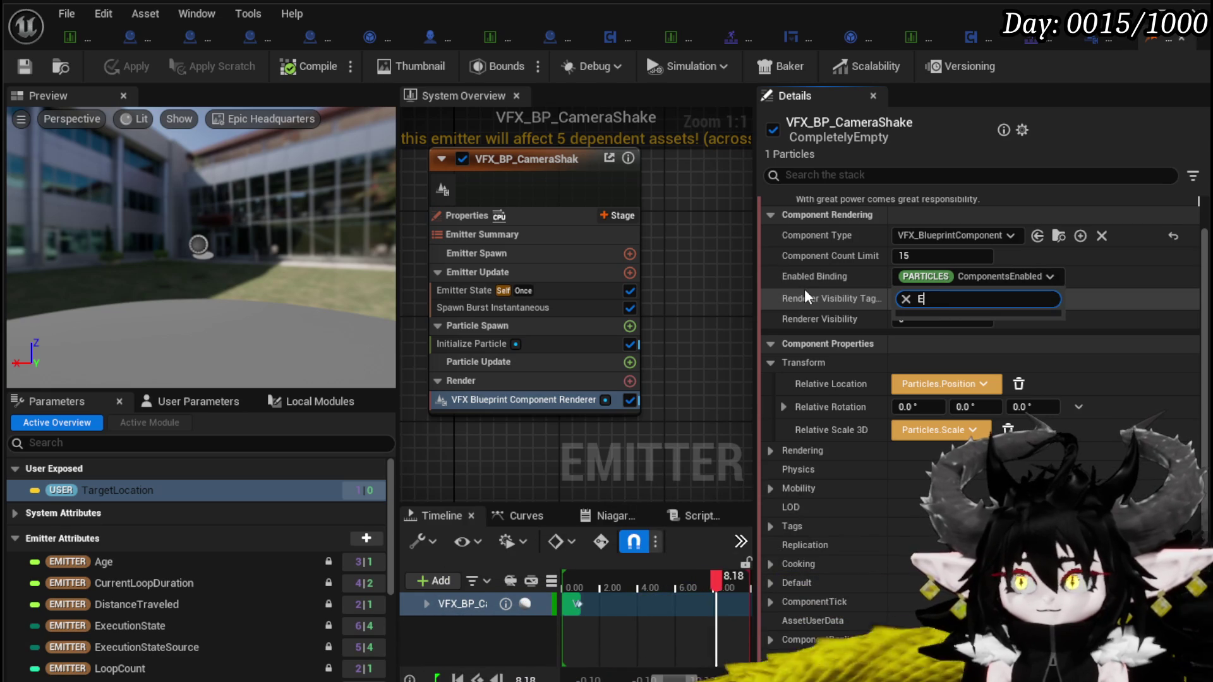
type("vis")
key("Return")
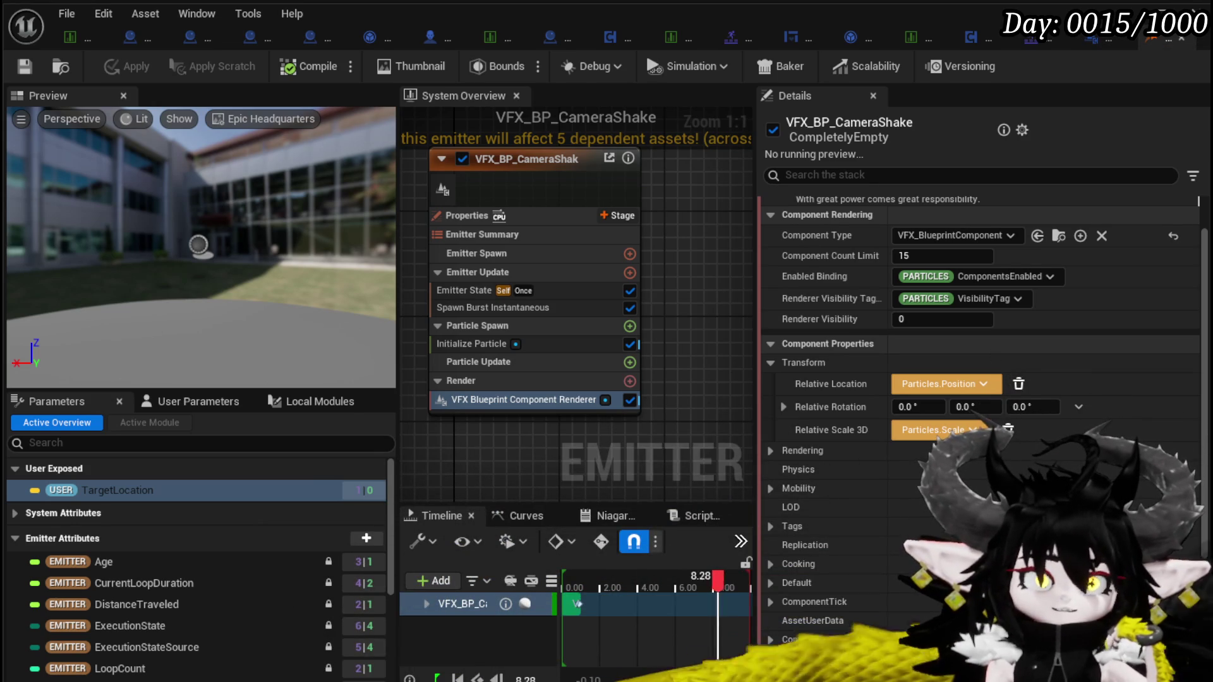
left_click(24, 66)
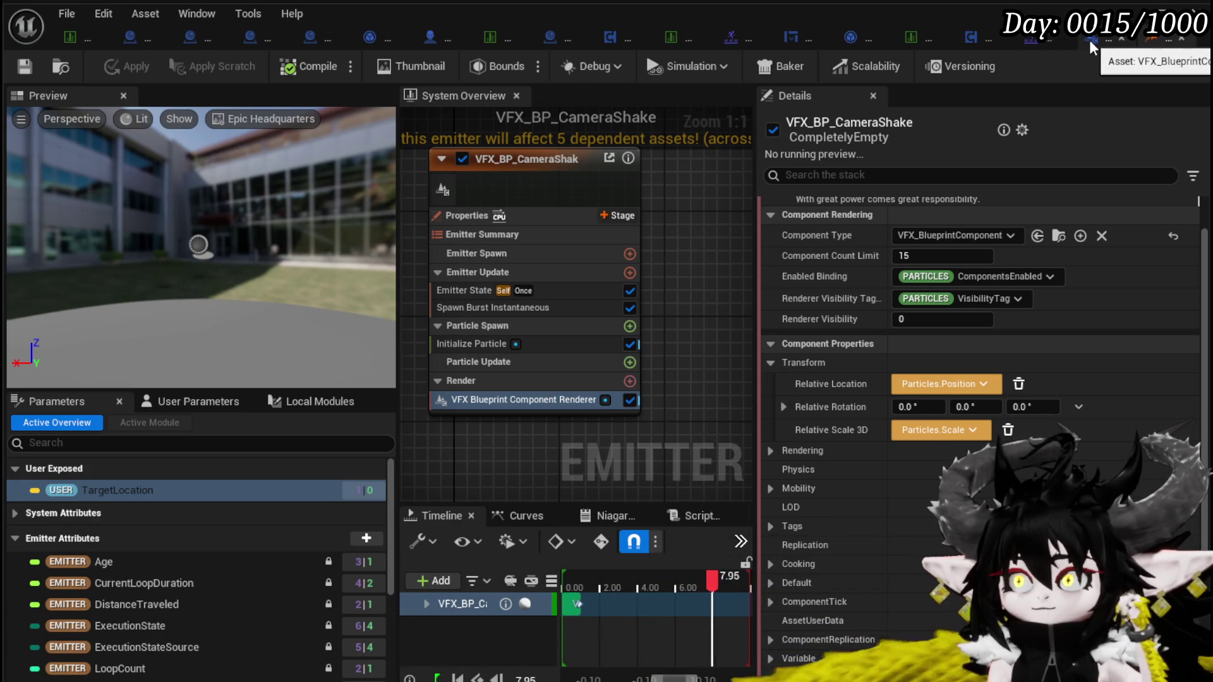
left_click(970, 37)
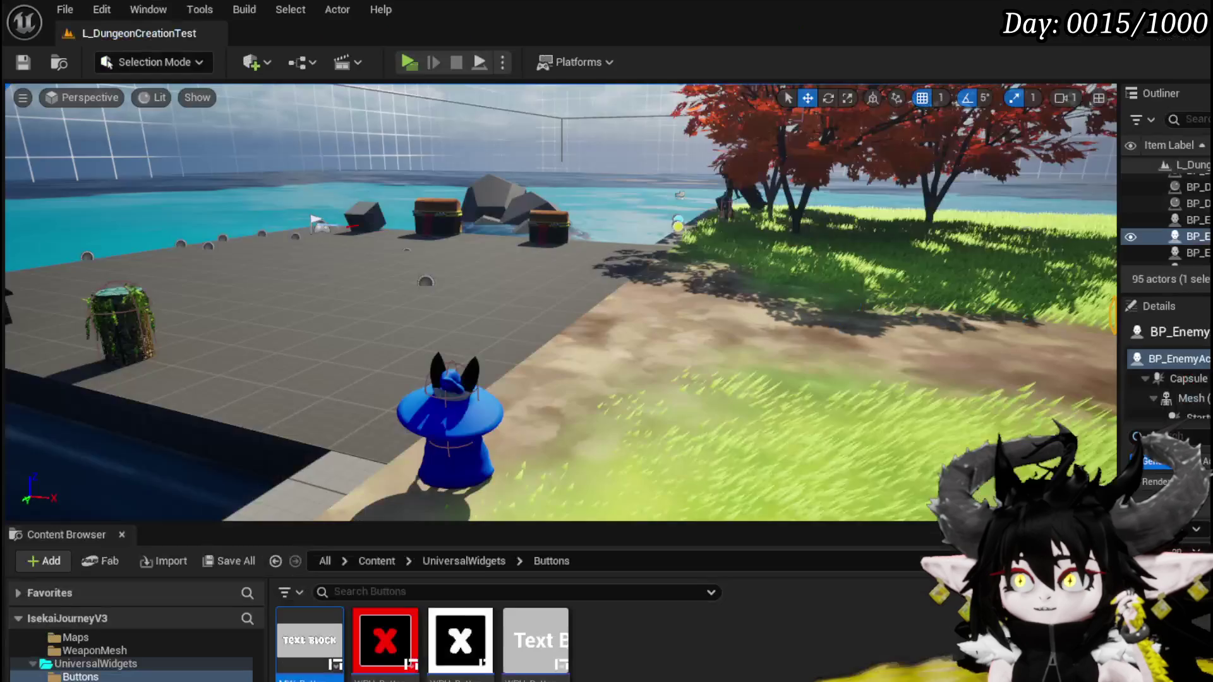
Back in the dungeon level editor, browse the Content Browser to VFX/FinishedSystems/HitEffects/Fire
left_click(697, 632)
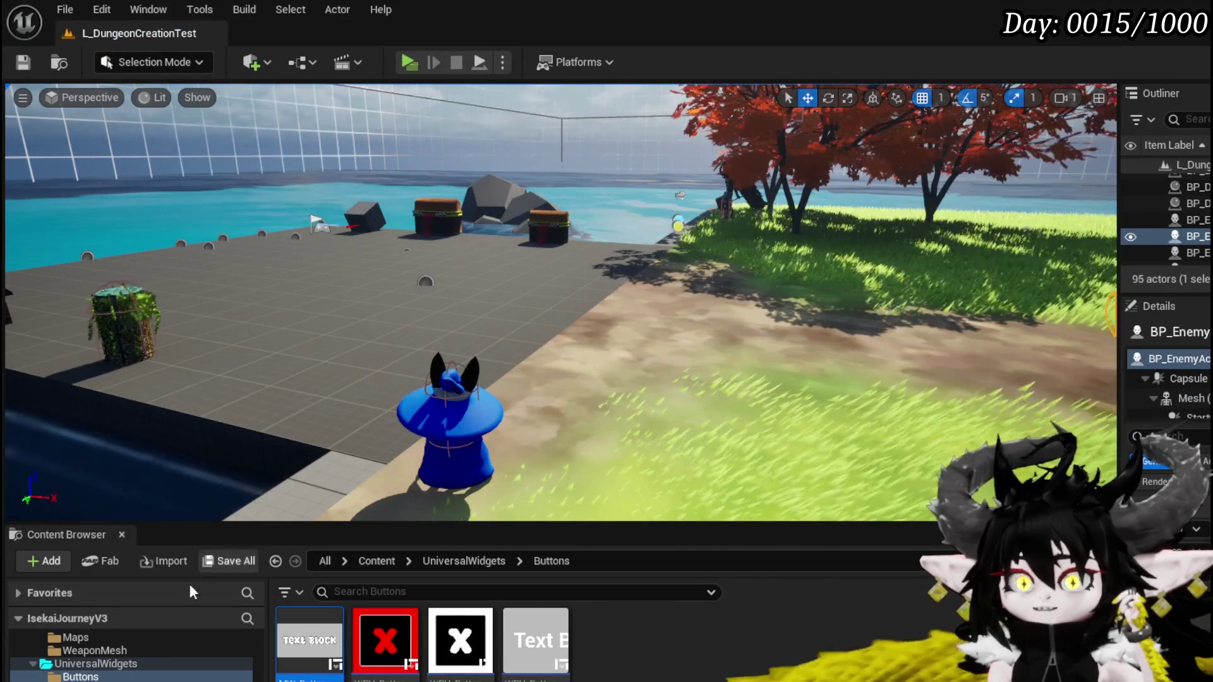
scroll(144, 673, "down", 2)
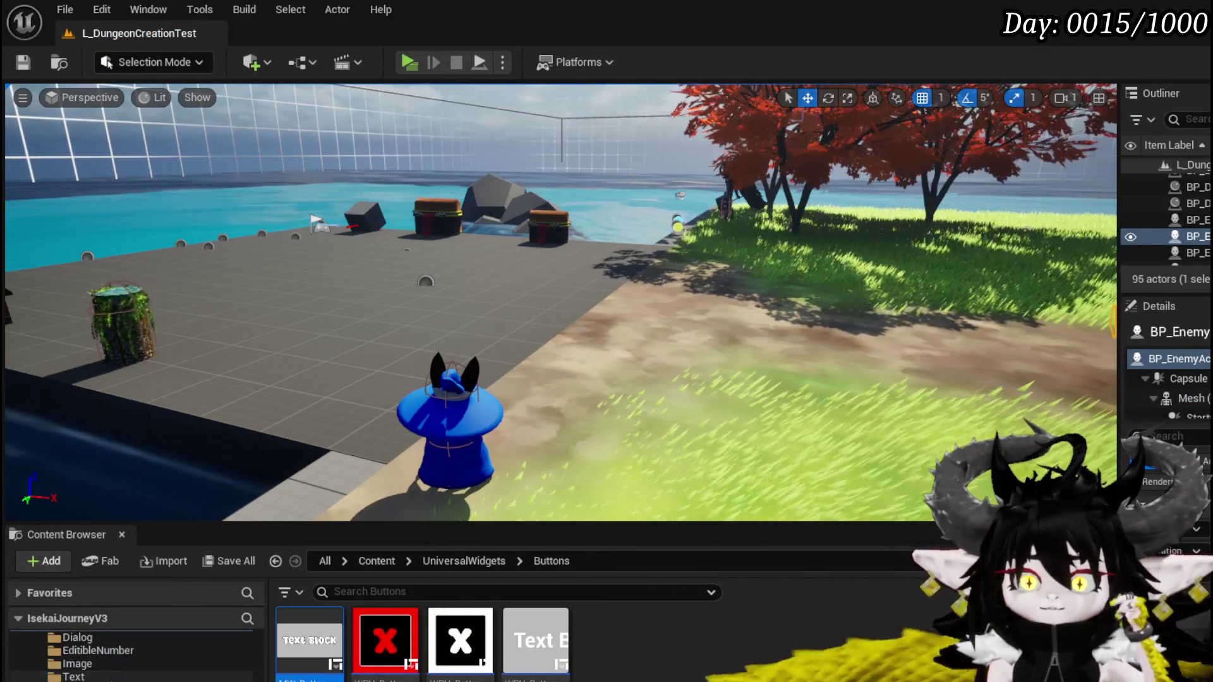
key("alt+Left")
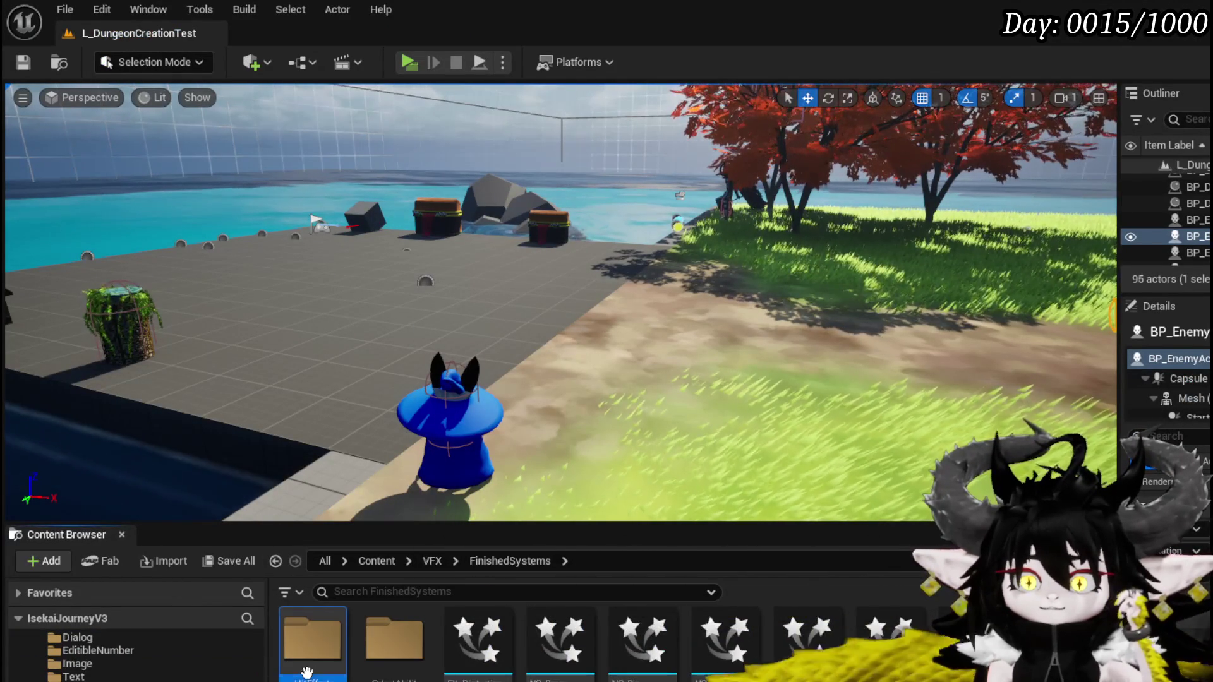
double_click(385, 638)
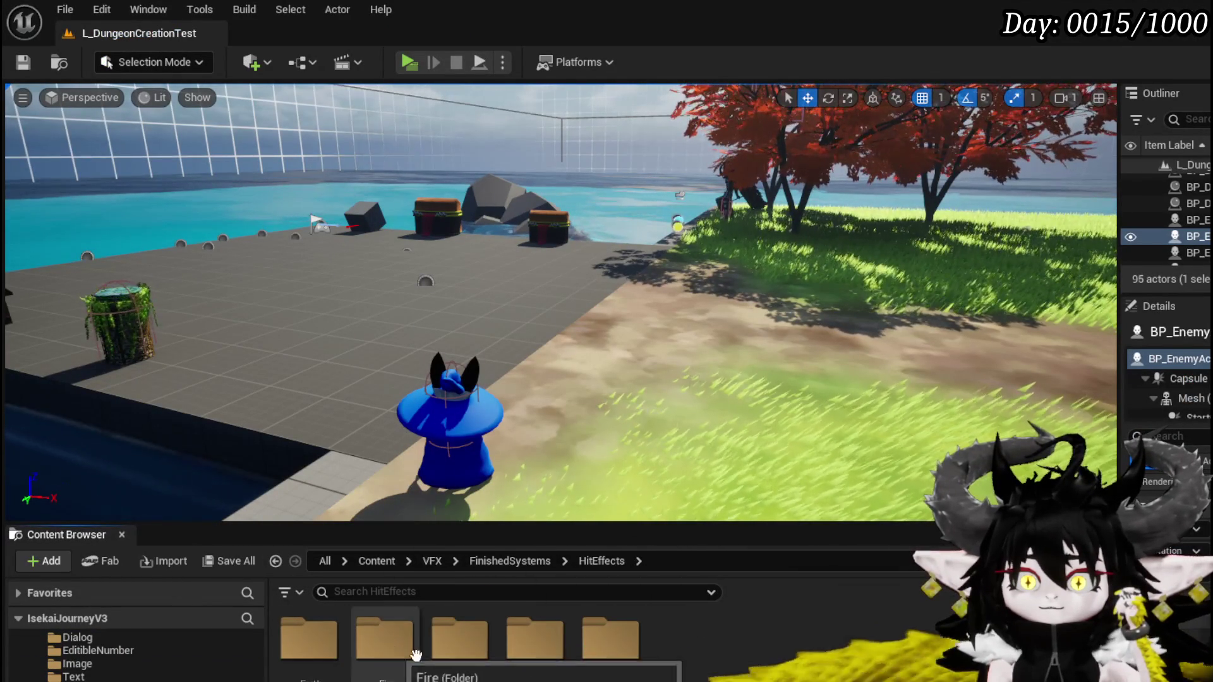
double_click(379, 651)
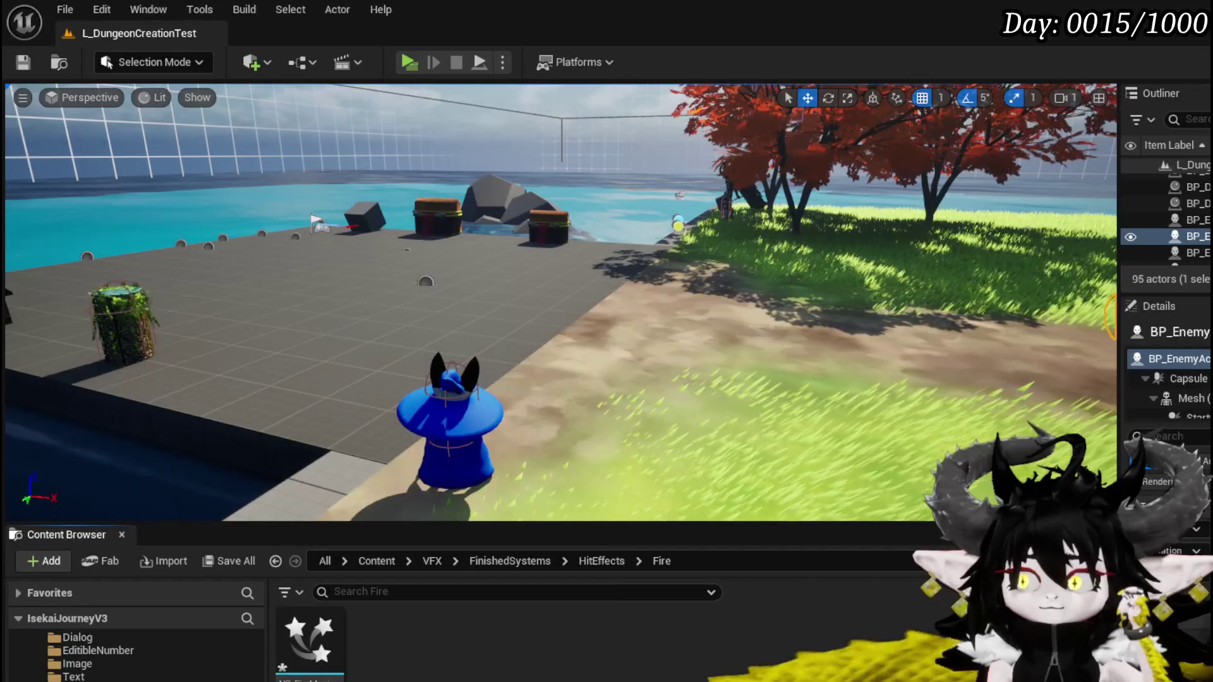
Save the five modified assets, then open NS_FireMagicExplosion and save it
key("ctrl+shift+s")
left_click(909, 618)
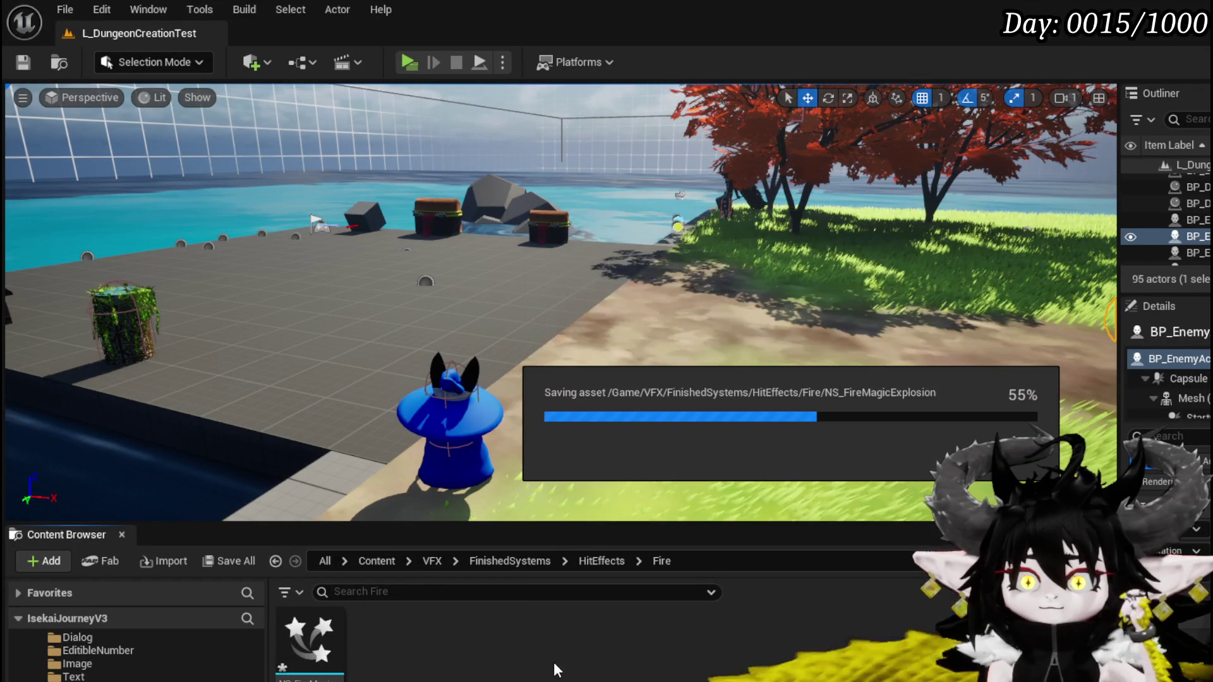
double_click(344, 641)
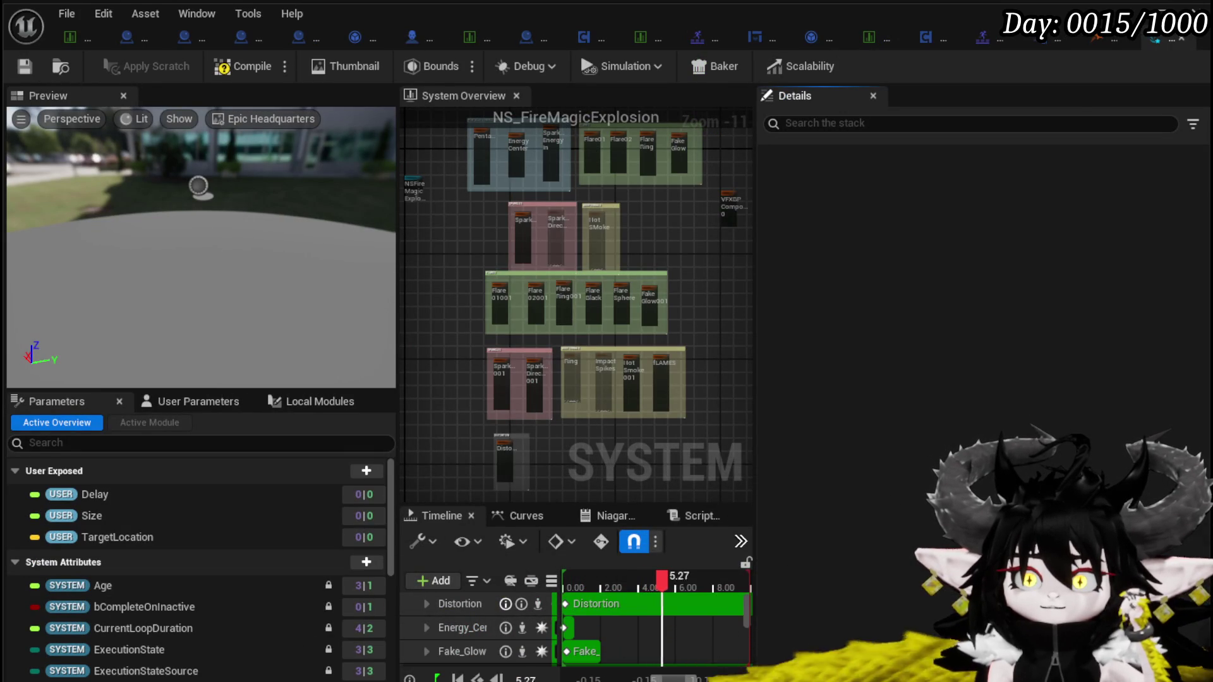
left_click(25, 66)
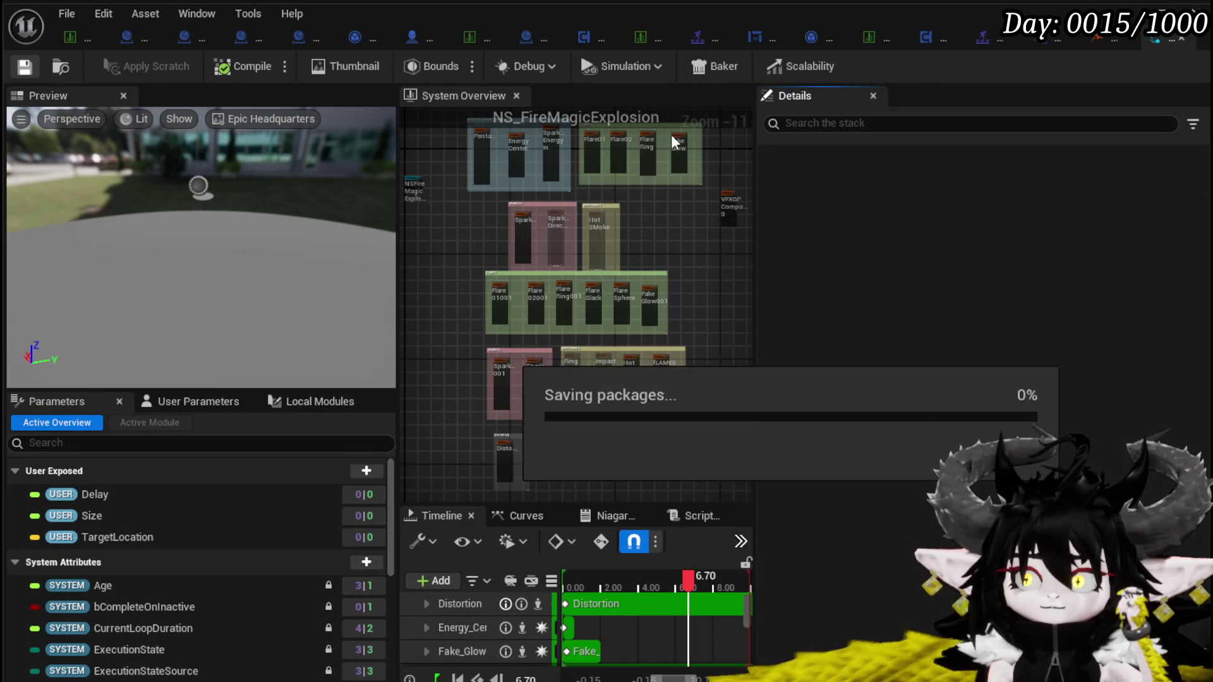
Close the NS_FireMagicExplosion and VFX_BP_CameraShake editors and select the Water hit-effects folder
left_click(1183, 40)
left_click(1183, 39)
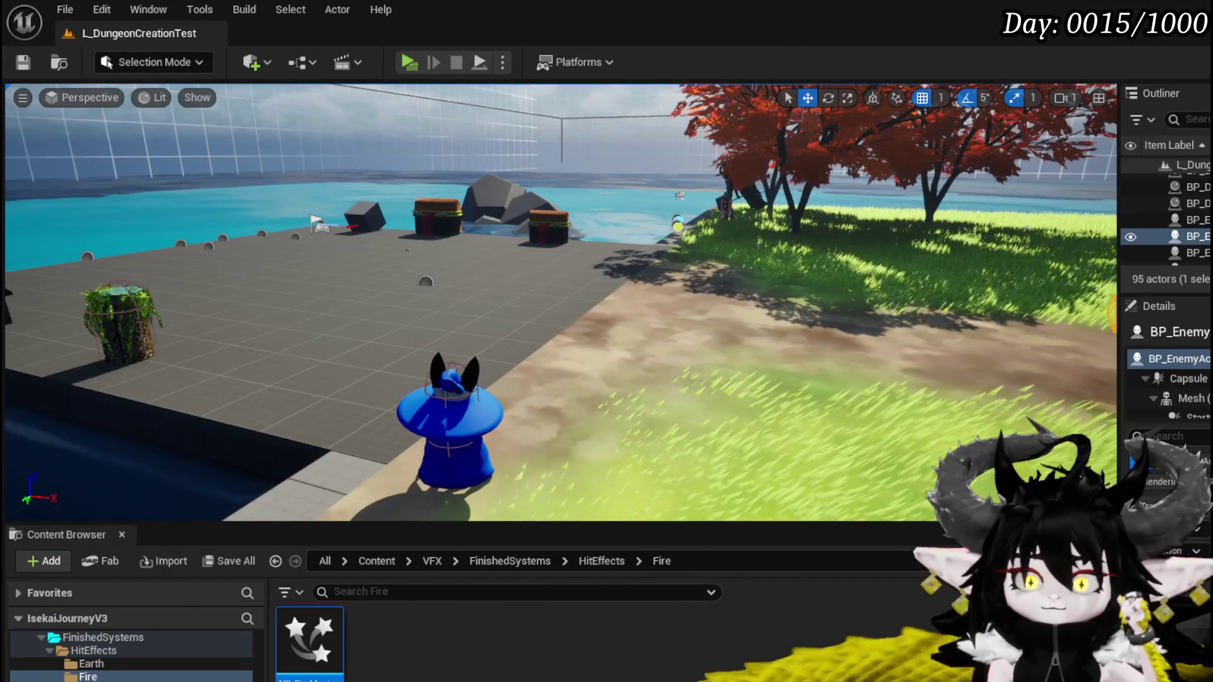
key("Down")
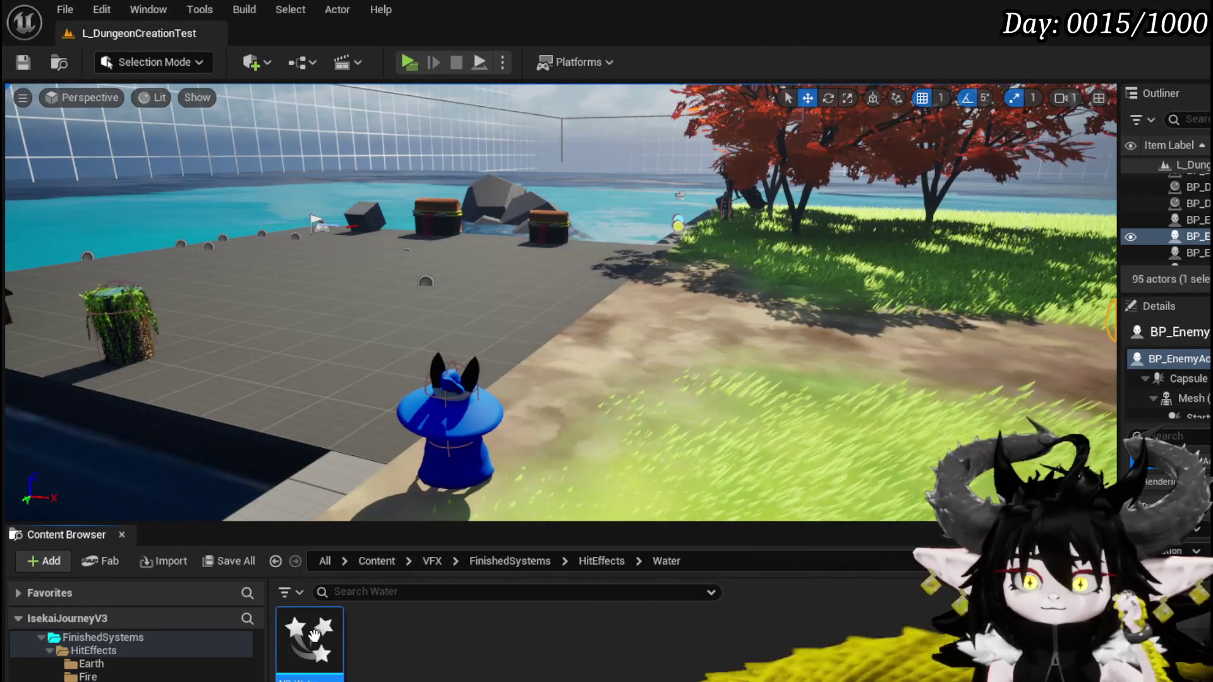
Open NS_WaterSplashUpwards, expand its Blueprint Component Renderer Transform settings, and select the TargetLocation parameter
double_click(314, 635)
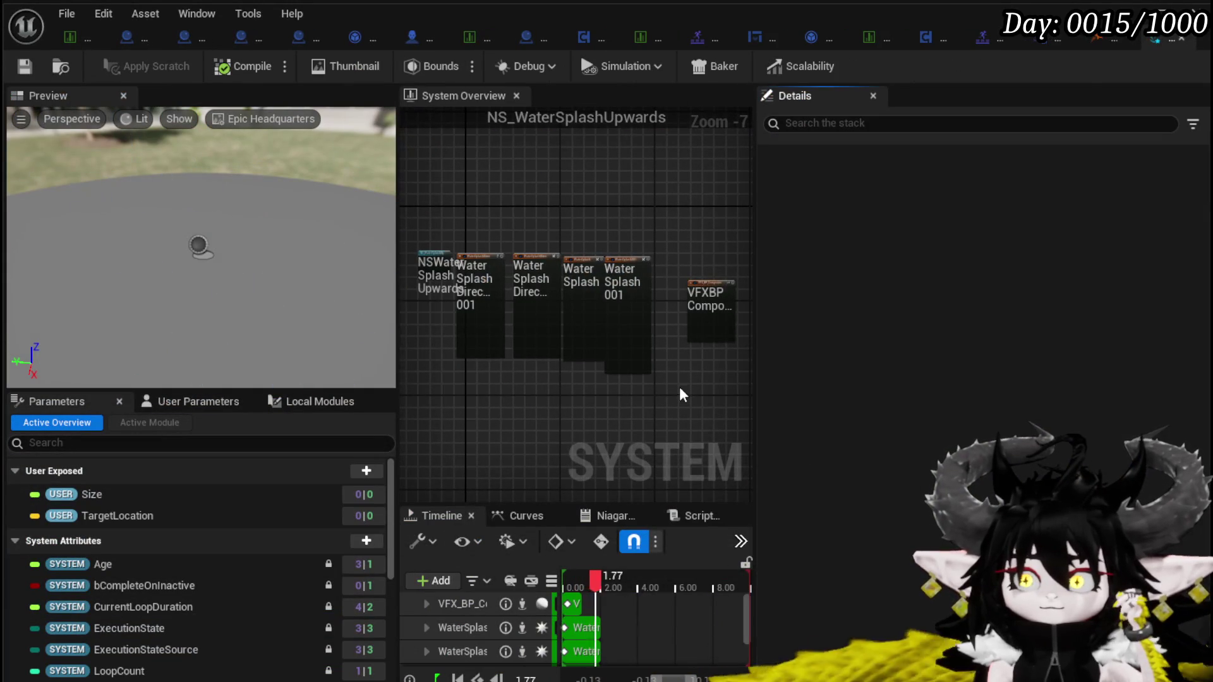
scroll(573, 346, "up", 8)
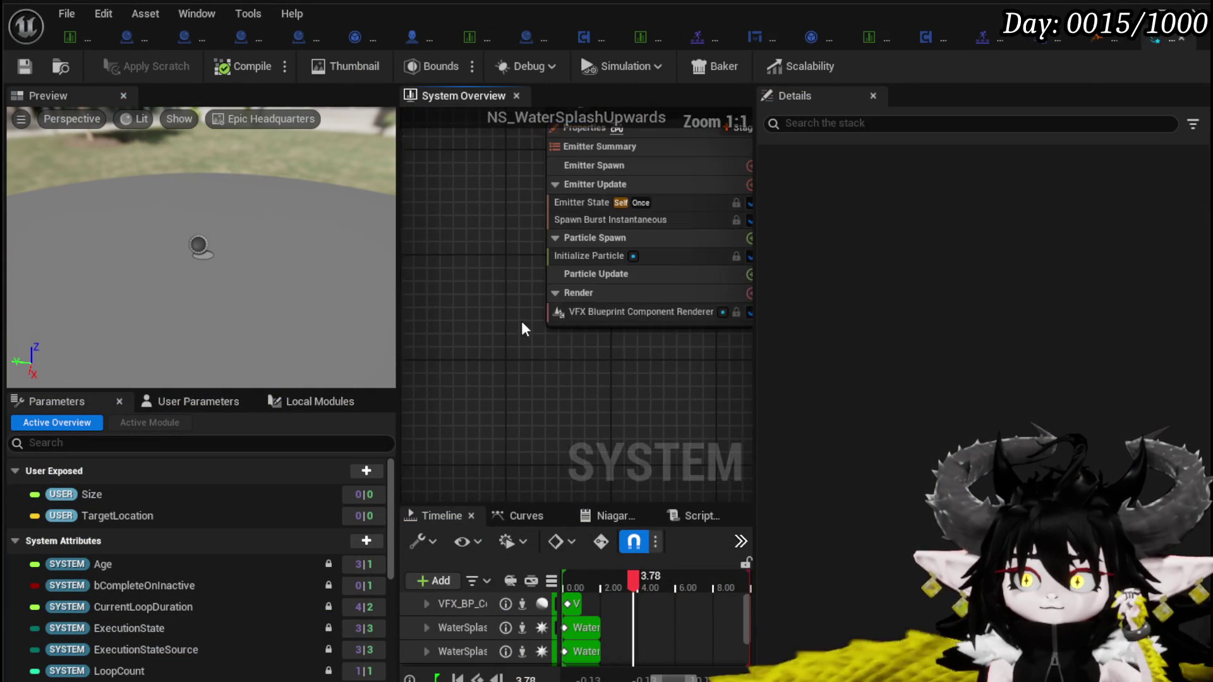
left_click(556, 353)
left_click_drag(495, 401, 594, 349)
left_click(771, 406)
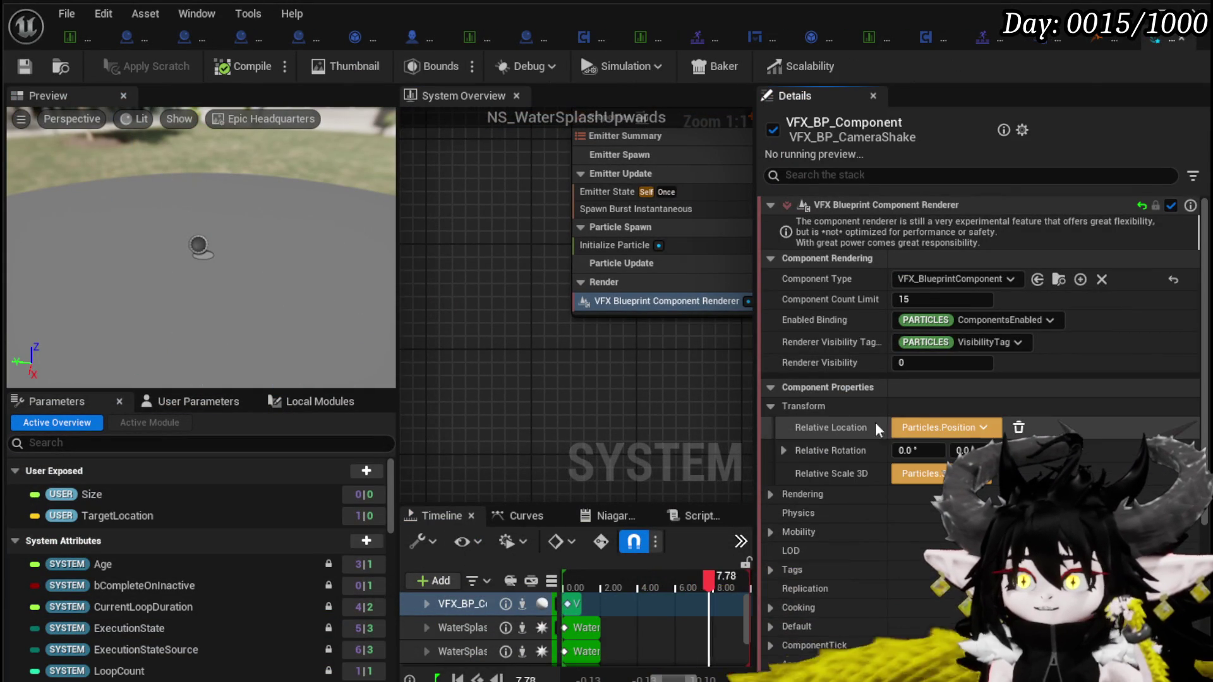
left_click_drag(608, 397, 494, 447)
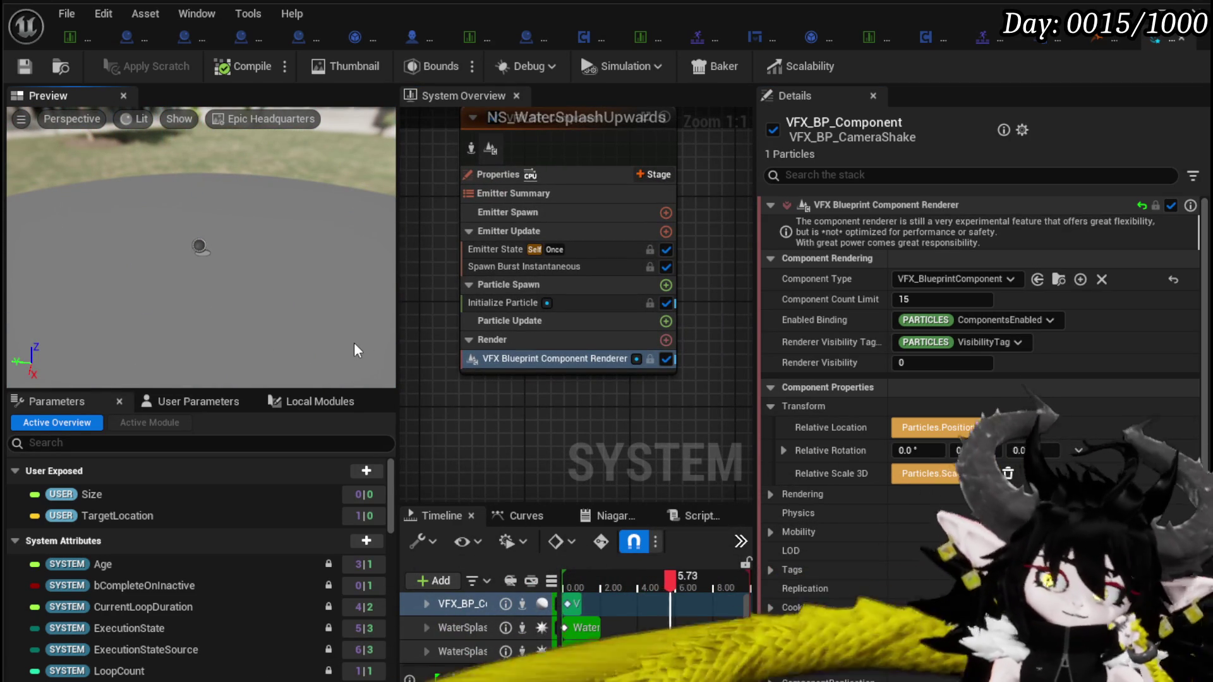
left_click(120, 515)
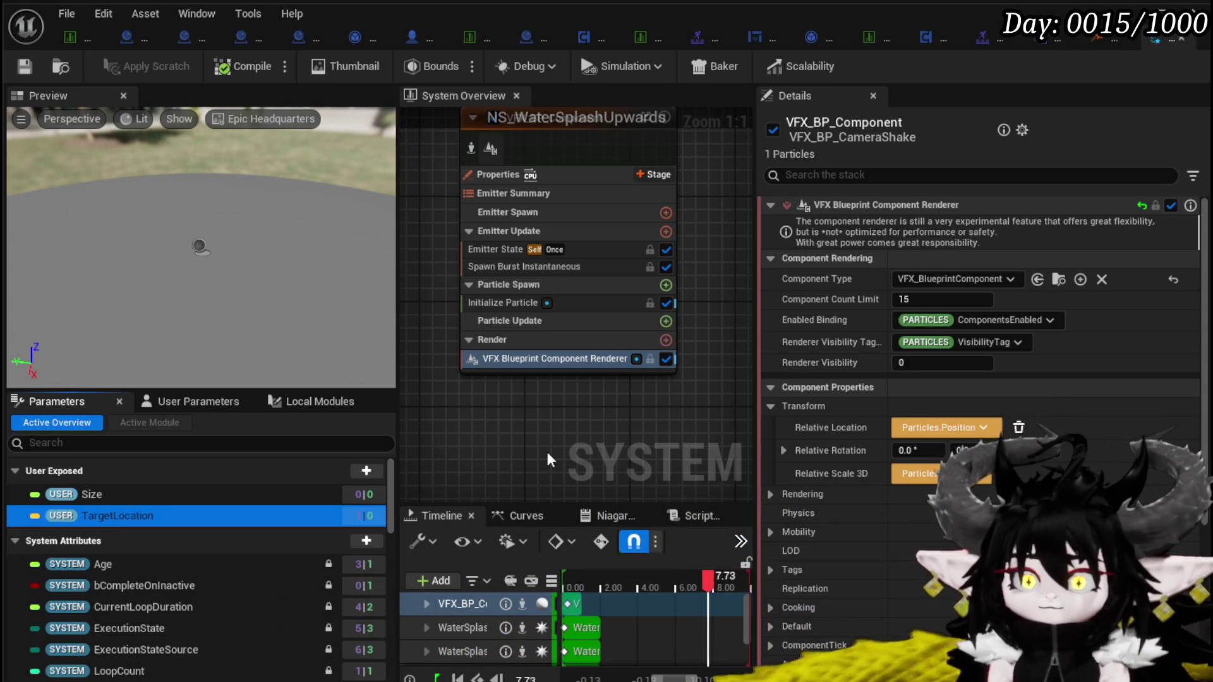
In User Parameters, preview TargetLocation Y at 500 and then 200, and reset it to 0.0
left_click(163, 401)
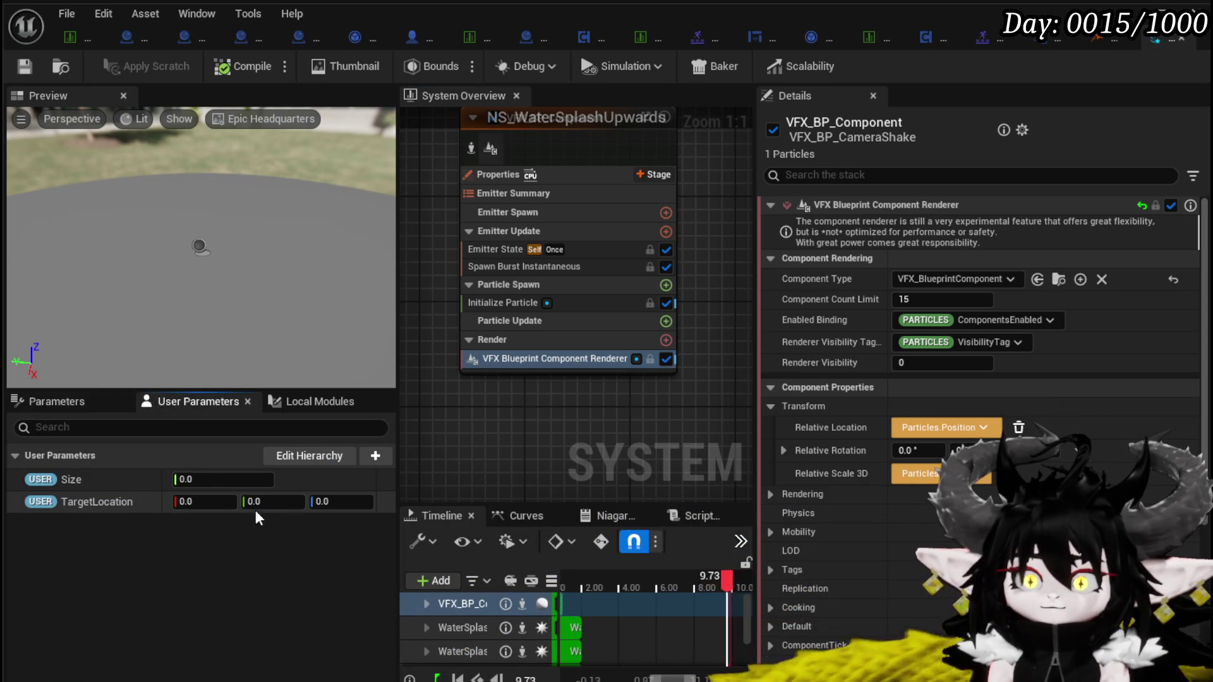
left_click(272, 504)
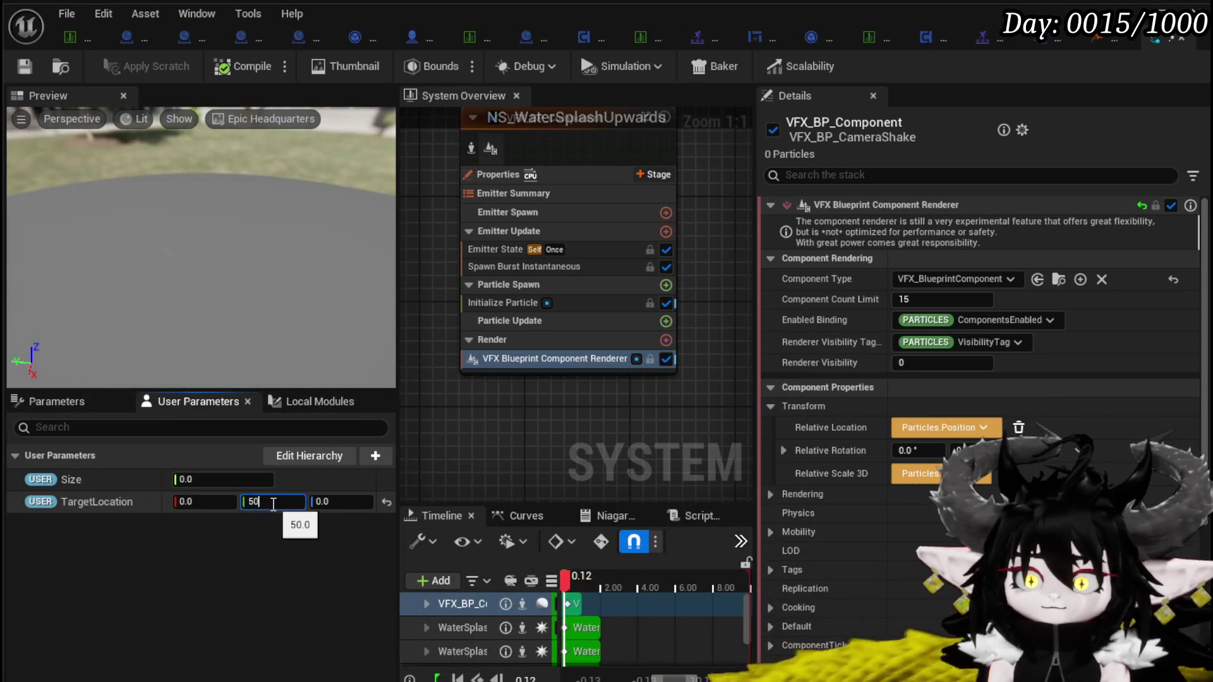
type("500")
key("Return")
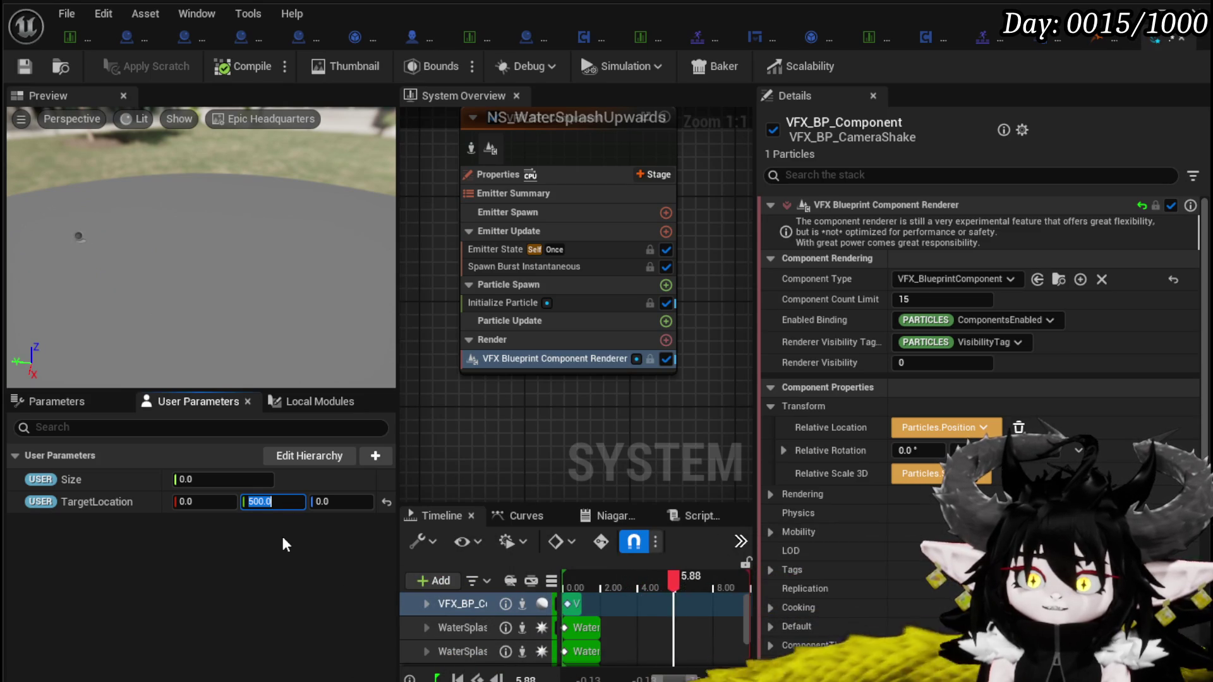
type("200")
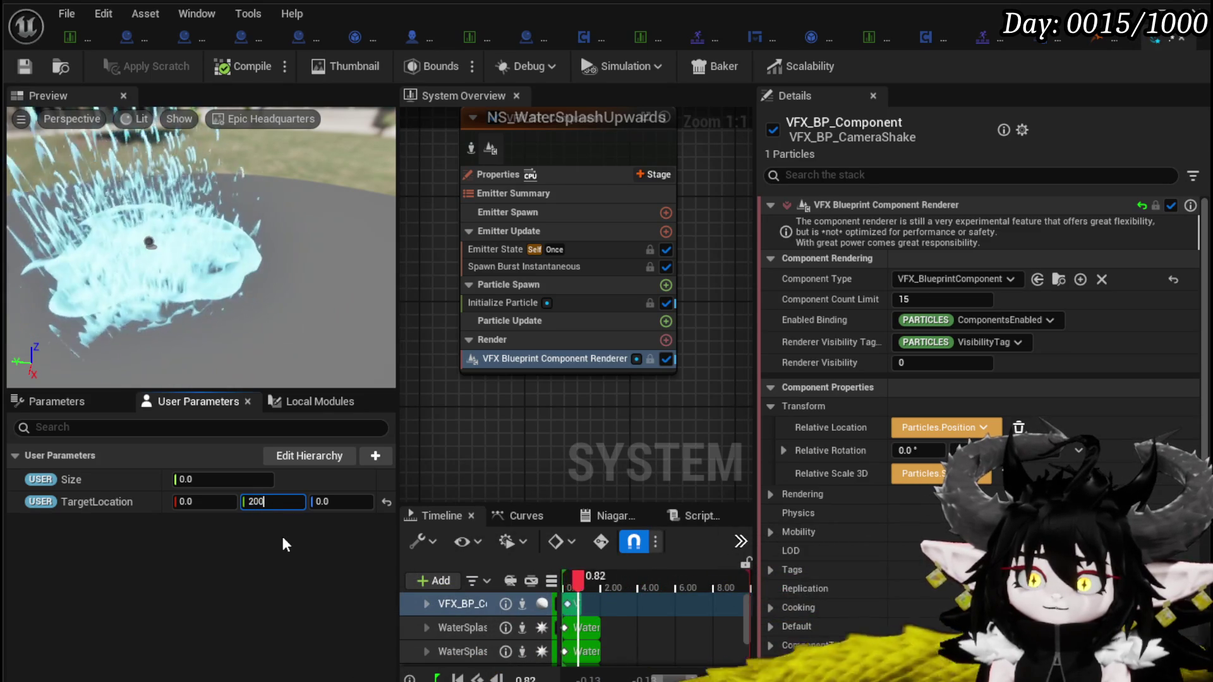
left_click(387, 502)
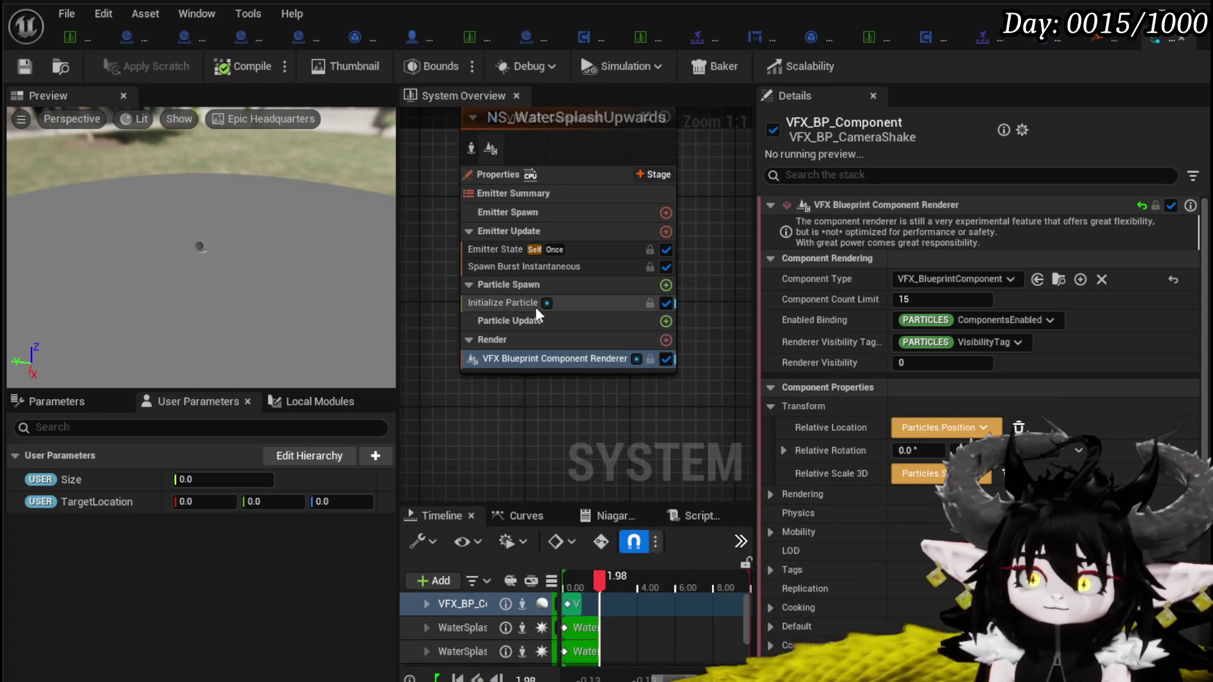
left_click(536, 308)
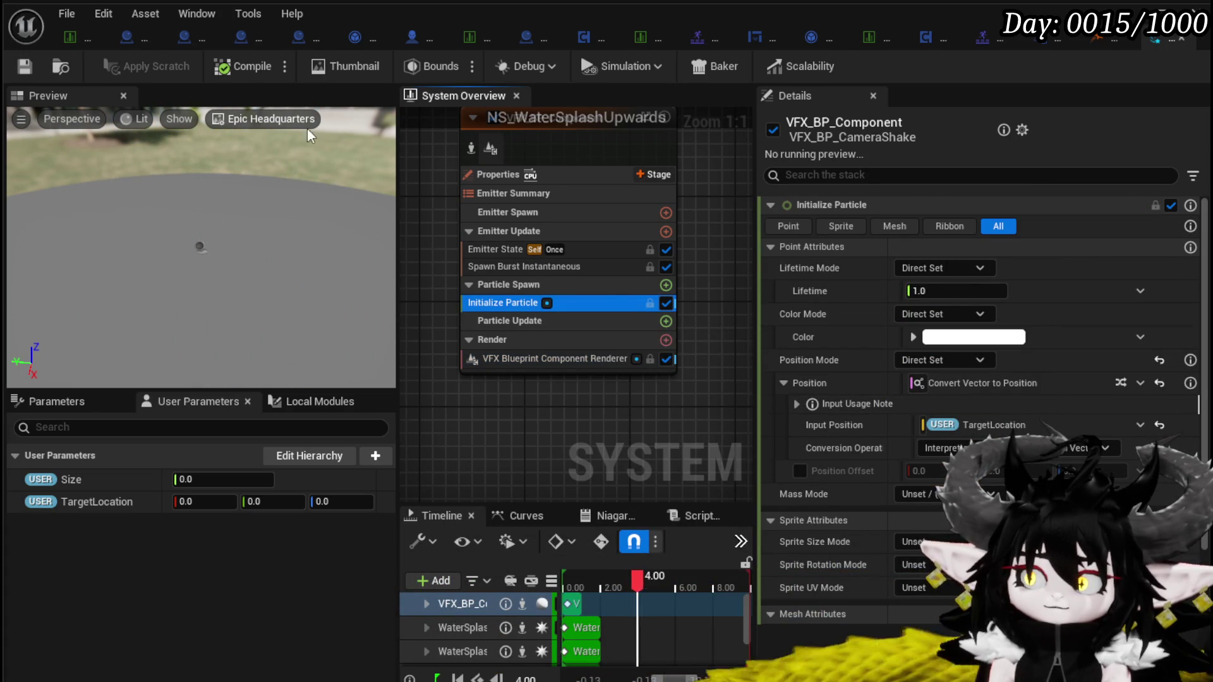
left_click(38, 65)
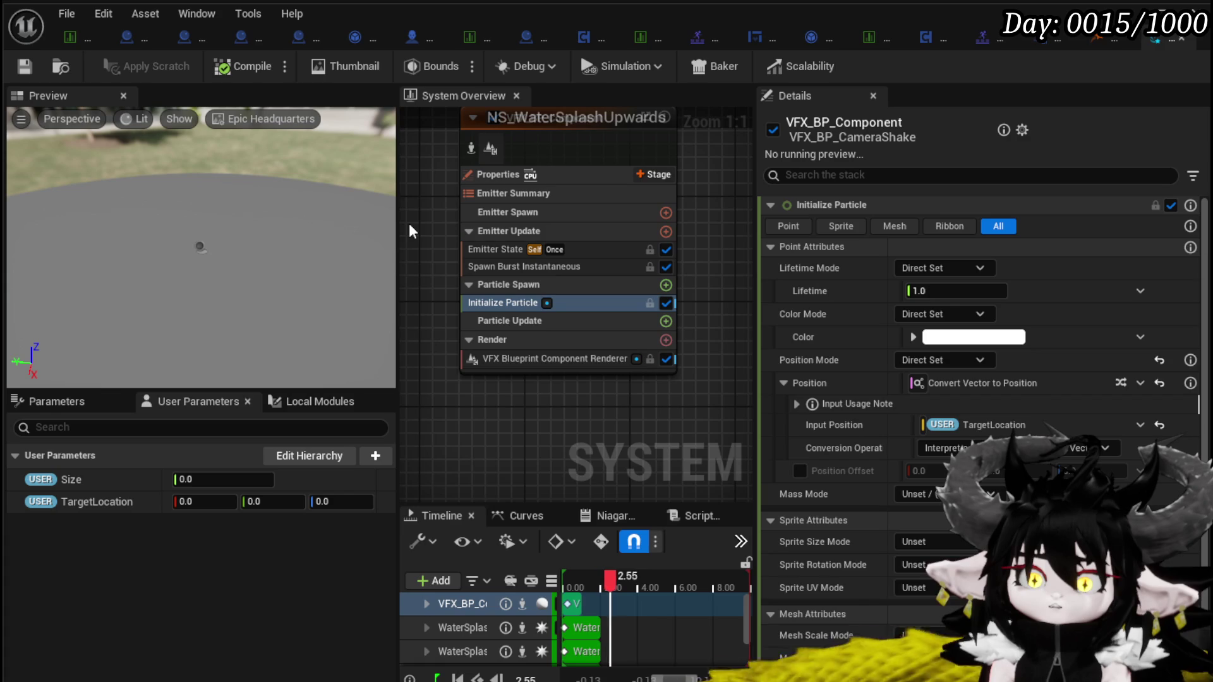
left_click(484, 253)
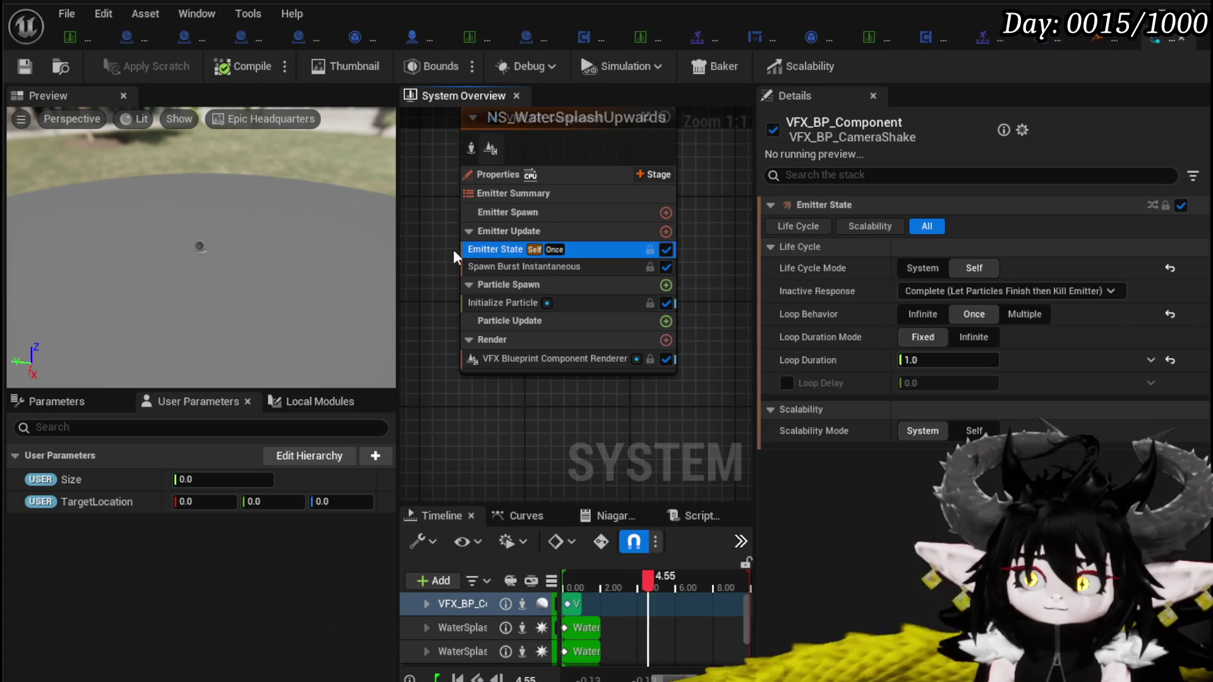
left_click(493, 266)
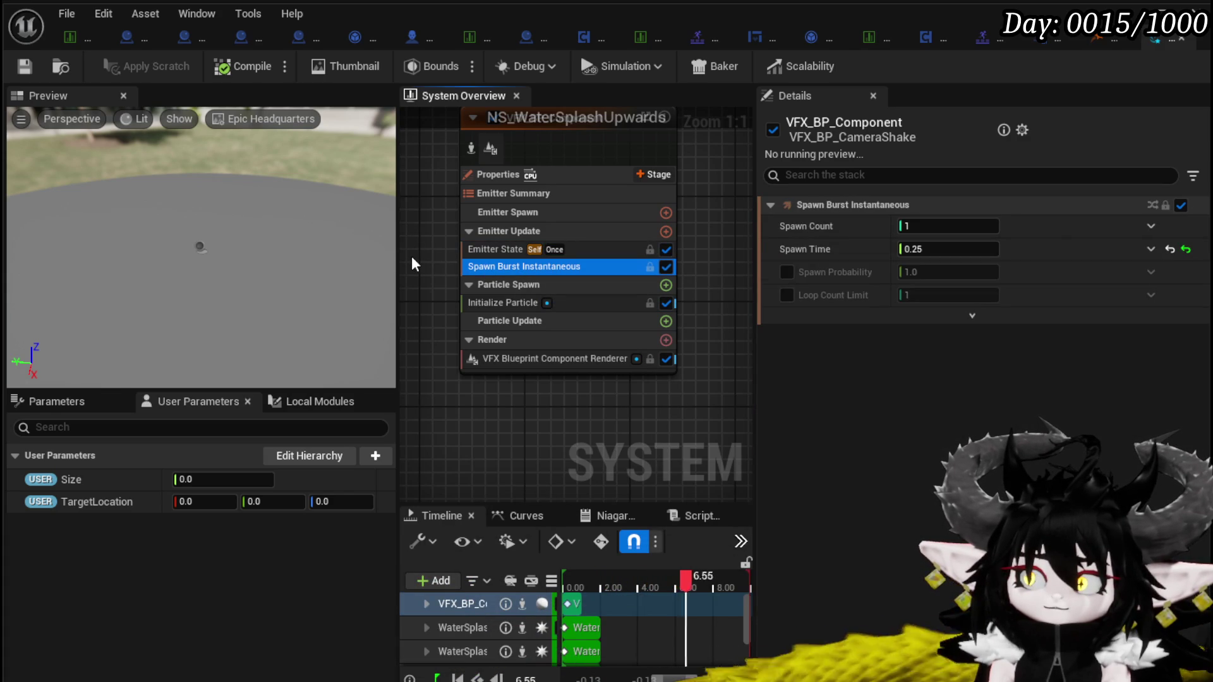
left_click(484, 253)
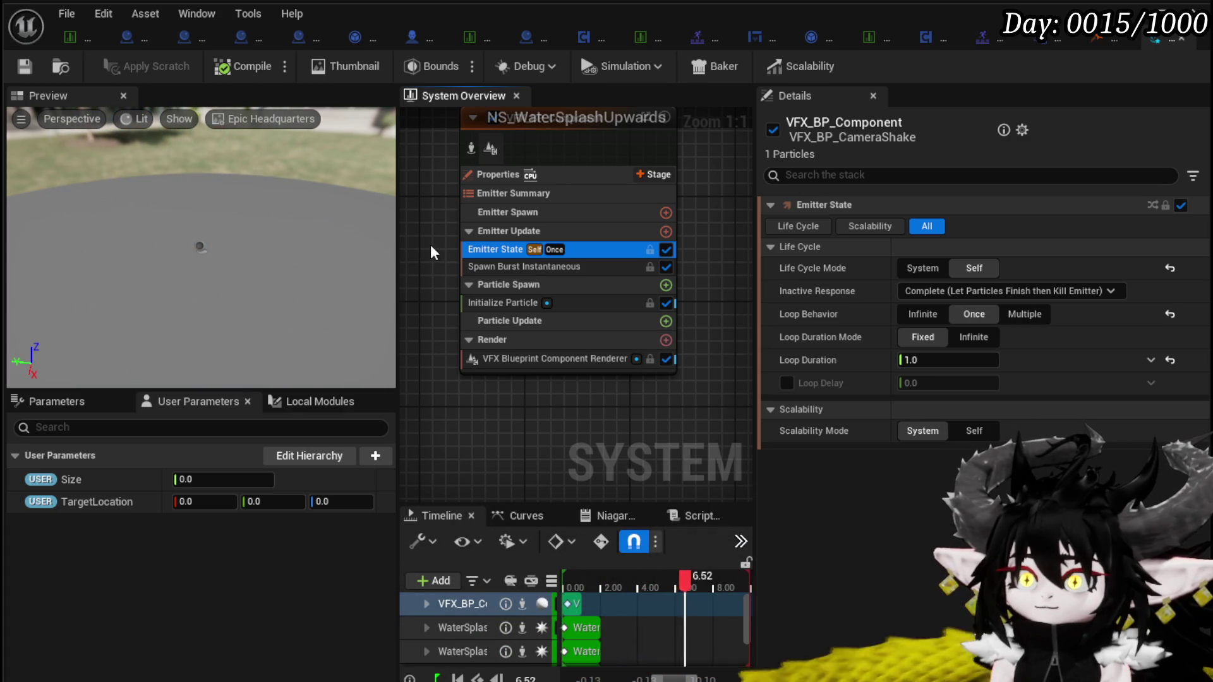
left_click(509, 326)
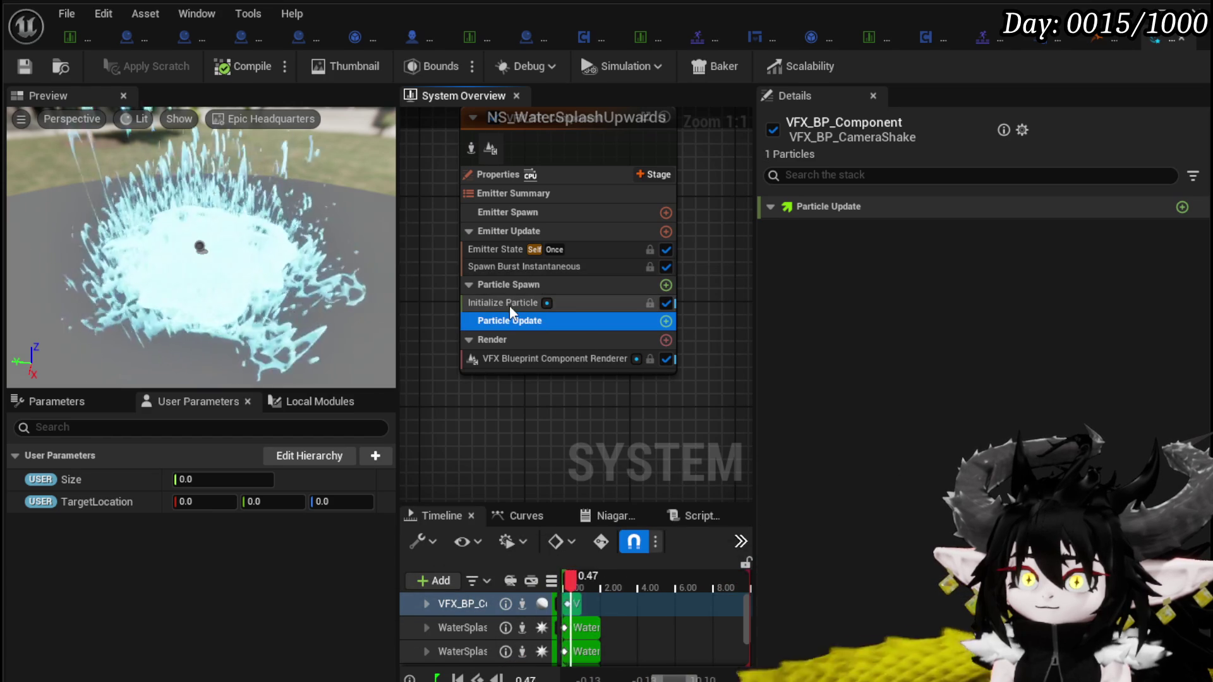
left_click(555, 358)
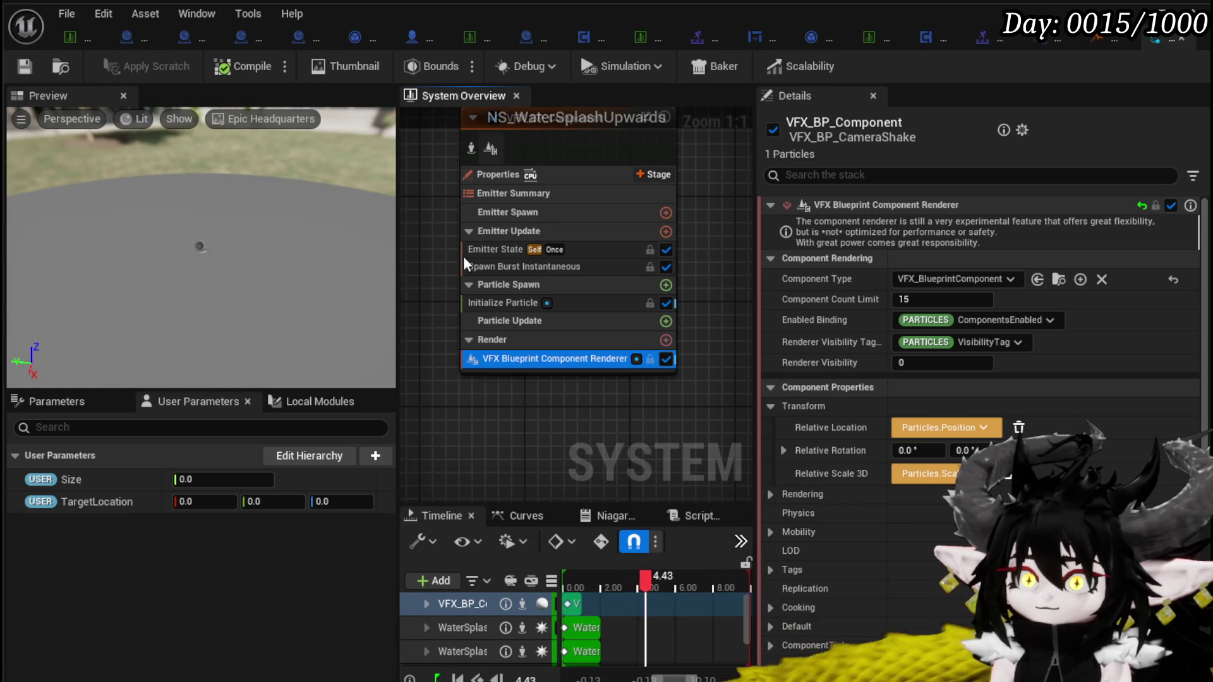
left_click(665, 340)
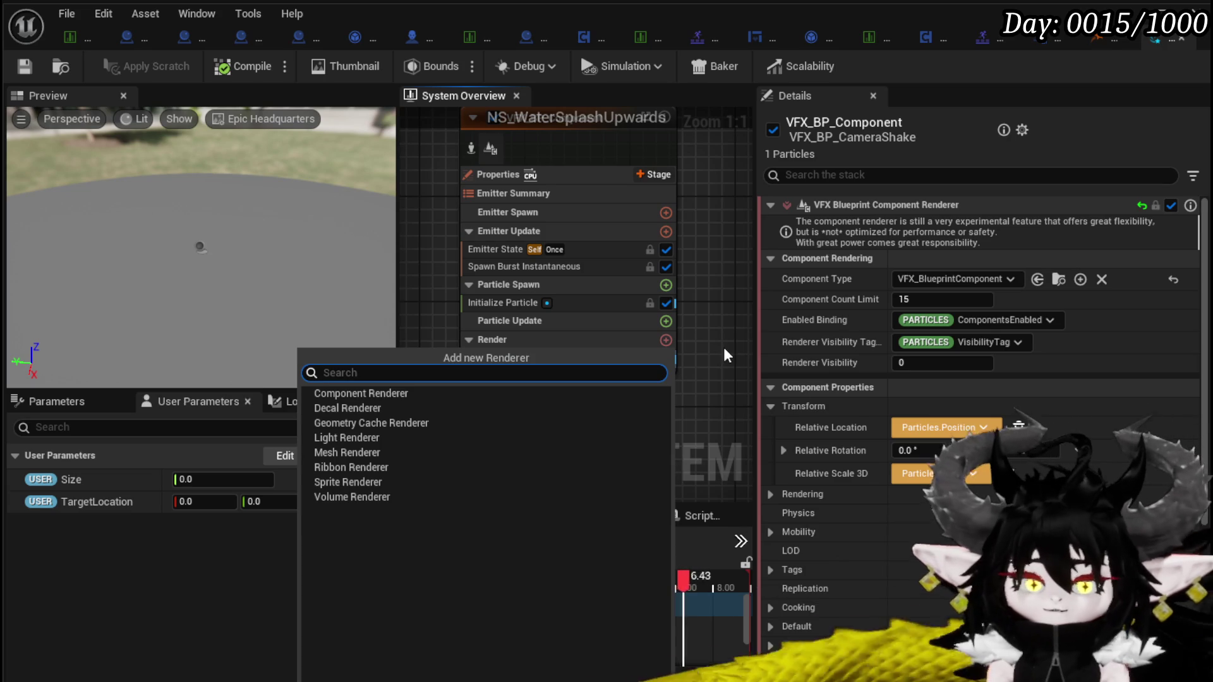
Add a Sprite Renderer to the splash emitter and save NS_WaterSplashUpwards
type("Sprite")
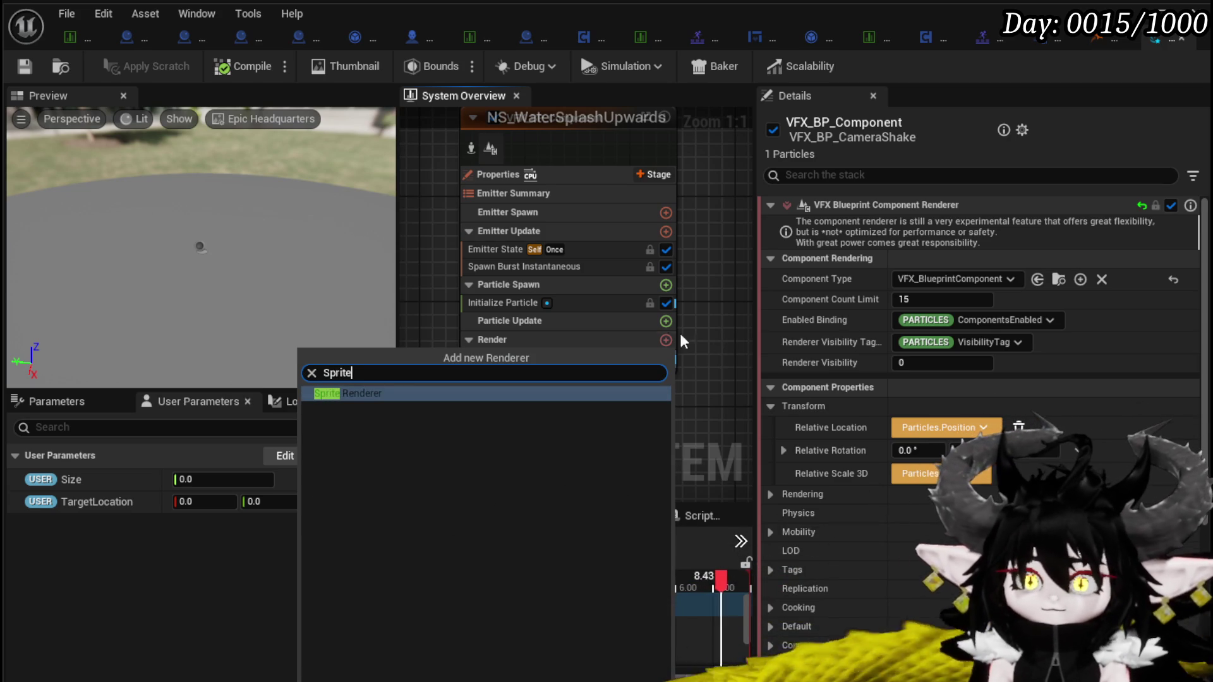
left_click(354, 397)
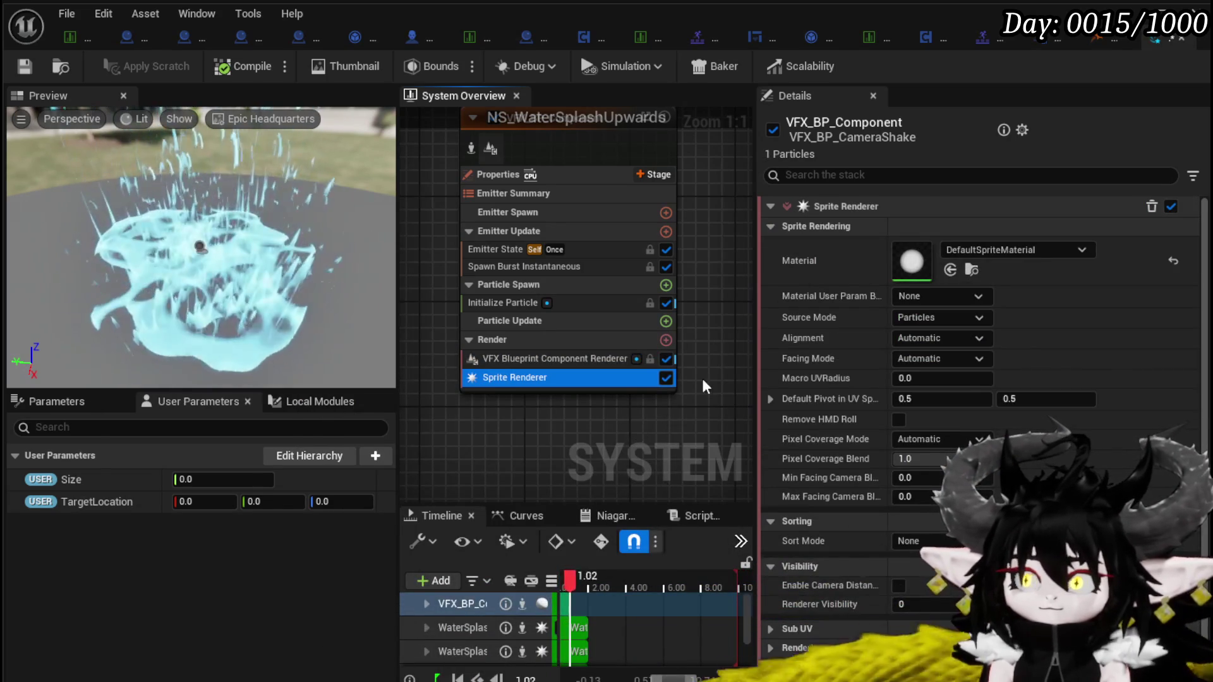
left_click(506, 302)
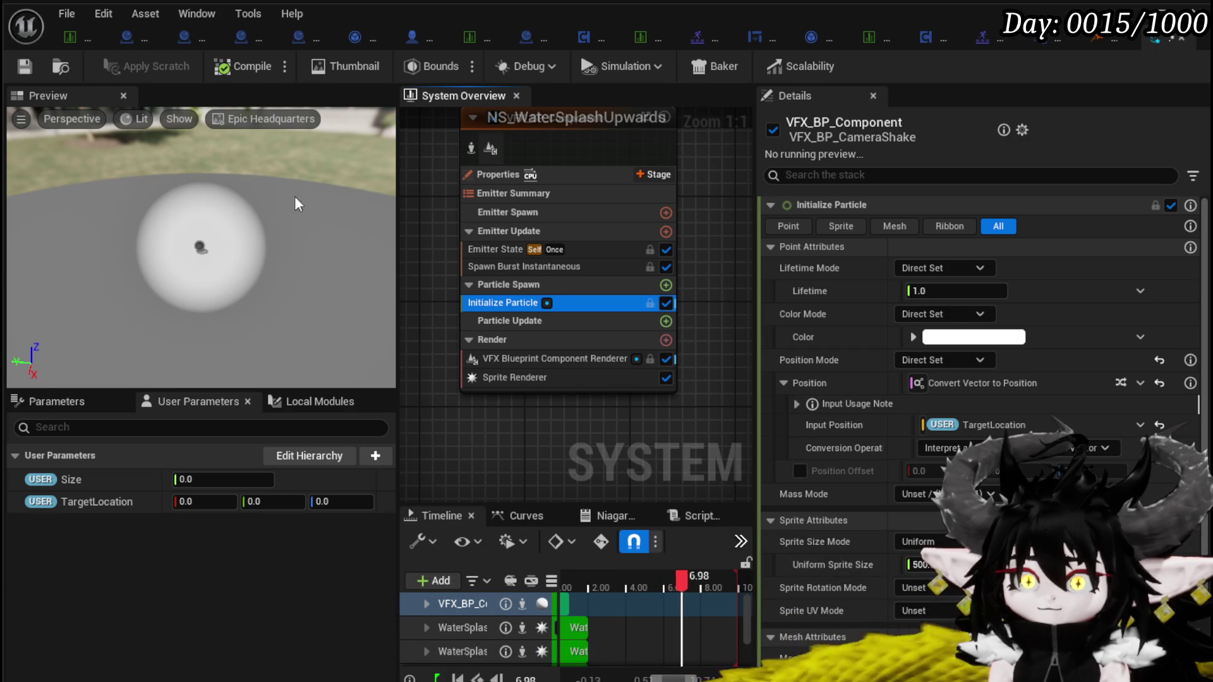
left_click(29, 68)
Try 500 for TargetLocation Y and cancel, then move the RelativeLocation node right in VFX_BlueprintComponent's EventGraph
left_click(295, 503)
type("500")
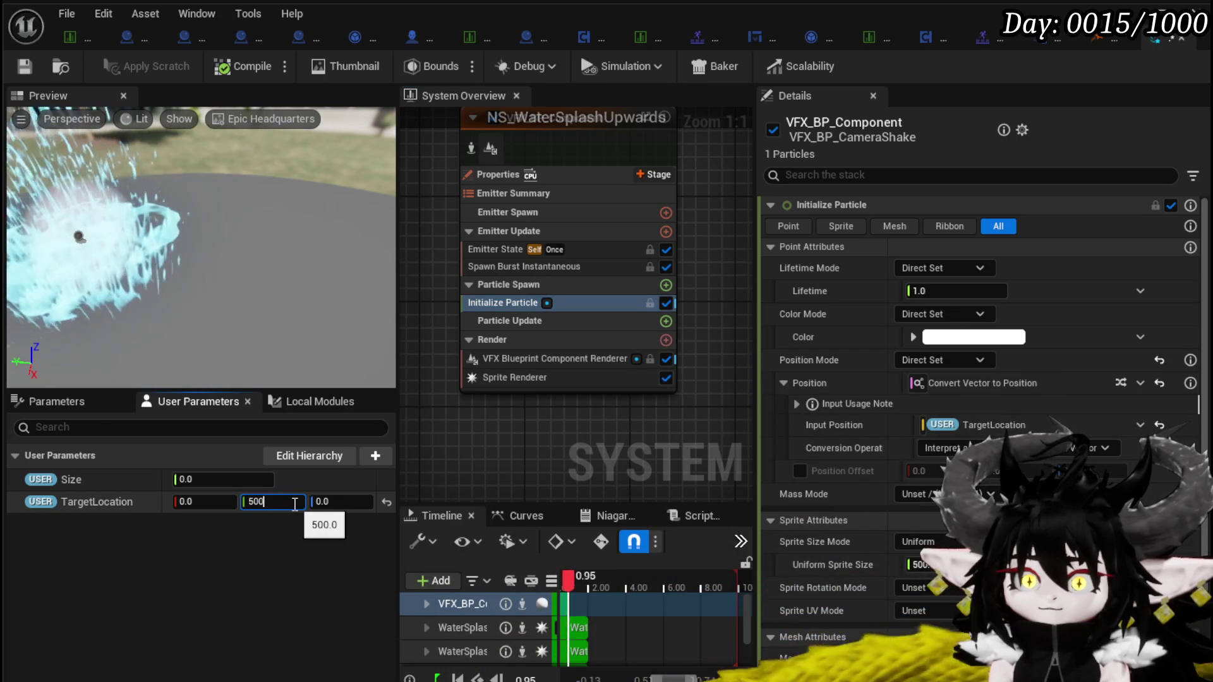
key("Escape")
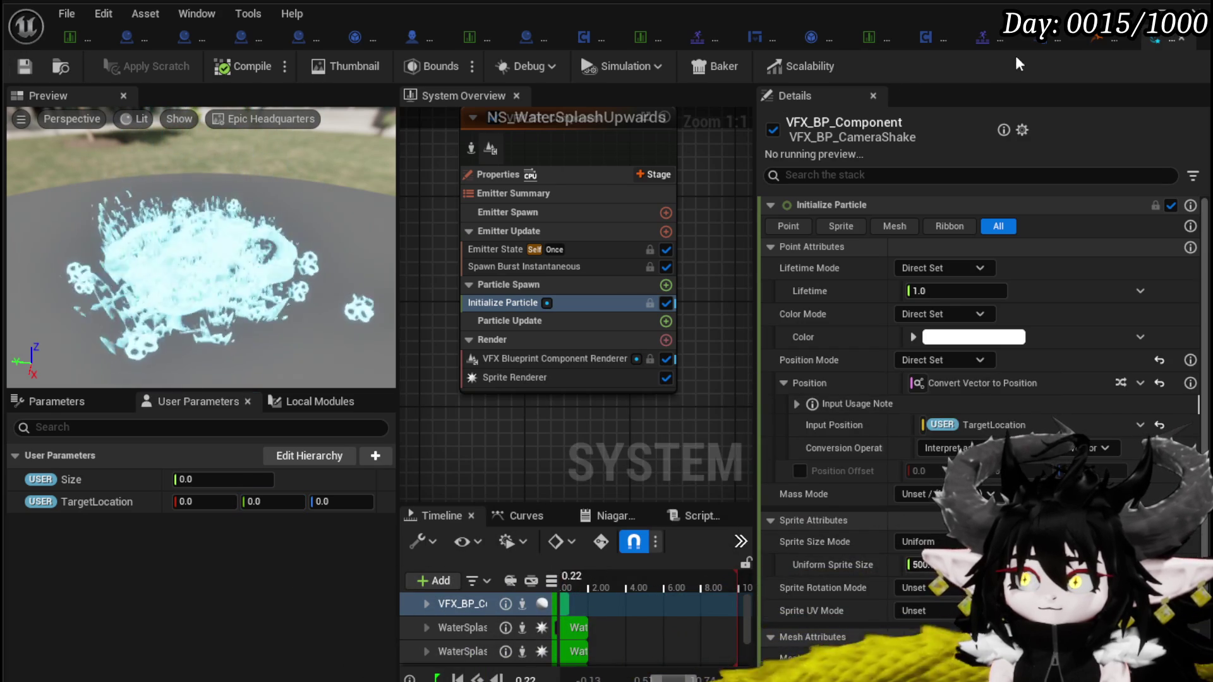
left_click(1044, 48)
left_click_drag(616, 190, 768, 181)
Search the blueprint actions for 'location' near Event Begin Play
left_click_drag(547, 280, 363, 332)
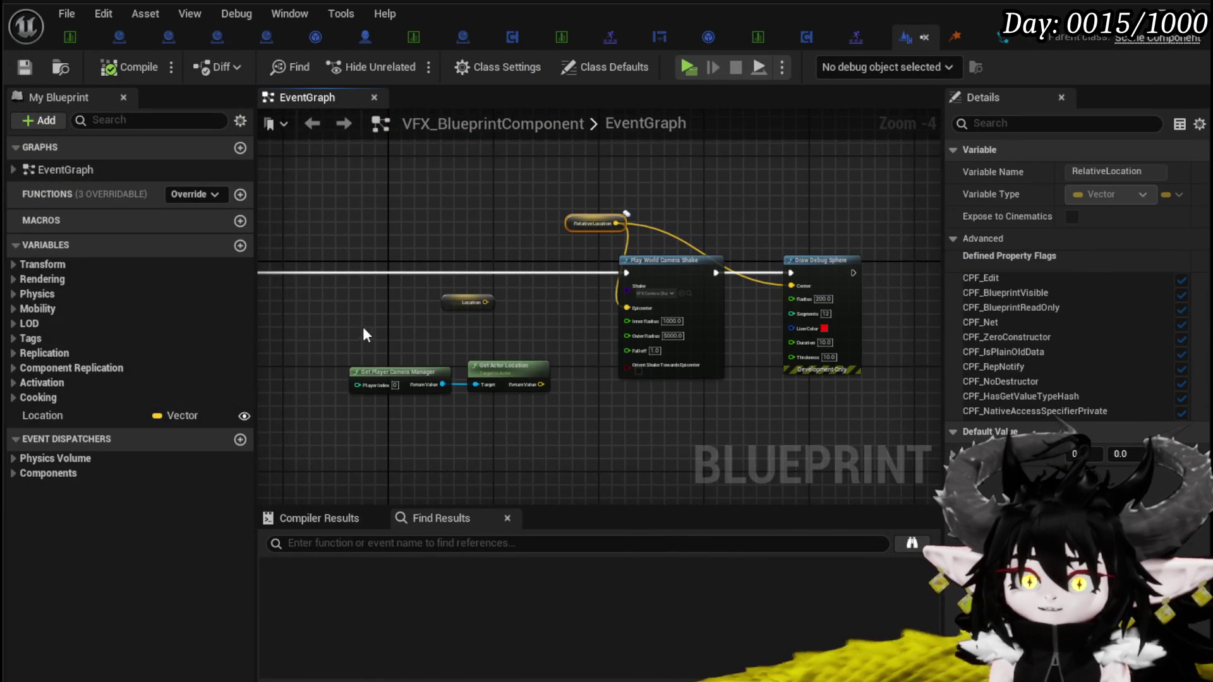
scroll(632, 249, "up", 2)
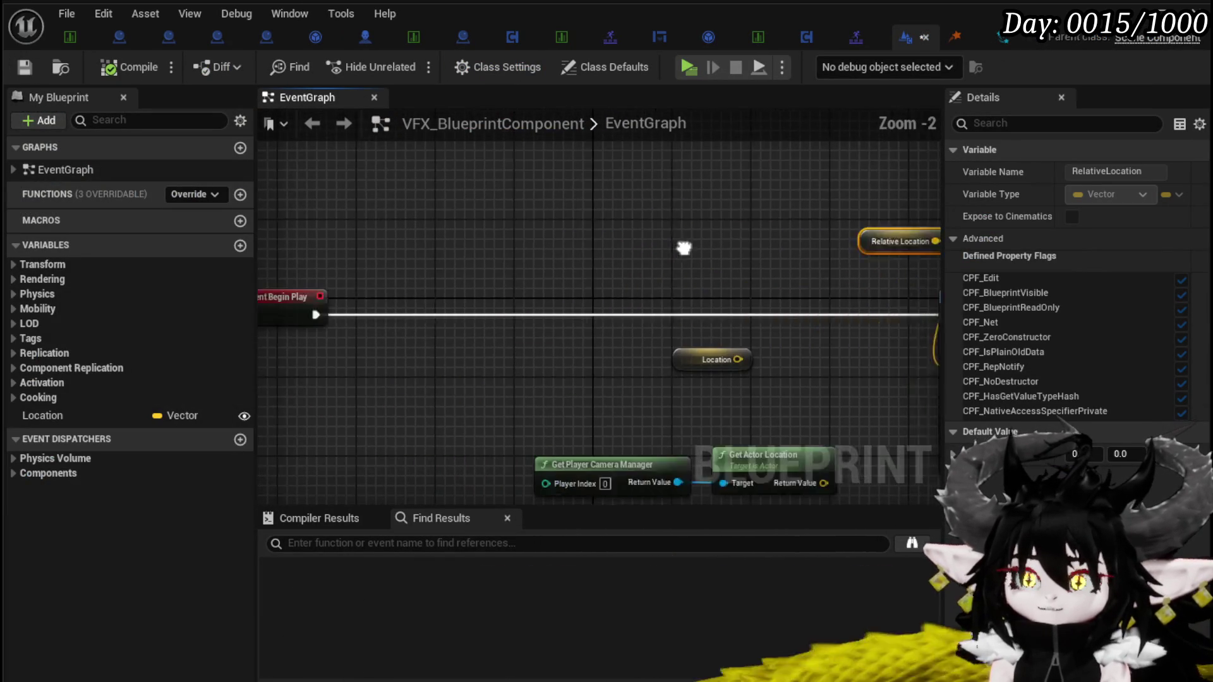
right_click(452, 235)
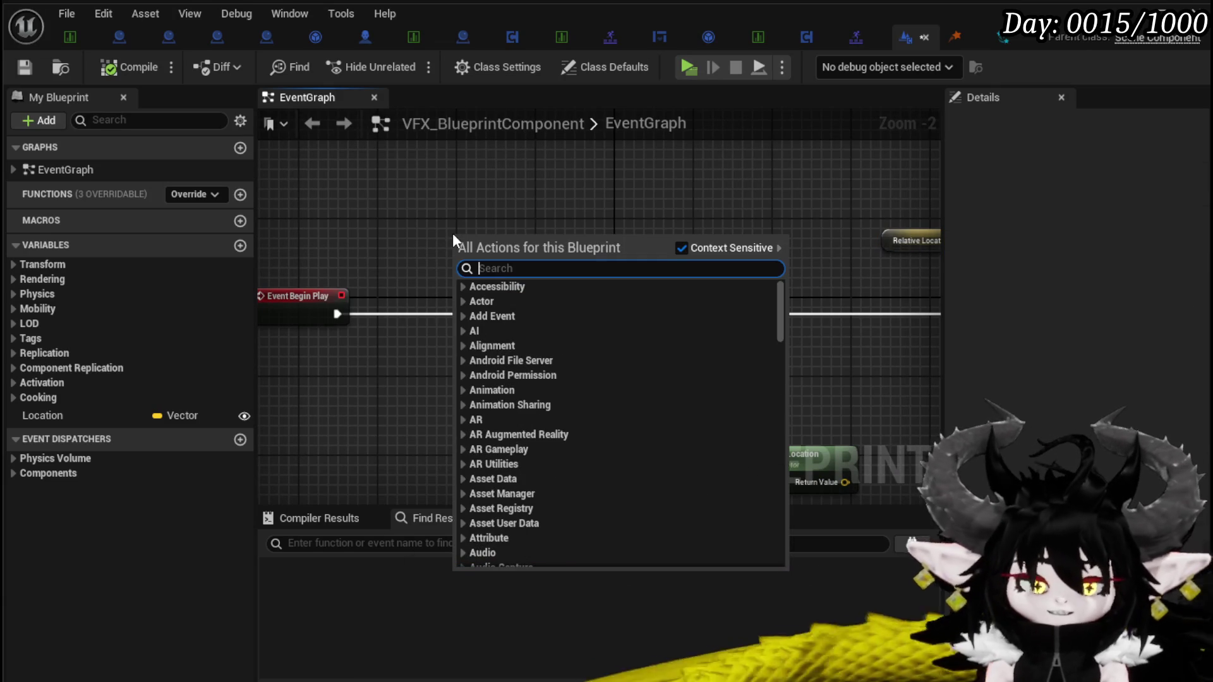
type("loca")
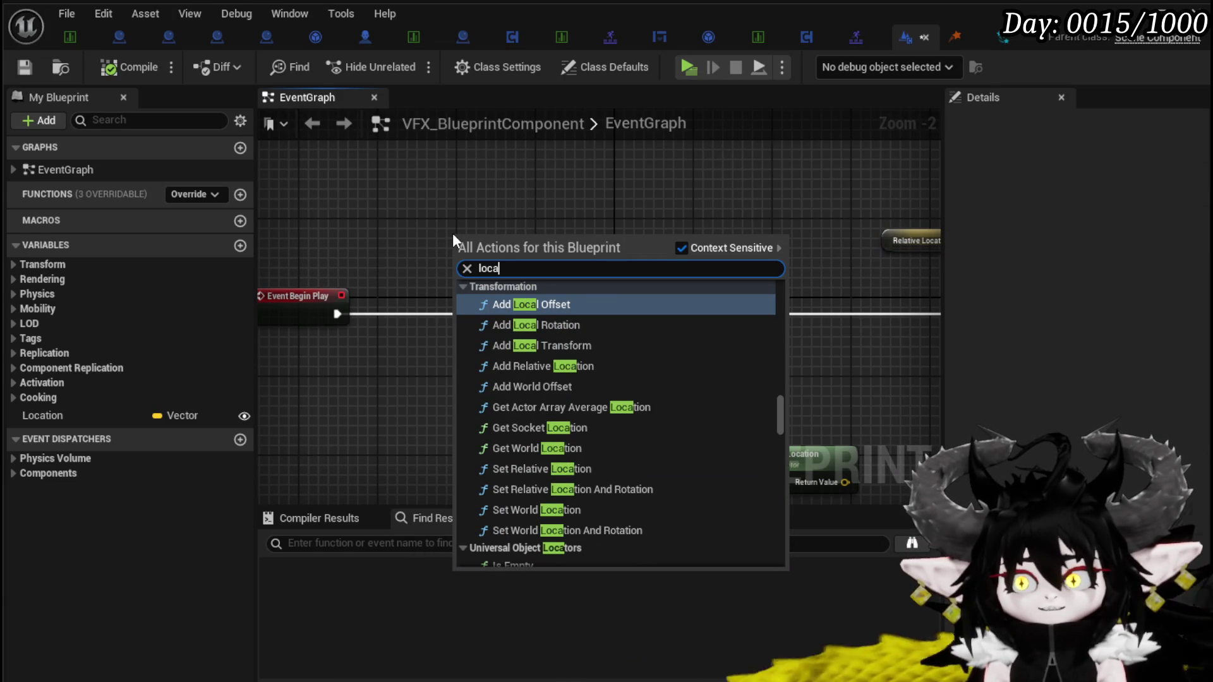
type("tion")
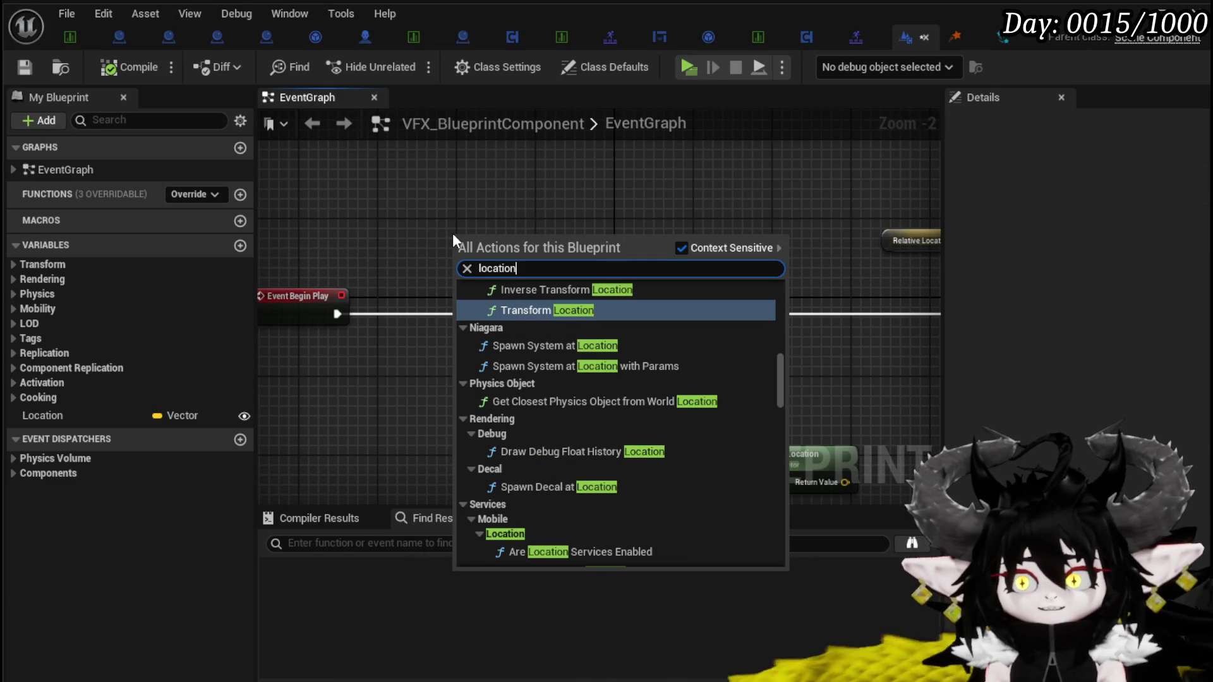
Scroll through the 'location' results to Get World Location under Transformation
scroll(631, 365, "up", 2)
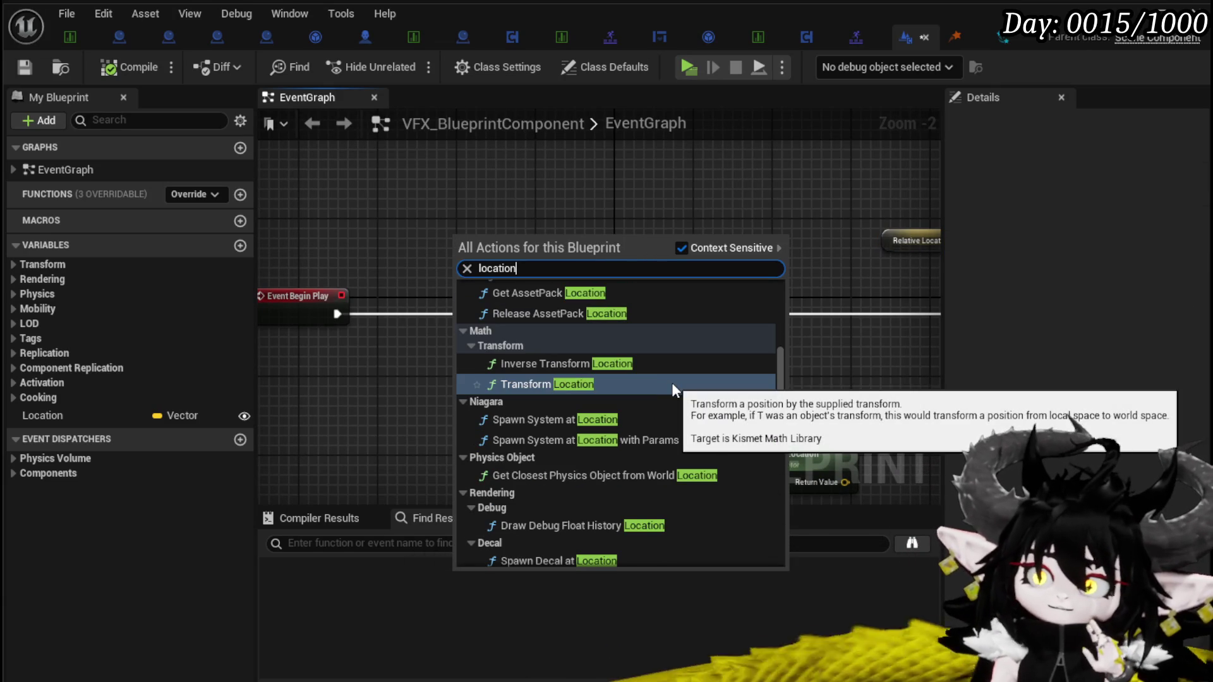
scroll(700, 374, "up", 4)
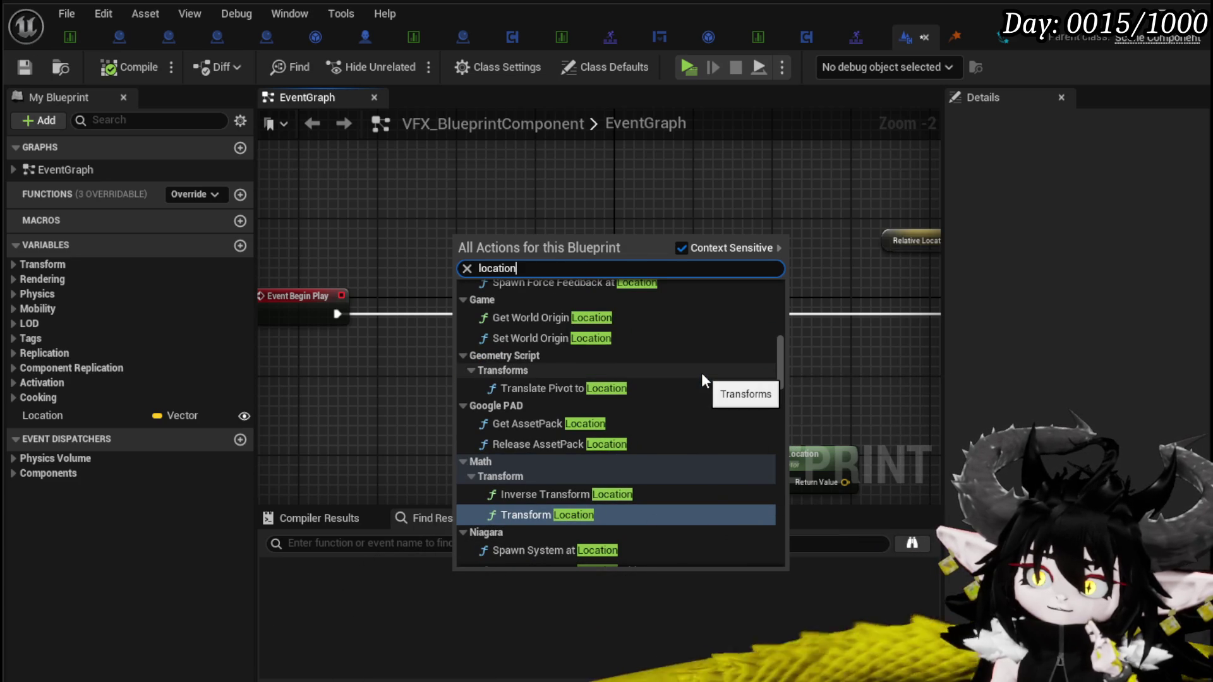
scroll(702, 379, "up", 2)
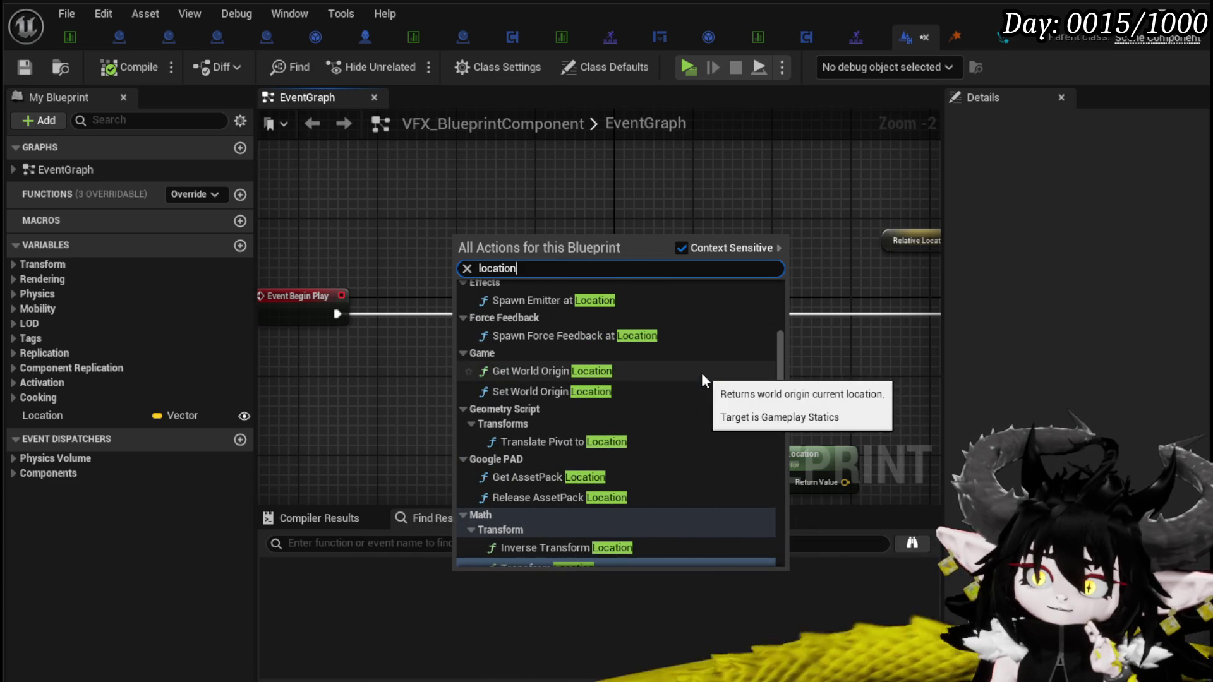
scroll(703, 379, "up", 6)
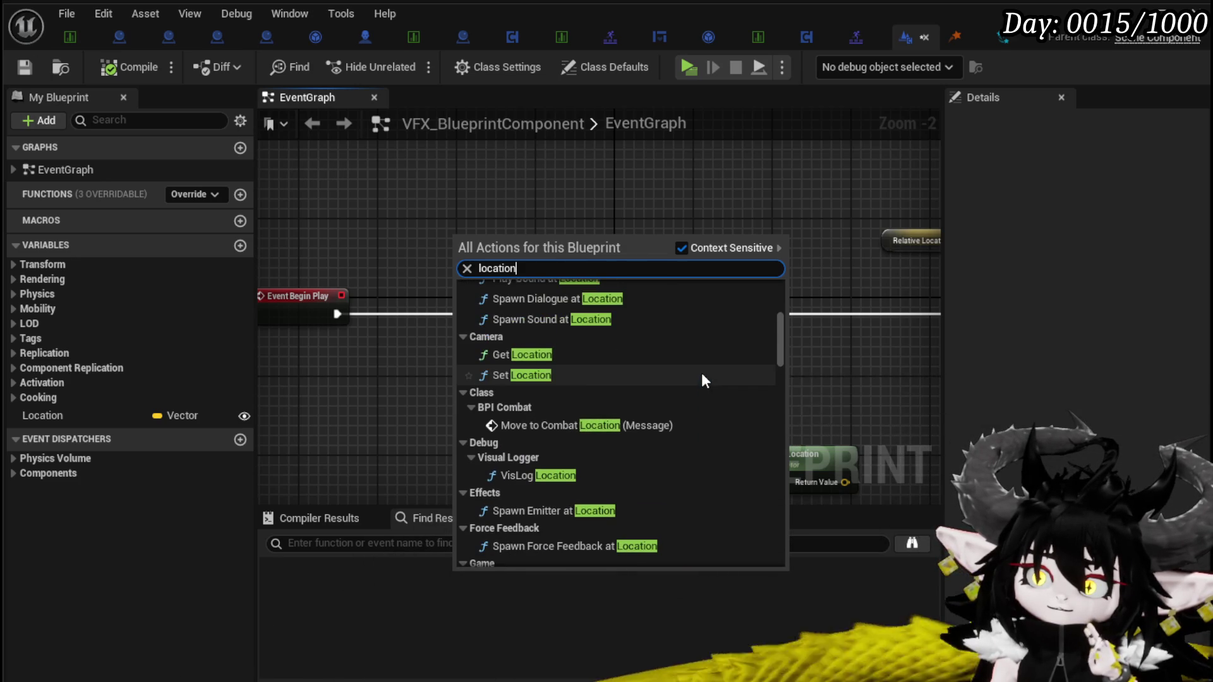
scroll(703, 379, "up", 3)
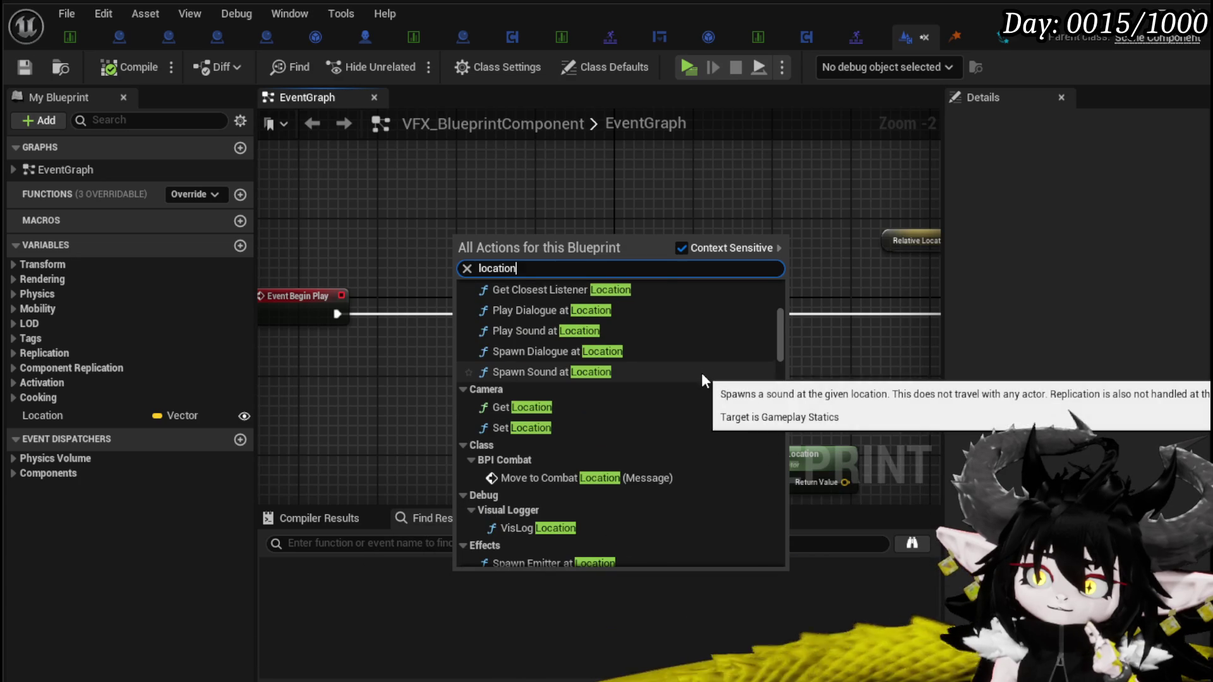
scroll(702, 376, "up", 3)
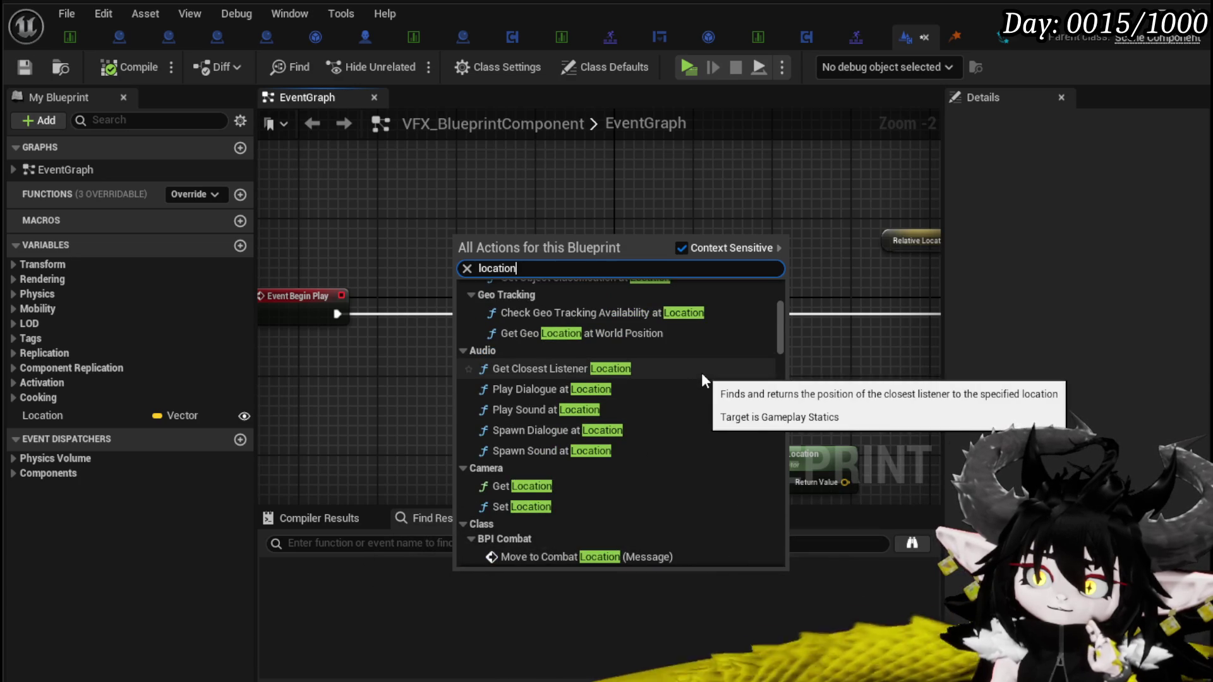
scroll(702, 378, "up", 3)
scroll(702, 378, "up", 3)
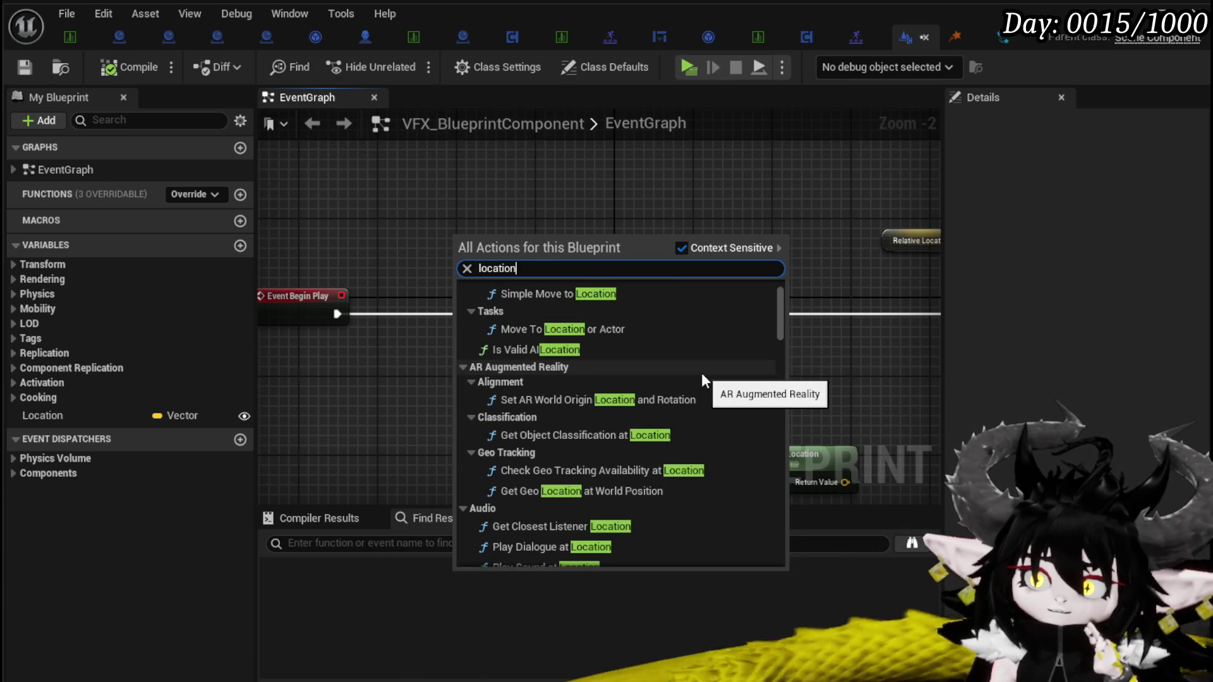
scroll(703, 379, "up", 3)
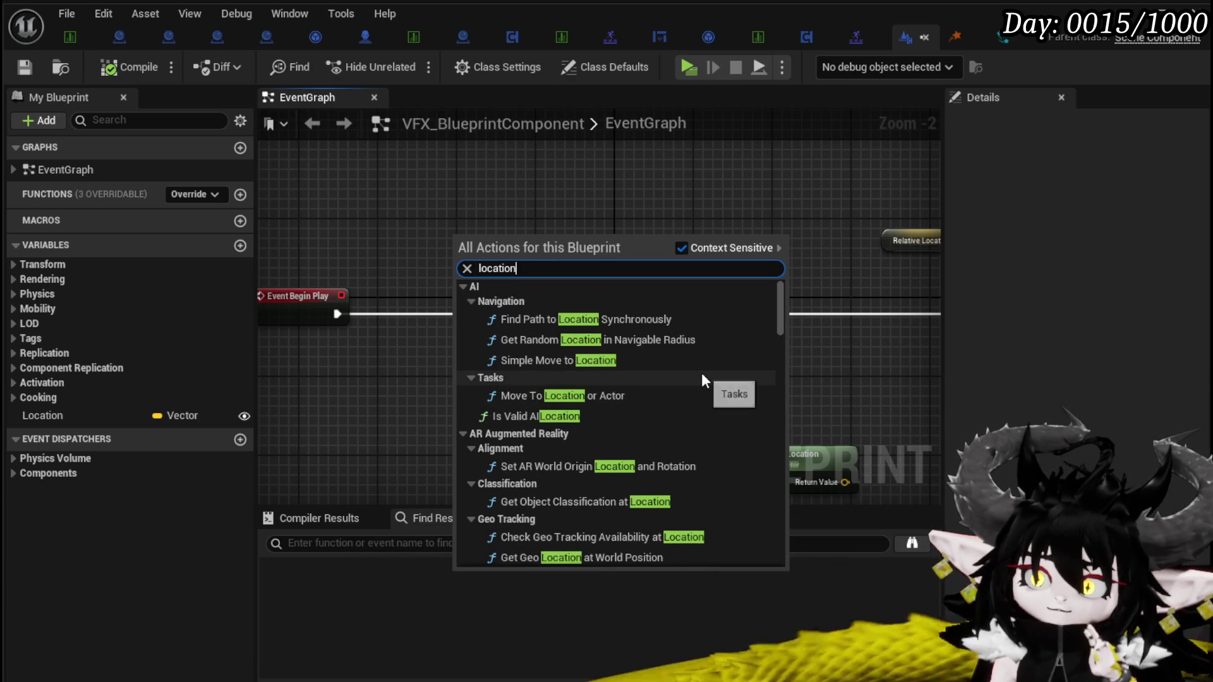
scroll(703, 379, "down", 10)
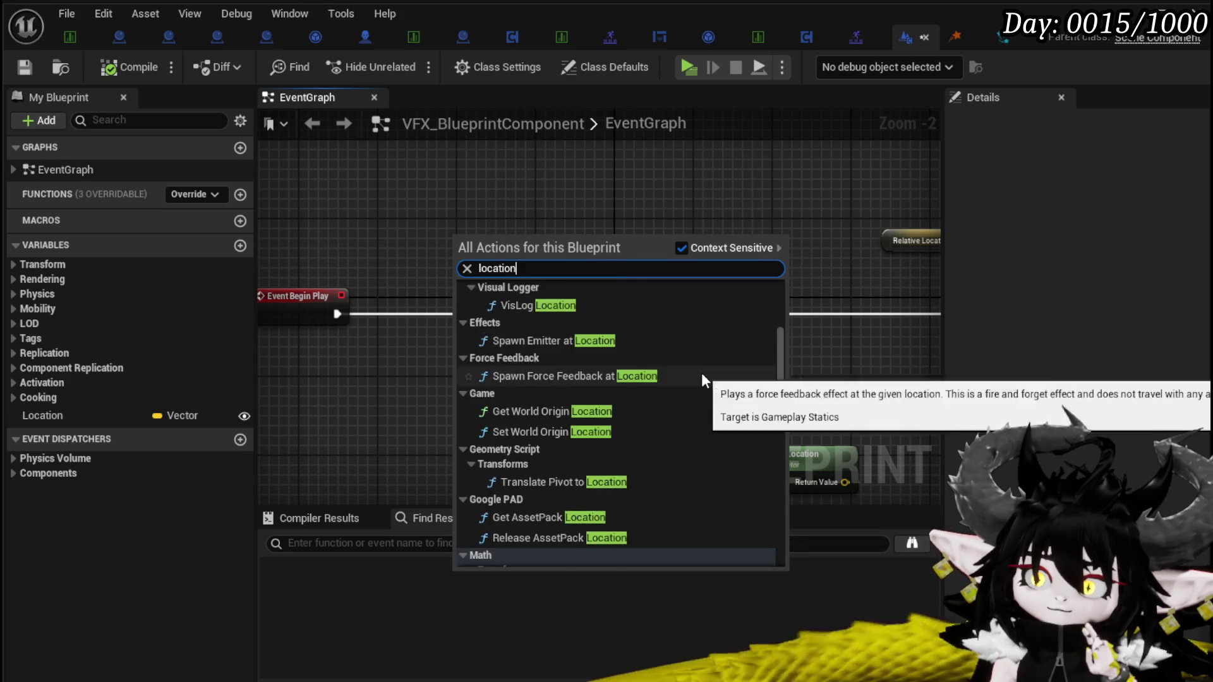
scroll(702, 378, "down", 5)
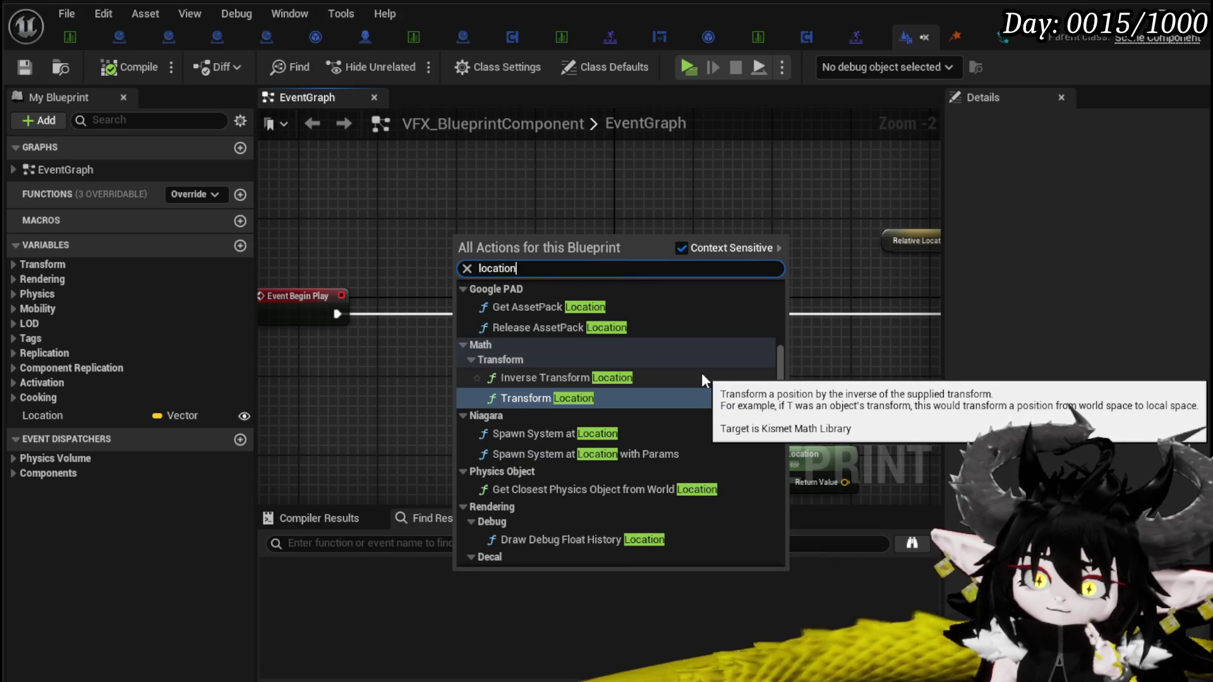
scroll(703, 376, "down", 1)
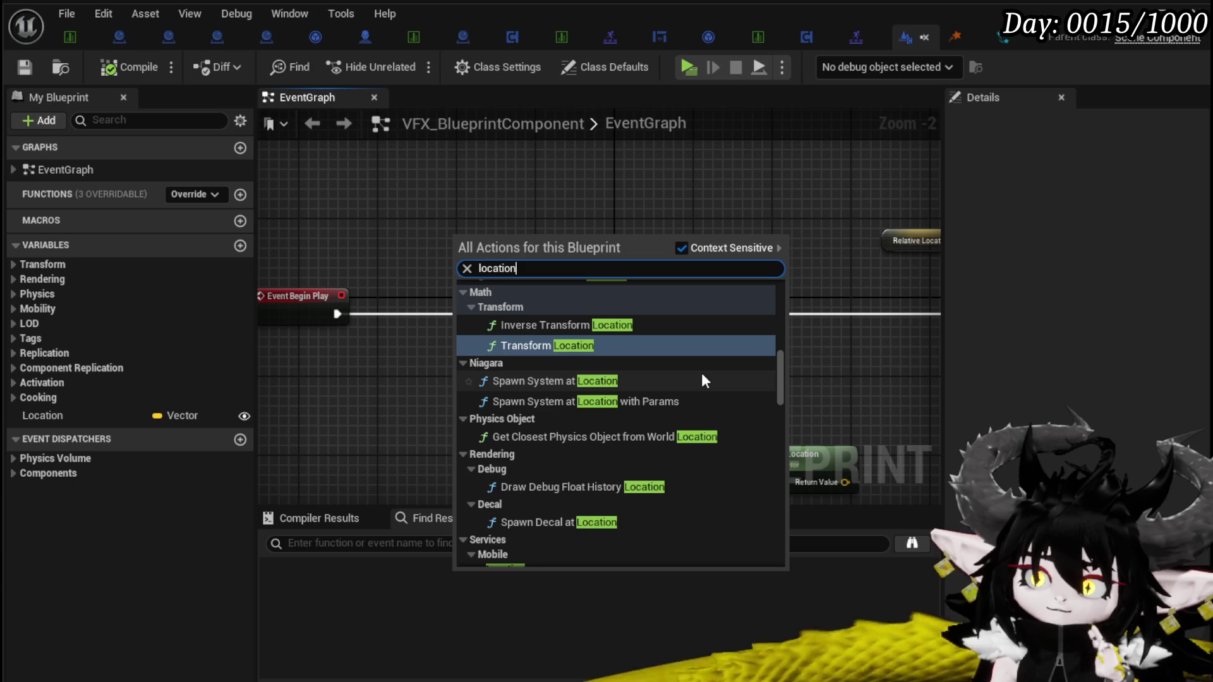
scroll(702, 378, "down", 2)
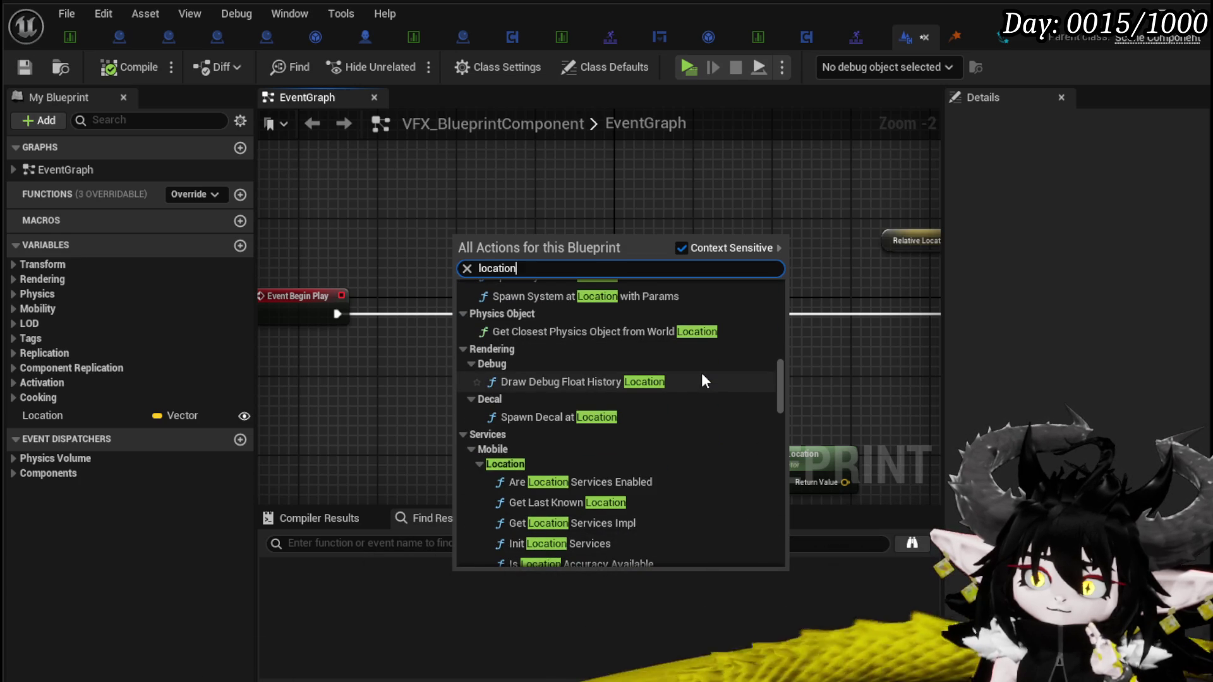
scroll(703, 380, "down", 1)
scroll(705, 380, "down", 3)
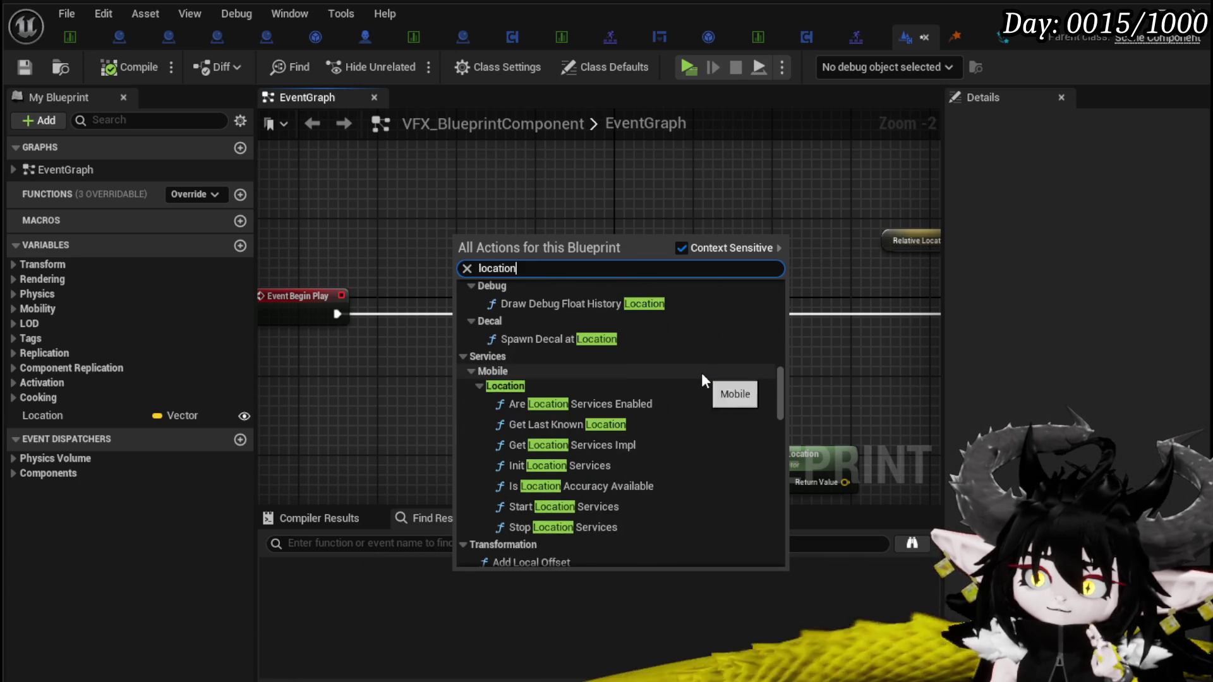
scroll(703, 377, "down", 1)
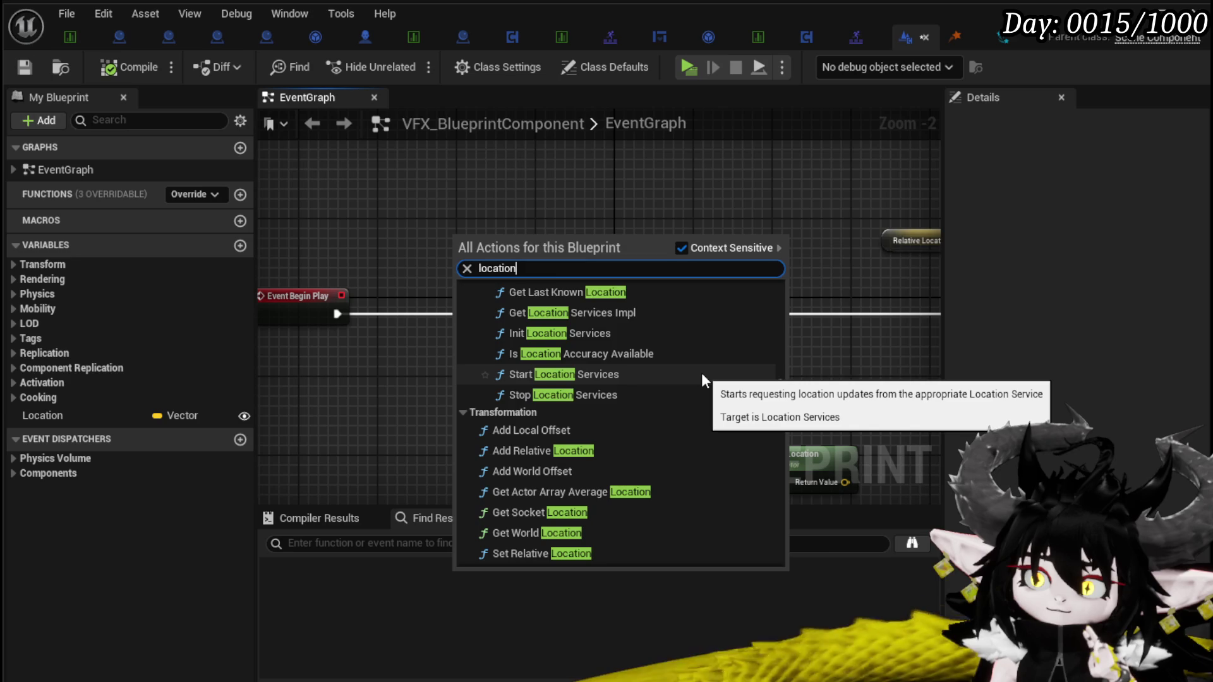
scroll(704, 380, "down", 1)
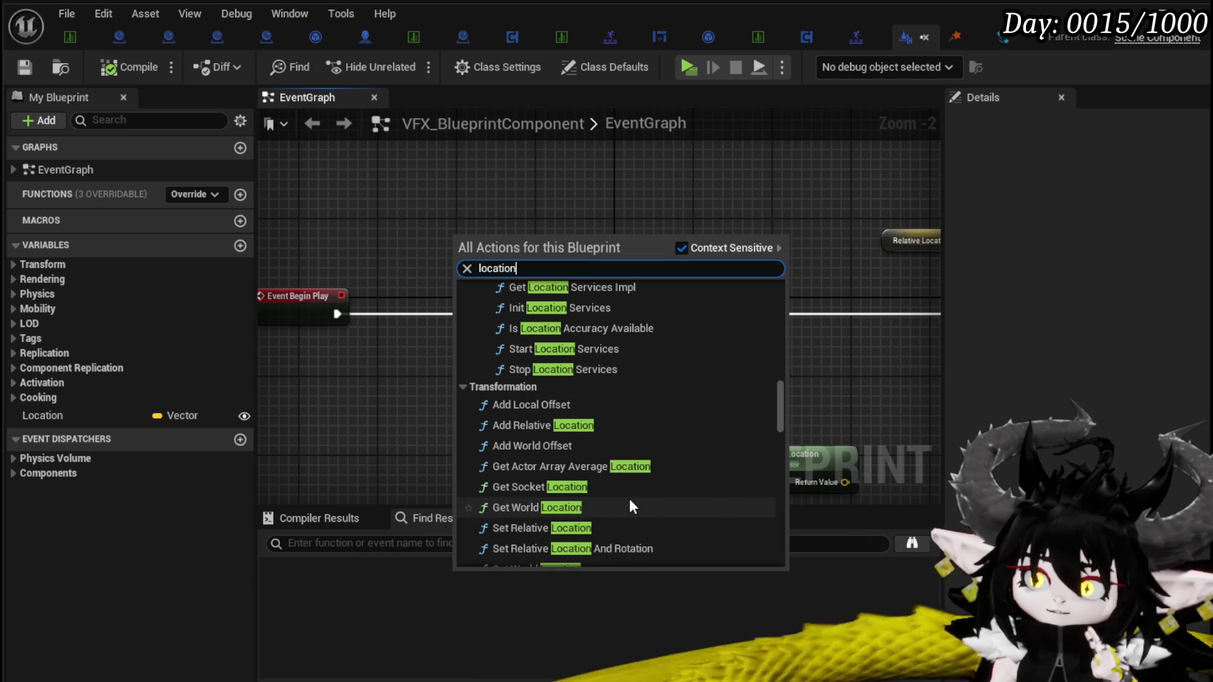
scroll(634, 499, "down", 2)
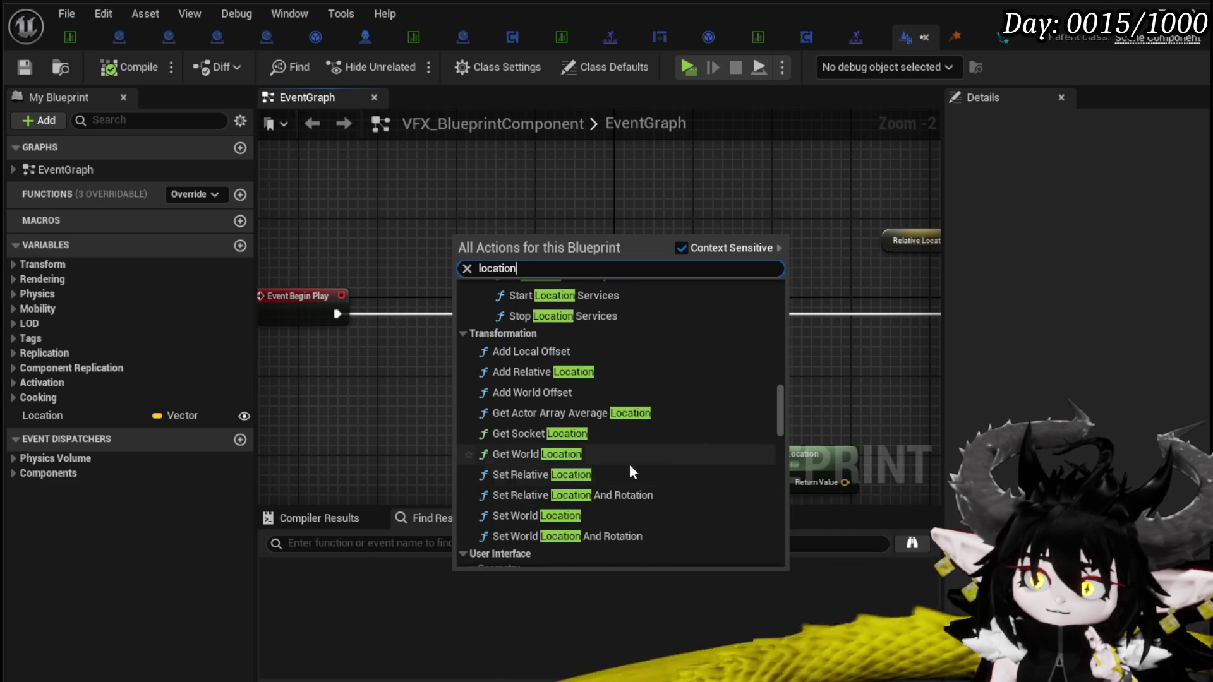
Add Get World Location, move Relative Location's wires onto it to feed Epicenter, then compile and save
left_click(631, 453)
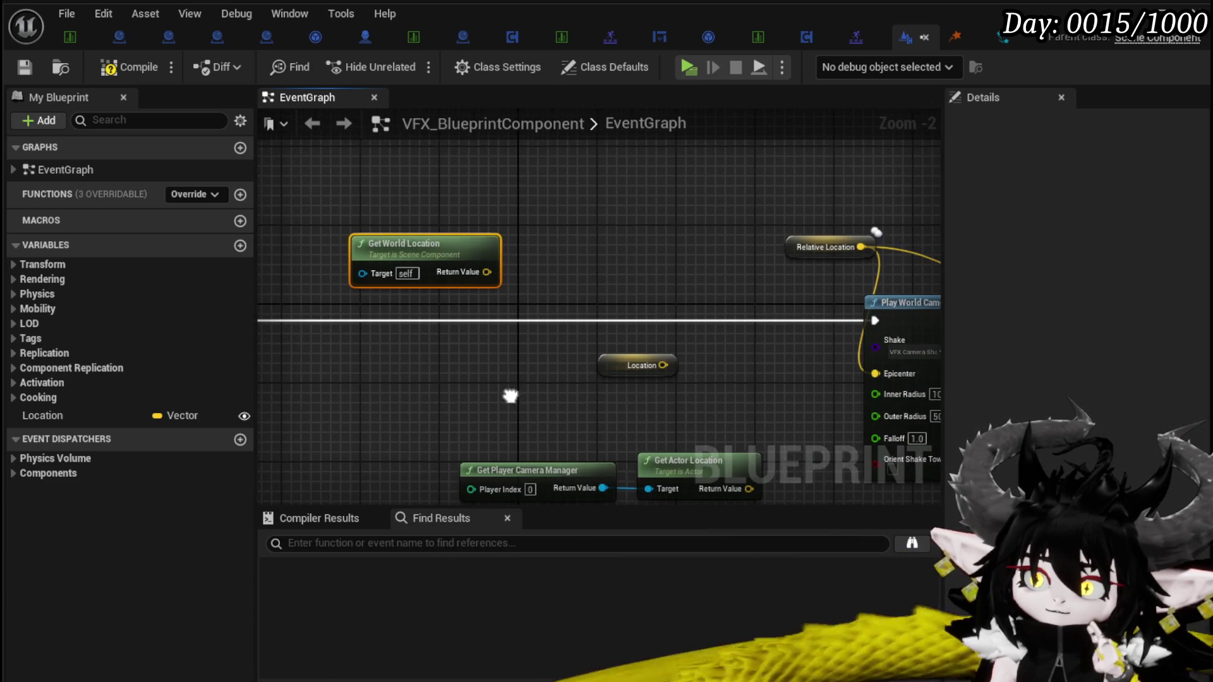
left_click_drag(466, 264, 746, 250)
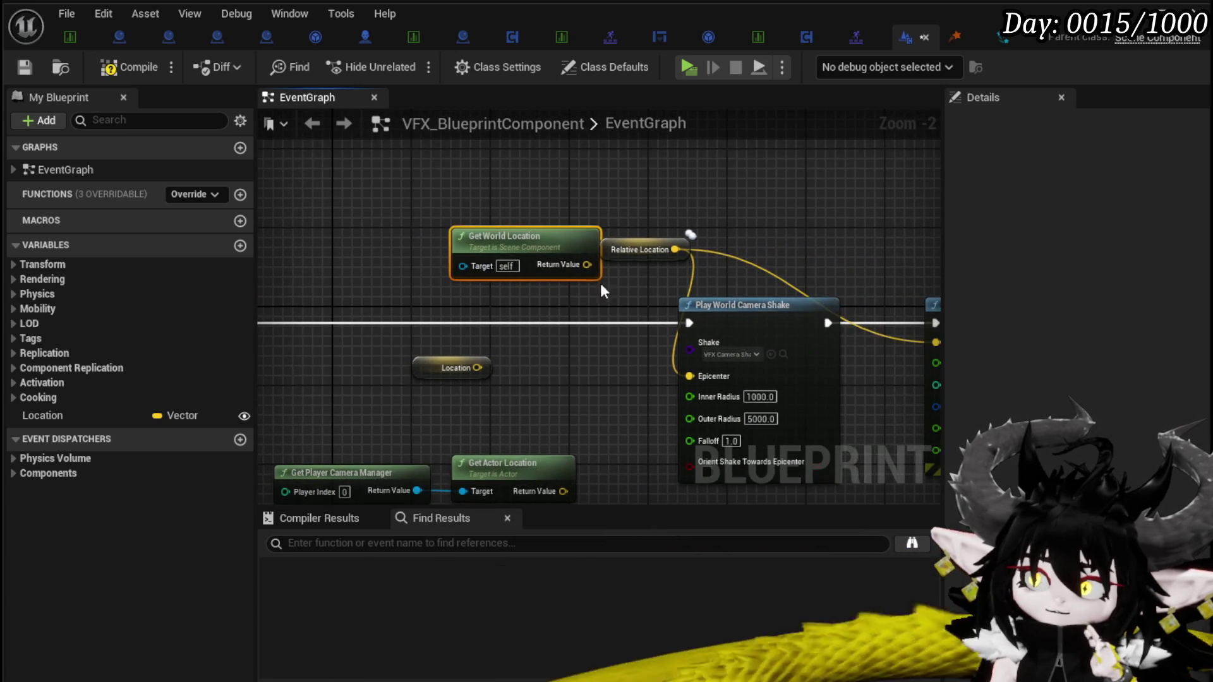
left_click_drag(536, 236, 506, 236)
mouse_move(675, 249)
left_mouse_down()
mouse_move(543, 246)
mouse_move(551, 264)
left_mouse_up()
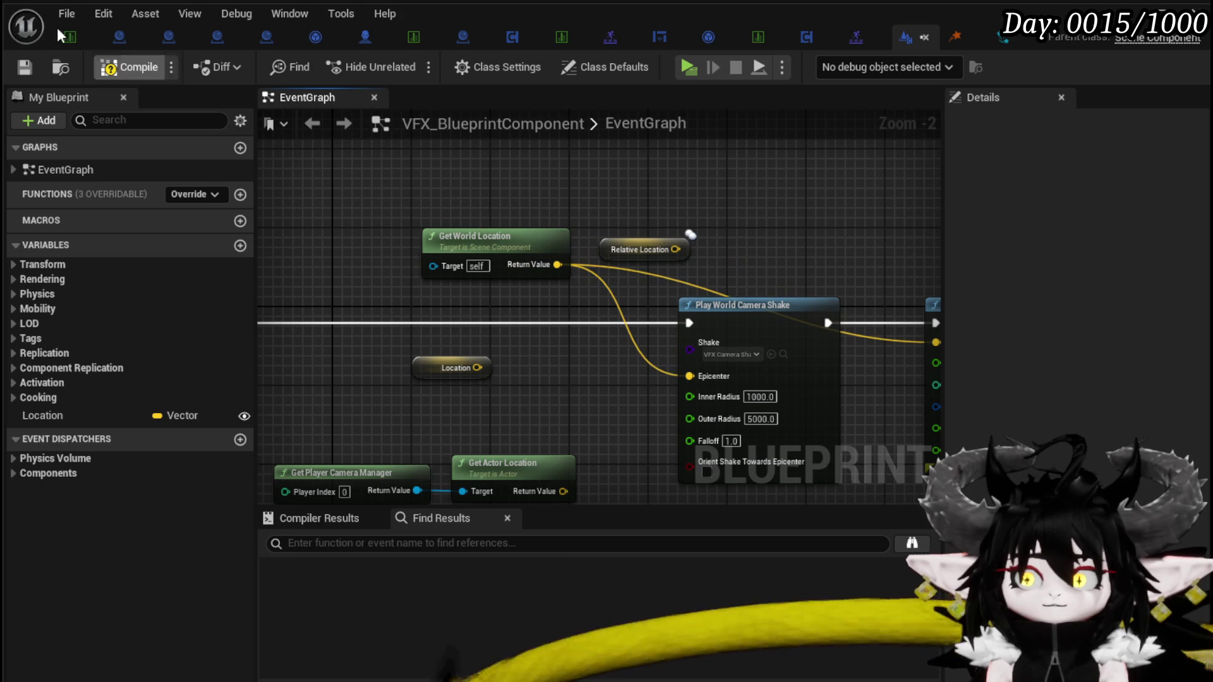
left_click(27, 67)
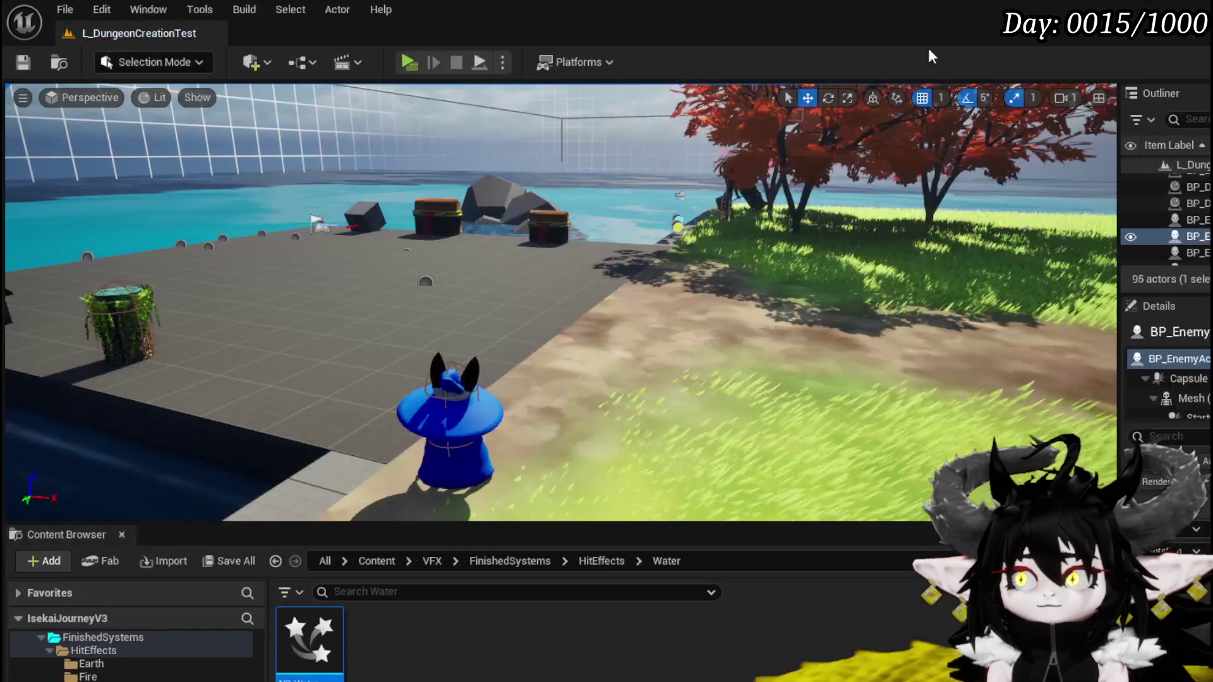
Play-test the level, casting the water spell with E to trigger the shake, then stop and save
left_click(398, 57)
key("e")
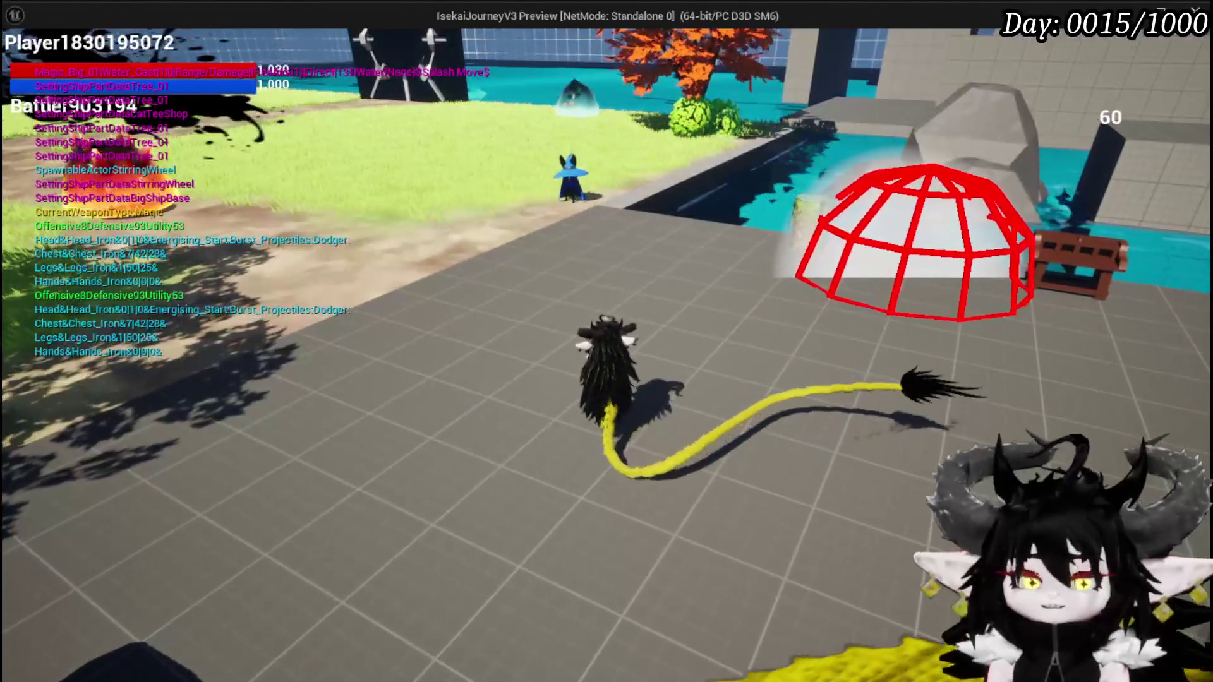
key("Escape")
key("ctrl+s")
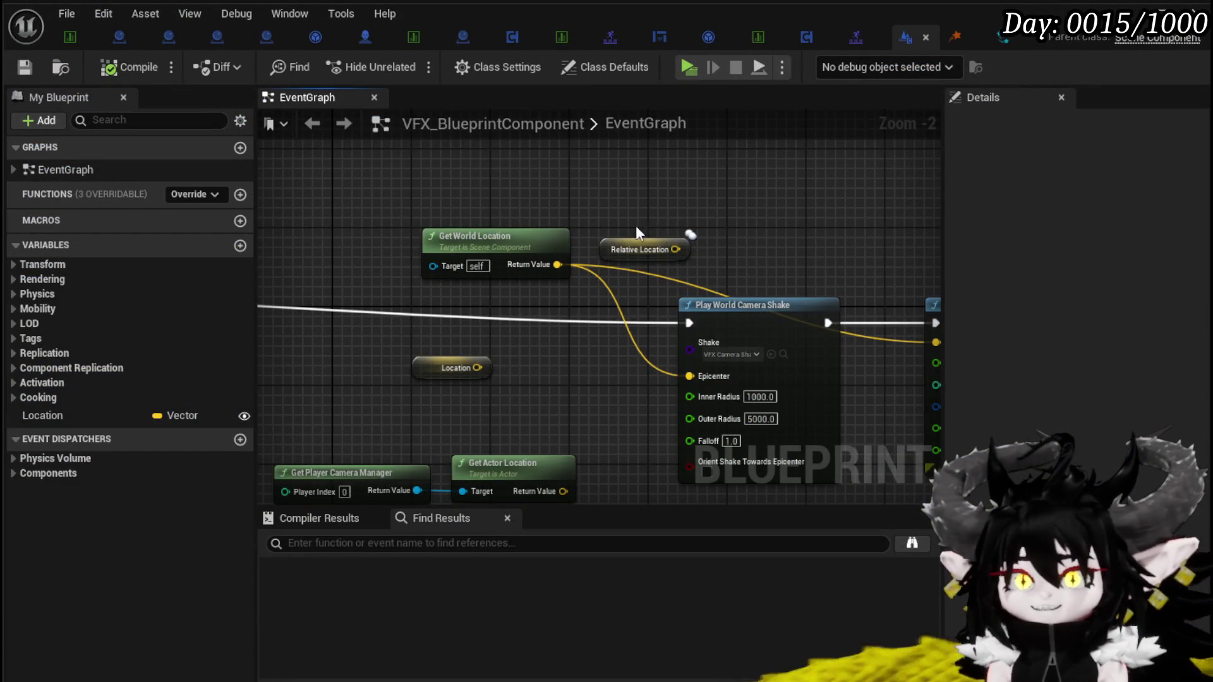
Delete the unused Location variable from the blueprint
left_click(499, 239)
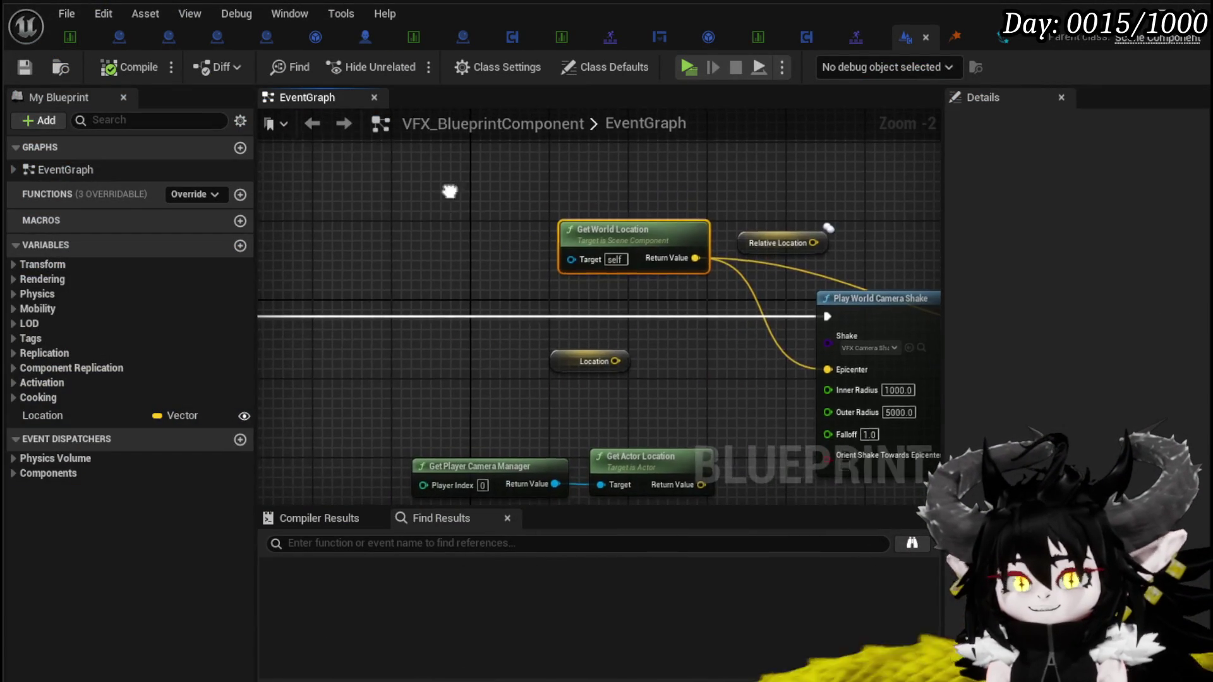
left_click(451, 198)
left_click(43, 415)
key("Delete")
left_click(878, 464)
Delete the leftover Relative Location and Draw Debug Sphere nodes and compile the blueprint
left_click_drag(744, 432, 648, 304)
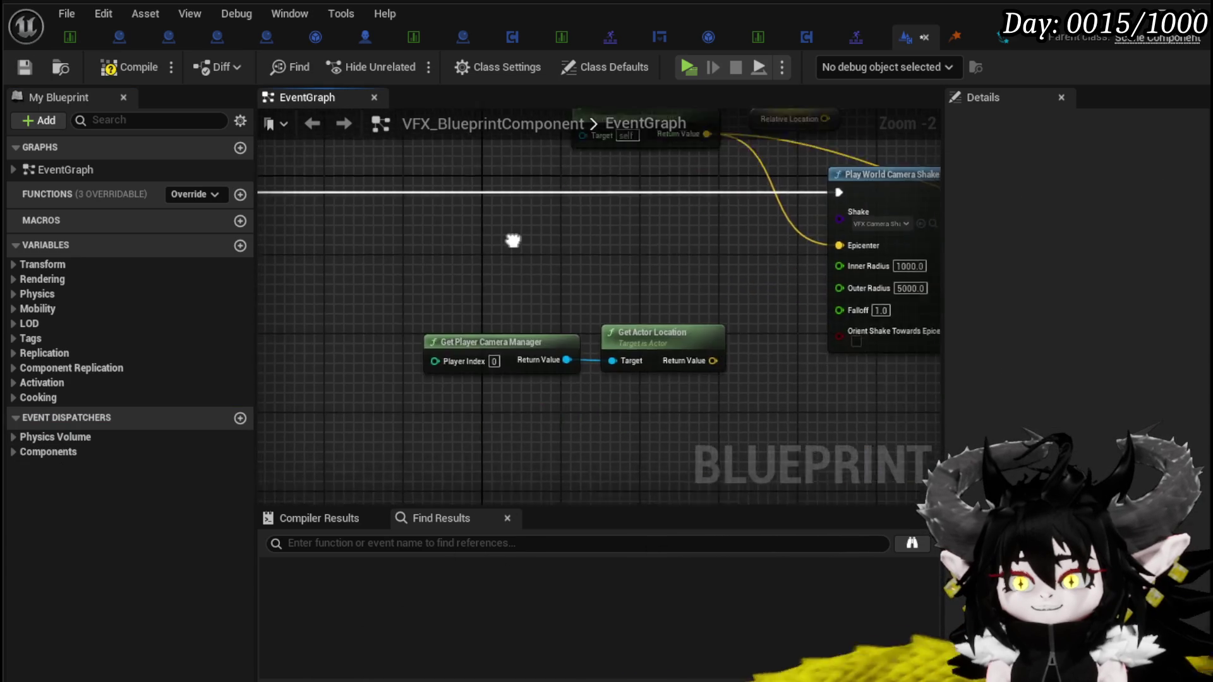
scroll(513, 364, "down", 3)
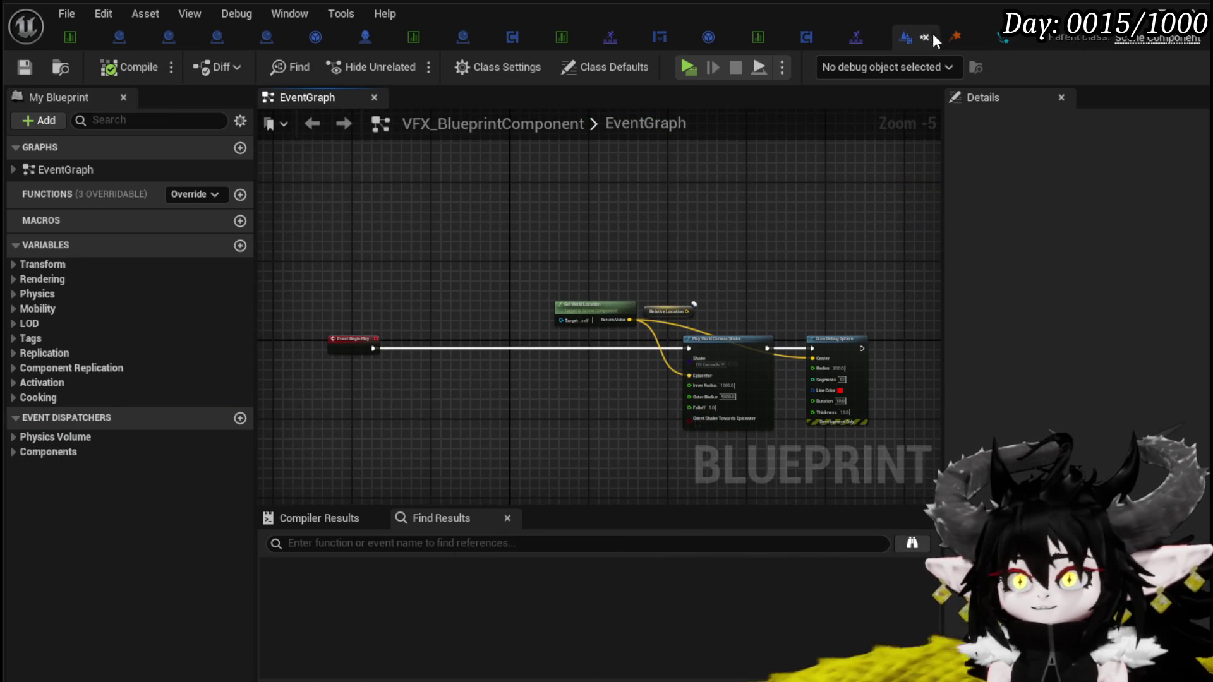
key("Delete")
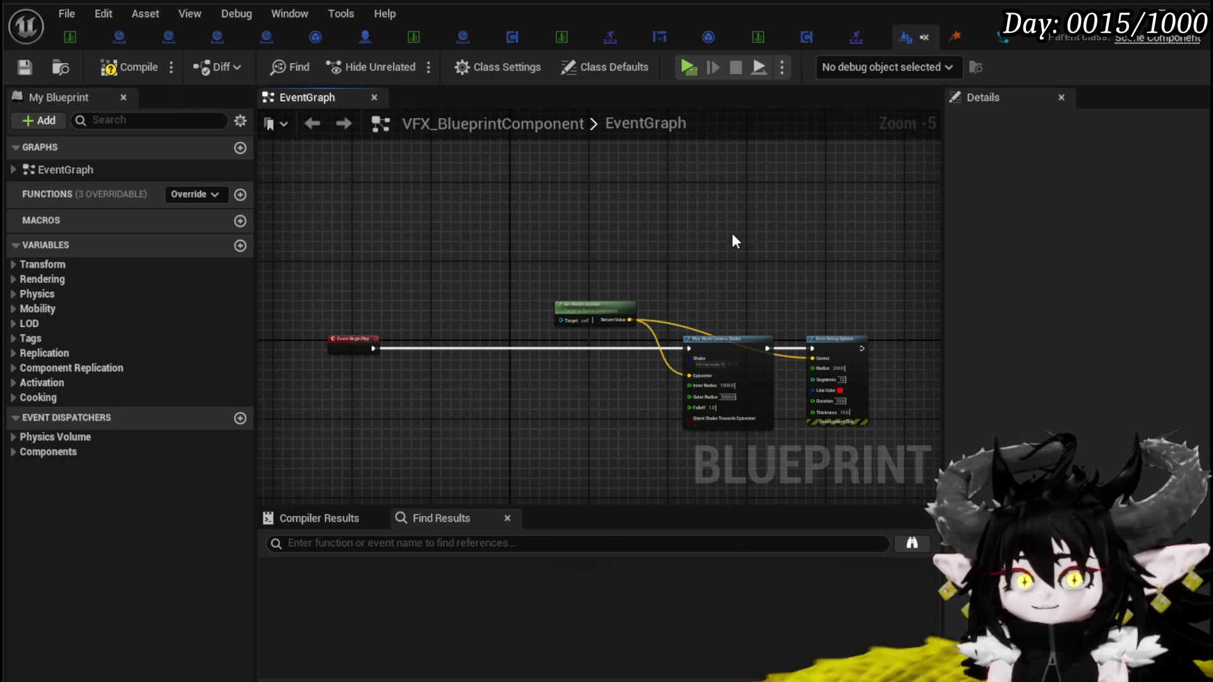
key("Delete")
left_click(130, 67)
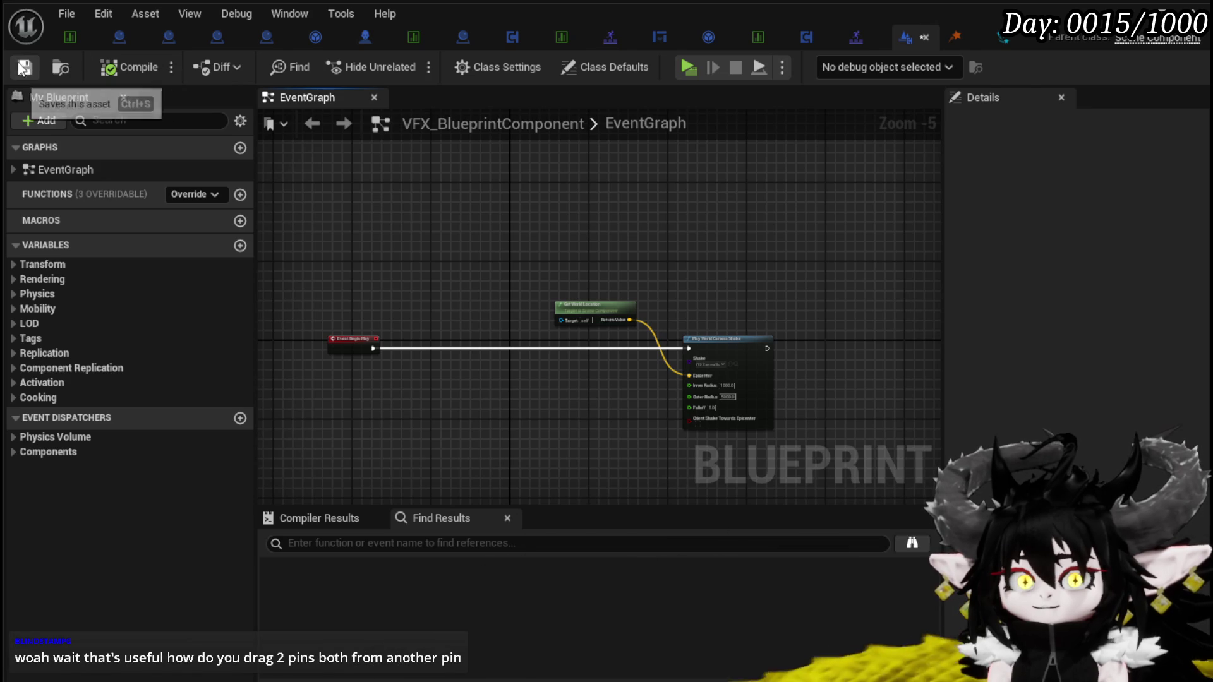
left_click(956, 36)
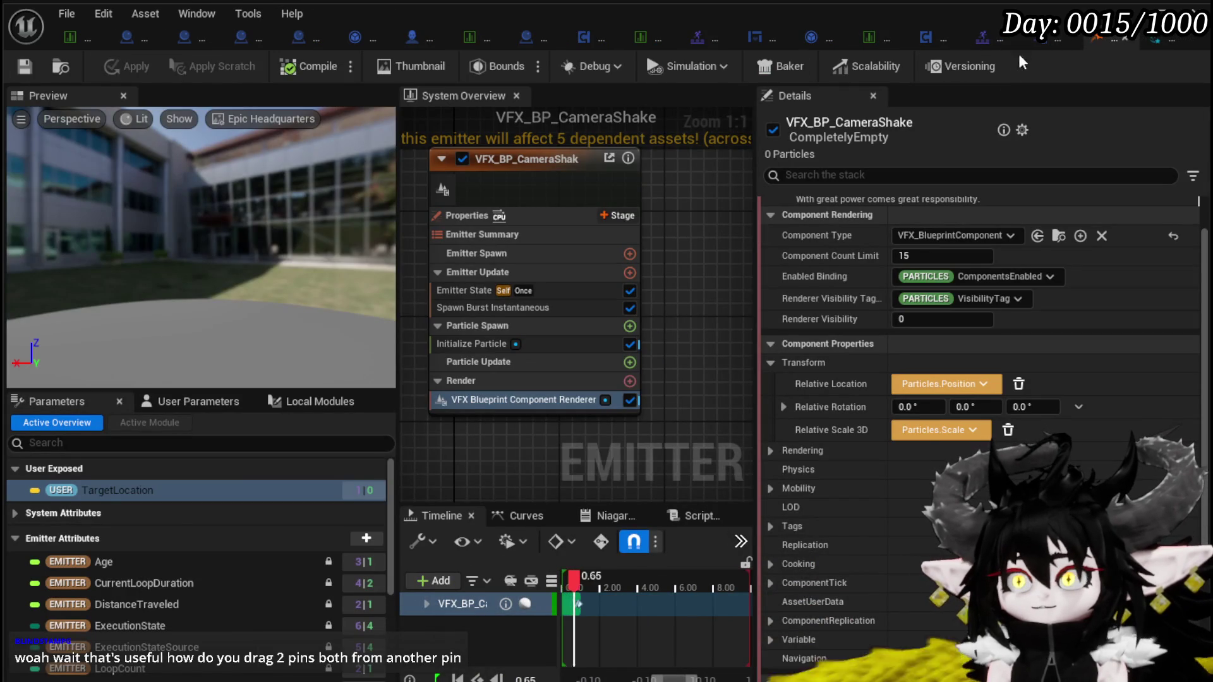
Delete the Sprite Renderer from the NS_WaterSplashUpwards system
left_click(1150, 41)
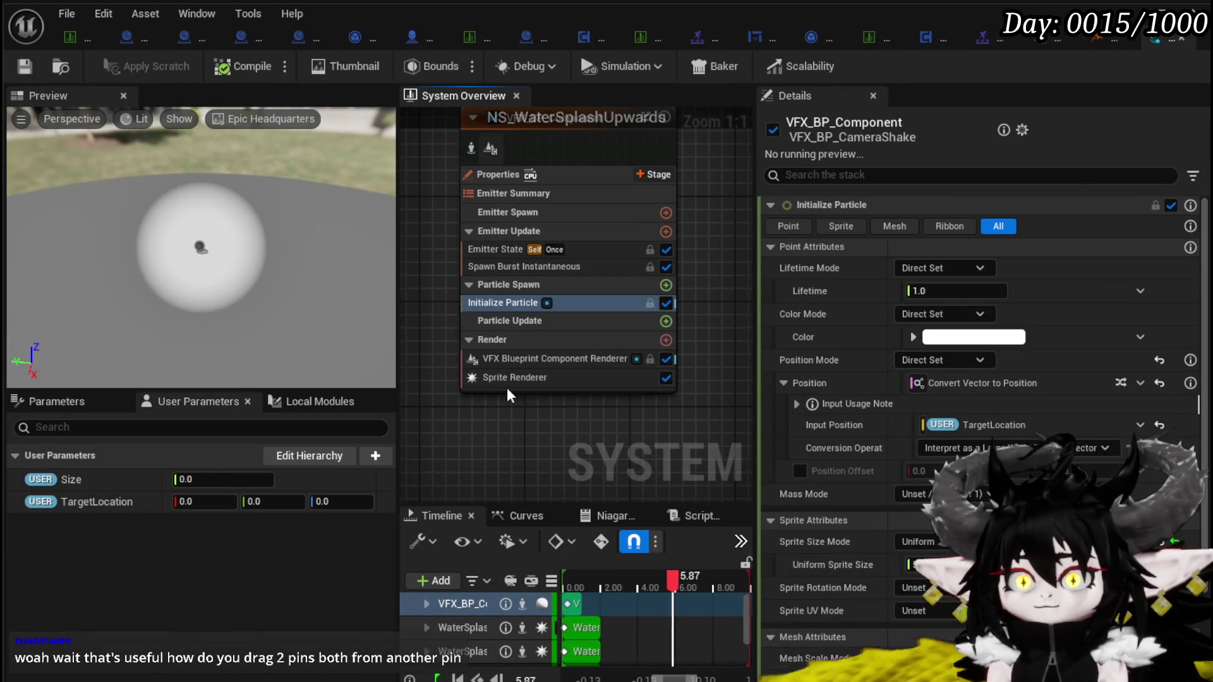
left_click(513, 378)
key("Delete")
Set a uniform sprite size of 10 in Initialize Particle and save the water splash system
left_click(505, 304)
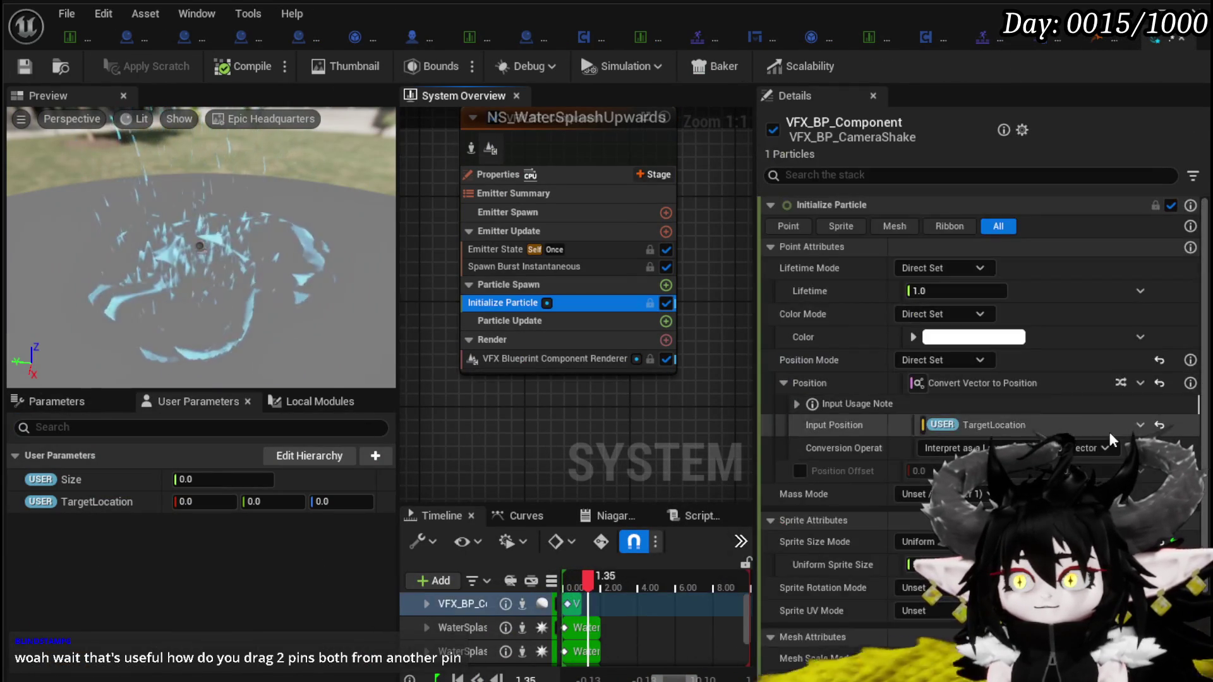
scroll(1112, 426, "down", 3)
type("10")
key("Return")
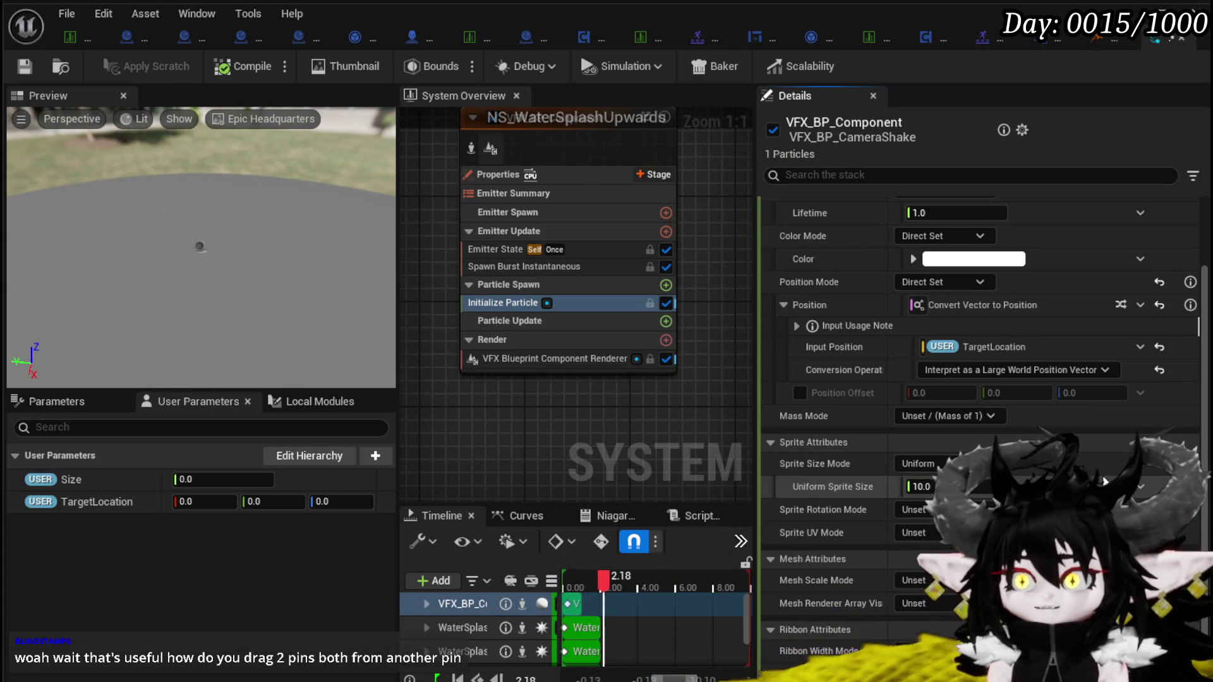
key("ctrl+s")
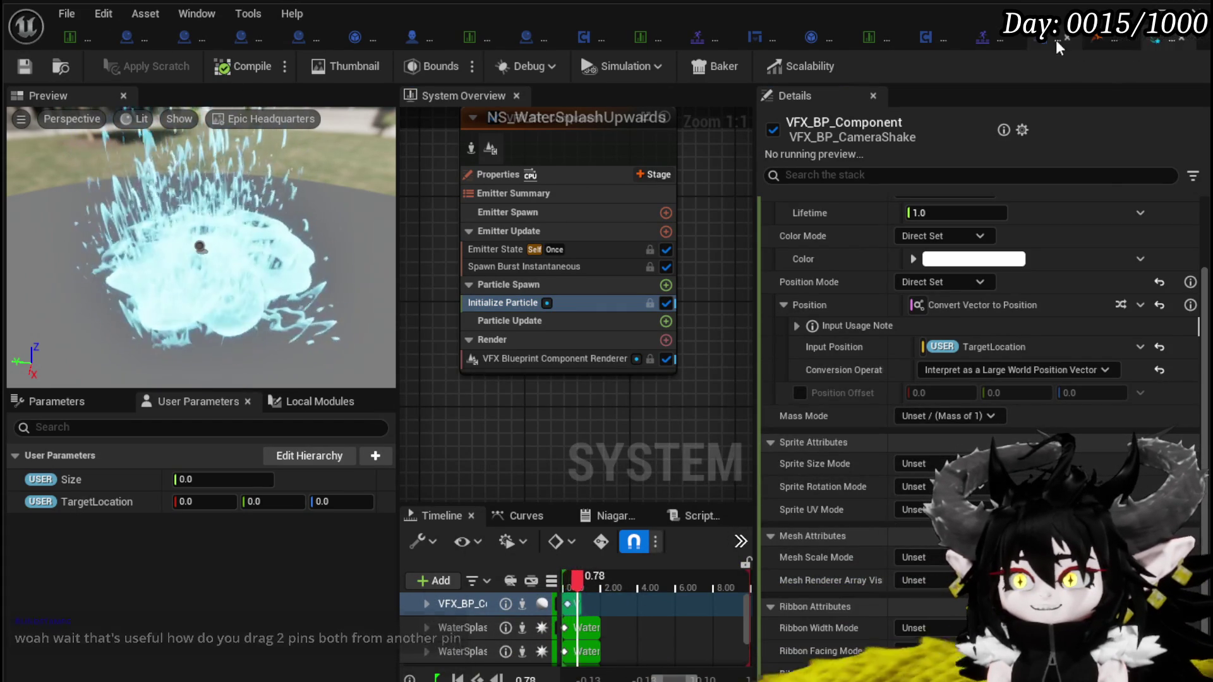
left_click(1040, 45)
scroll(647, 305, "up", 5)
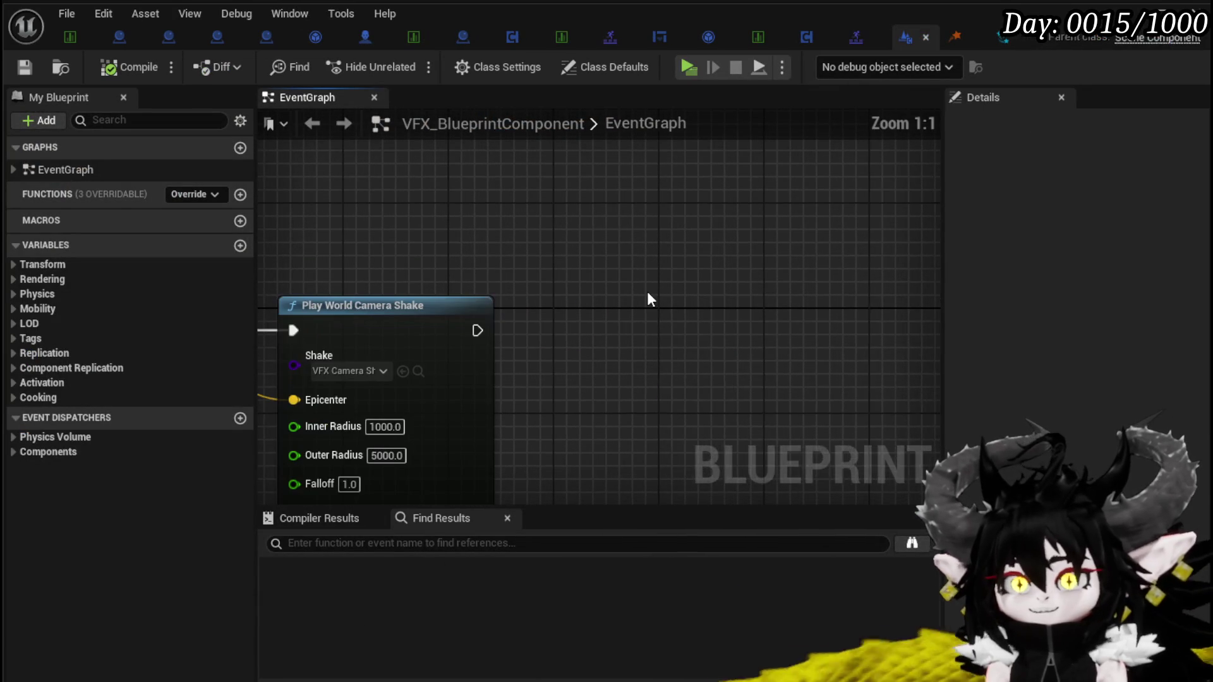
Add a Draw Debug Sphere after the camera shake, centred on the component's world location
right_click(643, 285)
type("Debu")
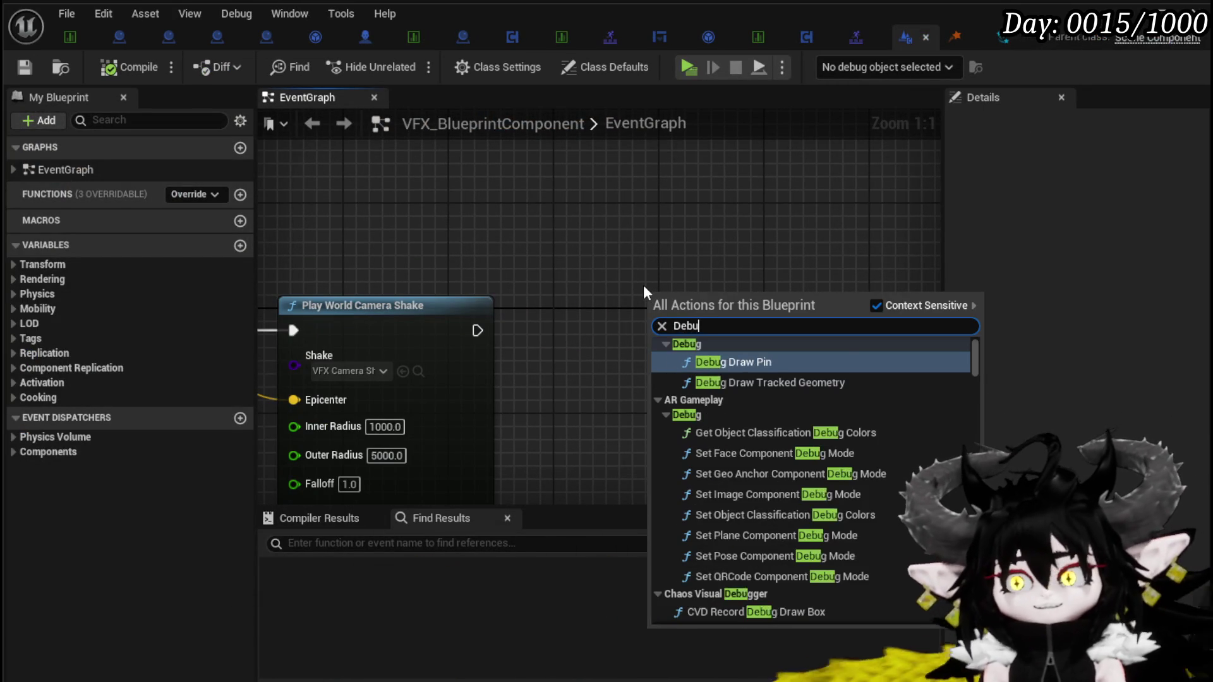
type("g sphere")
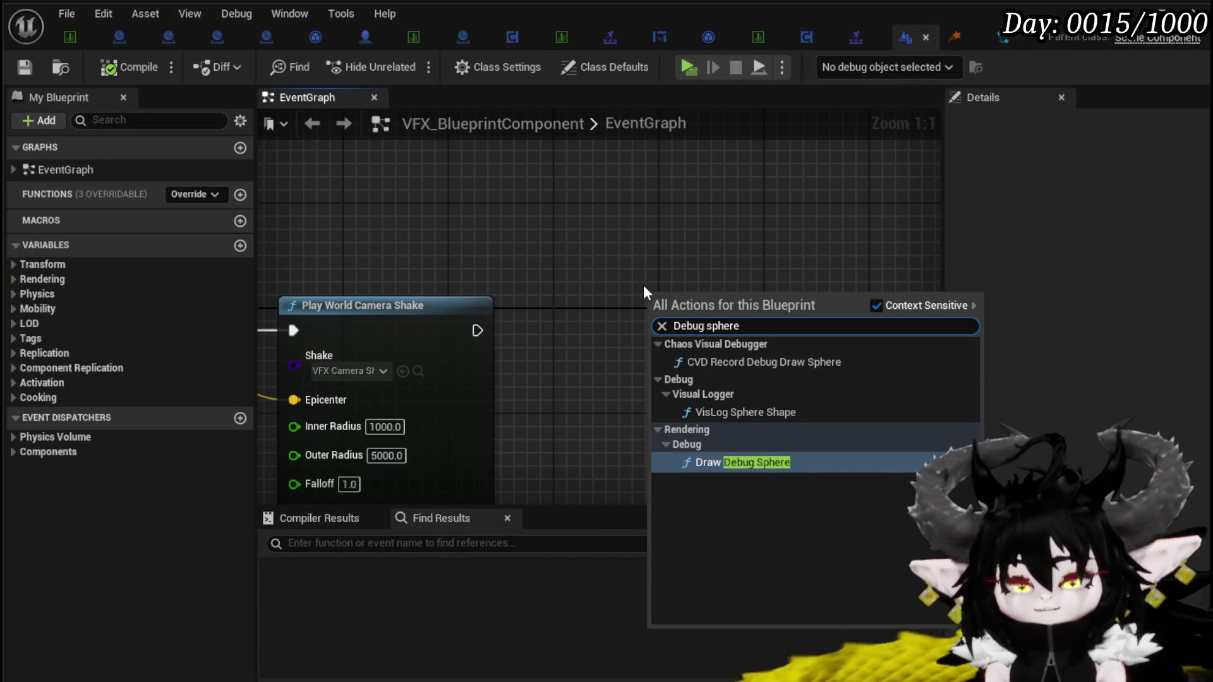
left_click(708, 462)
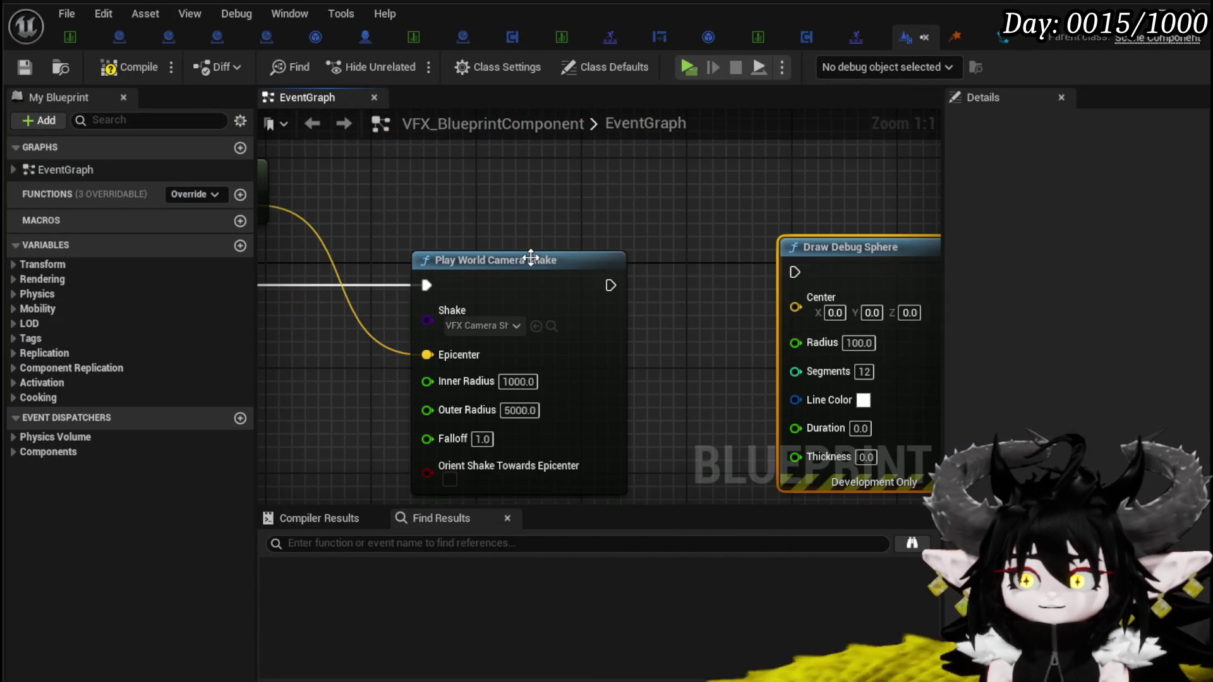
left_click_drag(610, 286, 795, 273)
scroll(853, 279, "down", 2)
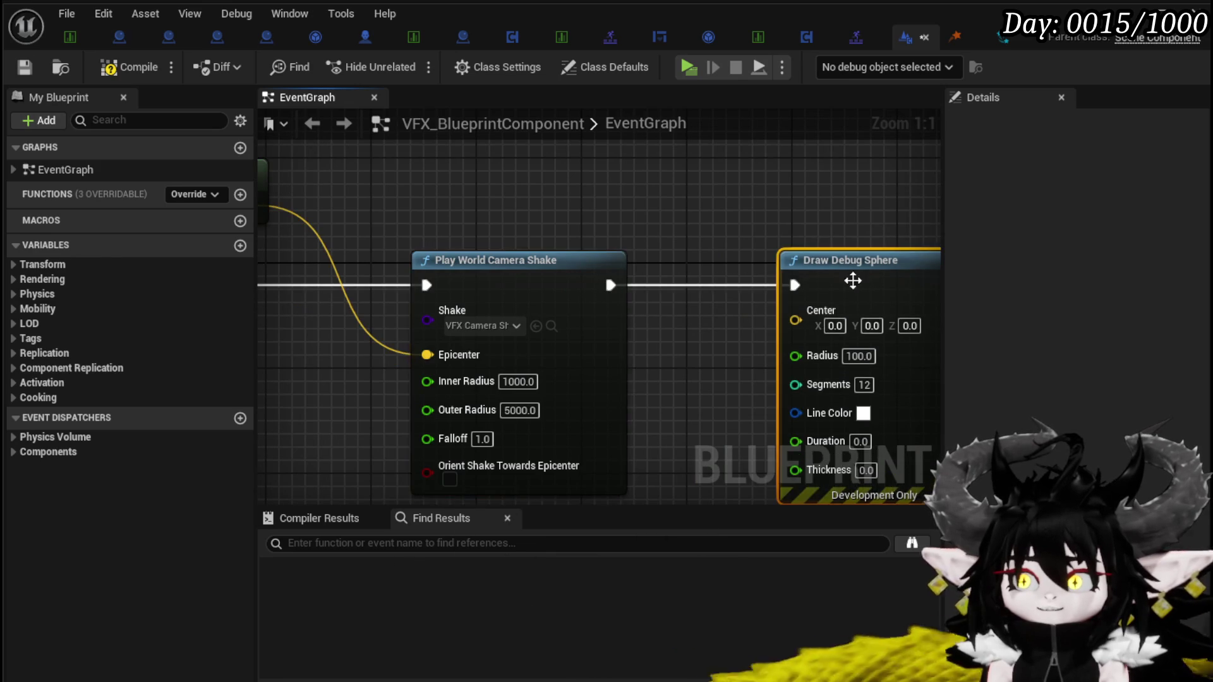
mouse_move(359, 217)
left_mouse_down()
mouse_move(846, 333)
mouse_move(802, 305)
left_mouse_up()
scroll(802, 305, "up", 2)
Set the debug sphere's Duration to 5 and Thickness to 5
left_click(829, 386)
type("5")
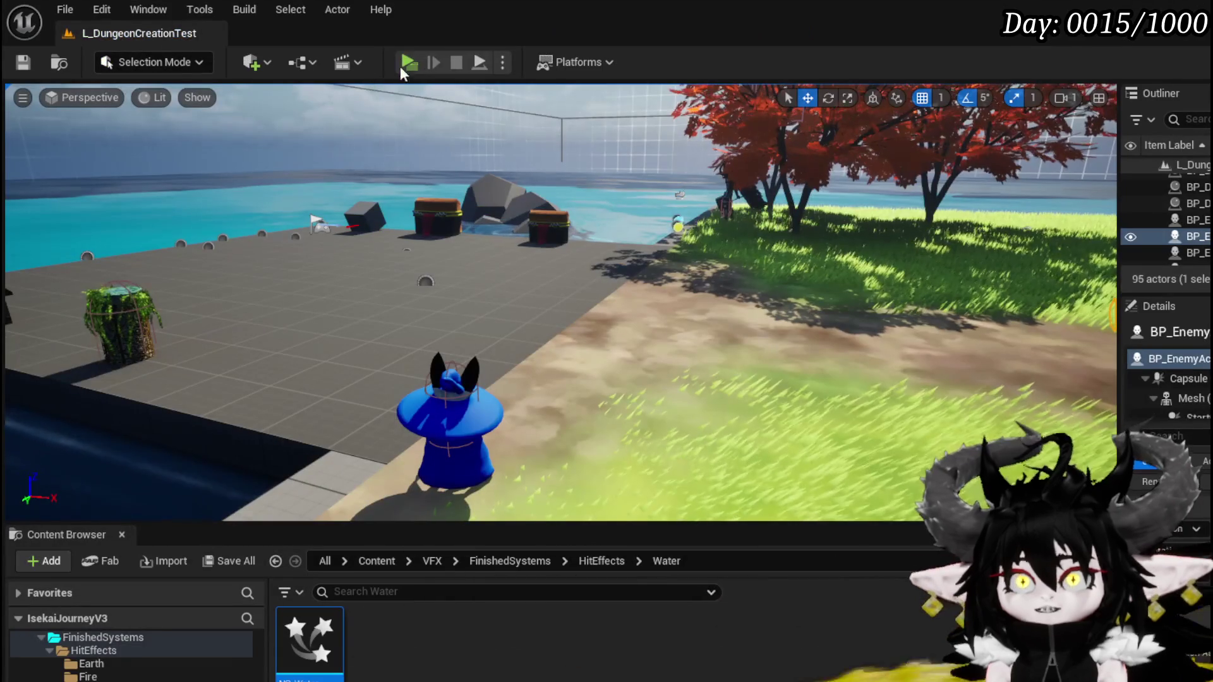
left_click(409, 59)
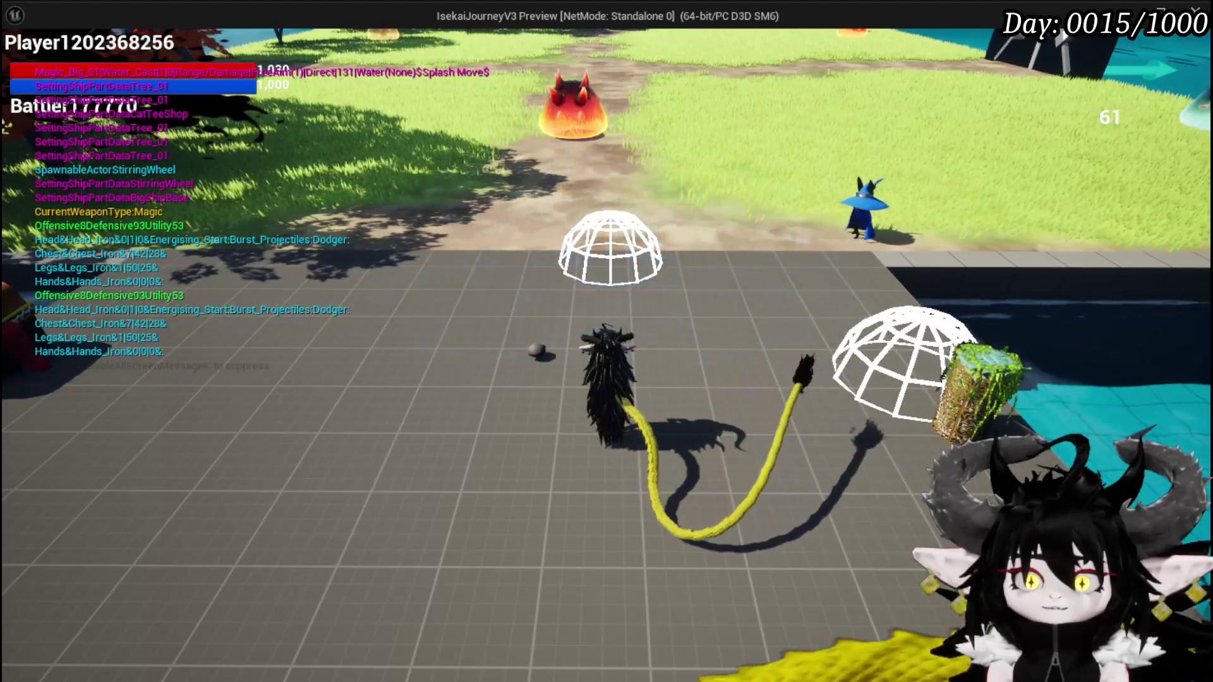
Stop the standalone play test after watching the debug spheres at the water splashes
key("Escape")
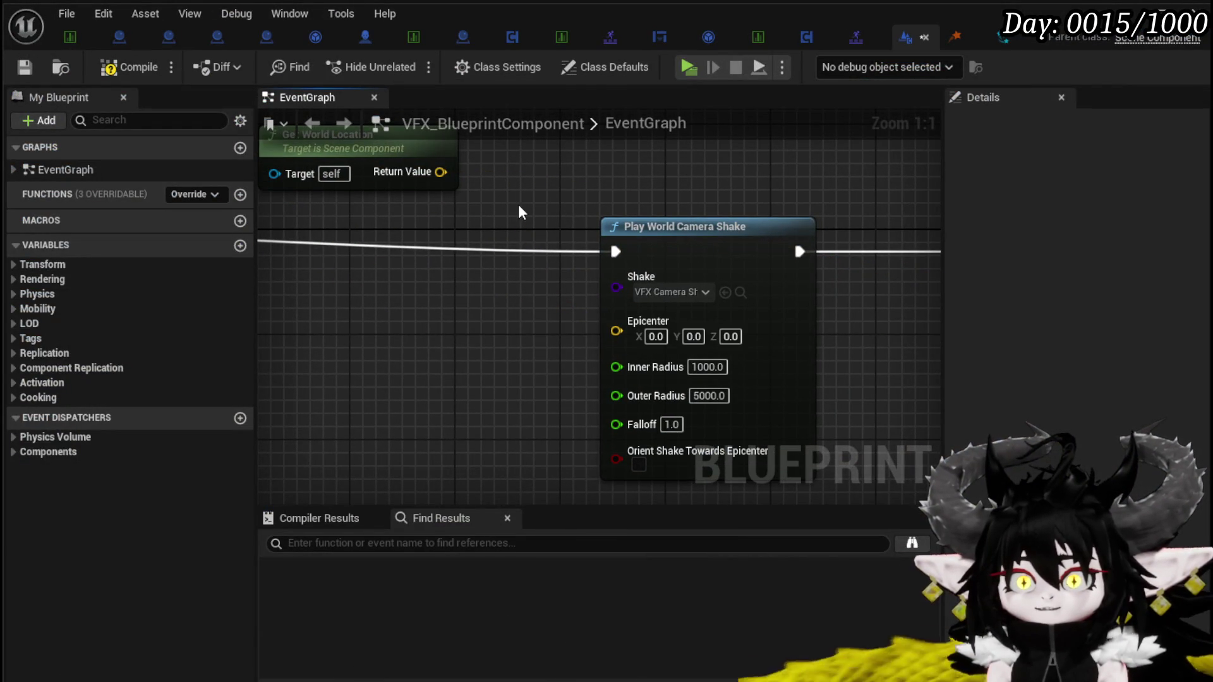
Reconnect Get World Location to Epicenter and try lifting its Return Value links
left_click_drag(518, 205, 522, 247)
left_click_drag(443, 211, 619, 370)
mouse_move(595, 256)
left_mouse_down()
mouse_move(772, 245)
mouse_move(669, 215)
mouse_move(468, 361)
mouse_move(540, 455)
mouse_move(605, 383)
mouse_move(673, 251)
left_mouse_up()
left_click(680, 187)
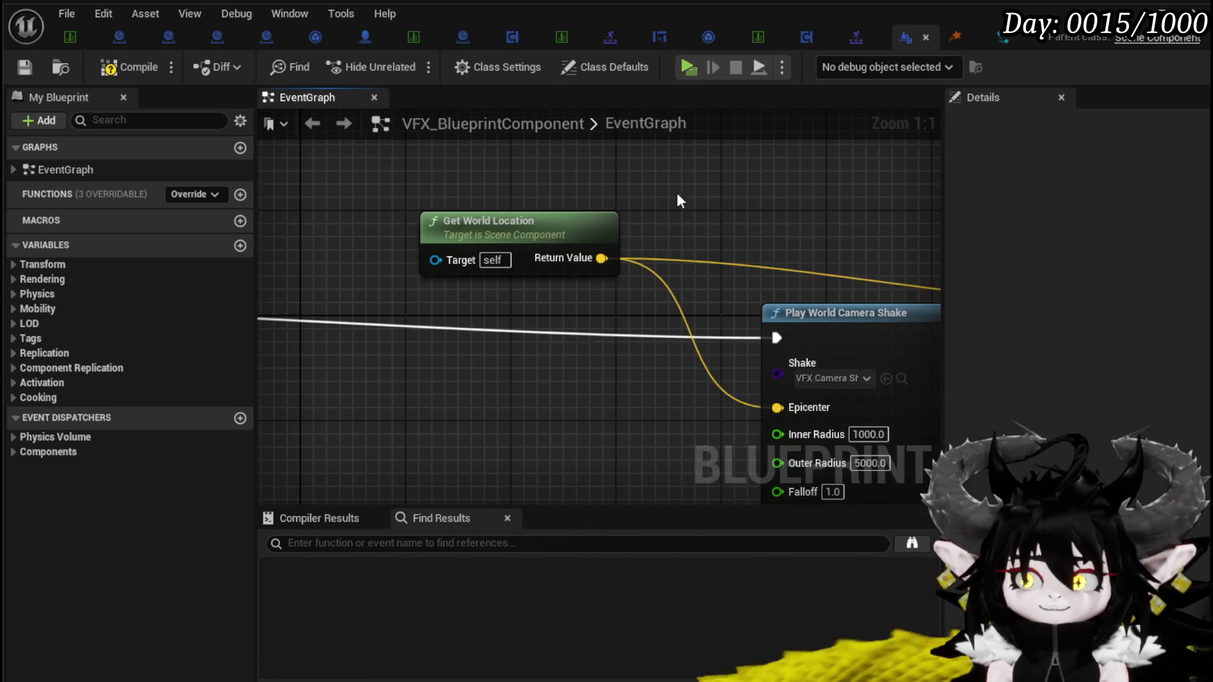
mouse_move(568, 297)
left_mouse_down()
mouse_move(618, 293)
mouse_move(673, 252)
mouse_move(554, 231)
left_mouse_up()
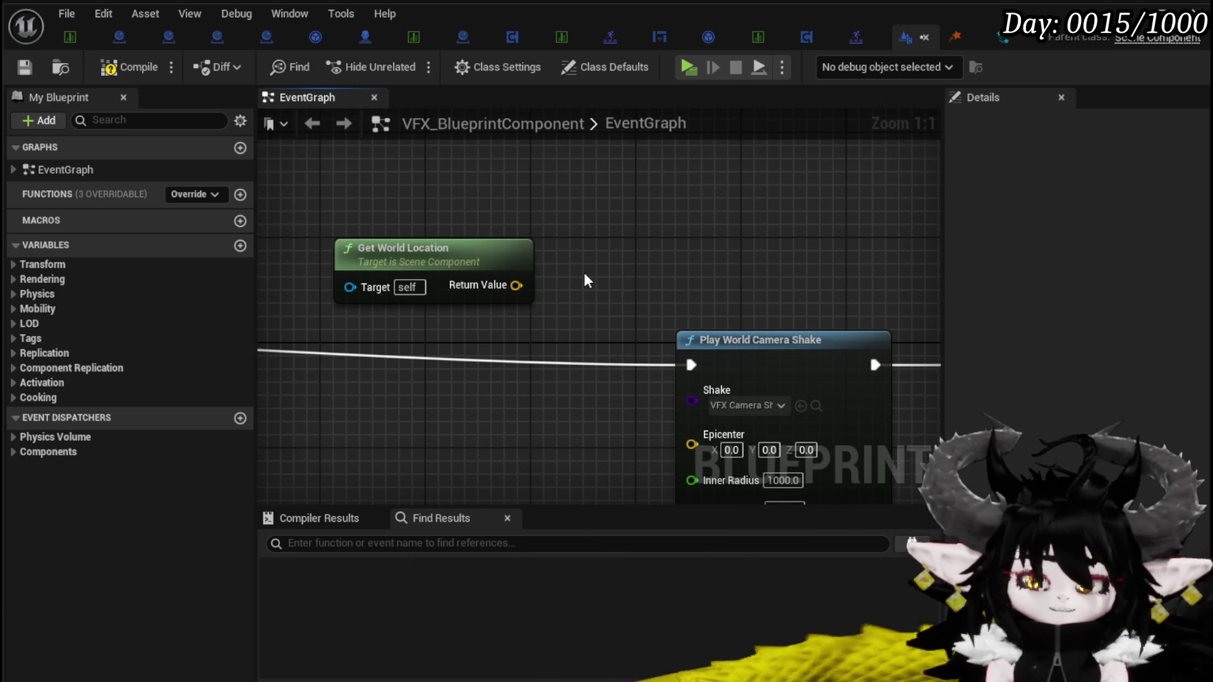
key("ctrl+z")
left_click_drag(594, 243, 515, 237)
mouse_move(443, 290)
left_mouse_down()
mouse_move(575, 206)
mouse_move(507, 233)
mouse_move(425, 283)
mouse_move(499, 281)
mouse_move(635, 199)
mouse_move(434, 279)
mouse_move(624, 247)
mouse_move(439, 286)
left_mouse_up()
scroll(508, 268, "down", 2)
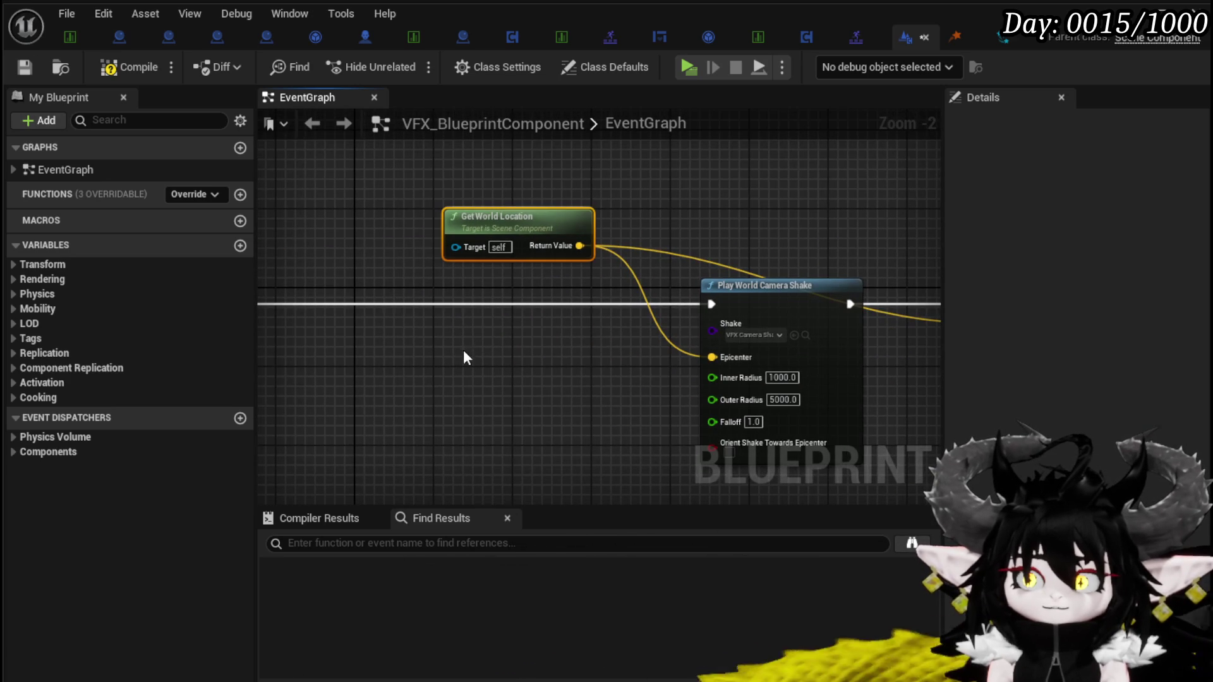
Duplicate Get World Location, move both Return Value links onto the copy, and set the original aside
key("ctrl+c")
key("ctrl+v")
mouse_move(579, 246)
left_mouse_down()
mouse_move(605, 384)
mouse_move(589, 383)
mouse_move(635, 245)
mouse_move(570, 248)
mouse_move(624, 379)
mouse_move(585, 385)
left_mouse_up()
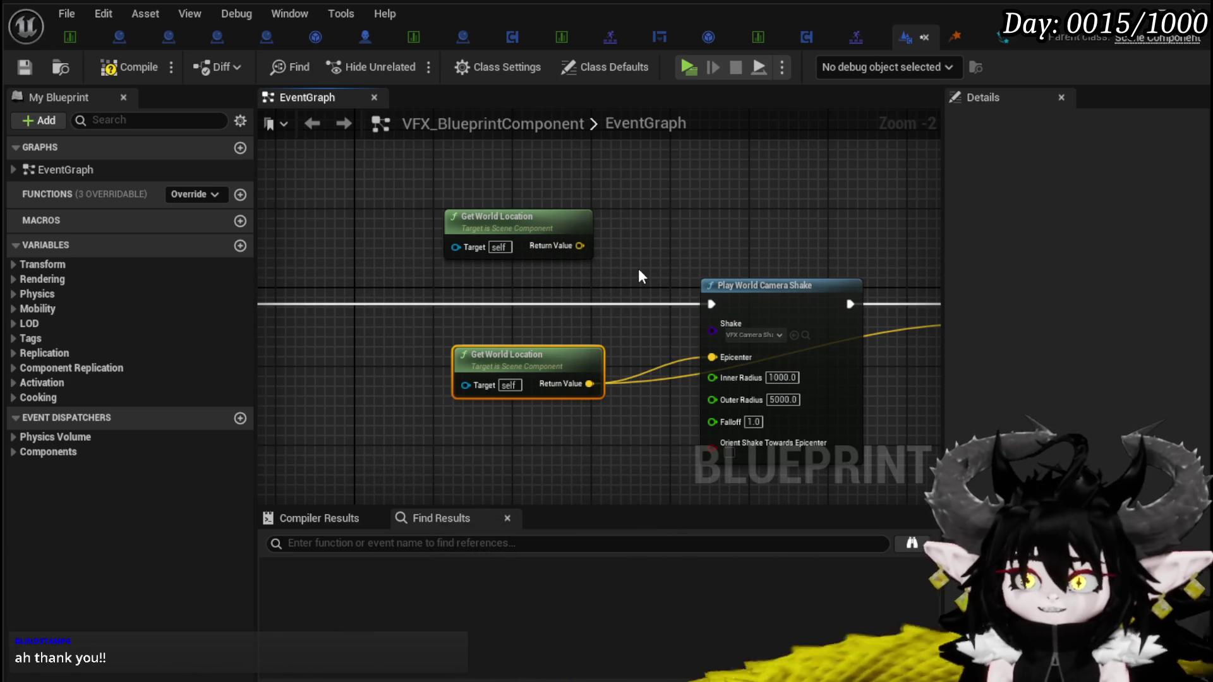
key("ctrl+z")
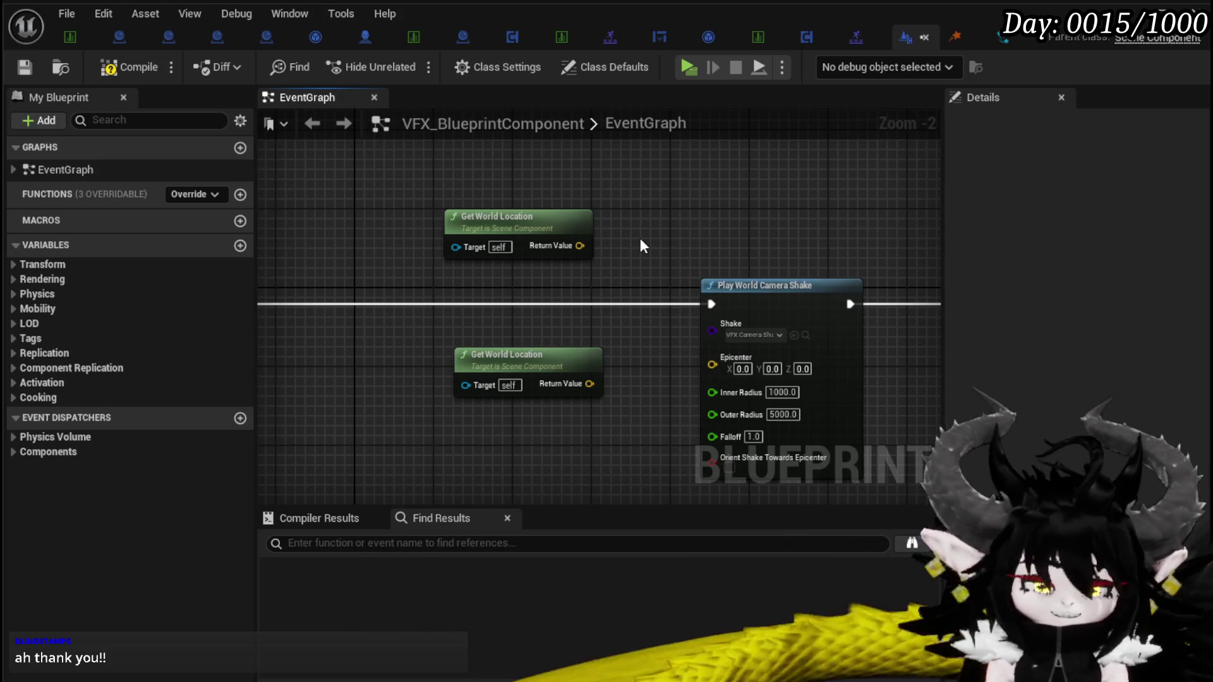
key("ctrl+z")
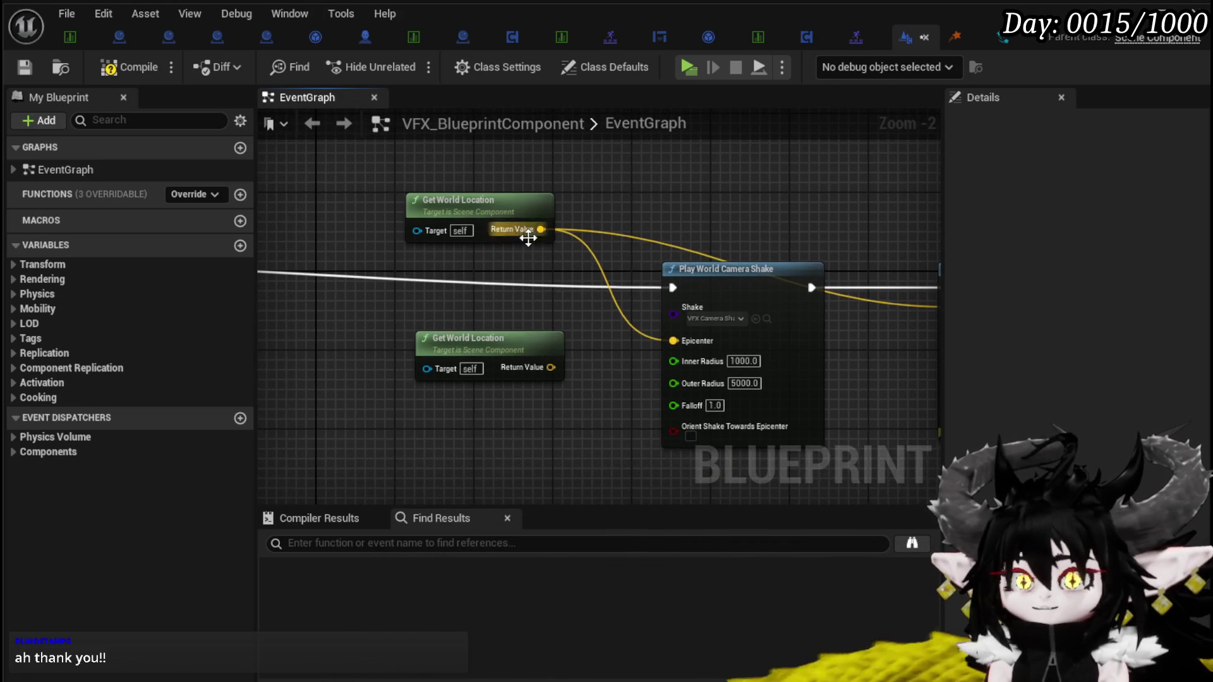
mouse_move(542, 230)
left_mouse_down()
mouse_move(605, 376)
mouse_move(537, 374)
mouse_move(562, 359)
mouse_move(528, 228)
mouse_move(540, 231)
mouse_move(558, 377)
mouse_move(551, 368)
left_mouse_up()
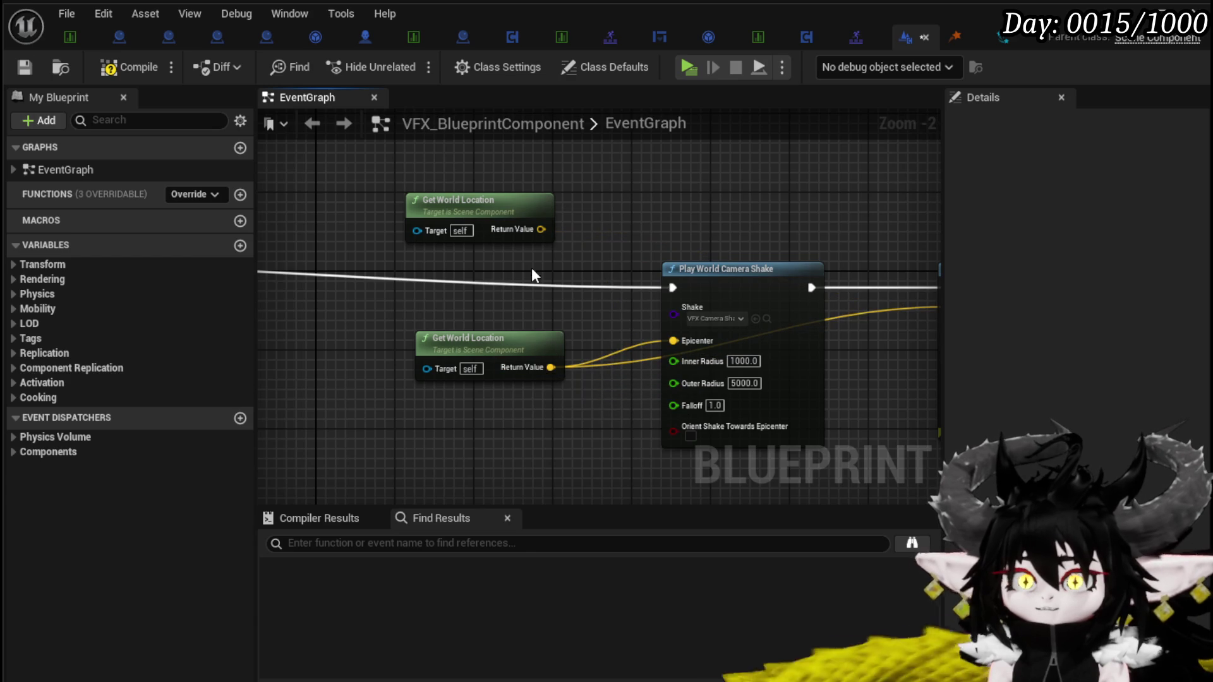
mouse_move(485, 195)
left_mouse_down()
mouse_move(575, 233)
mouse_move(513, 198)
left_mouse_up()
mouse_move(576, 376)
left_mouse_down()
mouse_move(386, 372)
mouse_move(461, 378)
left_mouse_up()
mouse_move(509, 298)
left_mouse_down()
mouse_move(461, 312)
mouse_move(499, 256)
mouse_move(661, 254)
left_mouse_up()
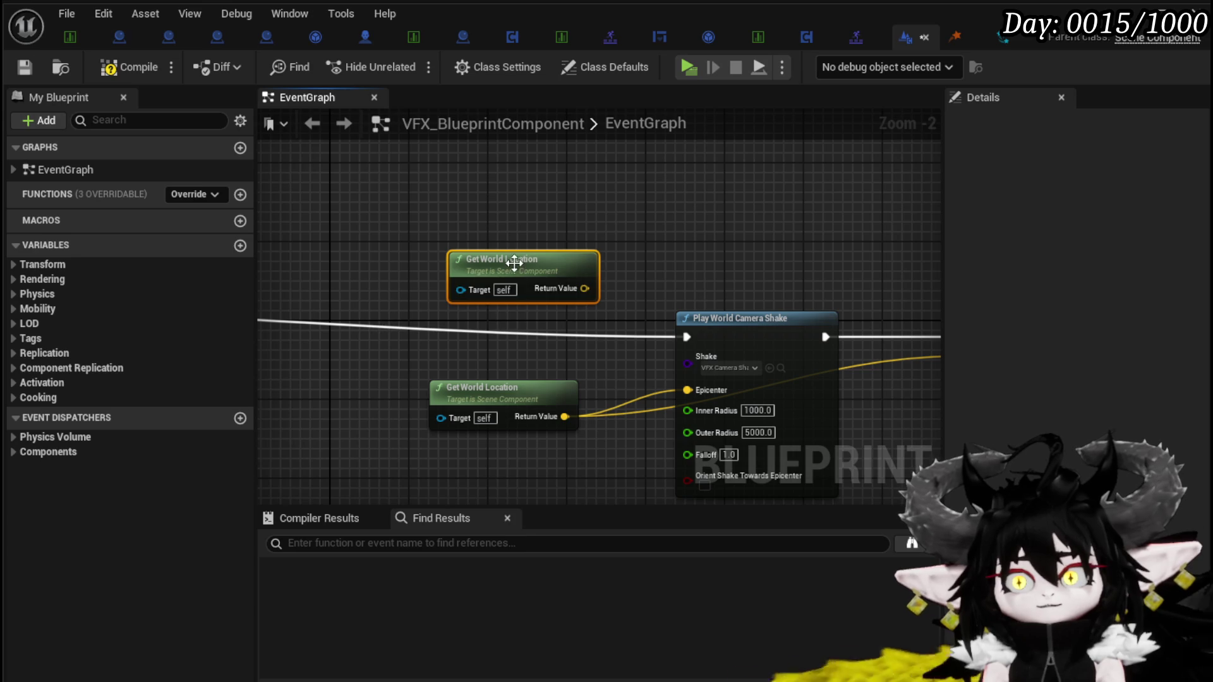
left_click_drag(514, 265, 480, 254)
left_click_drag(618, 231, 549, 216)
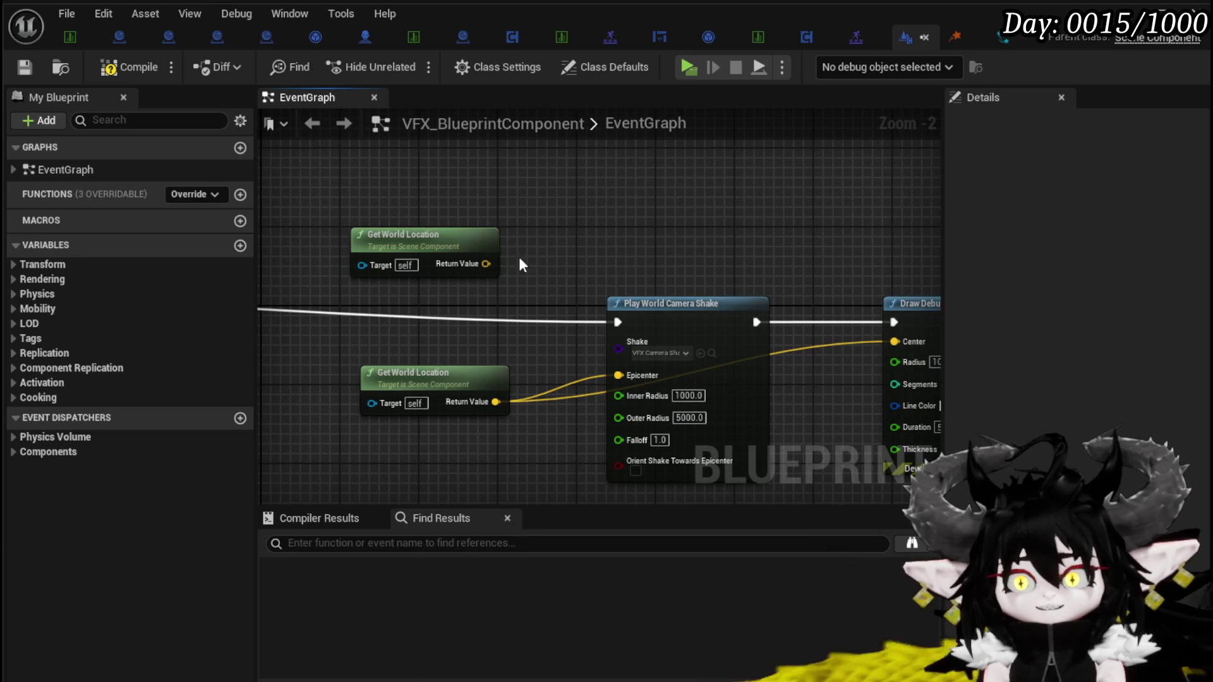
Delete the unused Get World Location node and compile the blueprint
key("Delete")
scroll(492, 240, "down", 2)
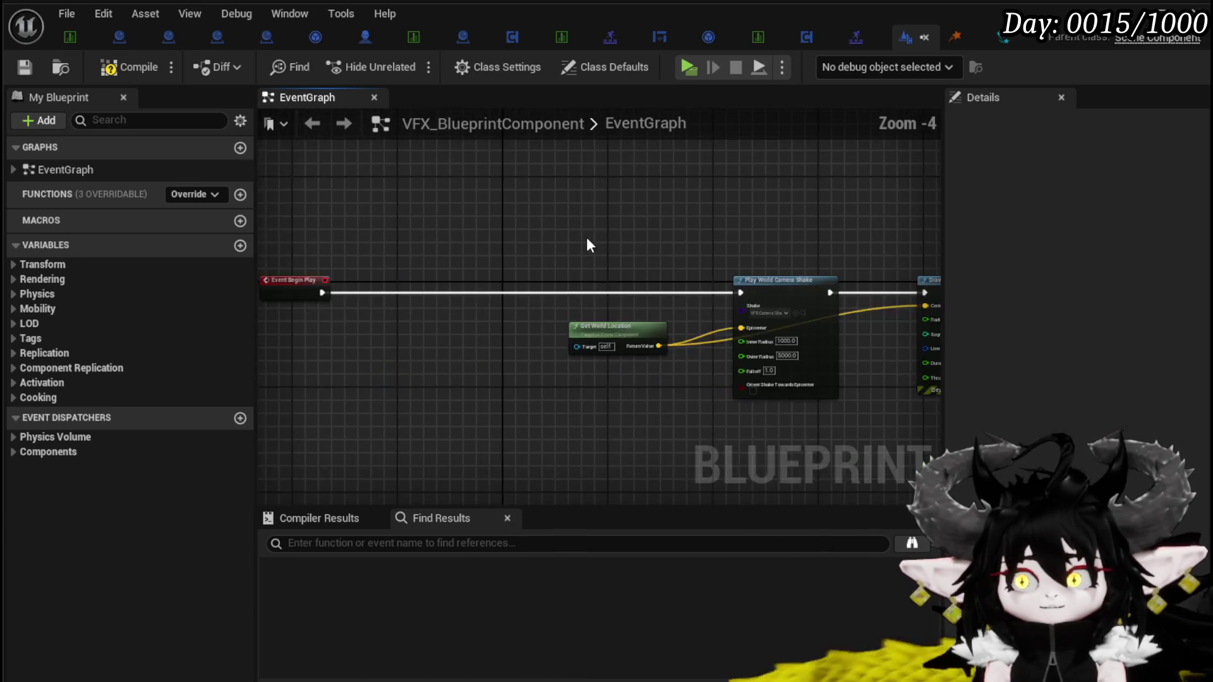
left_click(117, 71)
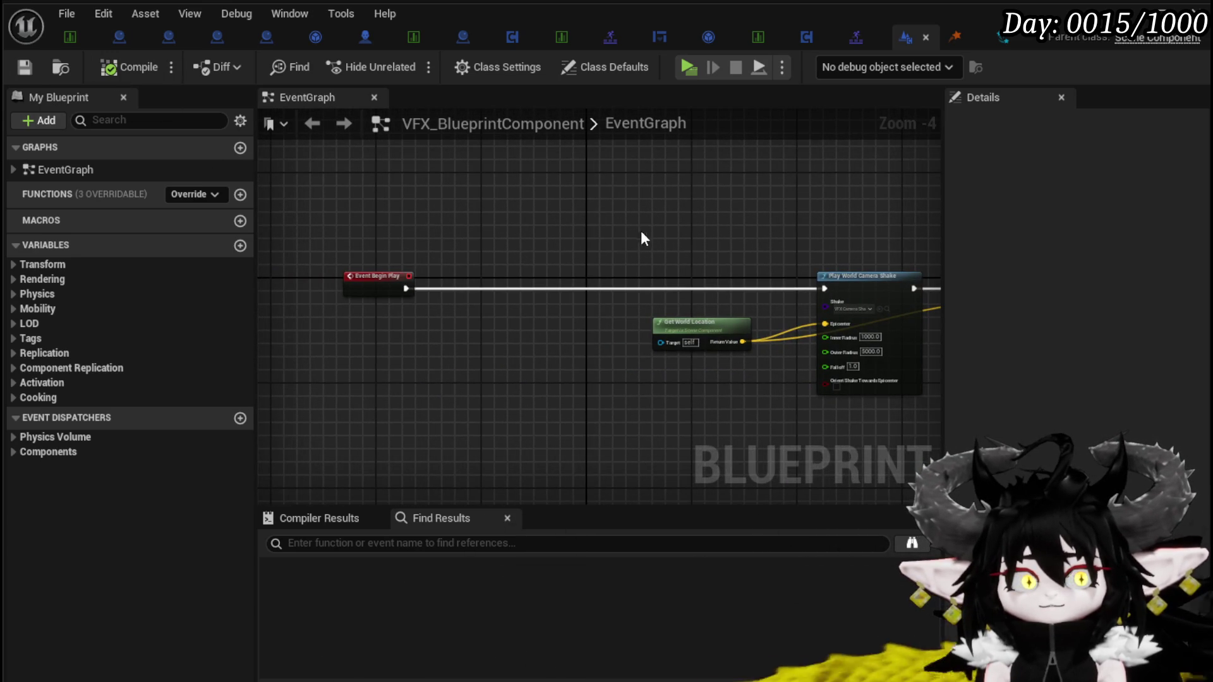
scroll(627, 239, "down", 2)
Move the three connected nodes beside Event Begin Play and nudge Get World Location slightly left
left_click_drag(581, 203, 840, 304)
left_click_drag(695, 252, 543, 250)
left_click(537, 220)
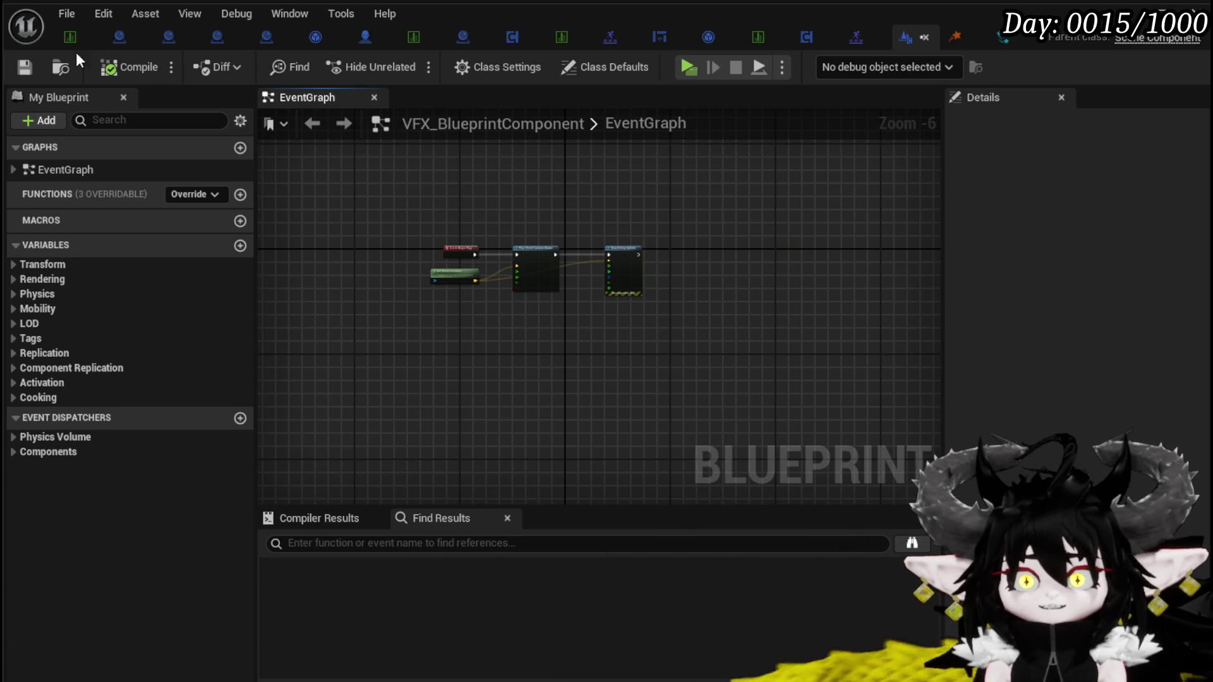
key("Home")
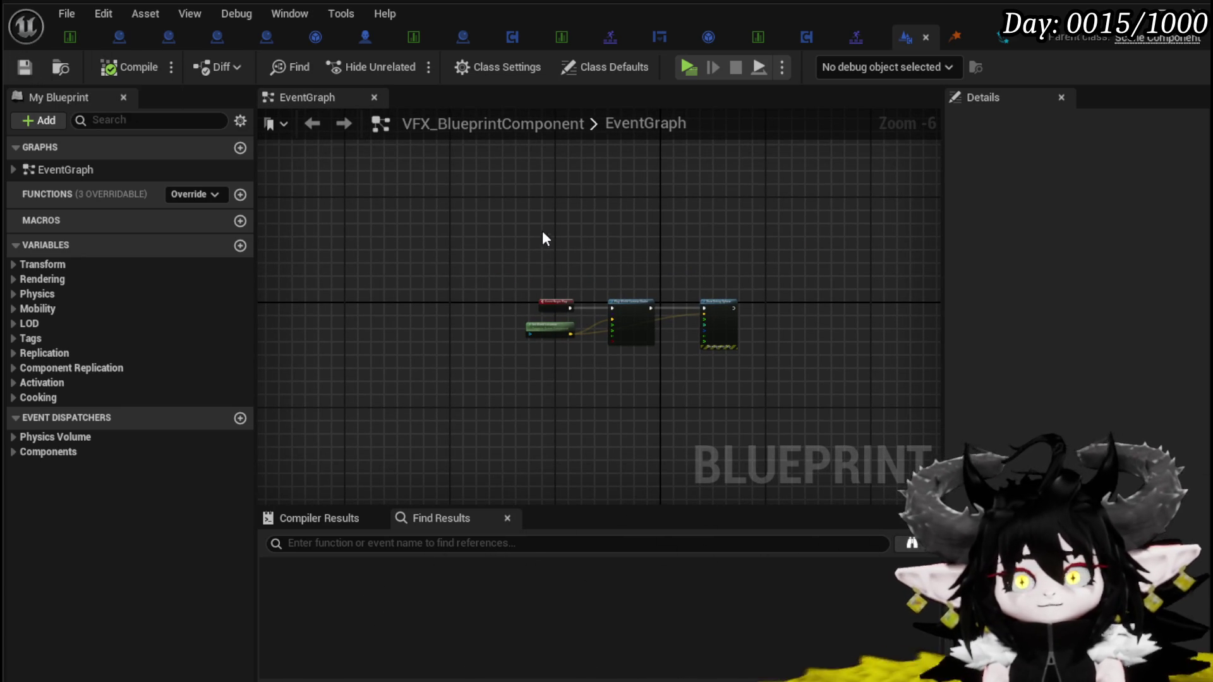
scroll(576, 252, "up", 3)
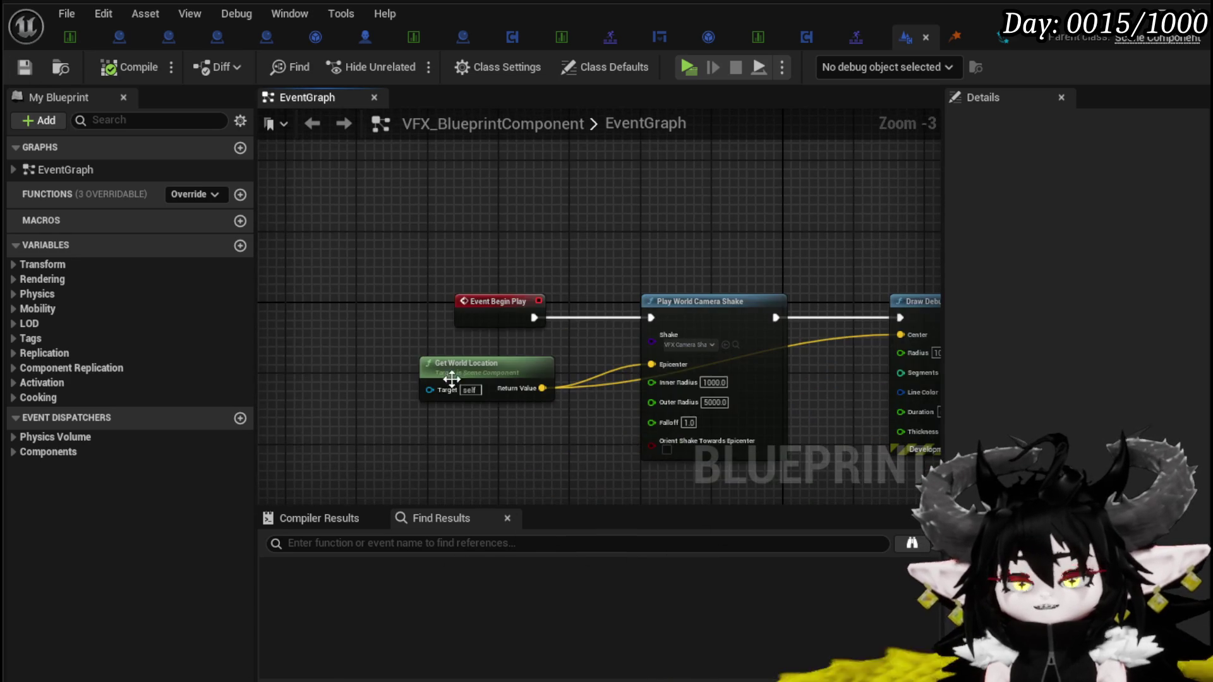
left_click(510, 379)
left_click_drag(510, 365, 502, 365)
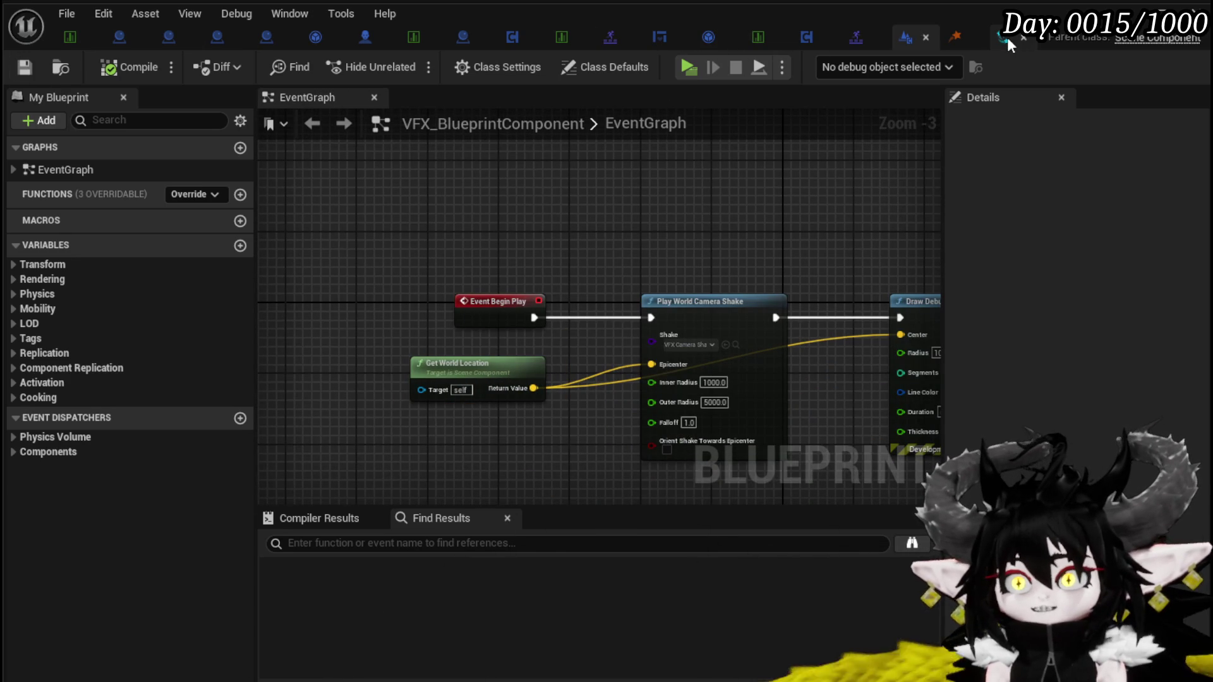
left_click(125, 38)
Inspect BP_BaseMarker's graph, browsing actions for the Append node's output without adding any
scroll(458, 287, "down", 3)
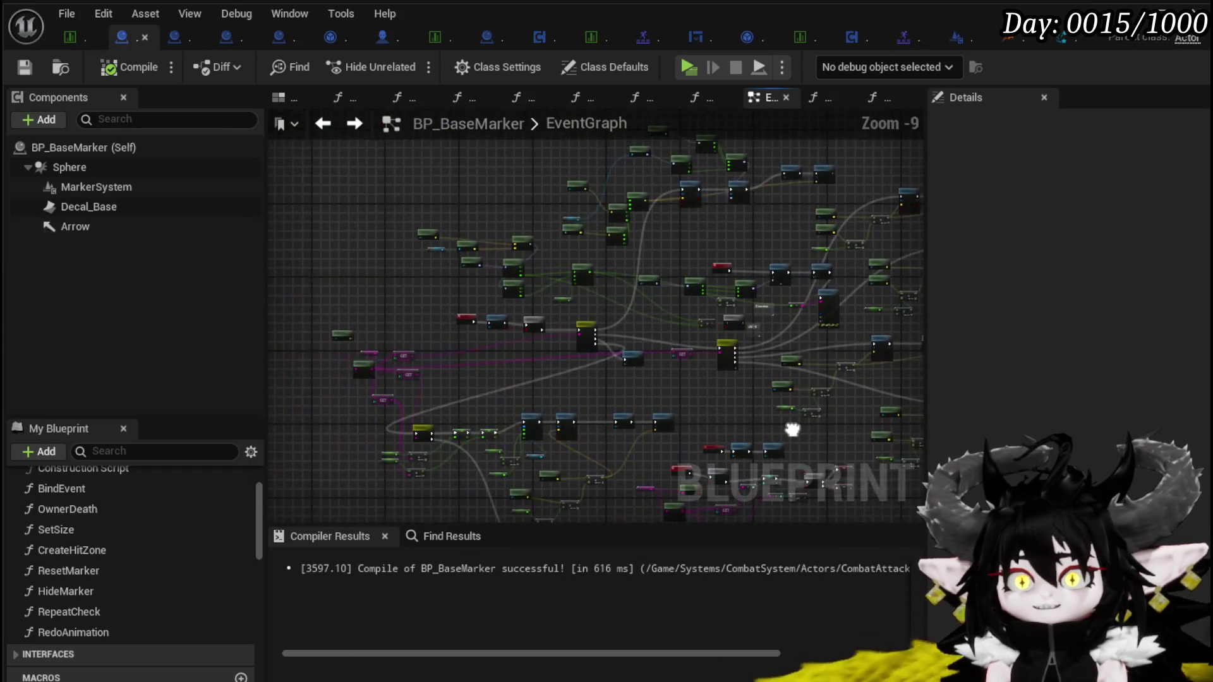
scroll(482, 325, "up", 8)
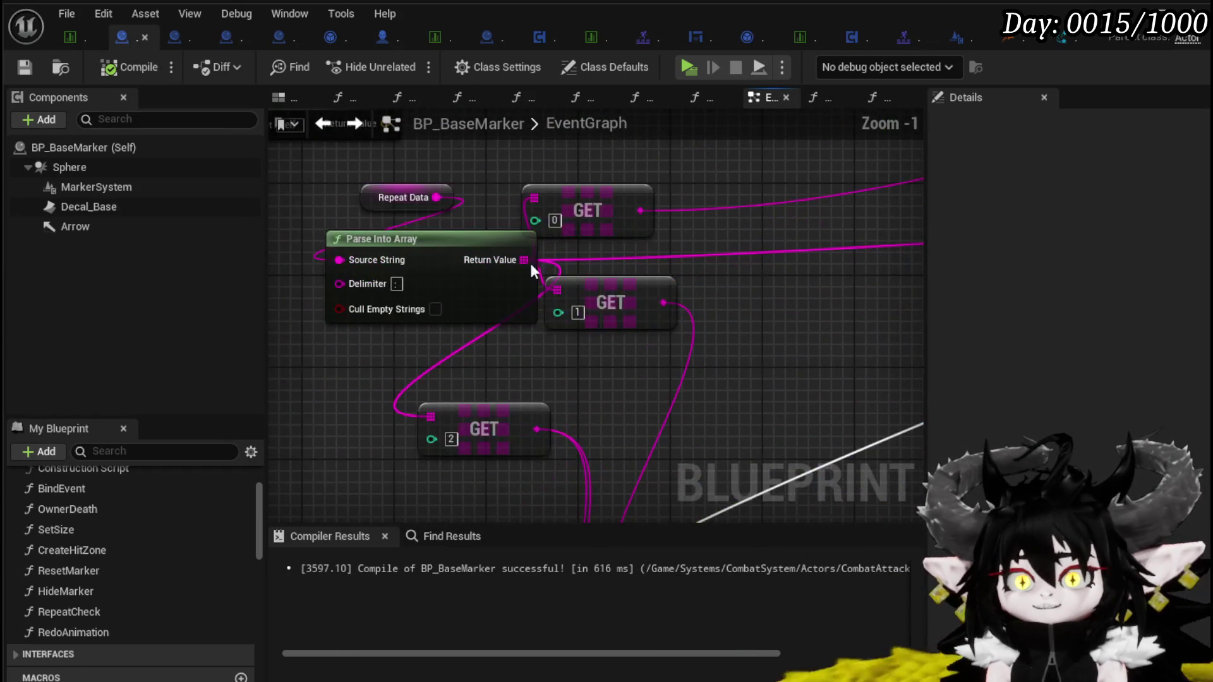
scroll(502, 300, "down", 7)
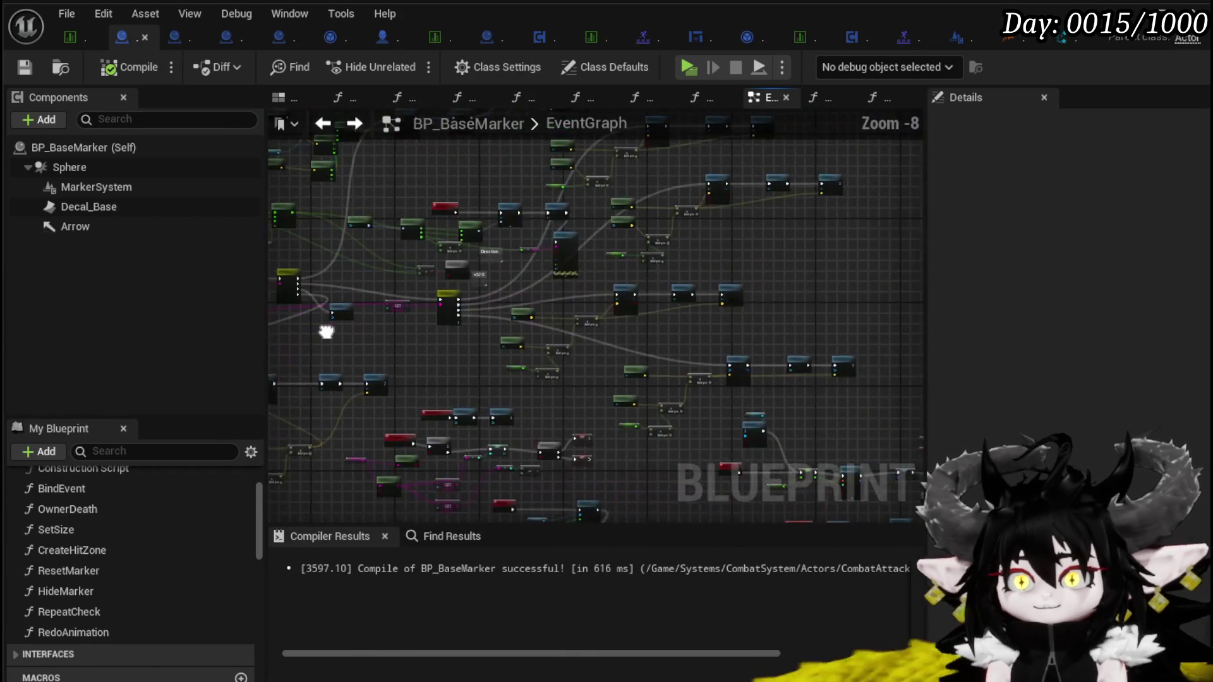
scroll(559, 269, "down", 2)
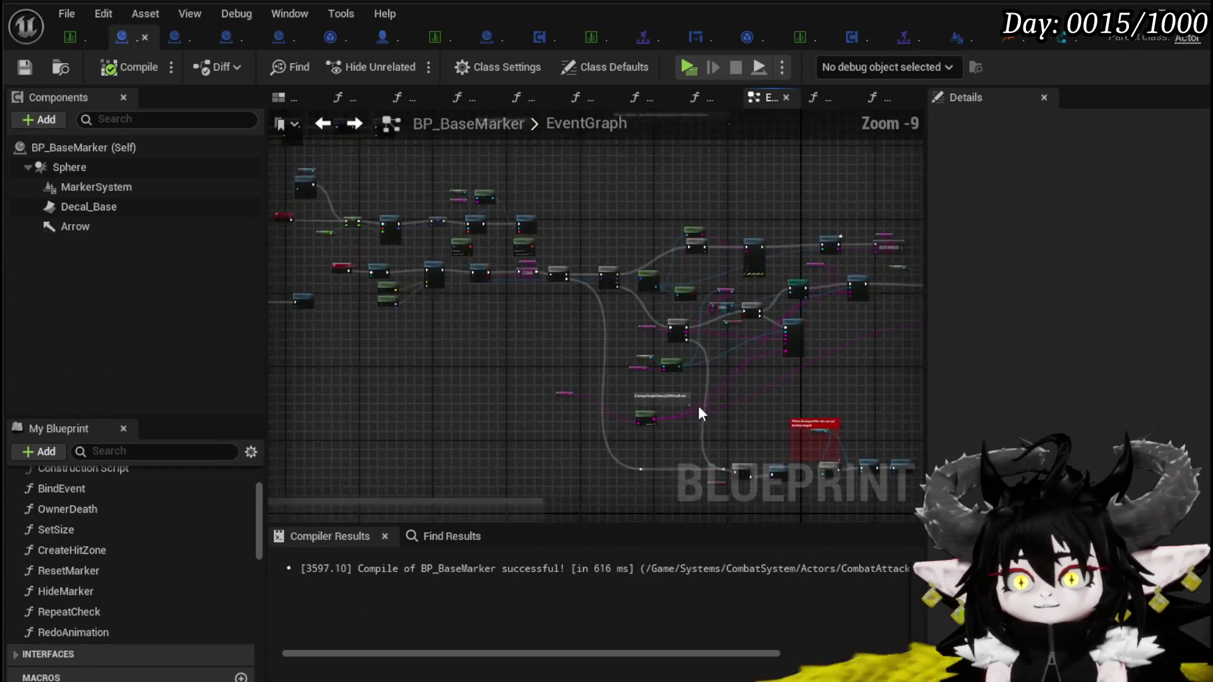
scroll(552, 292, "up", 6)
scroll(552, 291, "up", 2)
left_click(506, 351)
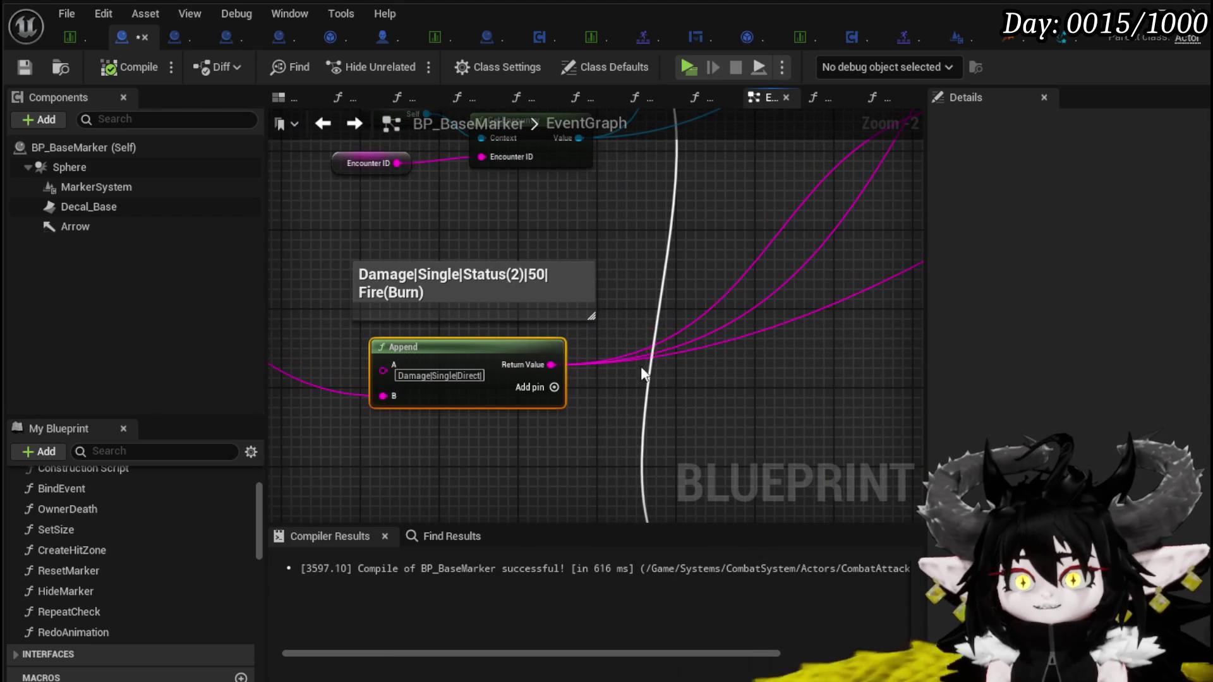
mouse_move(551, 365)
left_mouse_down()
mouse_move(676, 423)
mouse_move(622, 381)
mouse_move(422, 401)
mouse_move(813, 352)
left_mouse_up()
key("Escape")
Bring BP_BaseMarker's whole node network and red comment area into view, then save it
scroll(643, 359, "down", 3)
scroll(977, 321, "down", 3)
left_click_drag(977, 321, 590, 335)
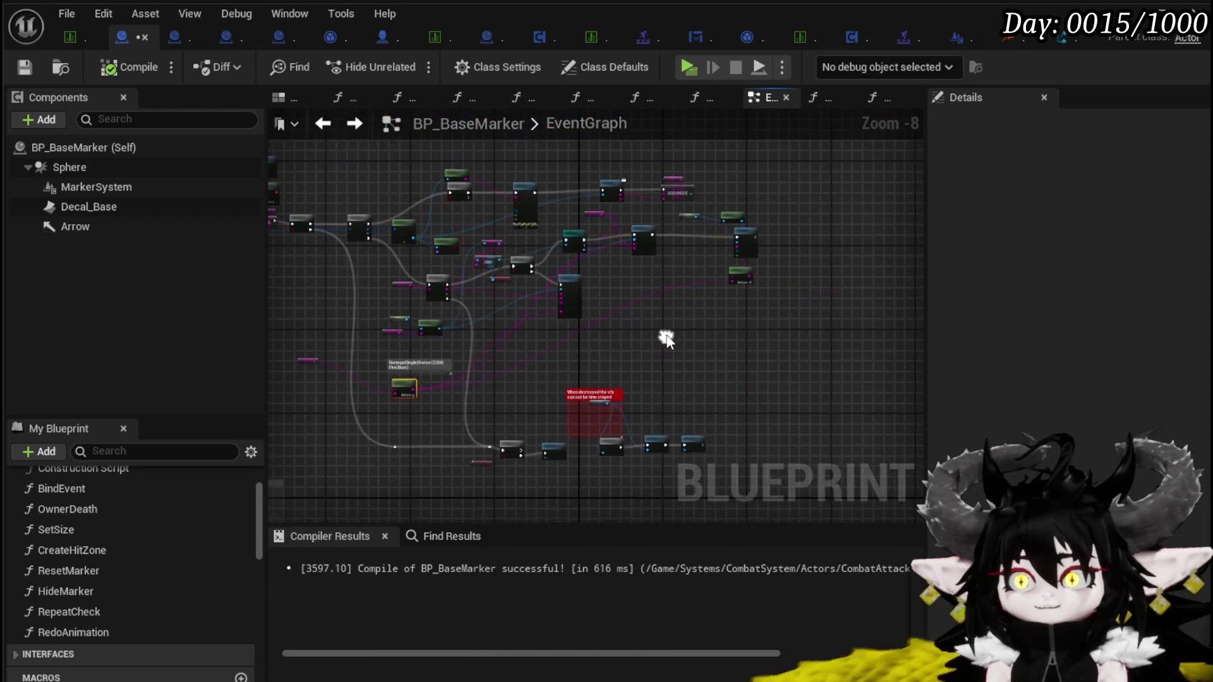
scroll(540, 434, "up", 2)
mouse_move(540, 433)
left_mouse_down()
mouse_move(541, 413)
mouse_move(554, 418)
mouse_move(580, 392)
left_mouse_up()
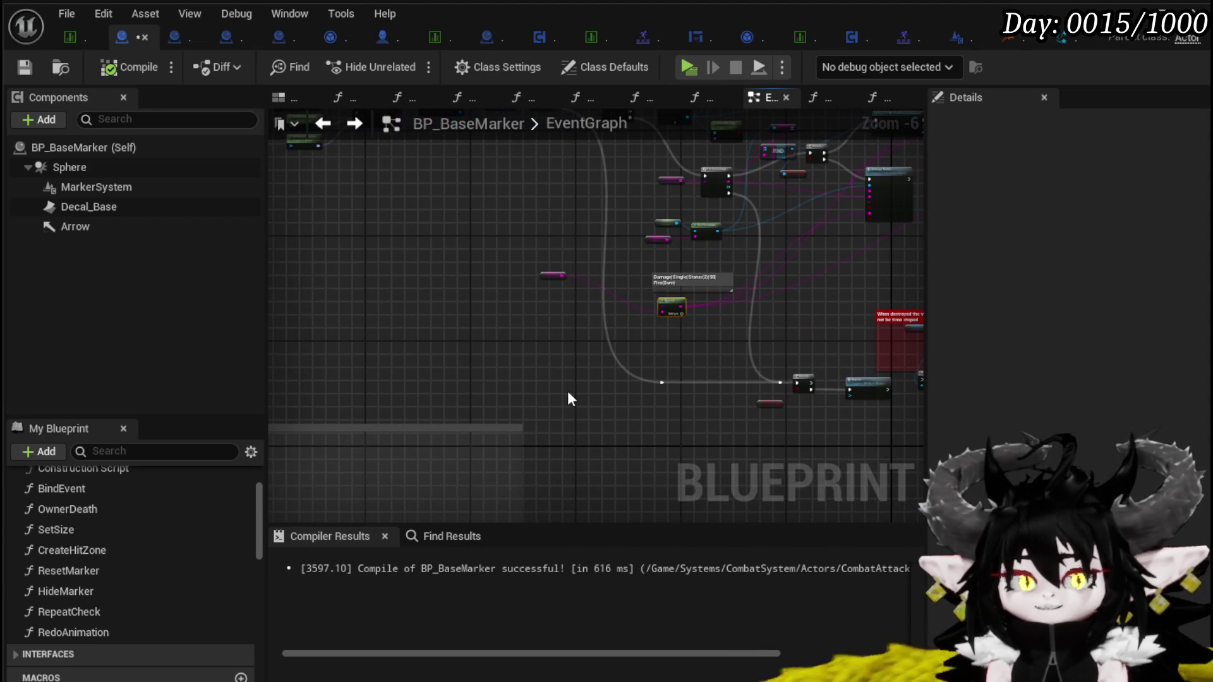
left_click(24, 67)
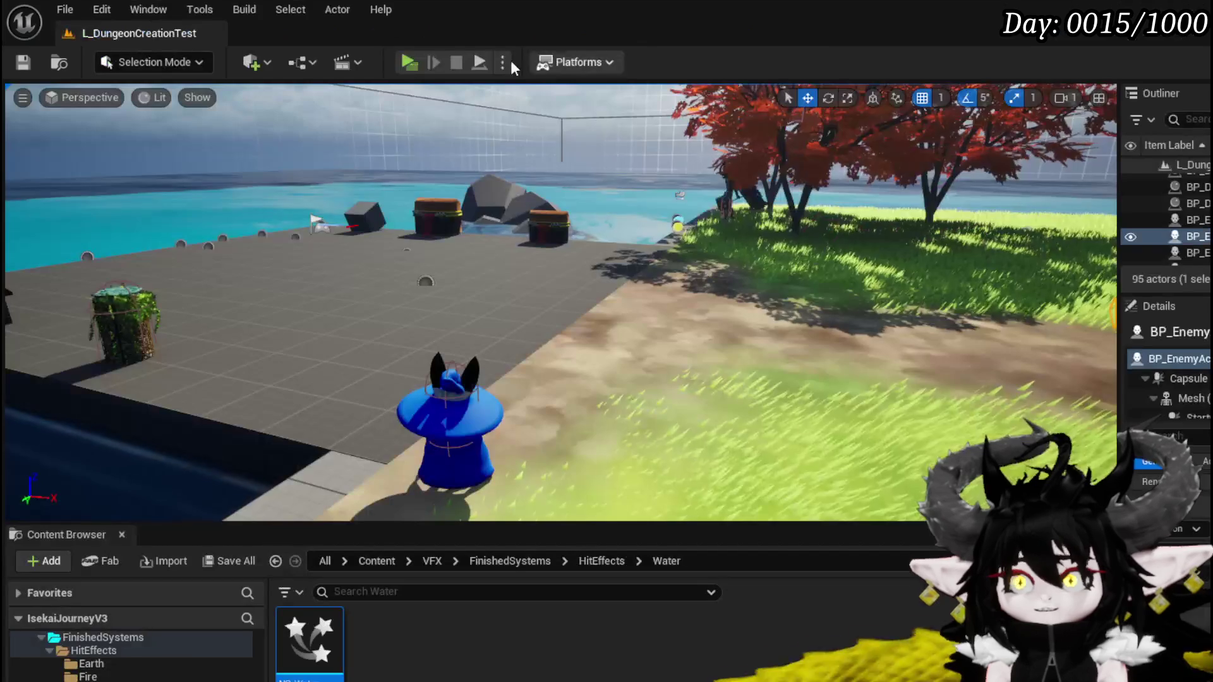
Play-test the level's water splash with debug spheres, save the assets, and return to BP_BaseMarker's graph
left_click(417, 59)
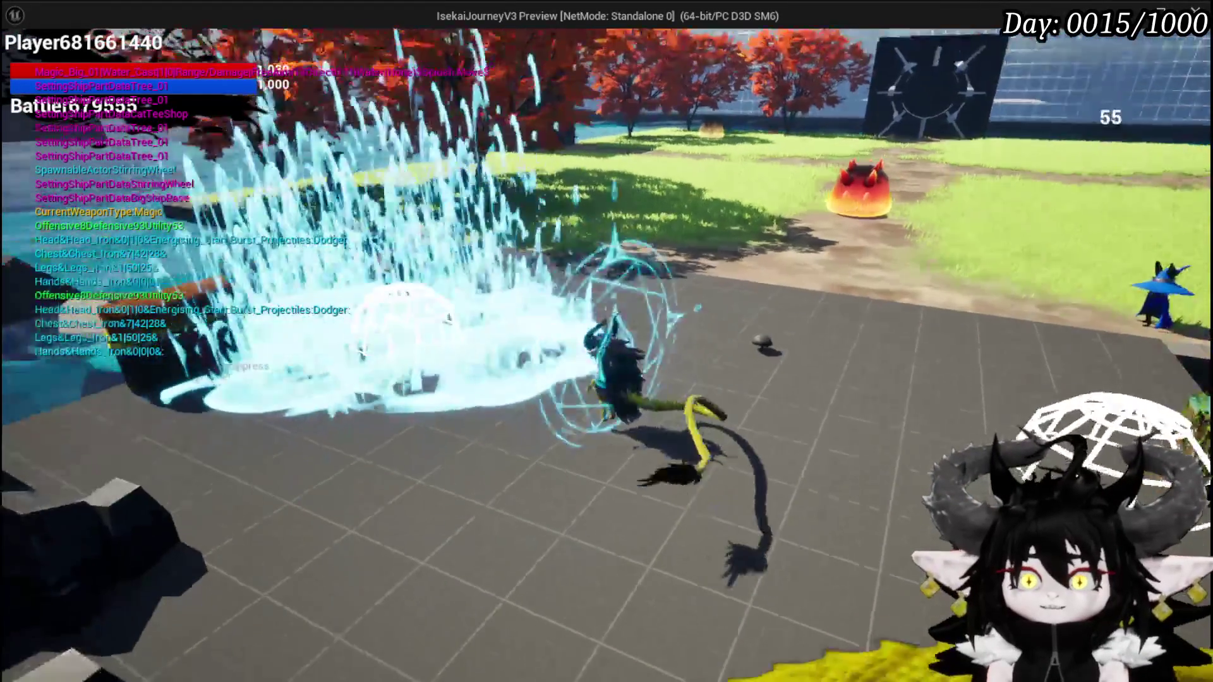
key("Escape")
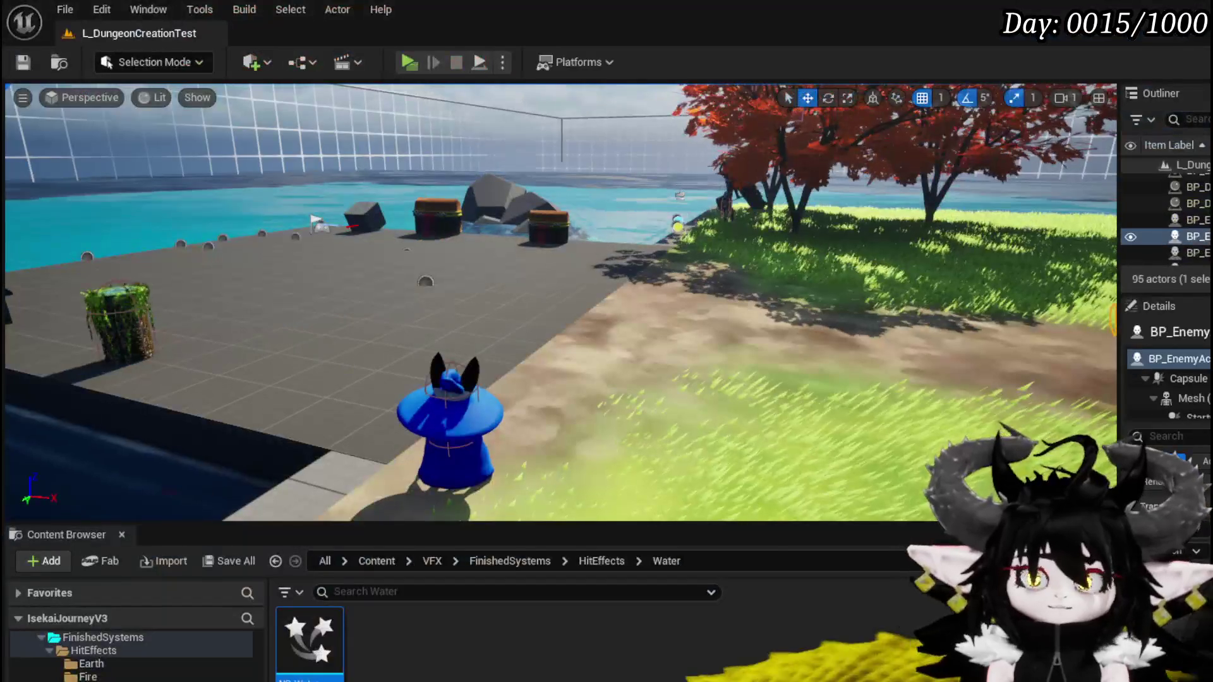
left_click(26, 67)
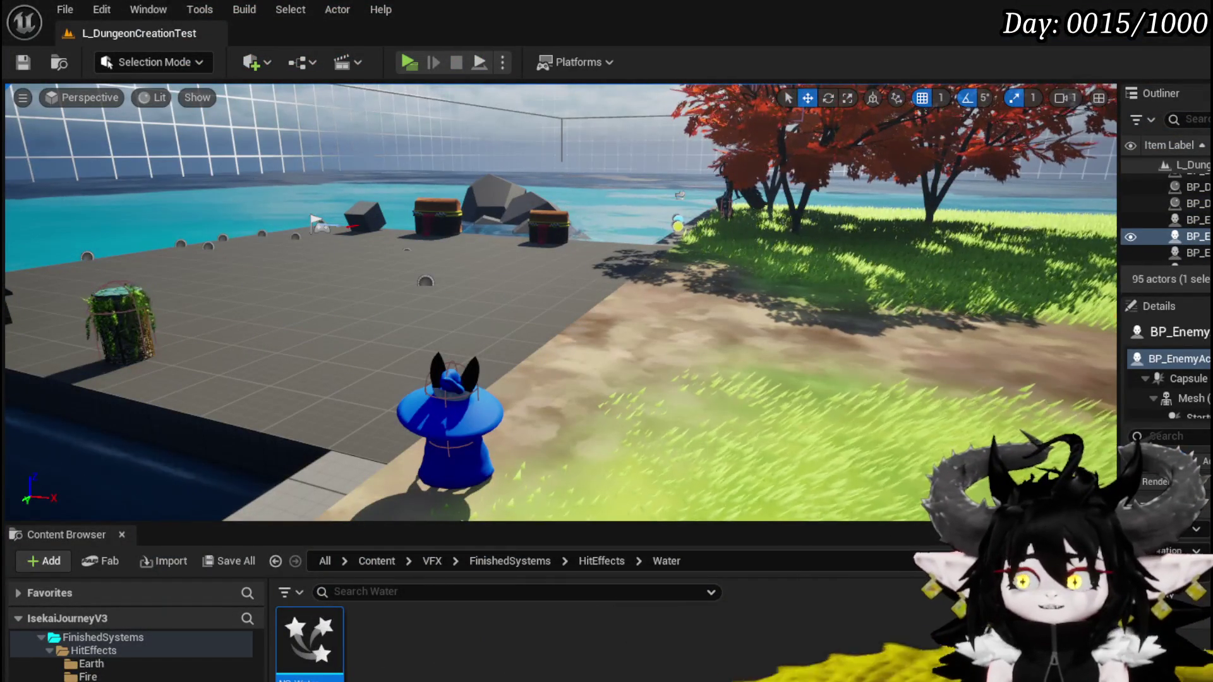
key("alt+Tab")
left_click_drag(404, 304, 330, 323)
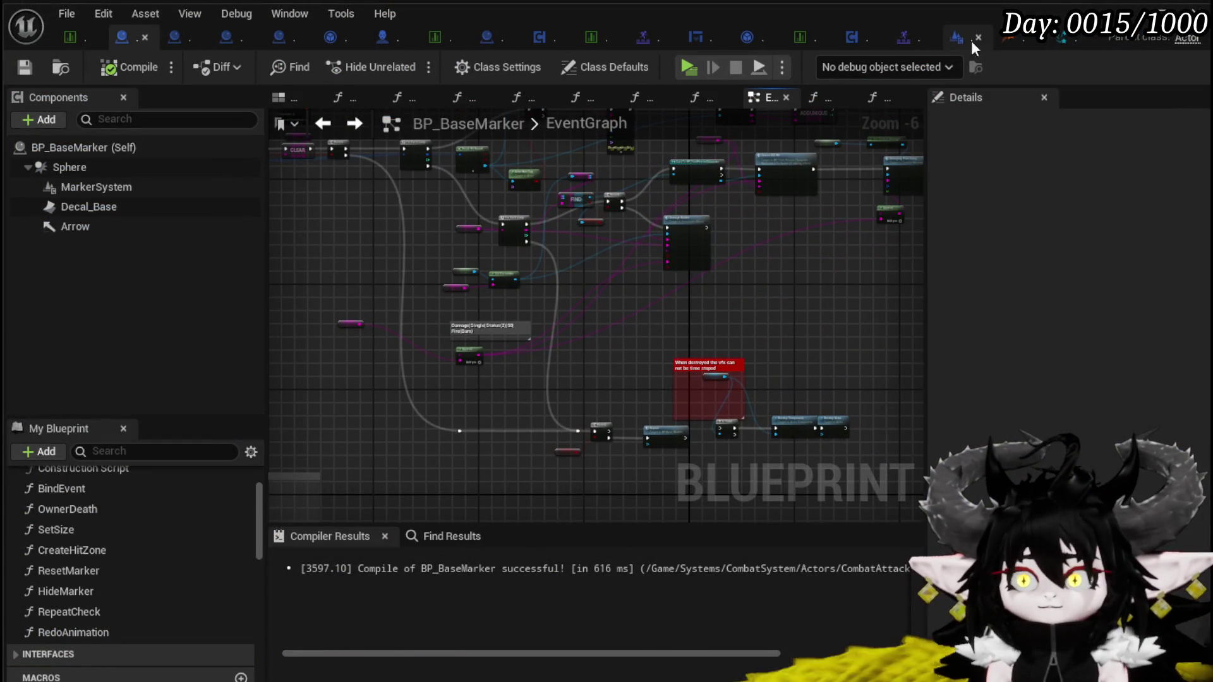
Close NS_WaterSplashUpwards and the VFX_BP_CameraShake emitter, applying the emitter's changes to the original
left_click(1072, 38)
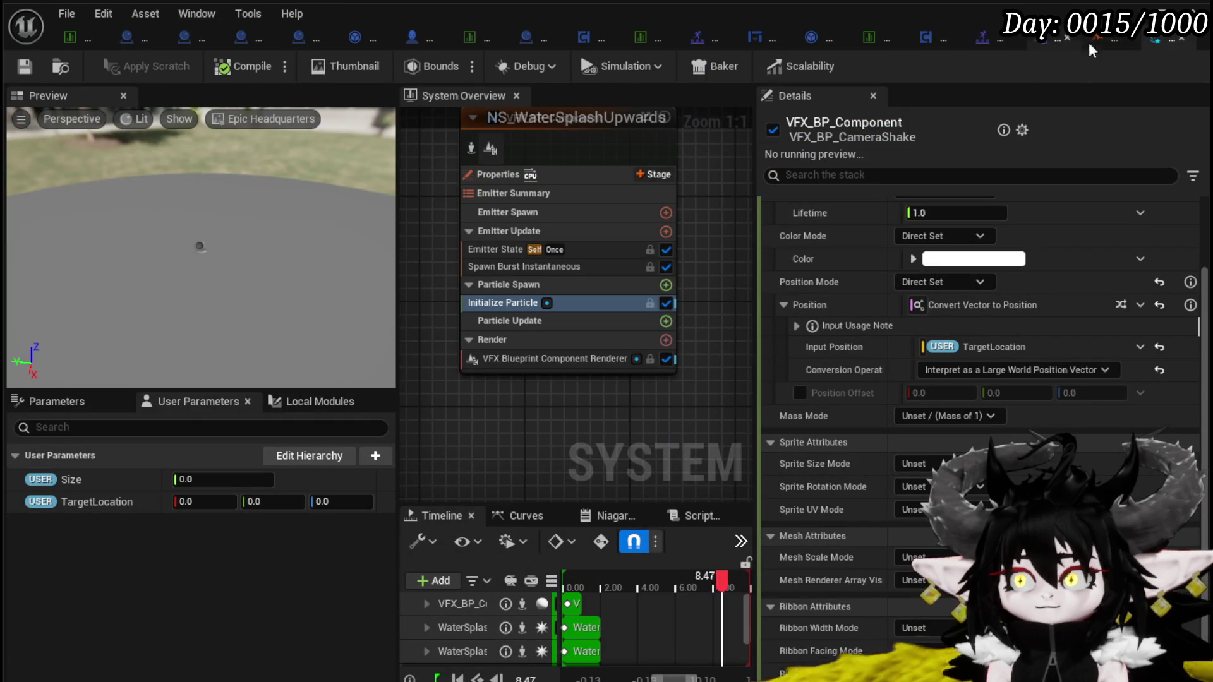
left_click(1180, 38)
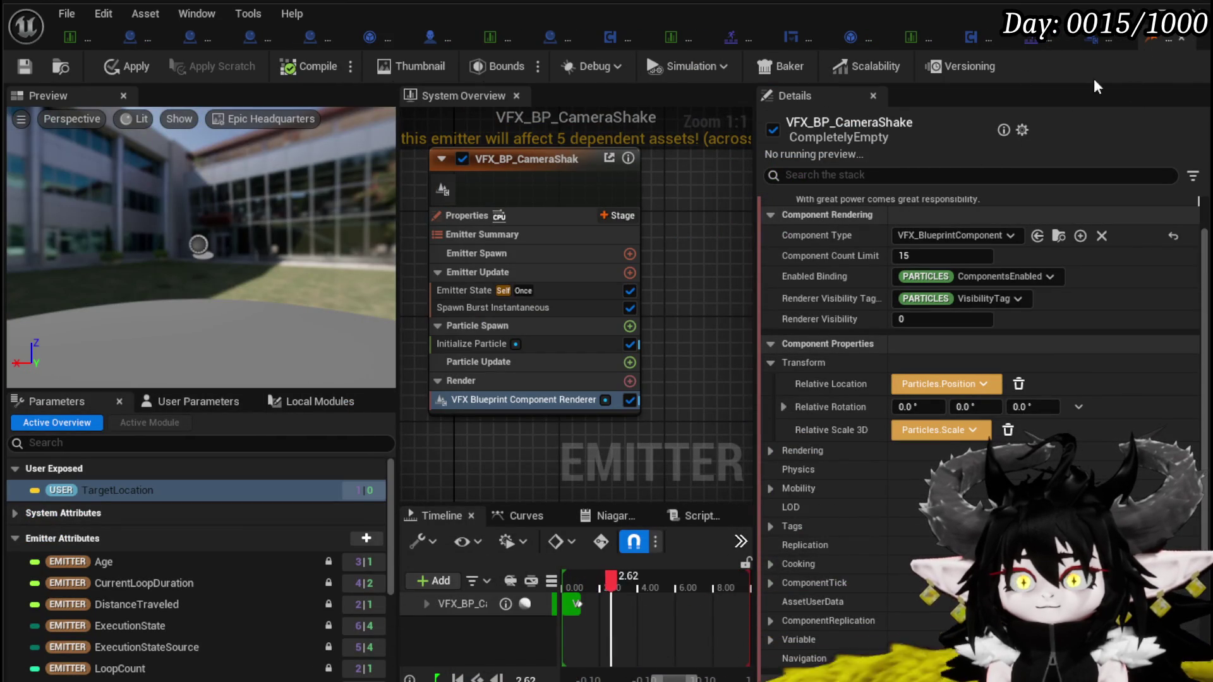
left_click(1182, 39)
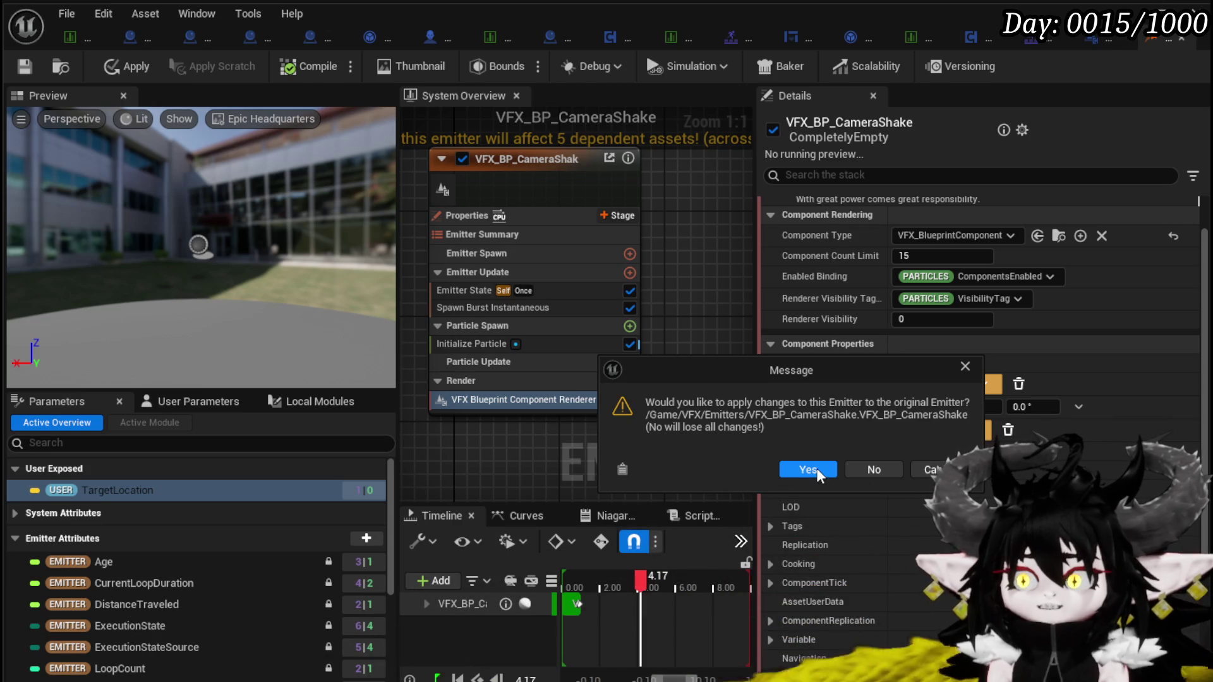
left_click(809, 469)
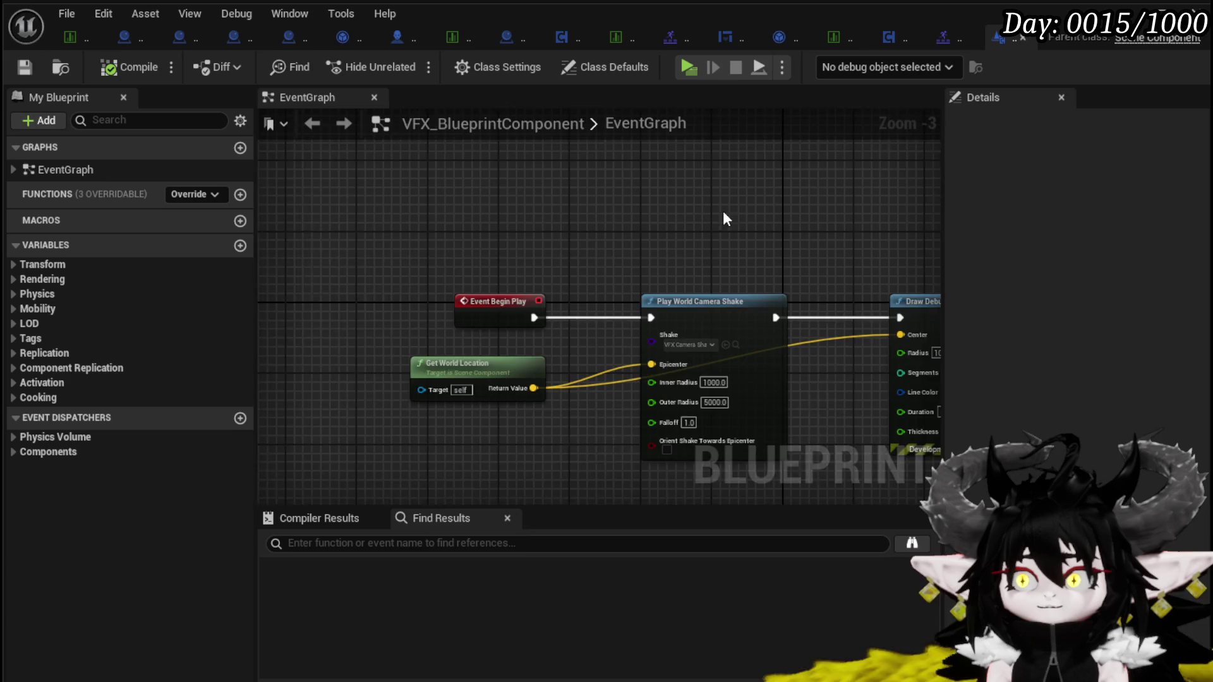
Tidy the Draw Debug Sphere and Get World Location nodes, compile with radii 500/2000, then launch Play
mouse_move(723, 211)
left_mouse_down()
mouse_move(374, 177)
mouse_move(585, 187)
mouse_move(782, 379)
left_mouse_up()
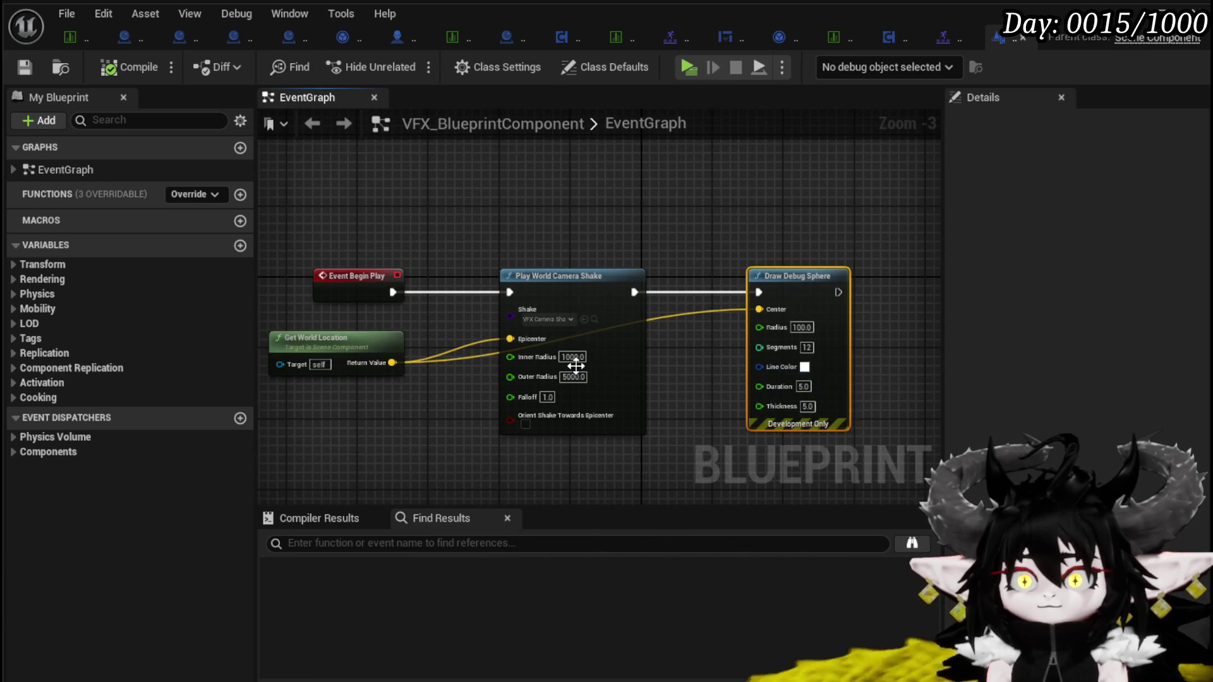
scroll(595, 368, "up", 3)
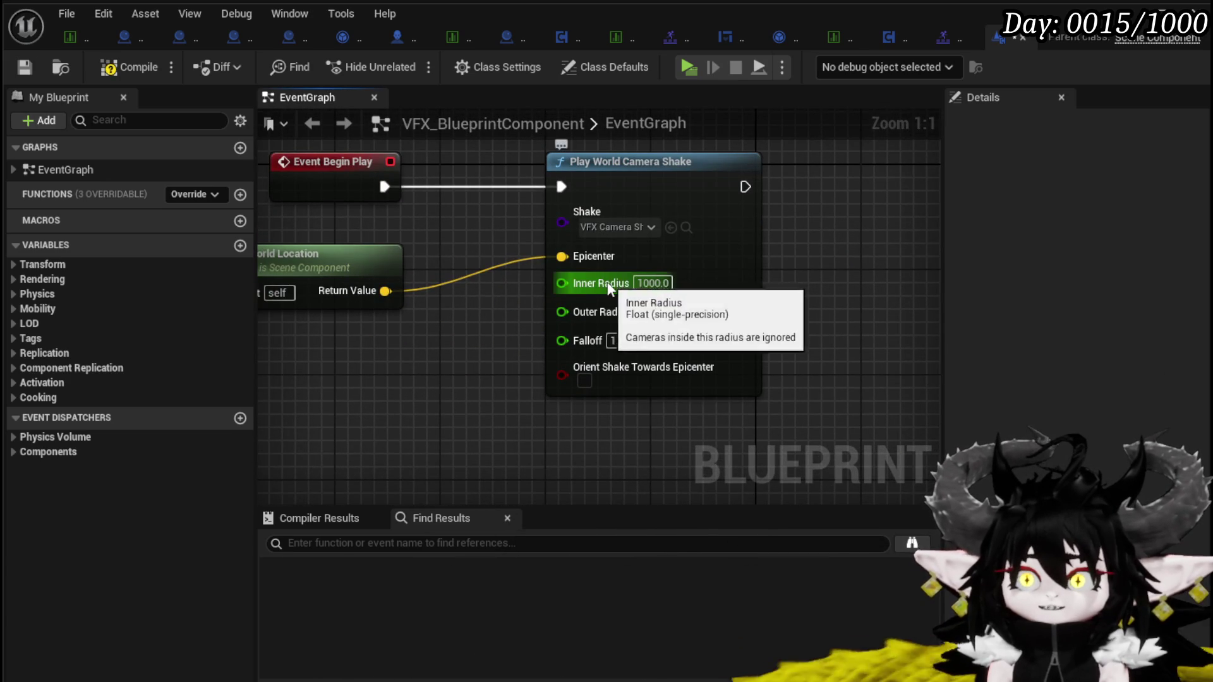
left_click_drag(379, 266, 329, 224)
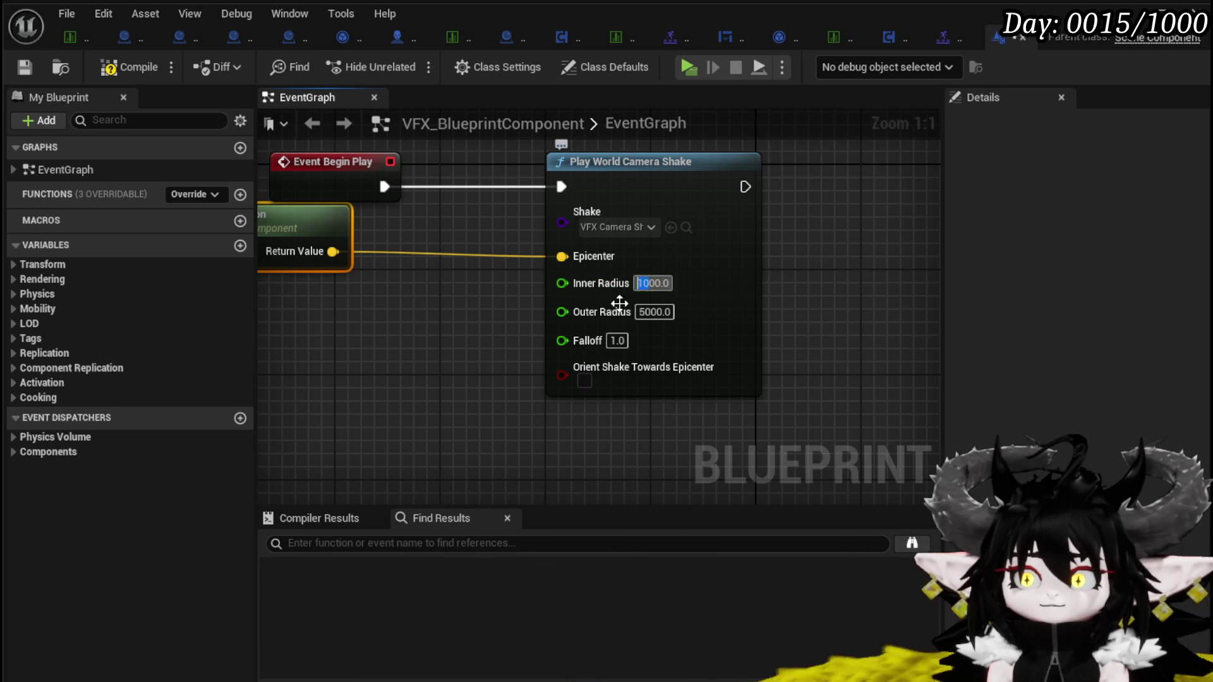
left_click(105, 73)
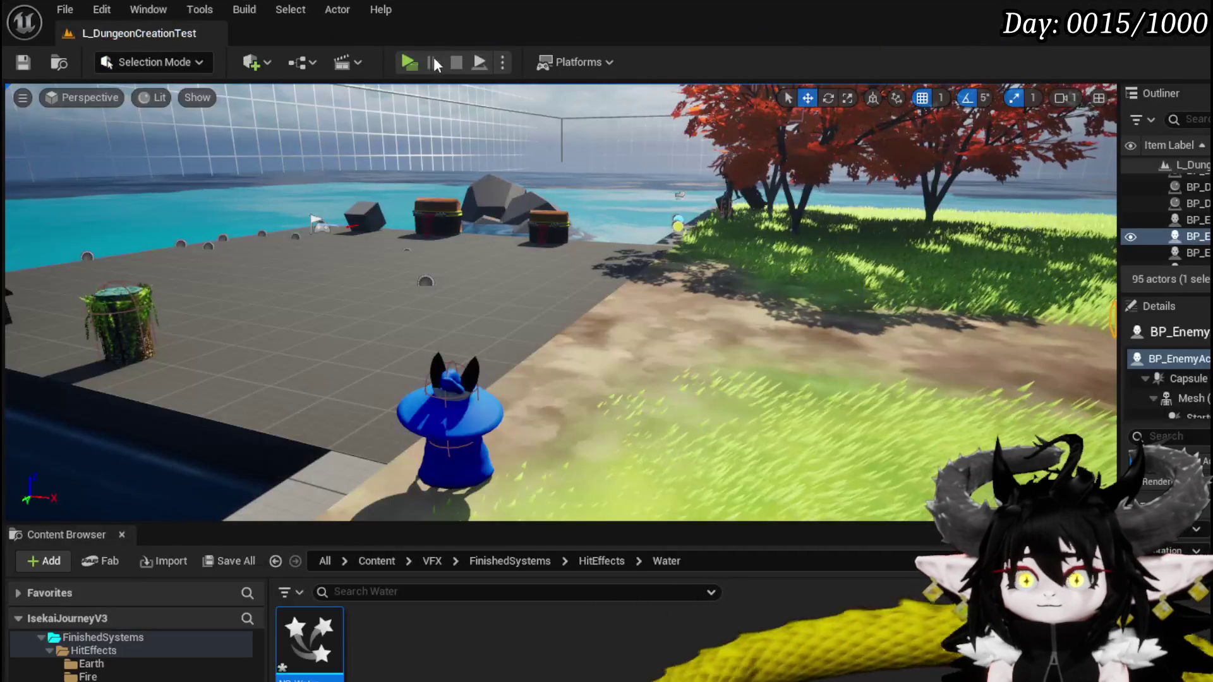
left_click(434, 57)
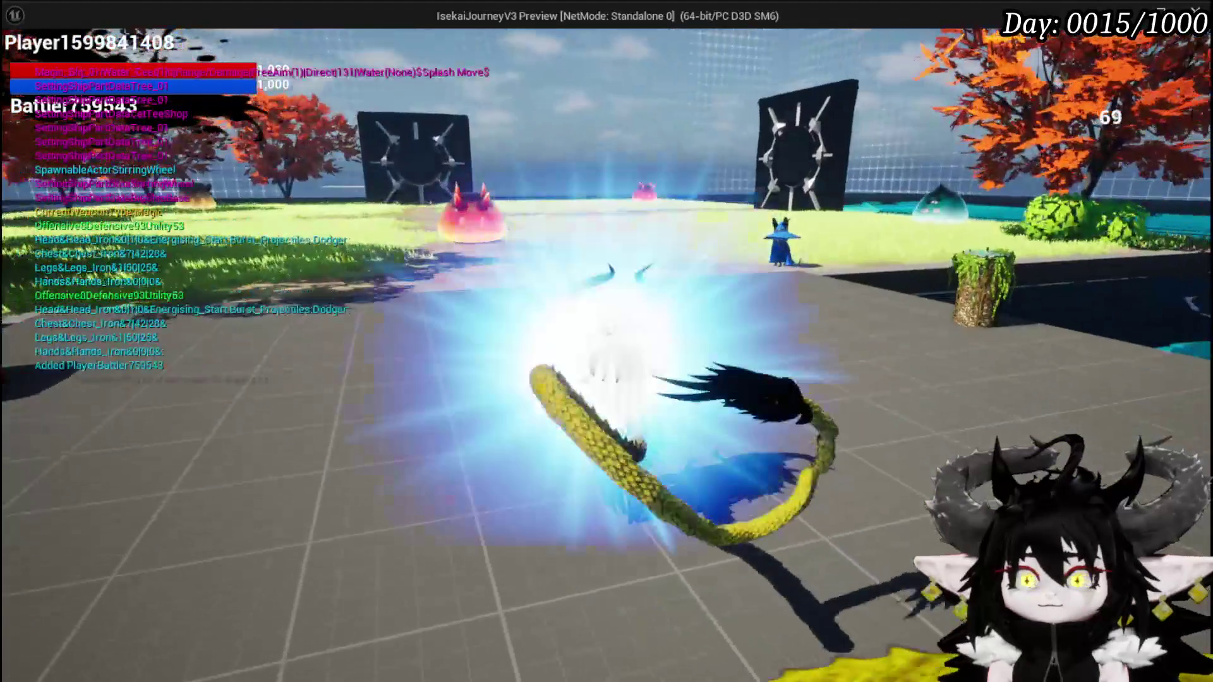
Cast several water splash spells near the enemies, then run the character across the grass to the cauldron
key("w")
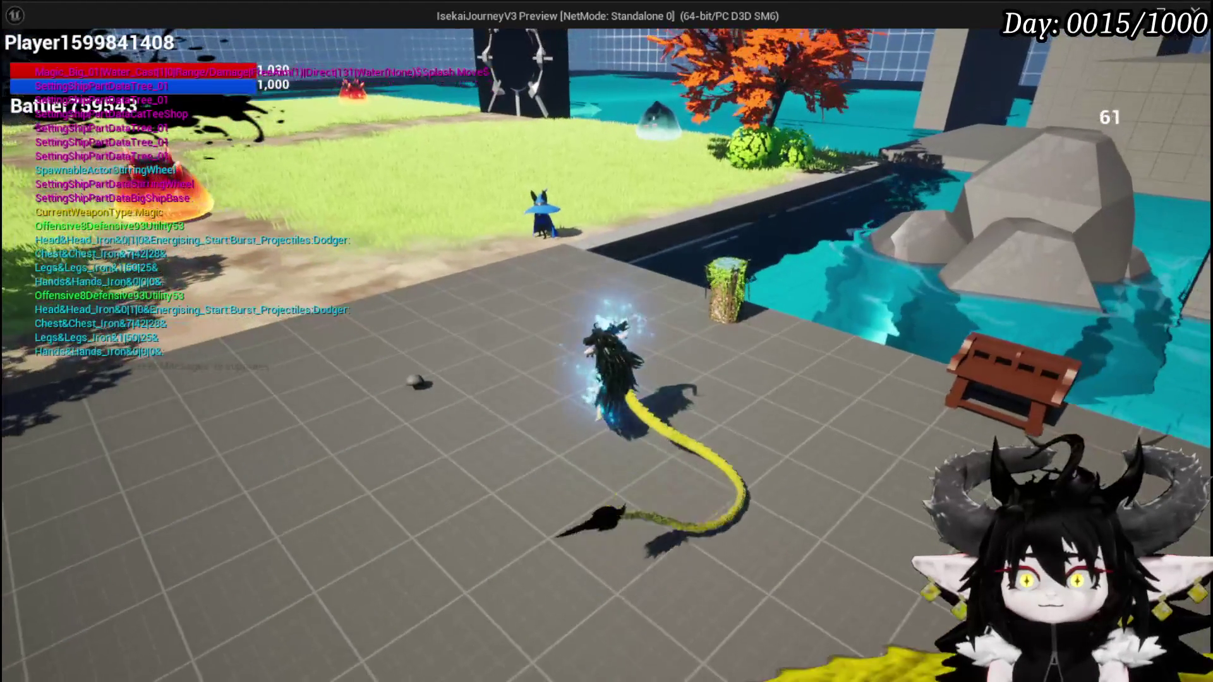
key("e")
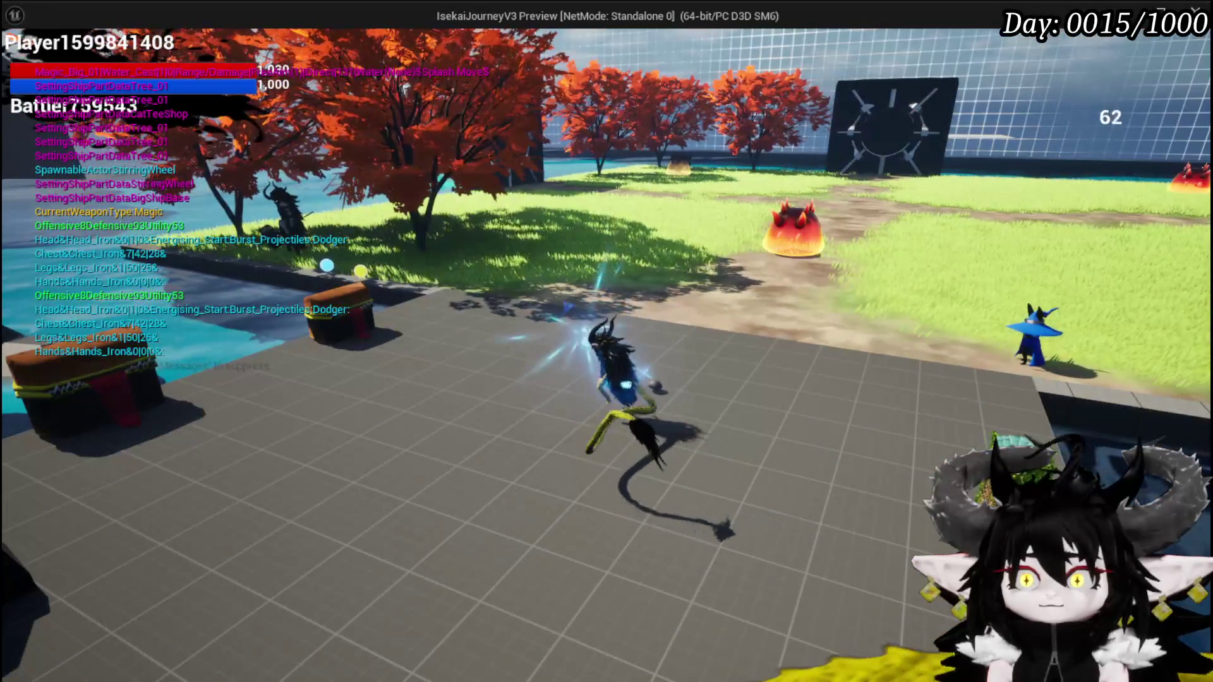
key("e")
key("w")
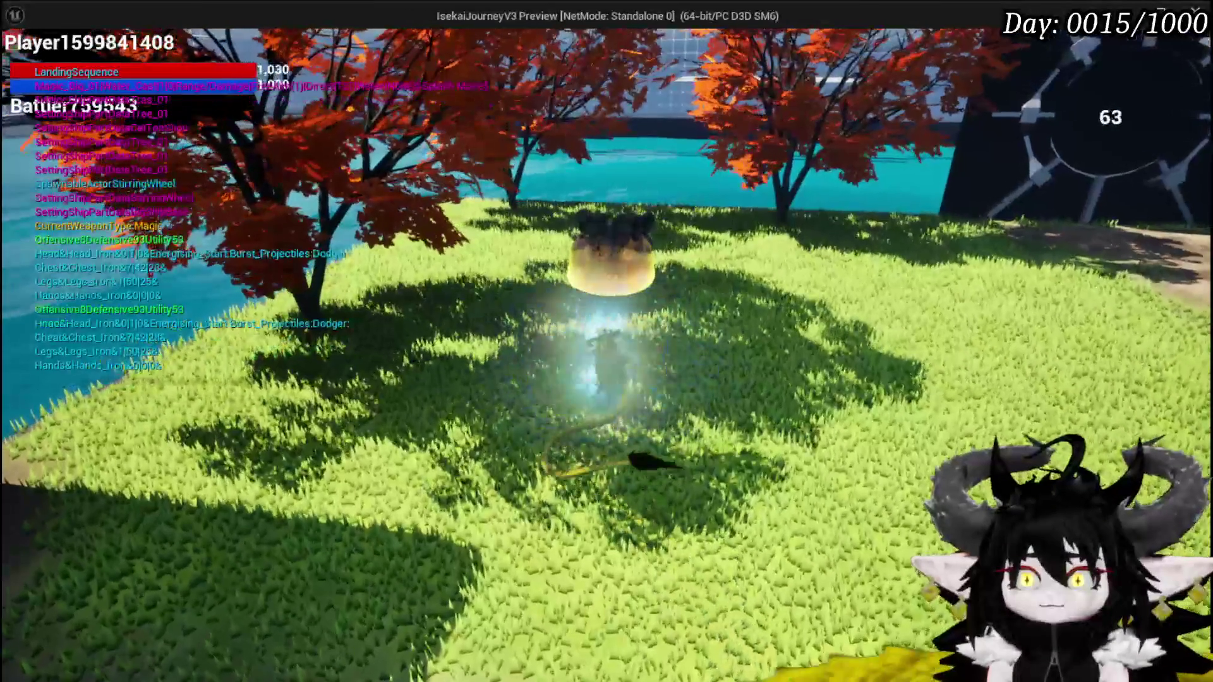
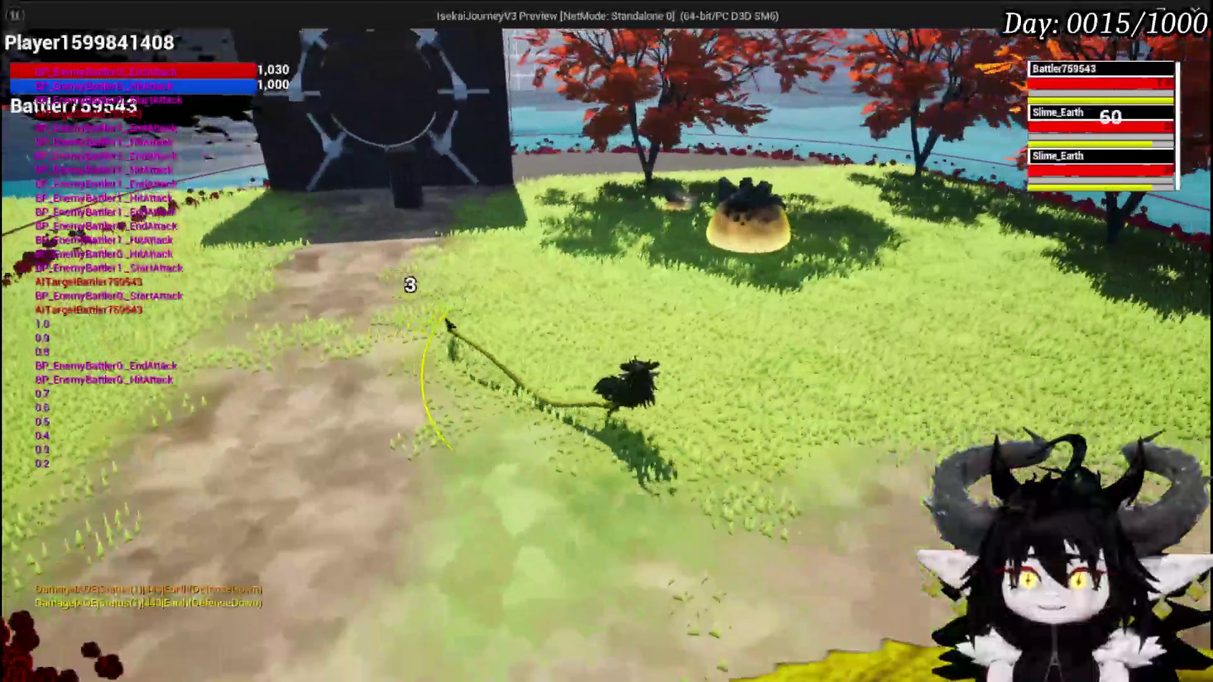
End the play test, save the level, and frame the camera shake nodes in VFX_BlueprintComponent
key("Escape")
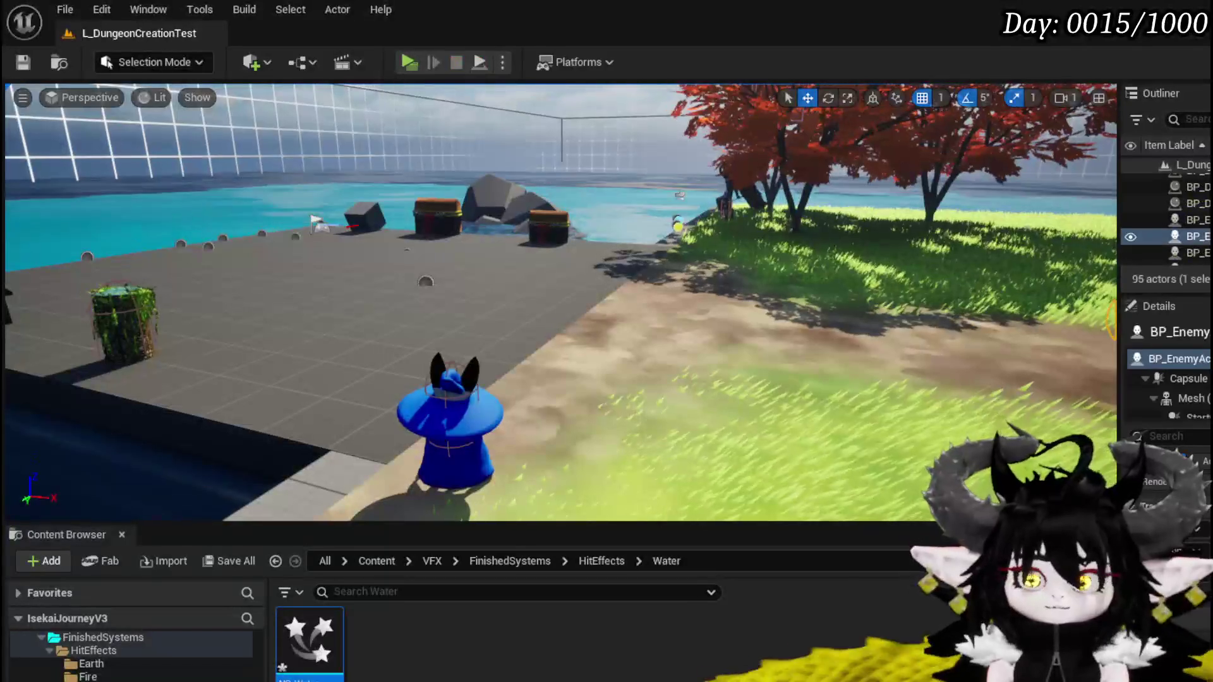
left_click(22, 61)
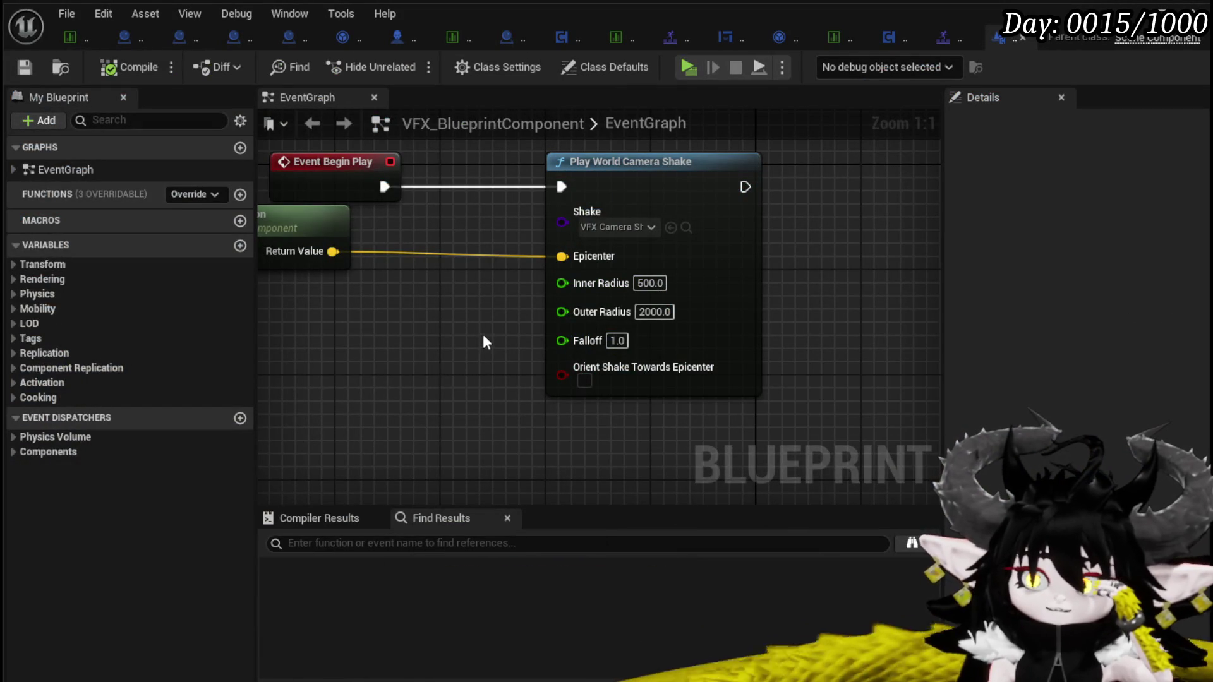
left_click_drag(485, 341, 572, 354)
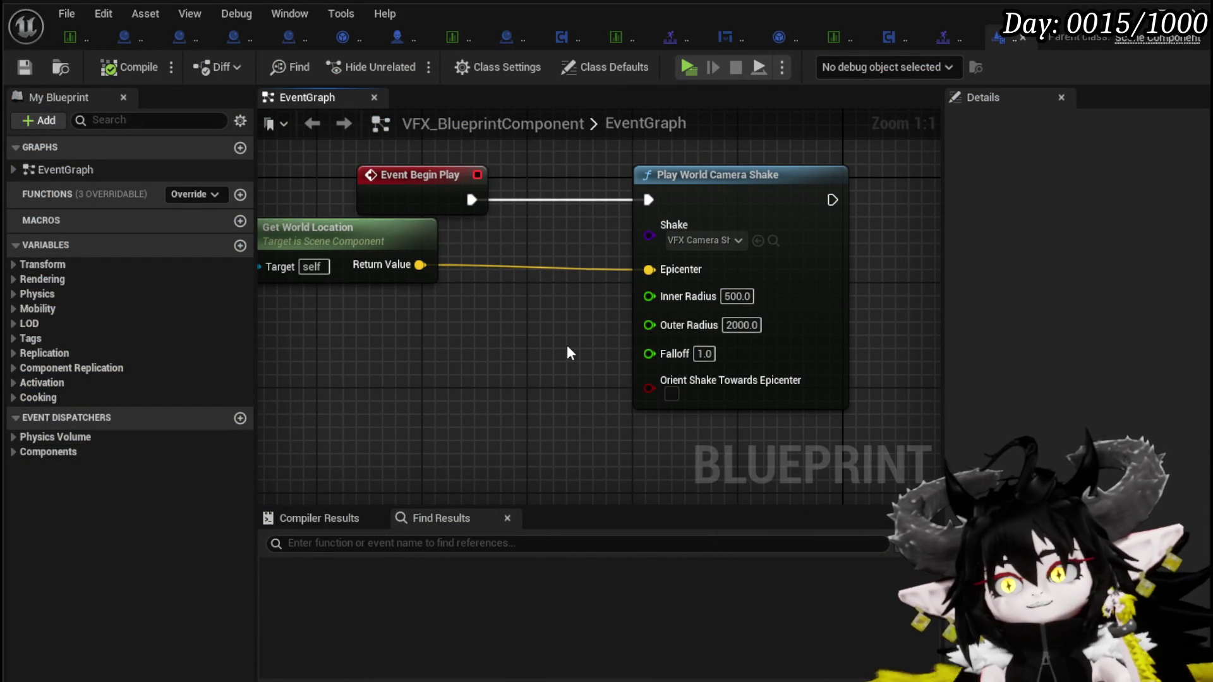
mouse_move(597, 338)
left_mouse_down()
mouse_move(628, 325)
mouse_move(670, 375)
left_mouse_up()
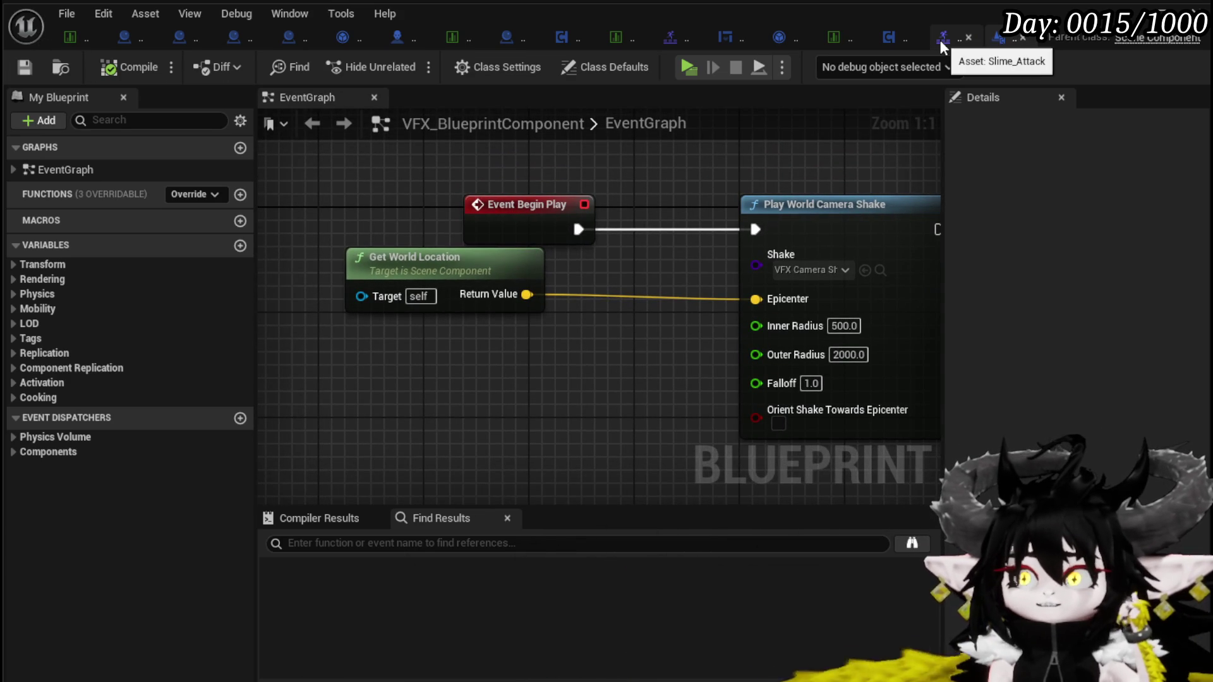
Close the Slime_Attack asset and bring the Play World Camera Shake node fully into view
left_click(968, 38)
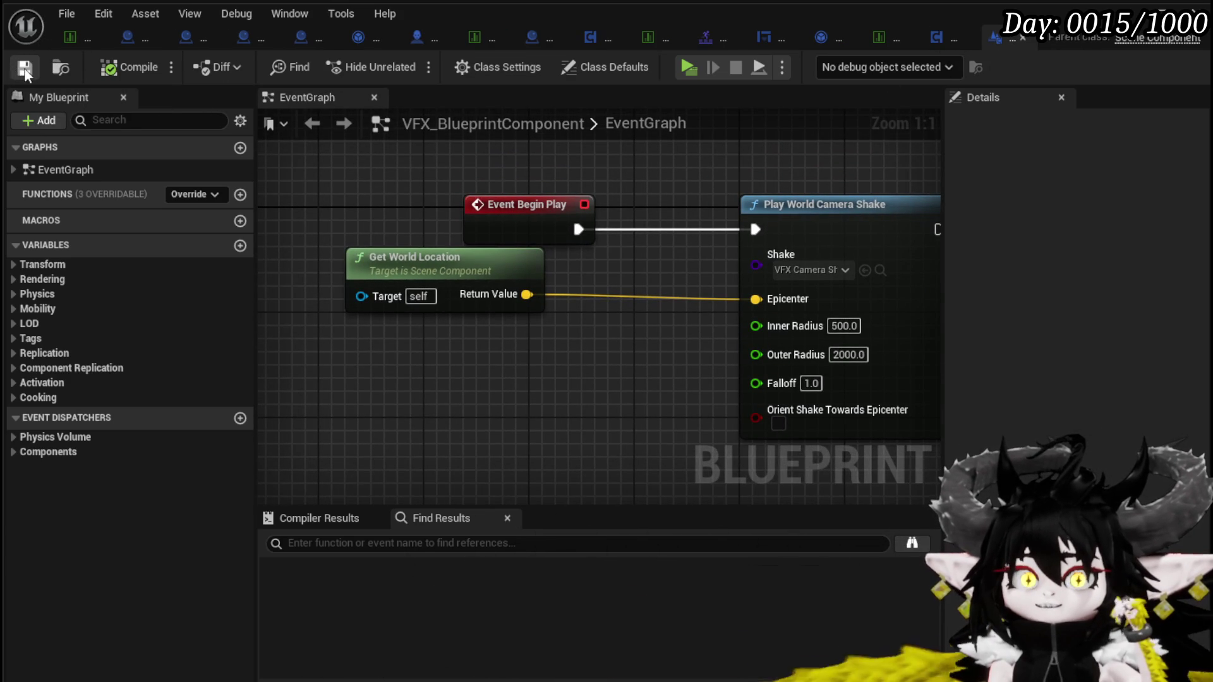
left_click_drag(817, 160, 616, 175)
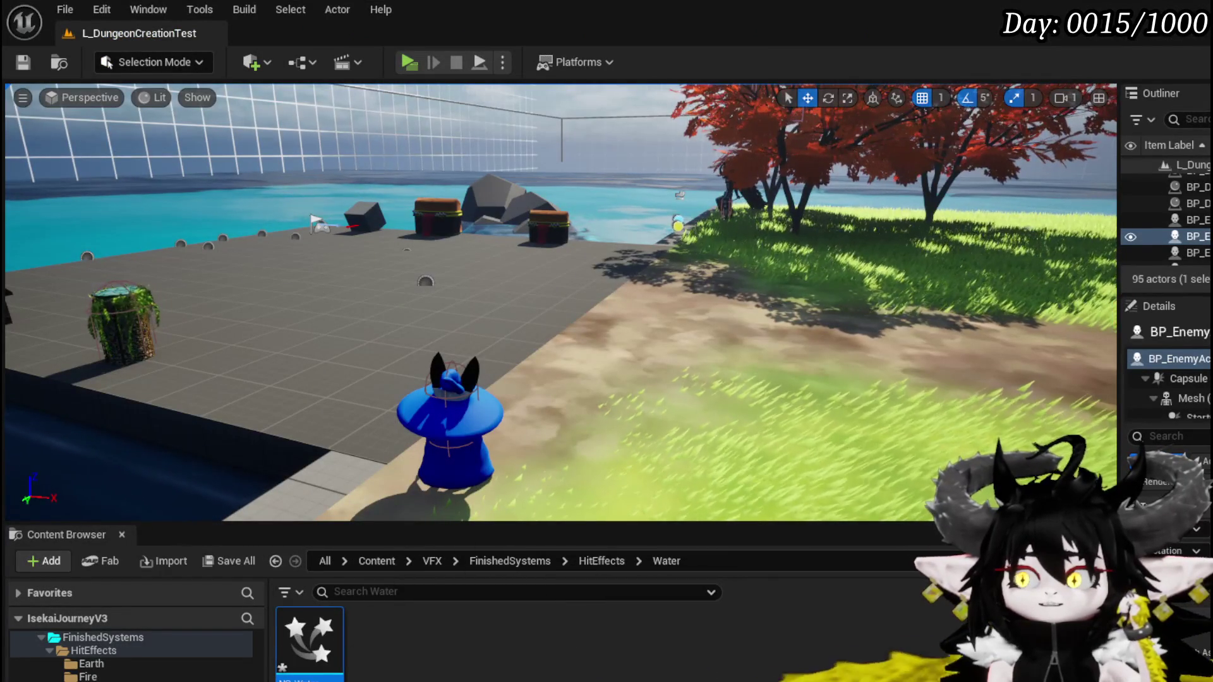
Save all six pending Niagara assets and browse to the Earth hit effects folder
key("ctrl+shift+s")
left_click(906, 612)
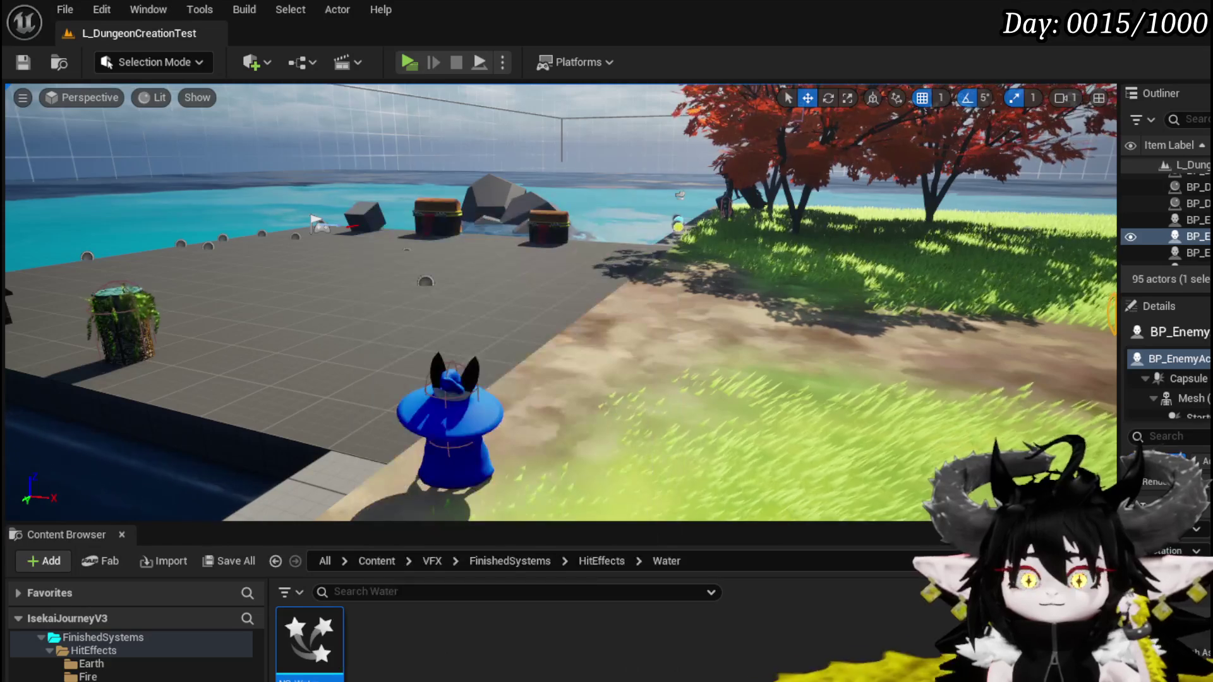
left_click(101, 663)
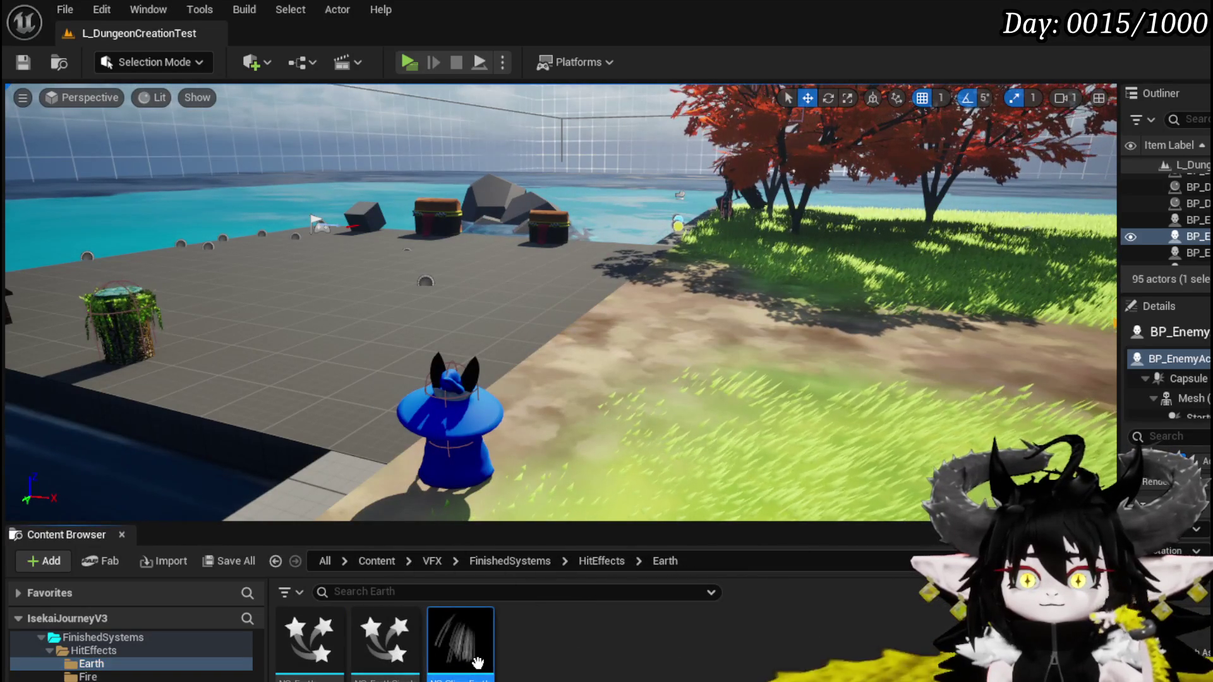
Move the VFX_BP_Component emitter among the others in NS_SlimeEarthFist and save the system
double_click(461, 642)
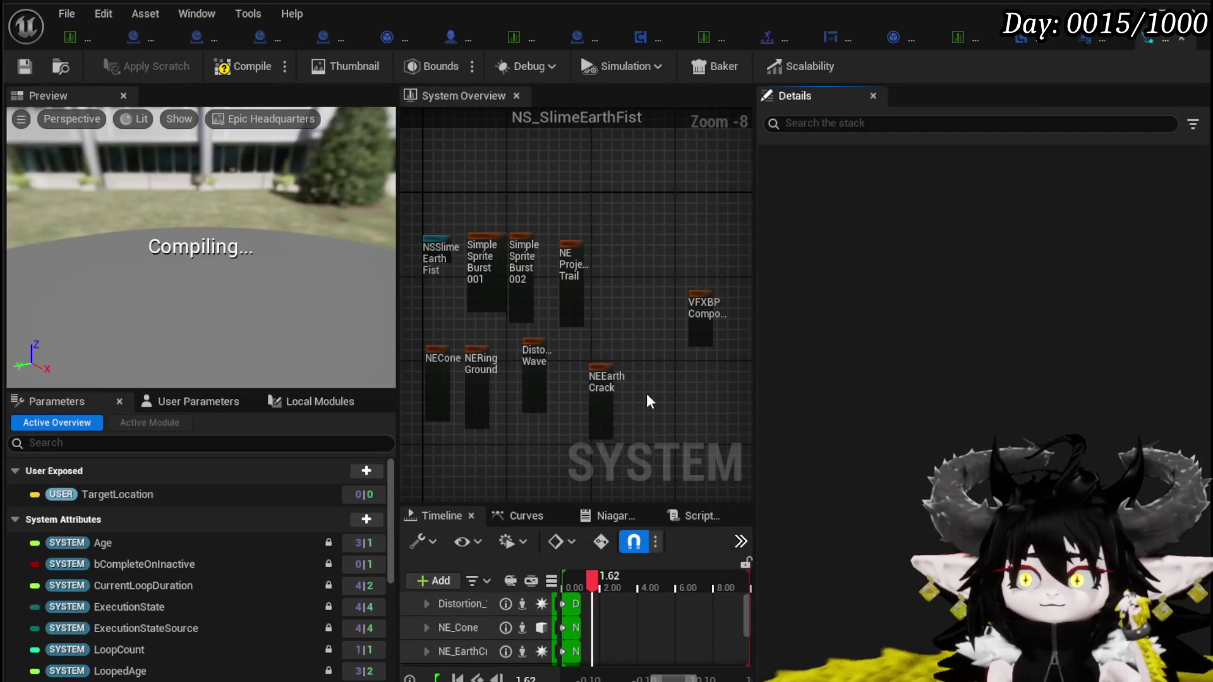
left_click(651, 316)
left_click_drag(651, 316, 430, 287)
scroll(454, 286, "up", 4)
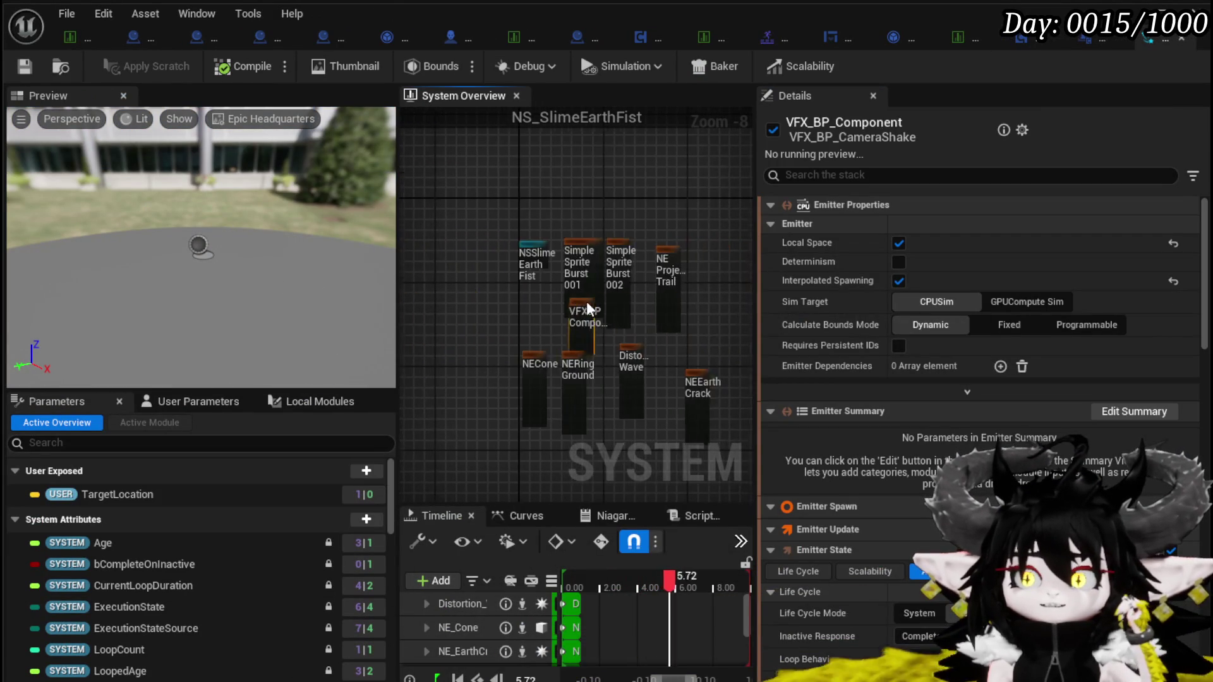
scroll(455, 286, "up", 3)
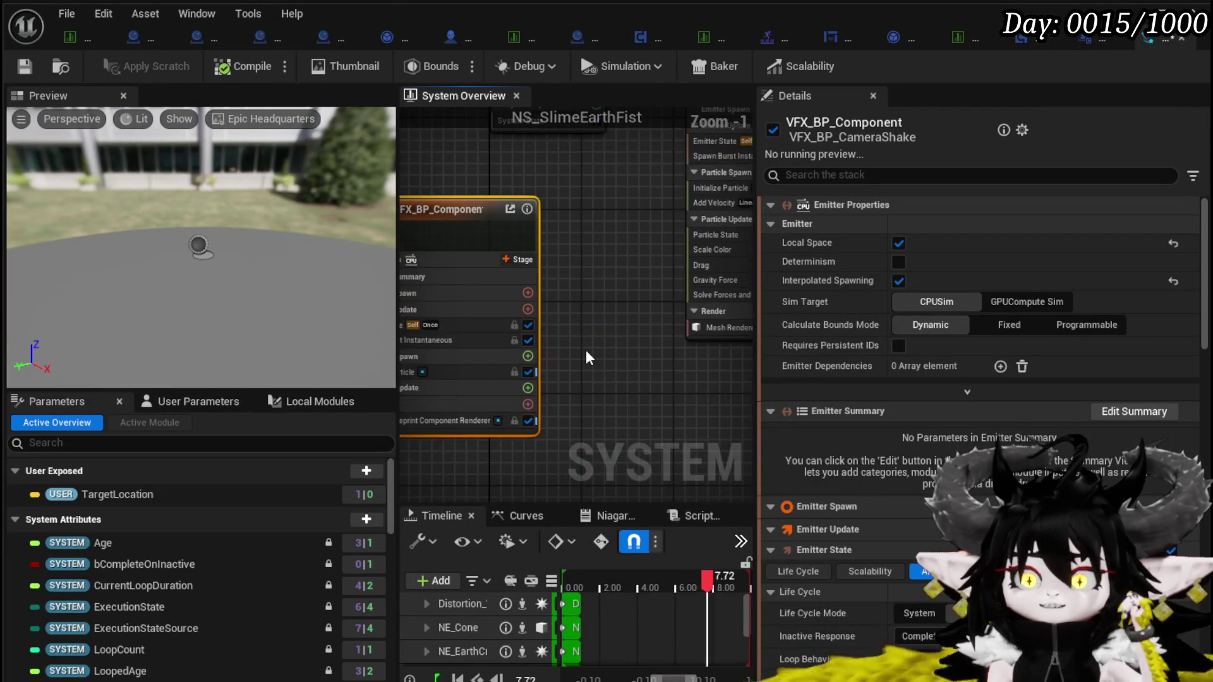
left_click(24, 65)
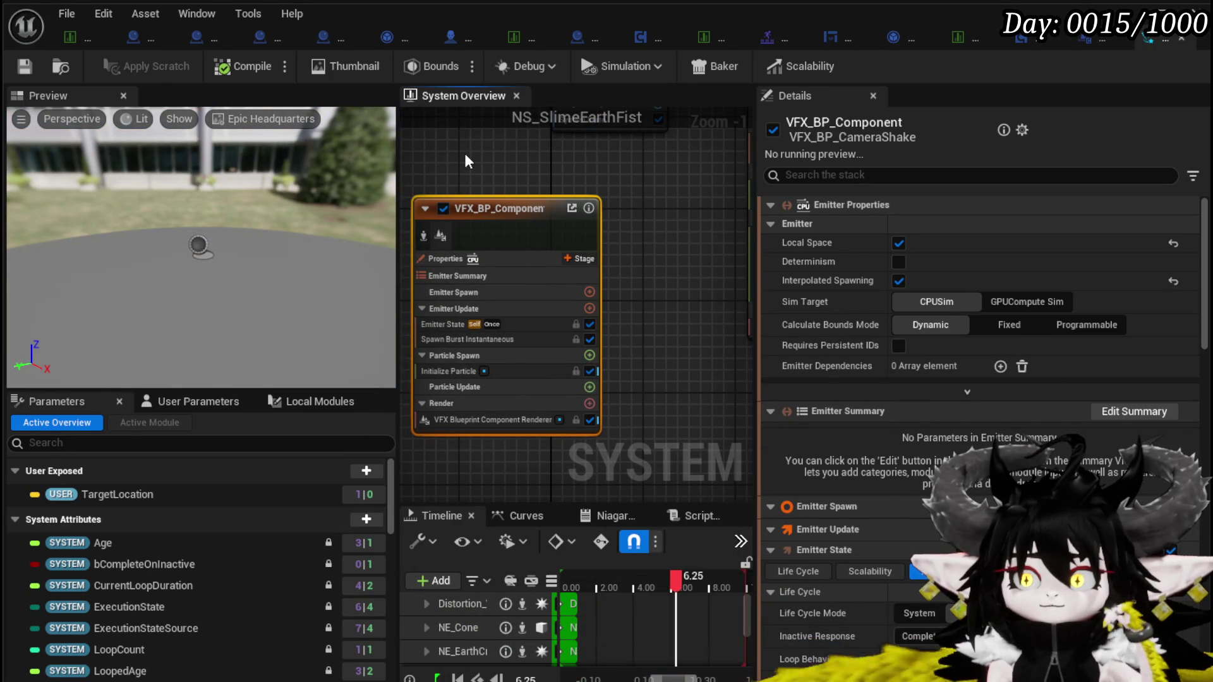
Recheck the VFX_BP_Component emitter, then return to the blueprint and select NS_EarthSinglePillar
left_click_drag(468, 162, 523, 177)
left_click(519, 240)
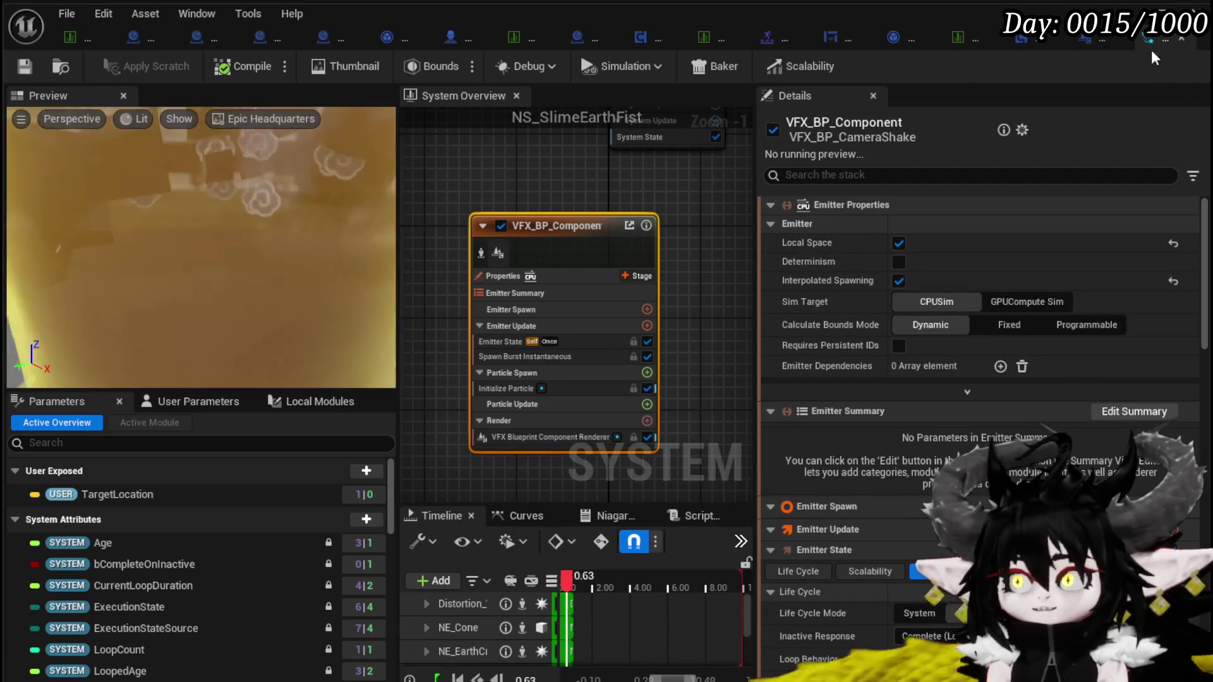
left_click(1119, 43)
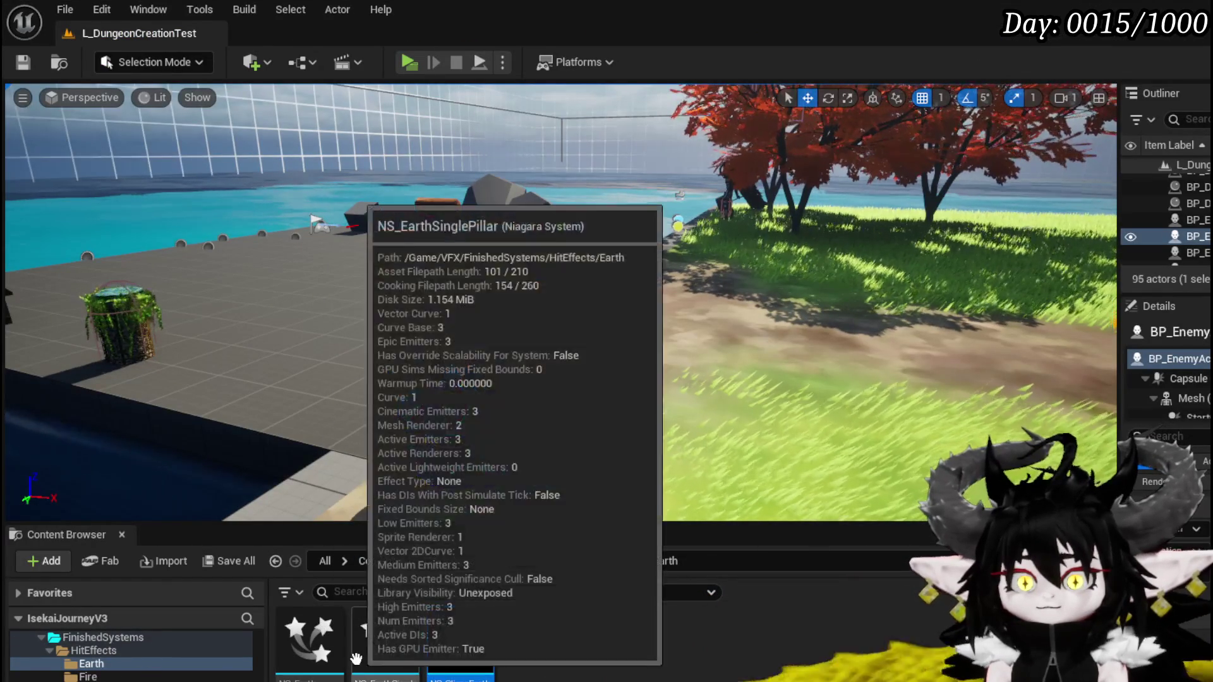
left_click(402, 652)
In NS_EarthSinglePillar, move the VFX_BP_Component emitter up beside the sprite burst
double_click(402, 653)
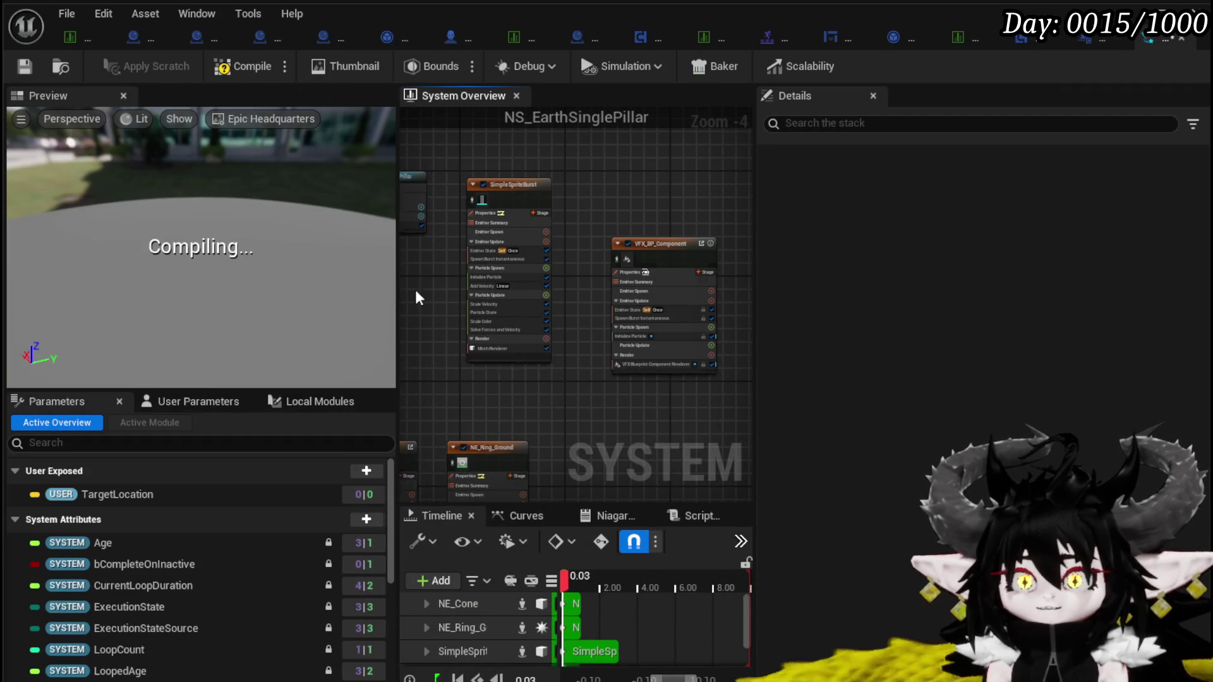
left_click_drag(647, 249, 672, 227)
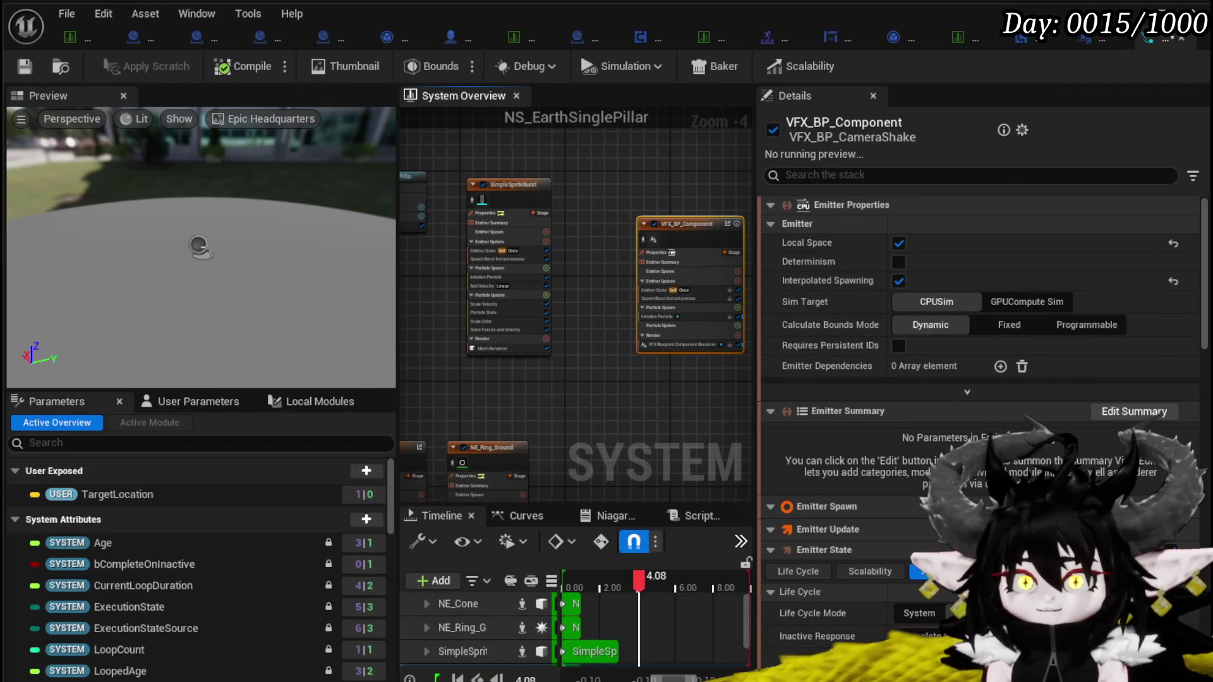
left_click_drag(616, 372, 677, 270)
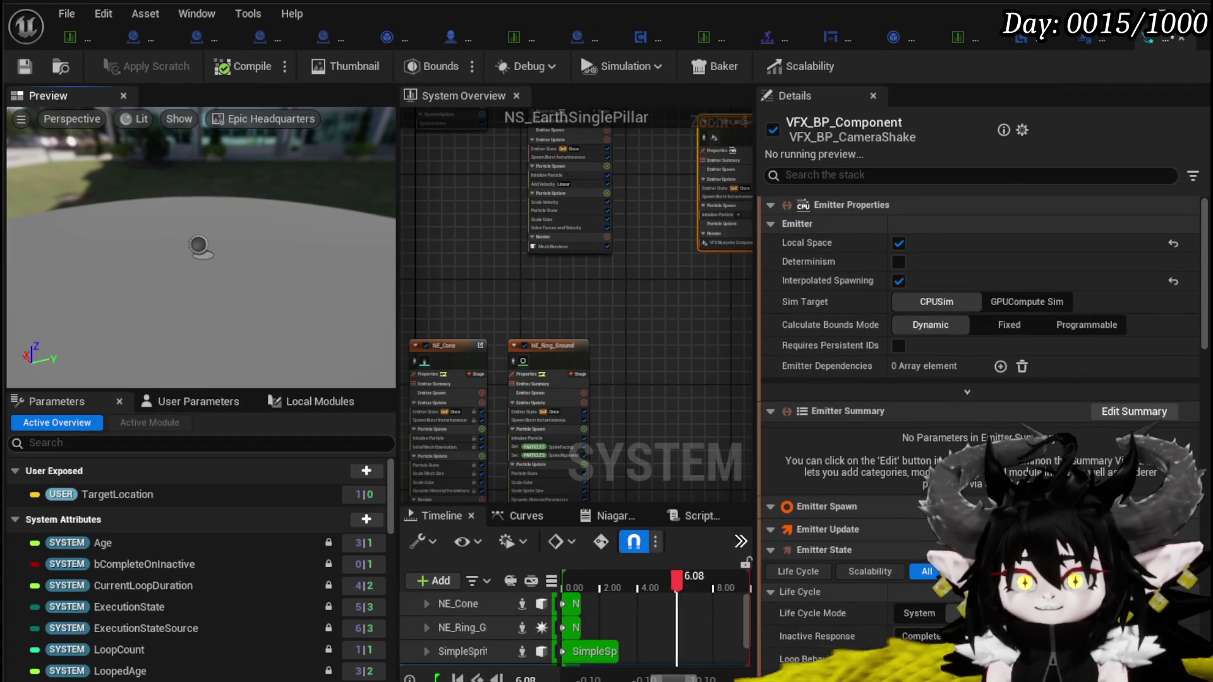
scroll(559, 307, "up", 5)
mouse_move(563, 344)
left_mouse_down()
mouse_move(446, 434)
mouse_move(542, 377)
left_mouse_up()
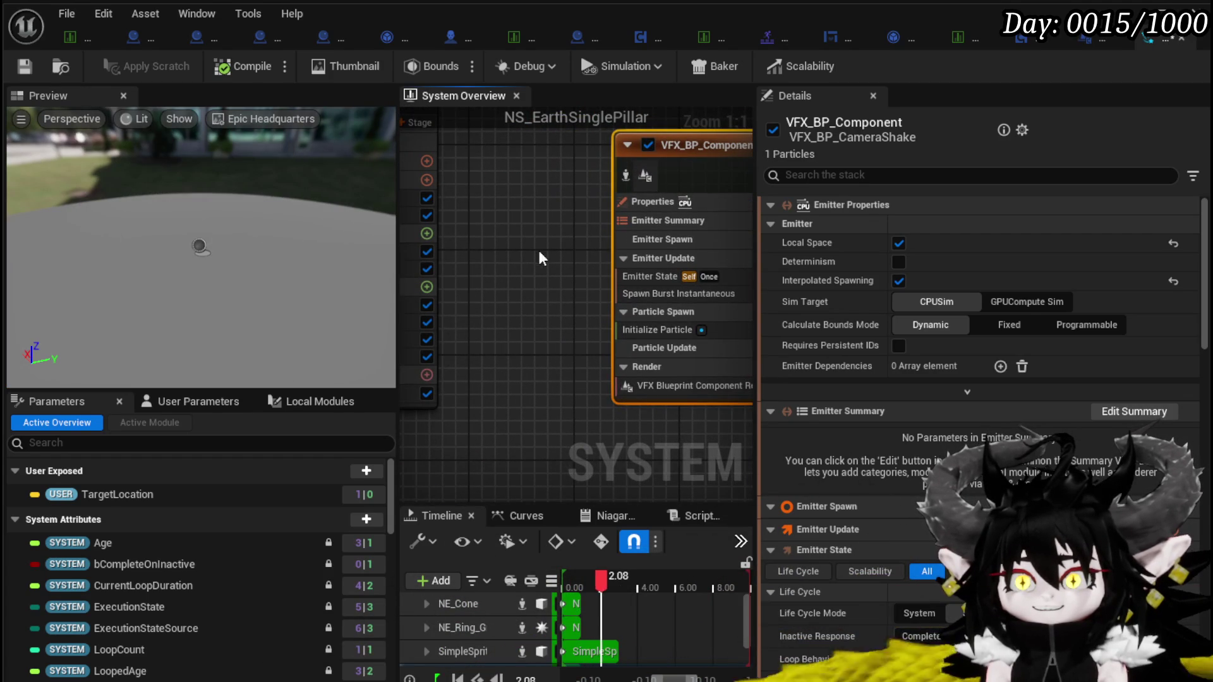
left_click_drag(547, 268, 474, 297)
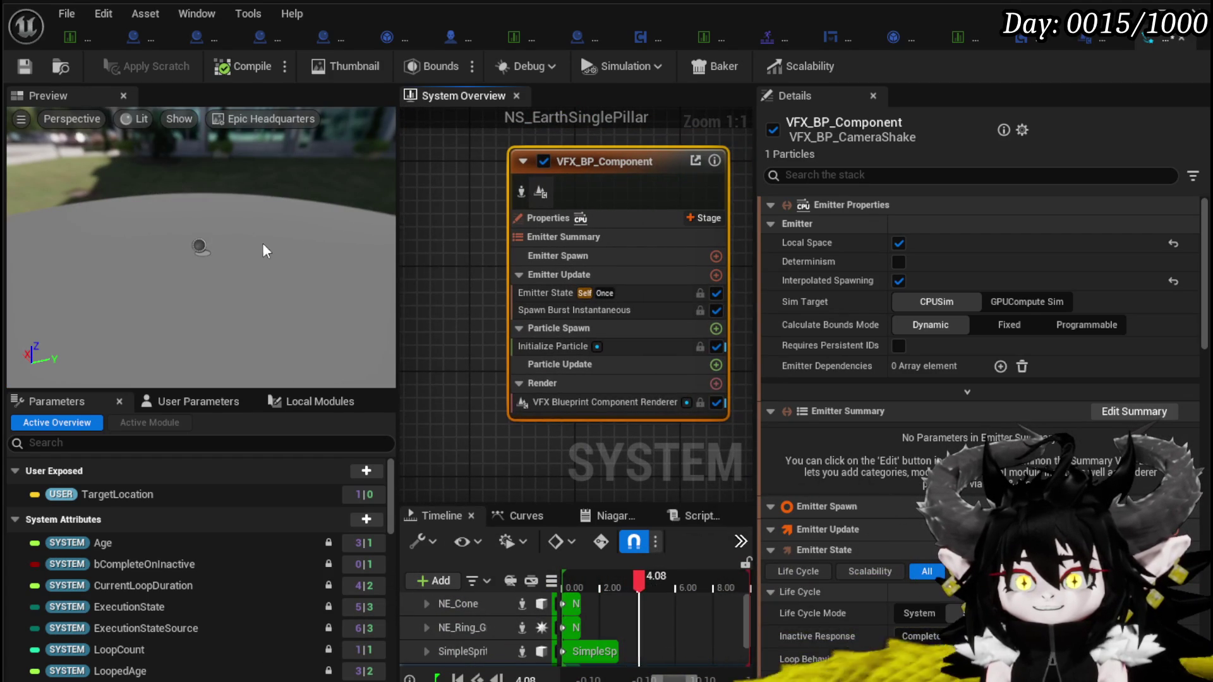
Check the emitter's blueprint component renderer and Spawn Burst Instantaneous settings, then save the system
left_click(630, 219)
right_click(531, 402)
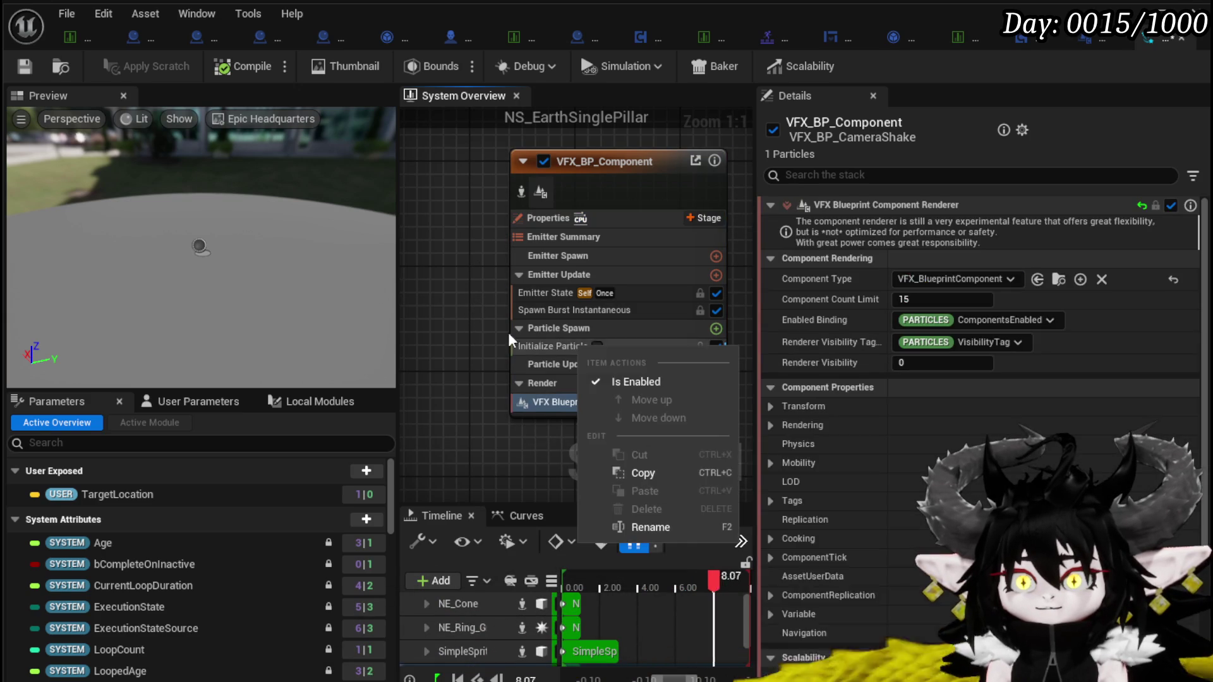
left_click(455, 333)
scroll(561, 323, "down", 1)
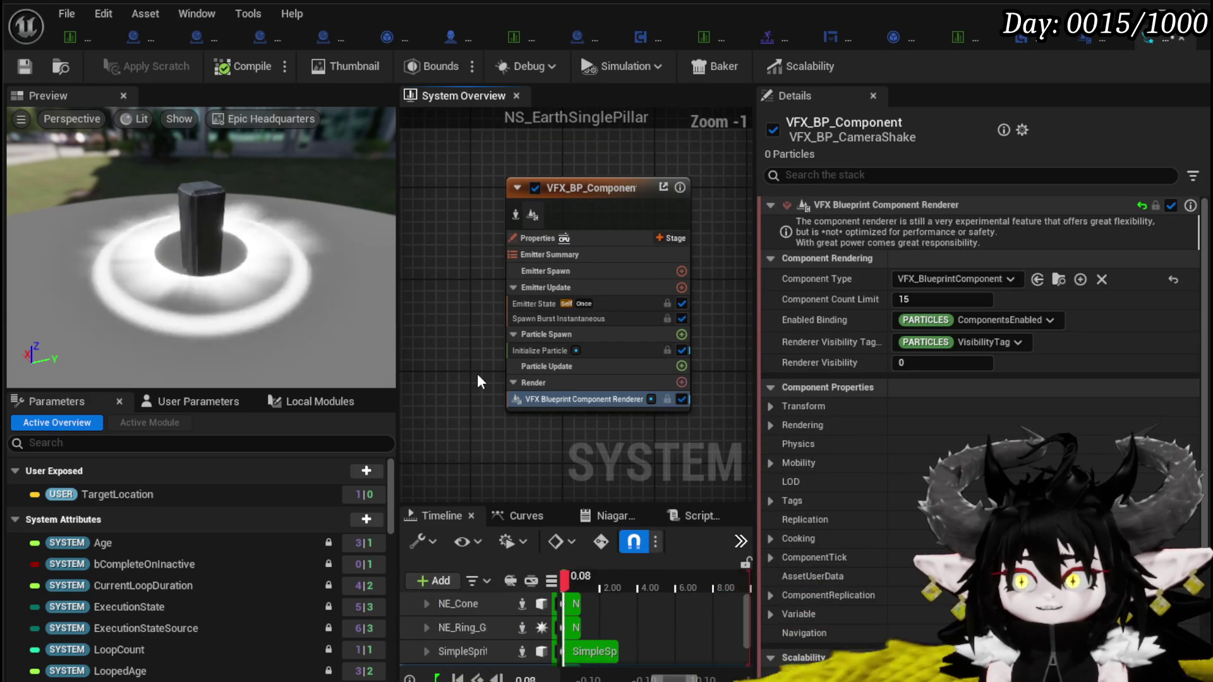
left_click(561, 319)
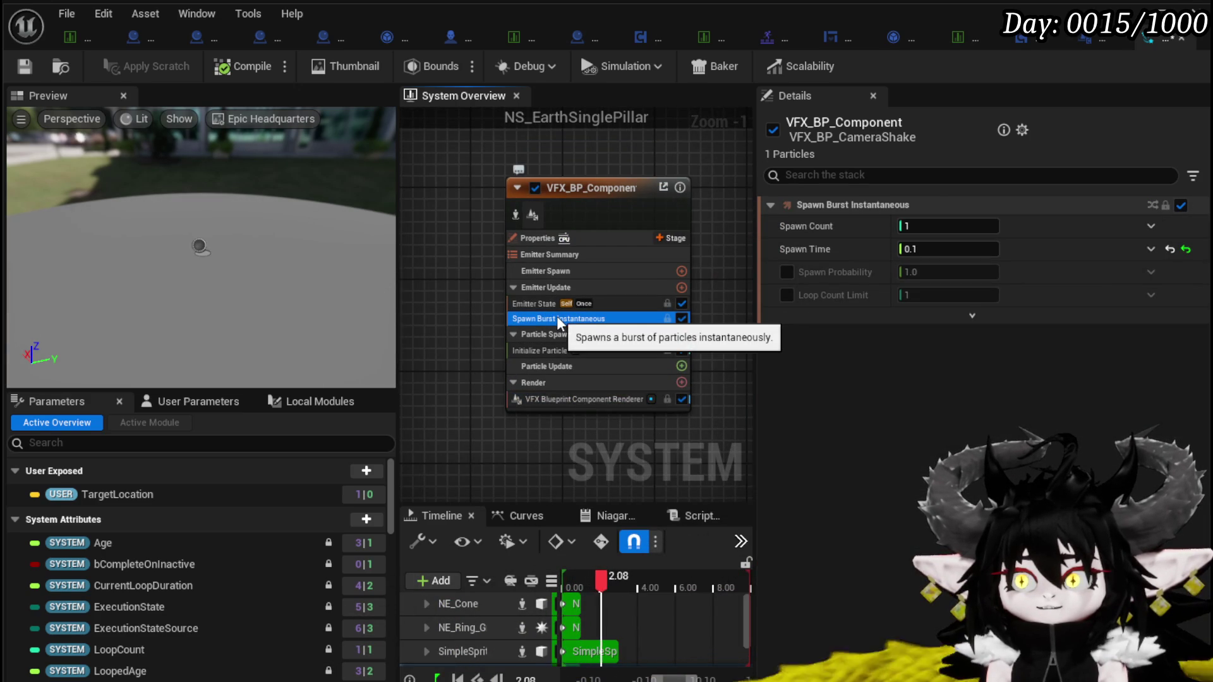
left_click(15, 70)
left_click(612, 228)
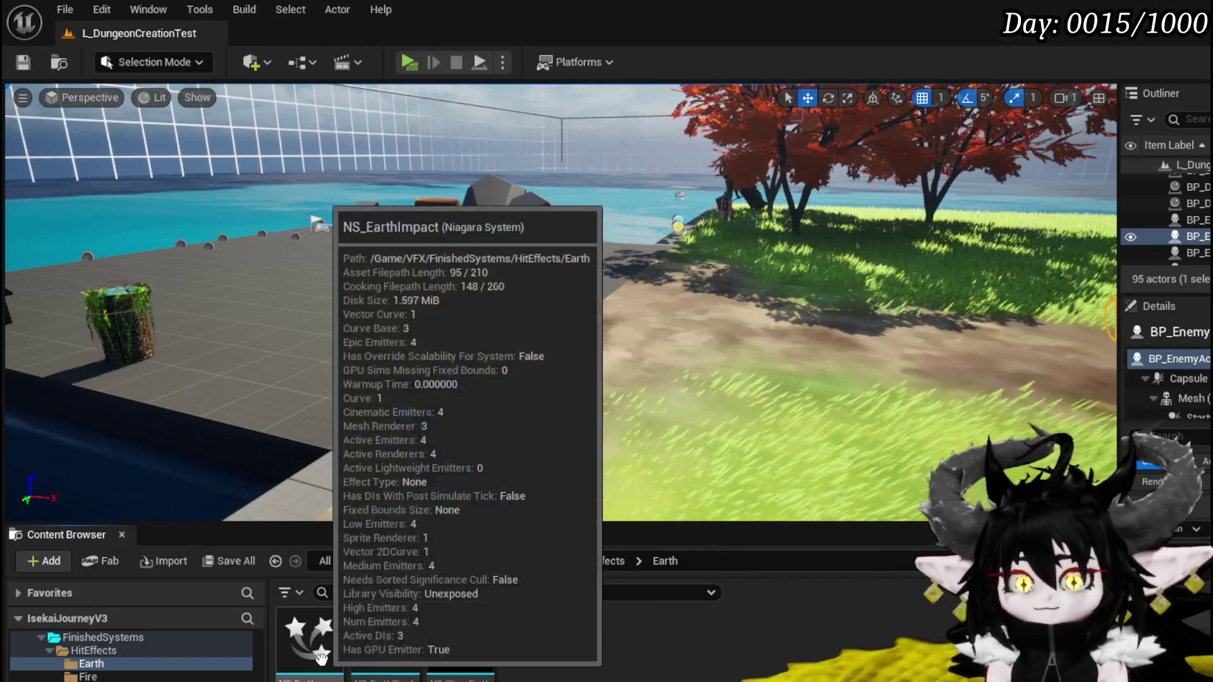
Open NS_EarthImpact and pan its system graph to show empty space
double_click(309, 639)
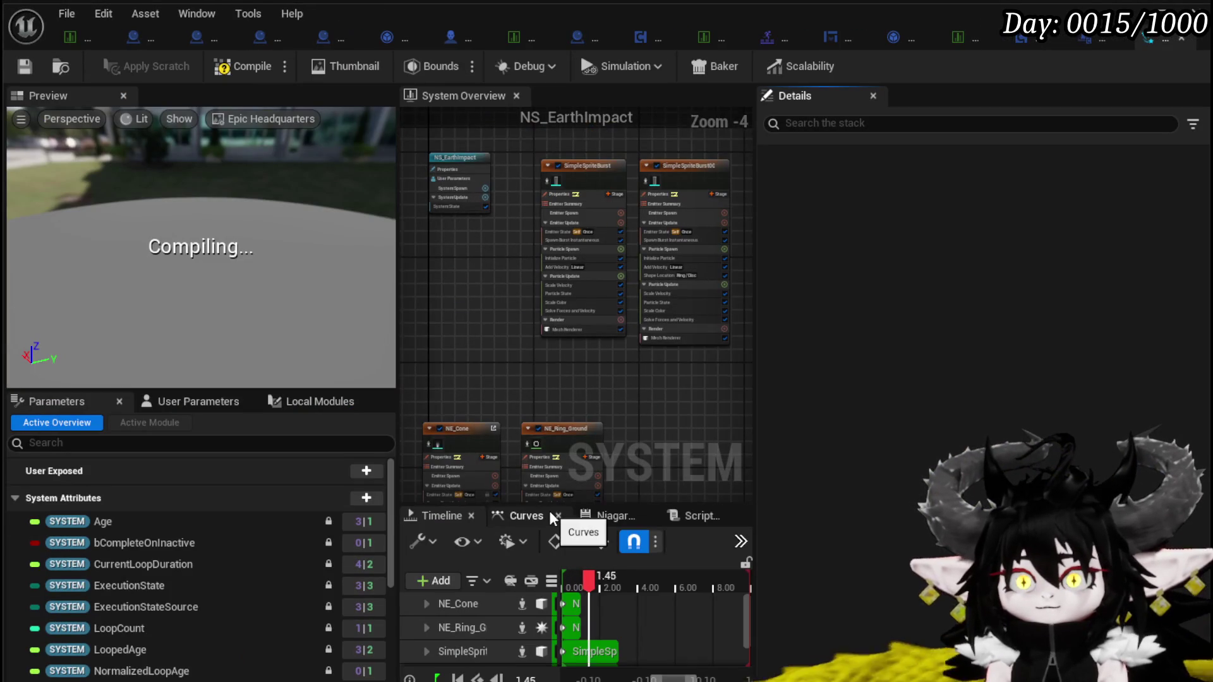
left_click_drag(505, 405, 536, 389)
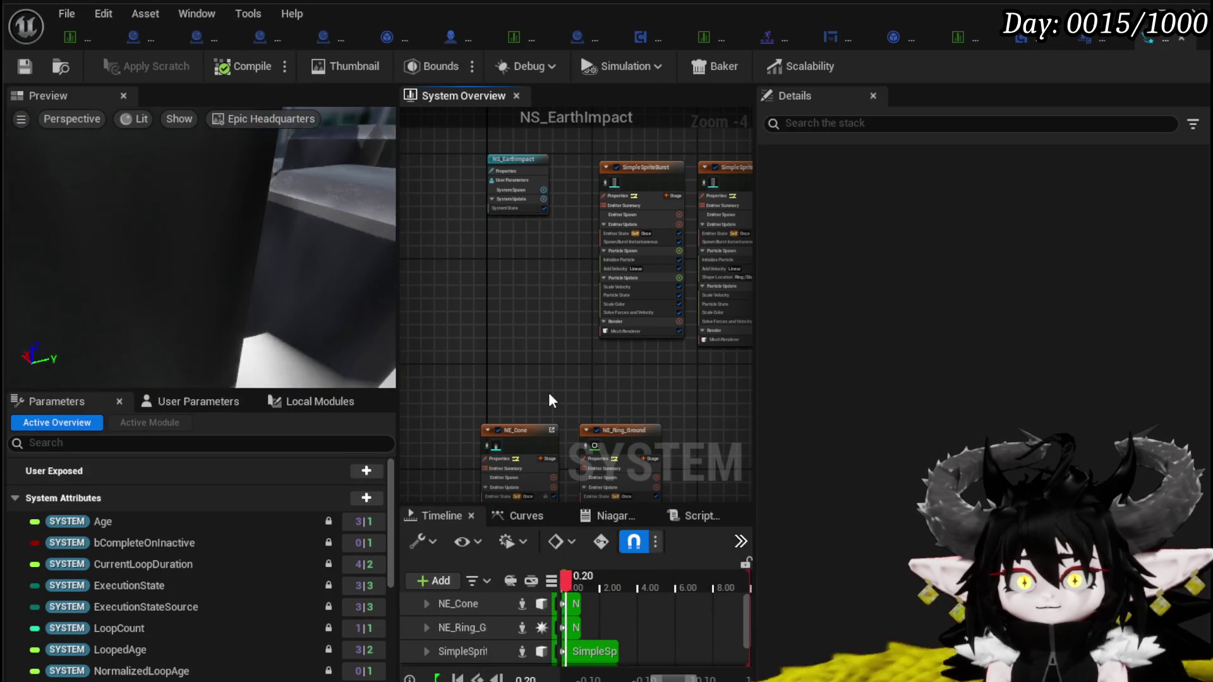
left_click_drag(511, 326, 564, 347)
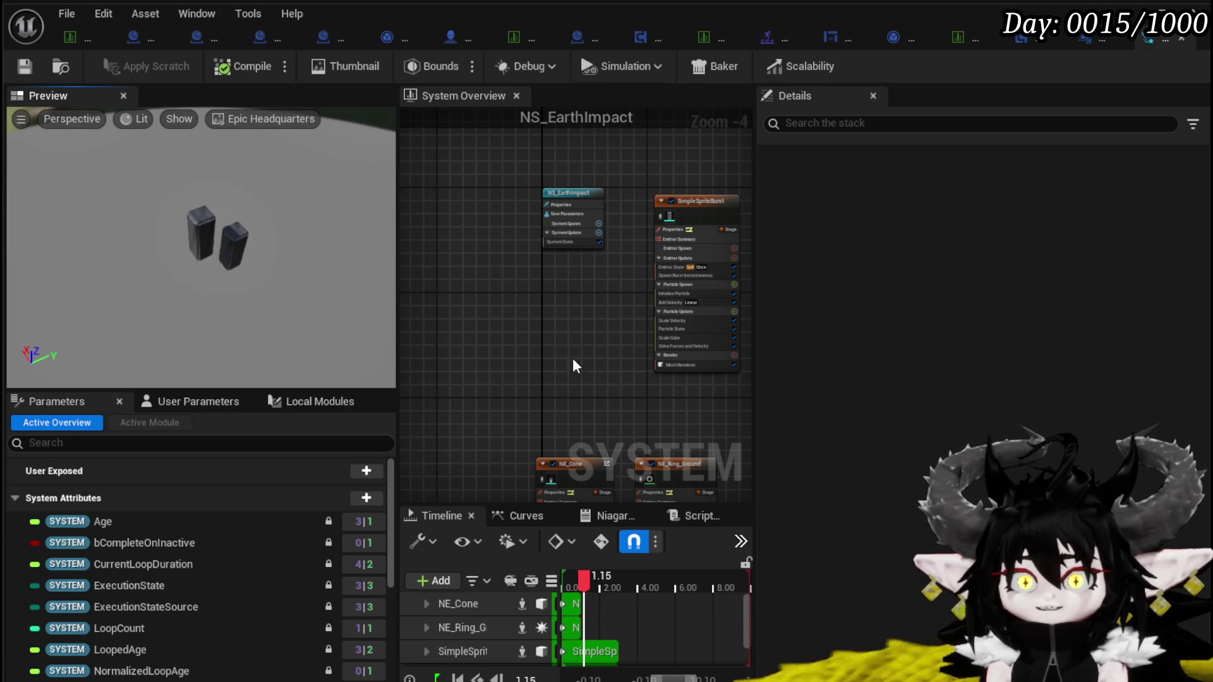
Paste the VFX_BP_Component emitter into NS_EarthImpact, rewind the preview, and save it
key("ctrl+v")
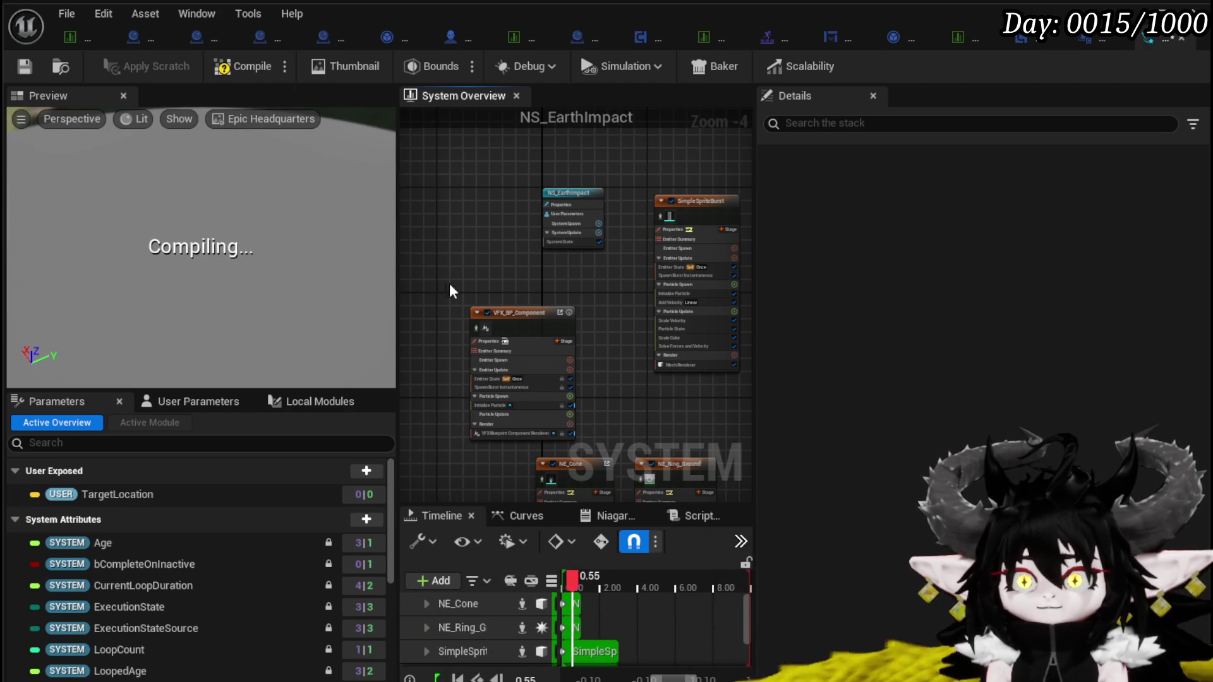
left_click(516, 323)
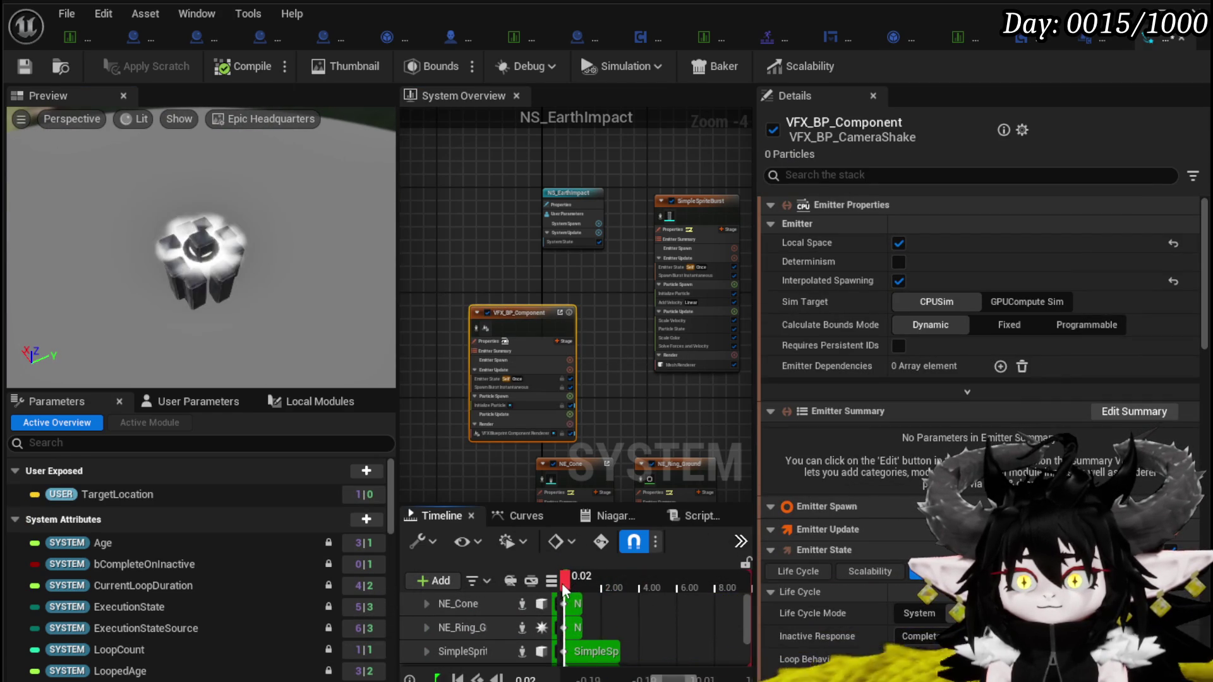
left_click_drag(574, 590, 574, 594)
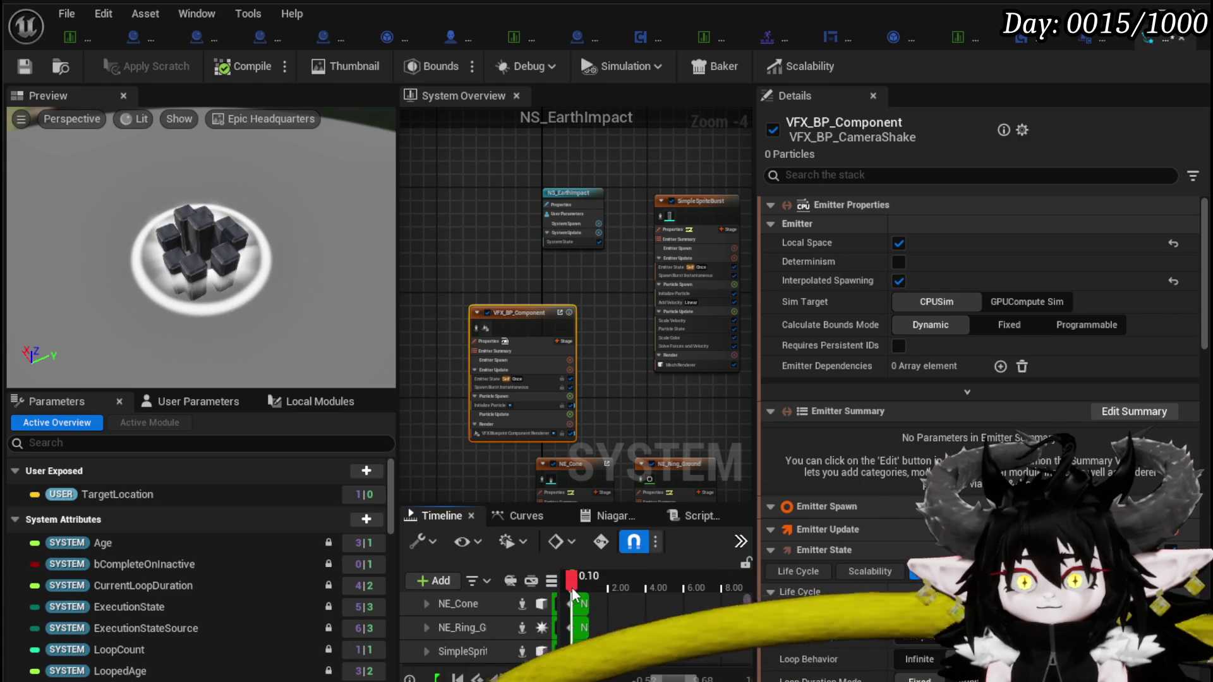
left_click(25, 67)
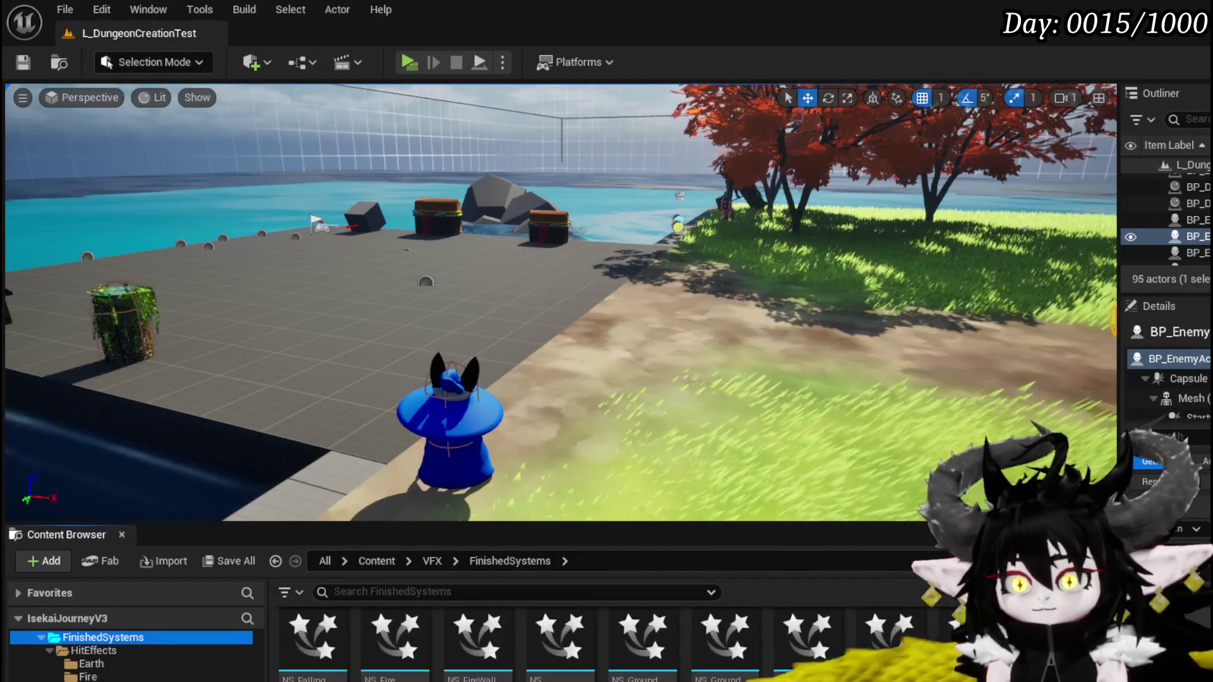
scroll(600, 644, "down", 2)
scroll(932, 653, "down", 2)
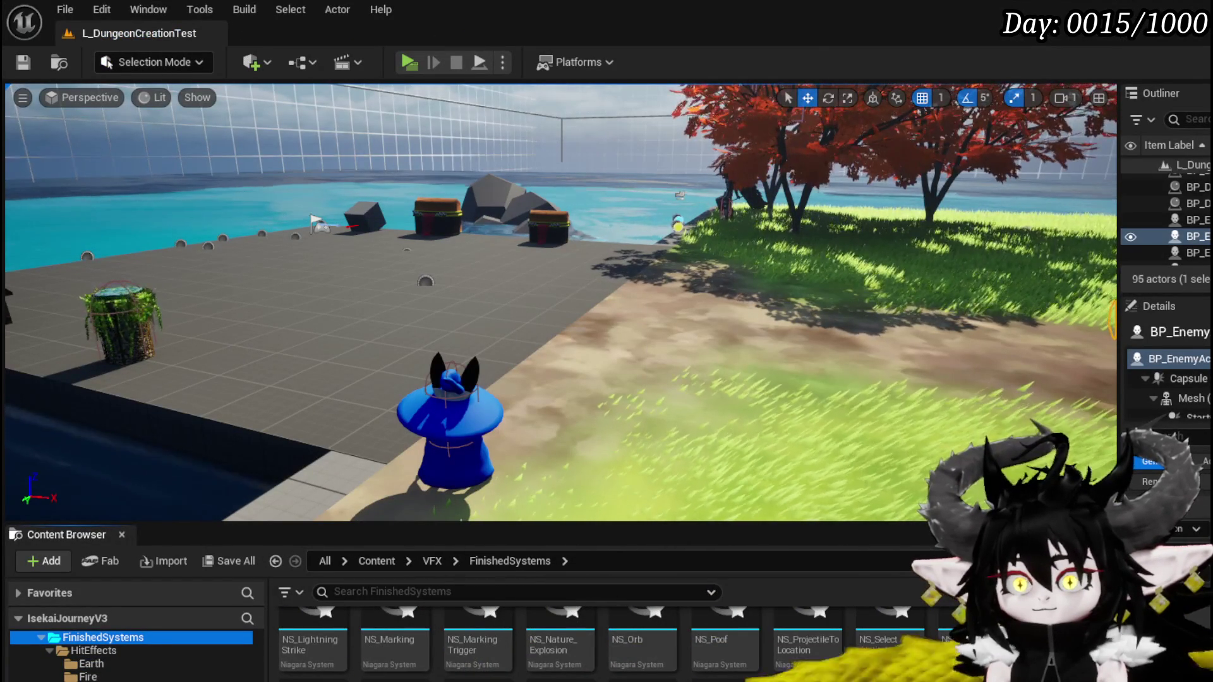
scroll(934, 658, "down", 2)
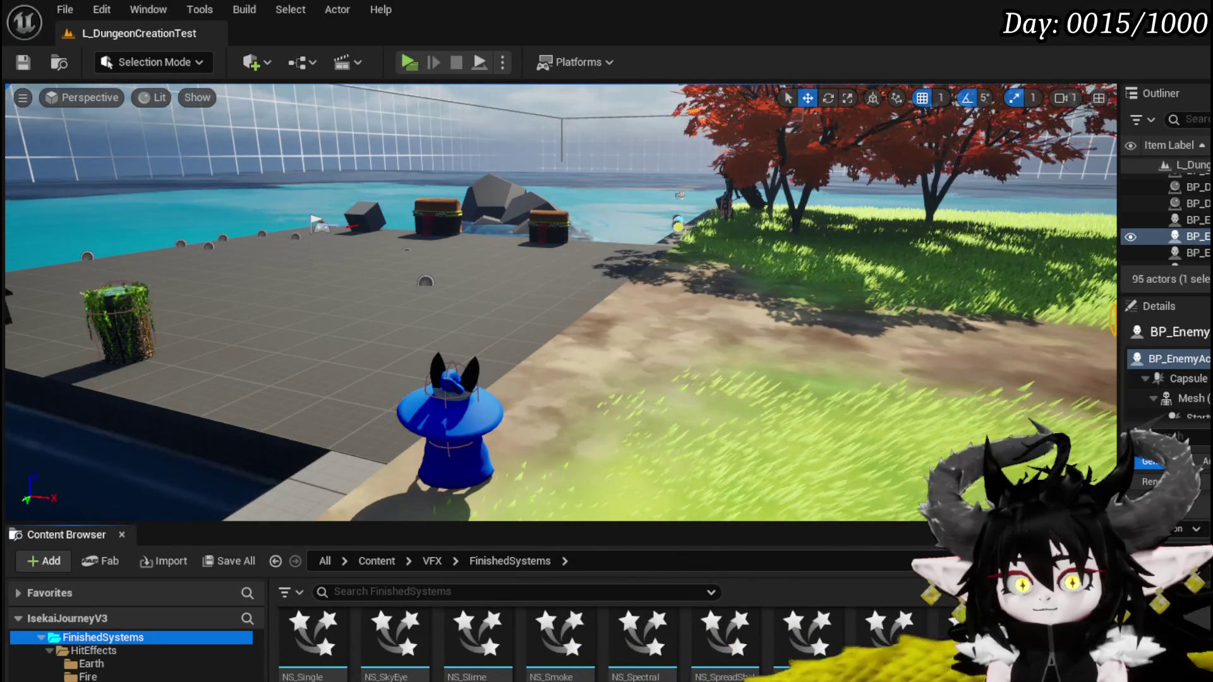
scroll(606, 639, "down", 1)
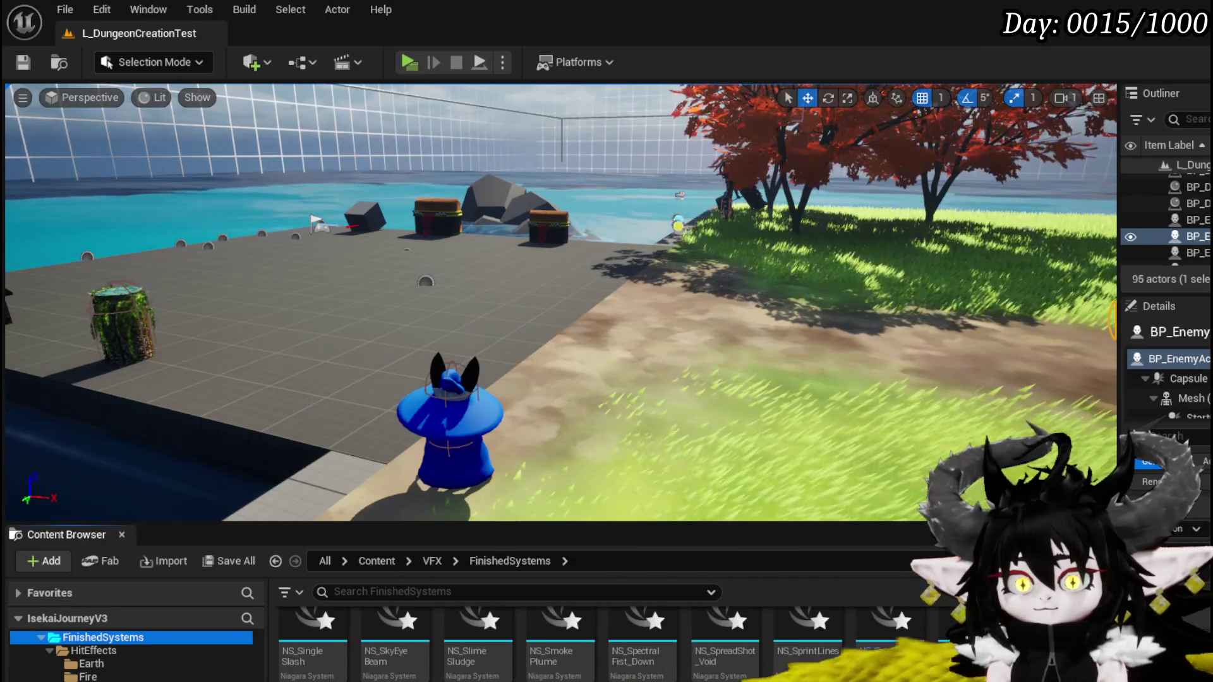
scroll(600, 638, "down", 2)
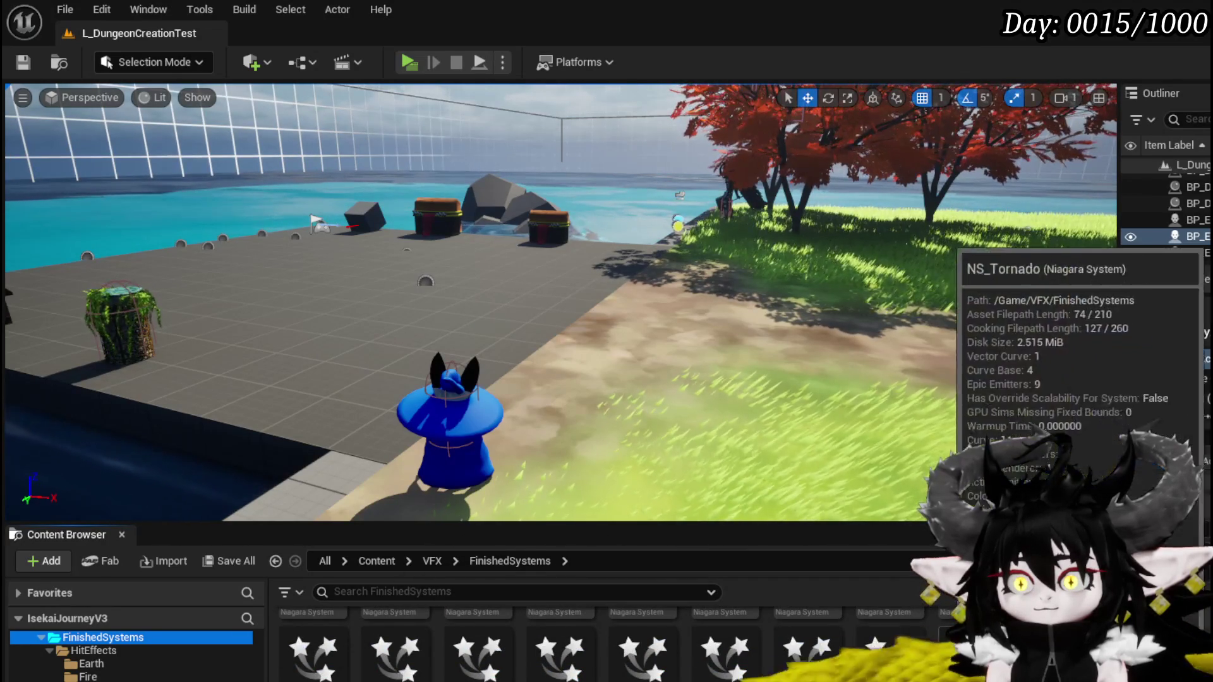
scroll(717, 637, "down", 1)
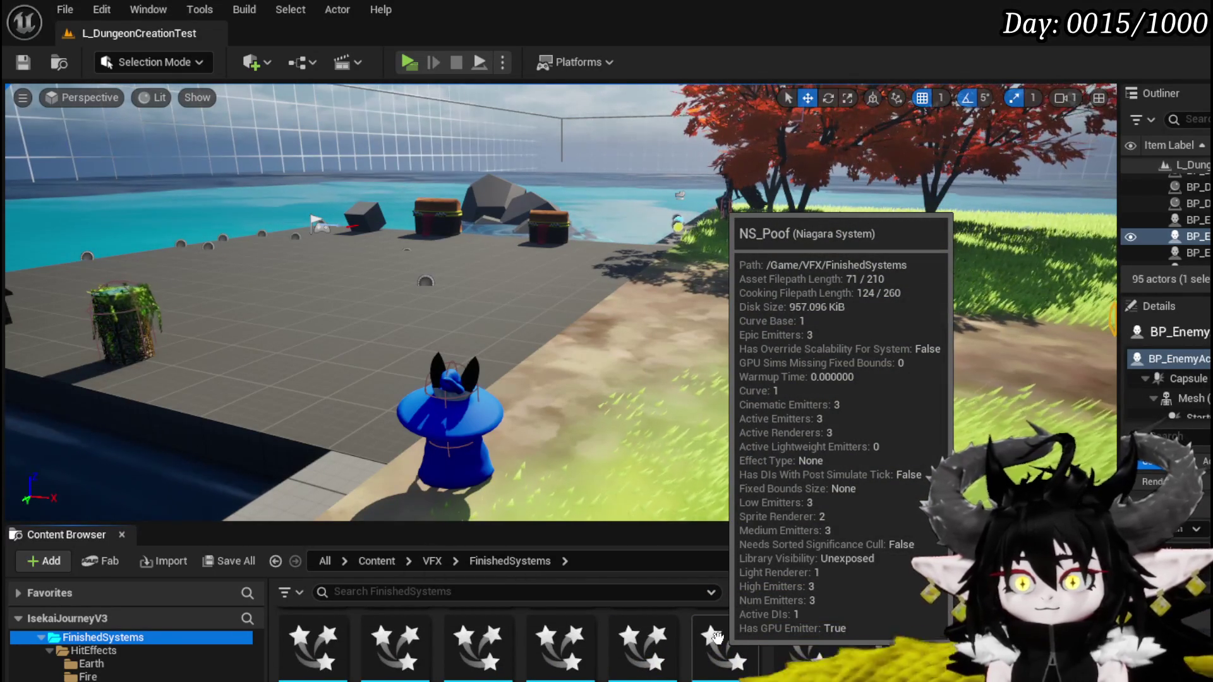
scroll(716, 638, "down", 1)
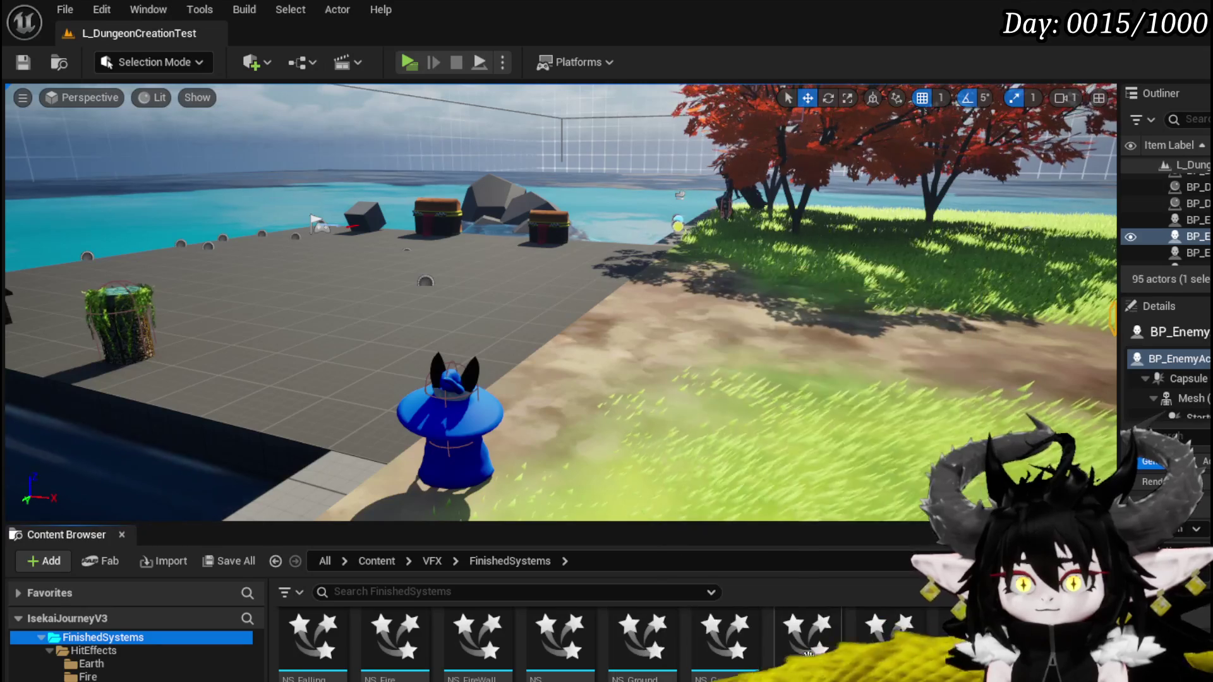
scroll(821, 651, "down", 1)
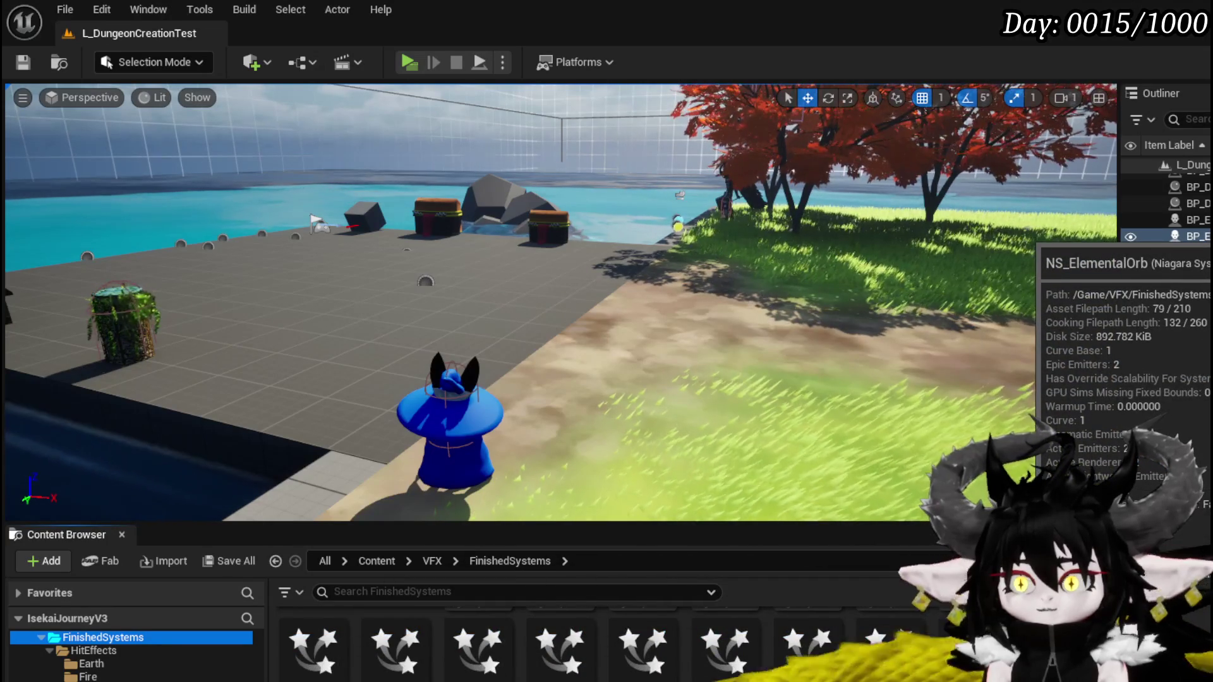
double_click(611, 651)
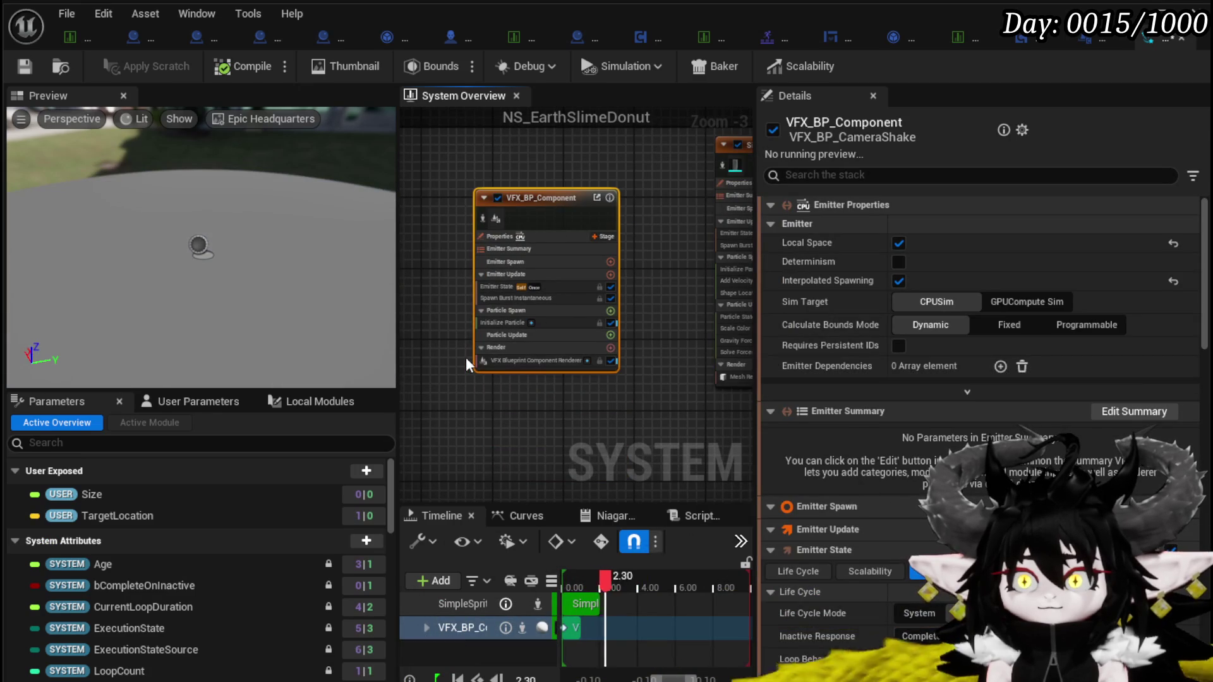
Replay the NS_EarthSlimeDonut preview from the start several times and save the effect
left_click_drag(635, 591, 582, 590)
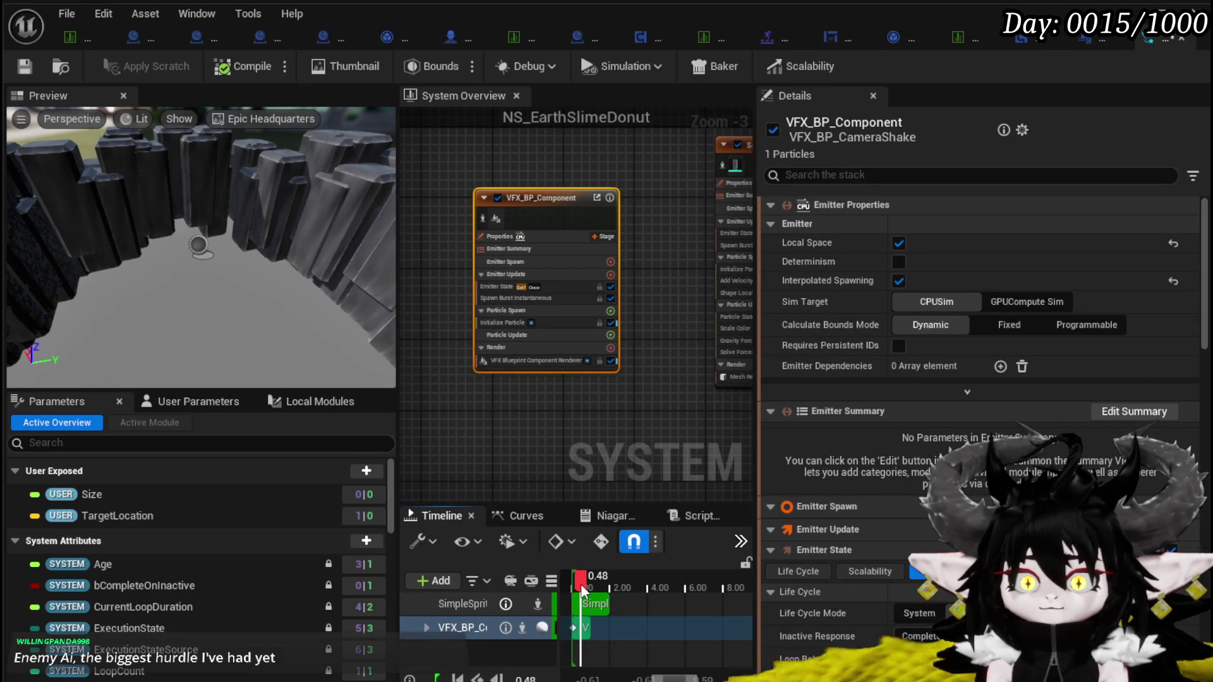
left_click_drag(583, 590, 576, 586)
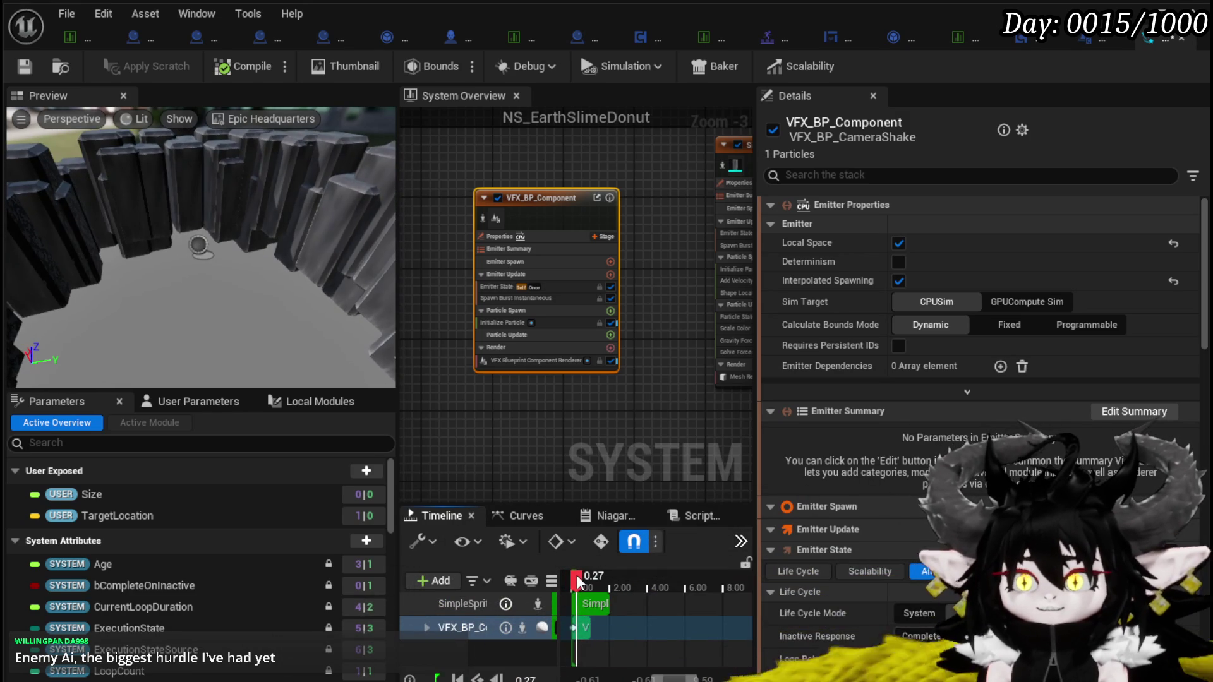
left_click_drag(579, 583, 574, 583)
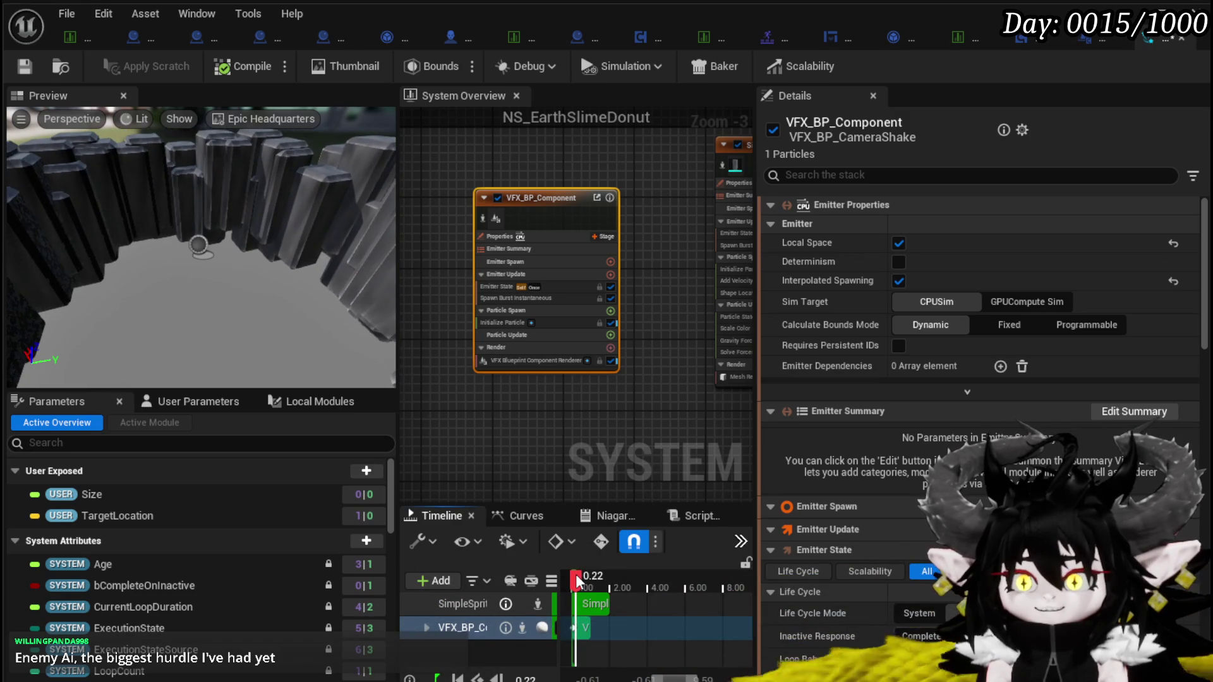
left_click(34, 64)
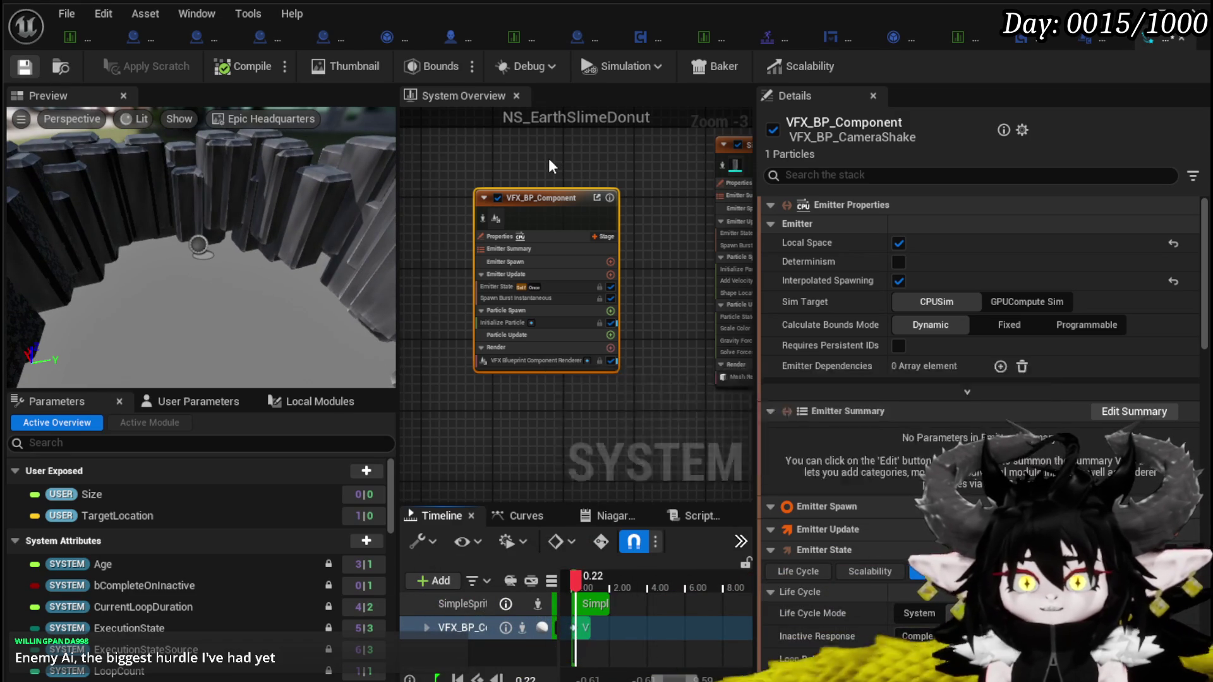
Pan the system graph to frame both emitters and launch a standalone game preview
left_click_drag(542, 154, 527, 240)
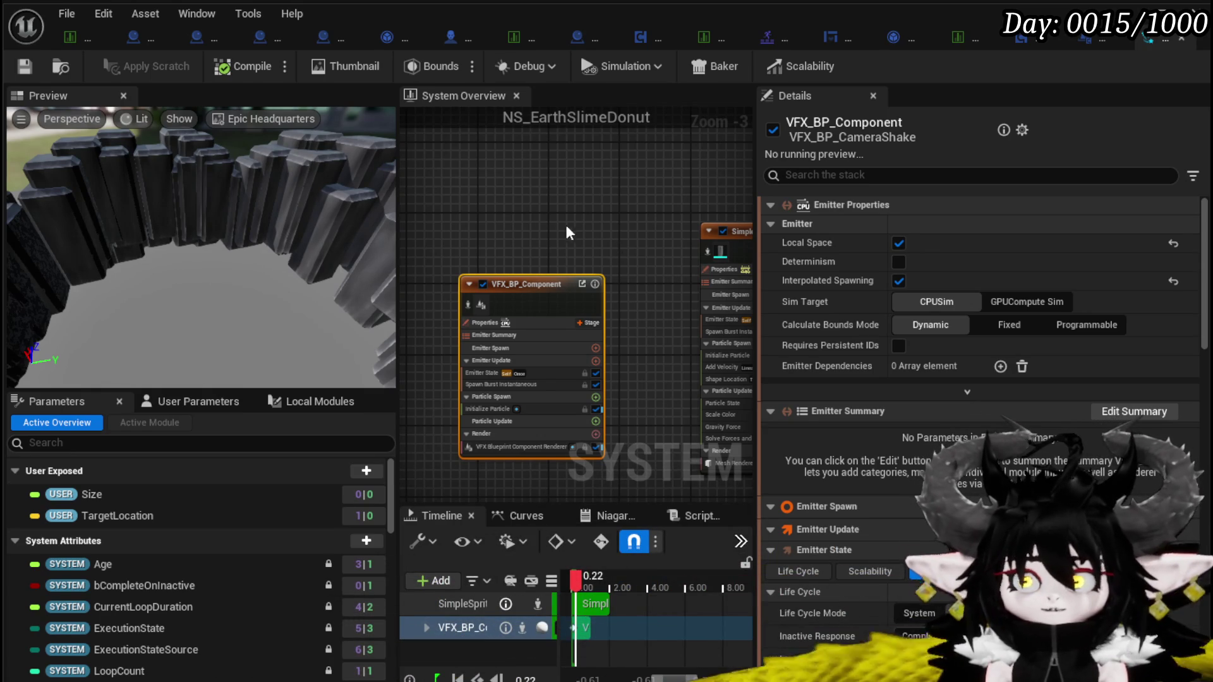
left_click_drag(561, 225, 543, 189)
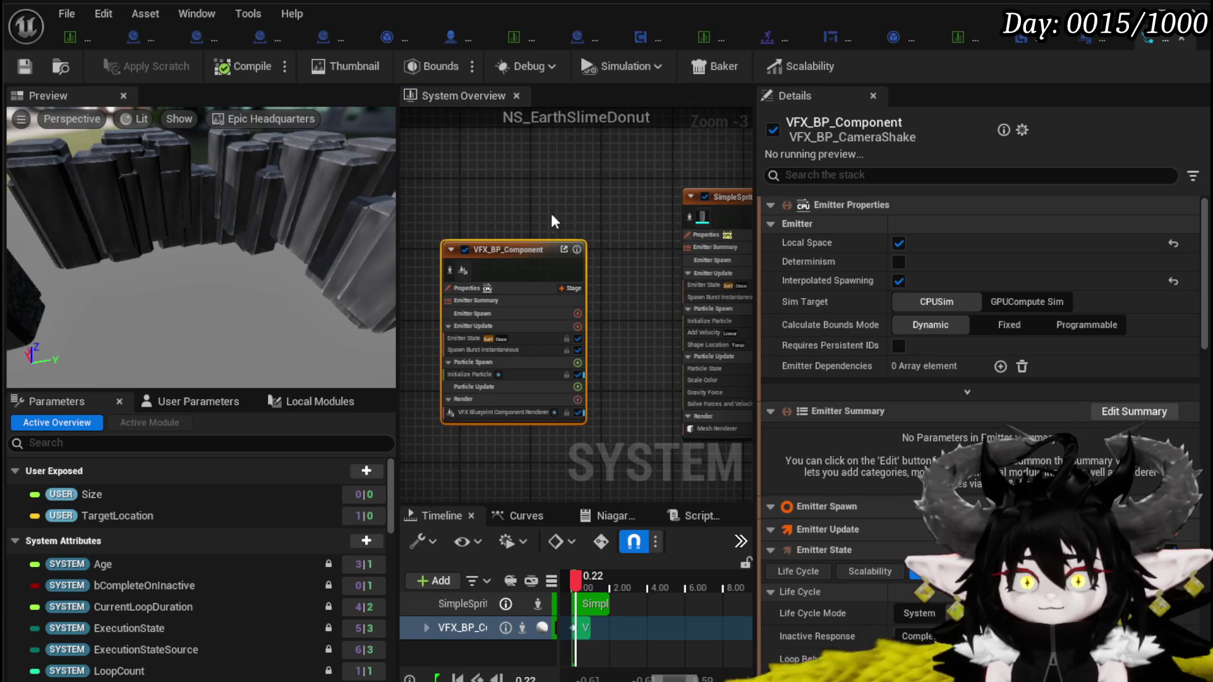
scroll(523, 180, "down", 1)
left_click_drag(518, 177, 488, 179)
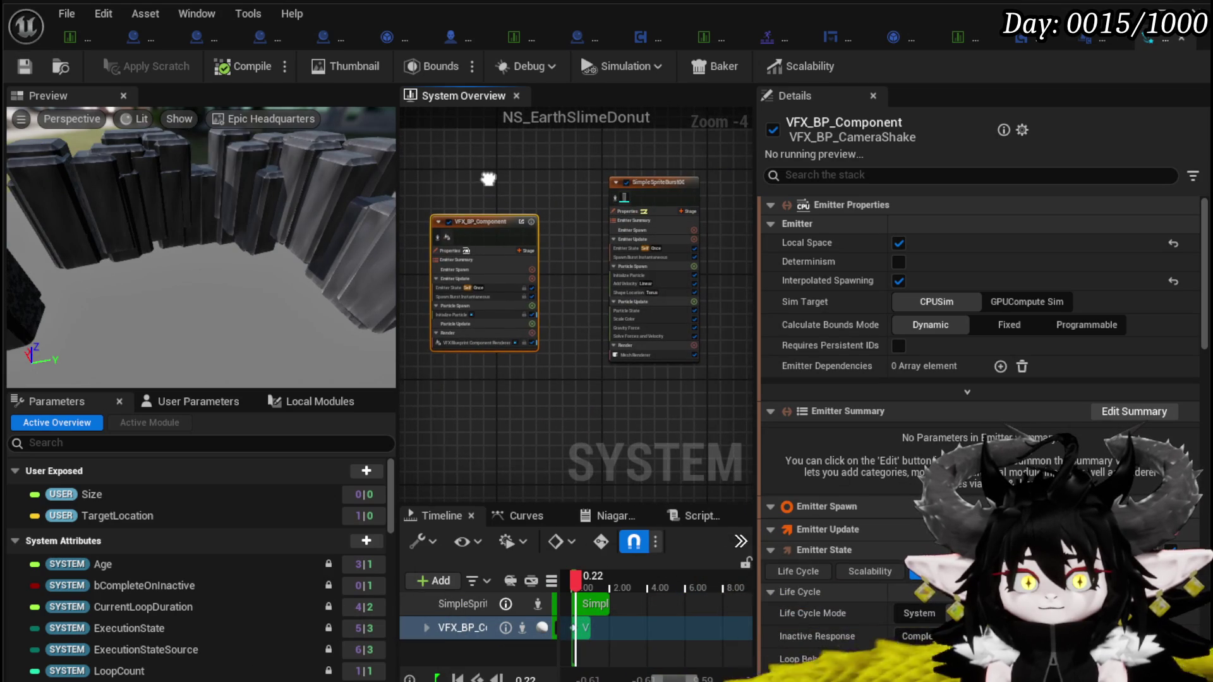
scroll(489, 180, "up", 3)
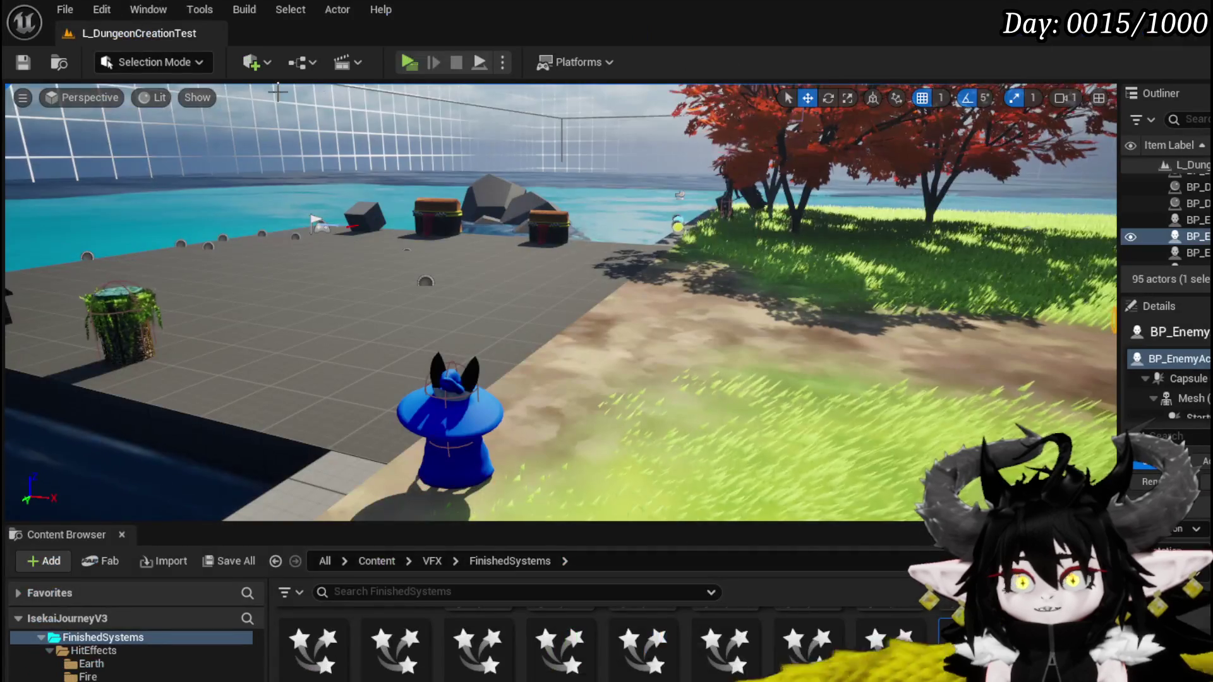
left_click(480, 60)
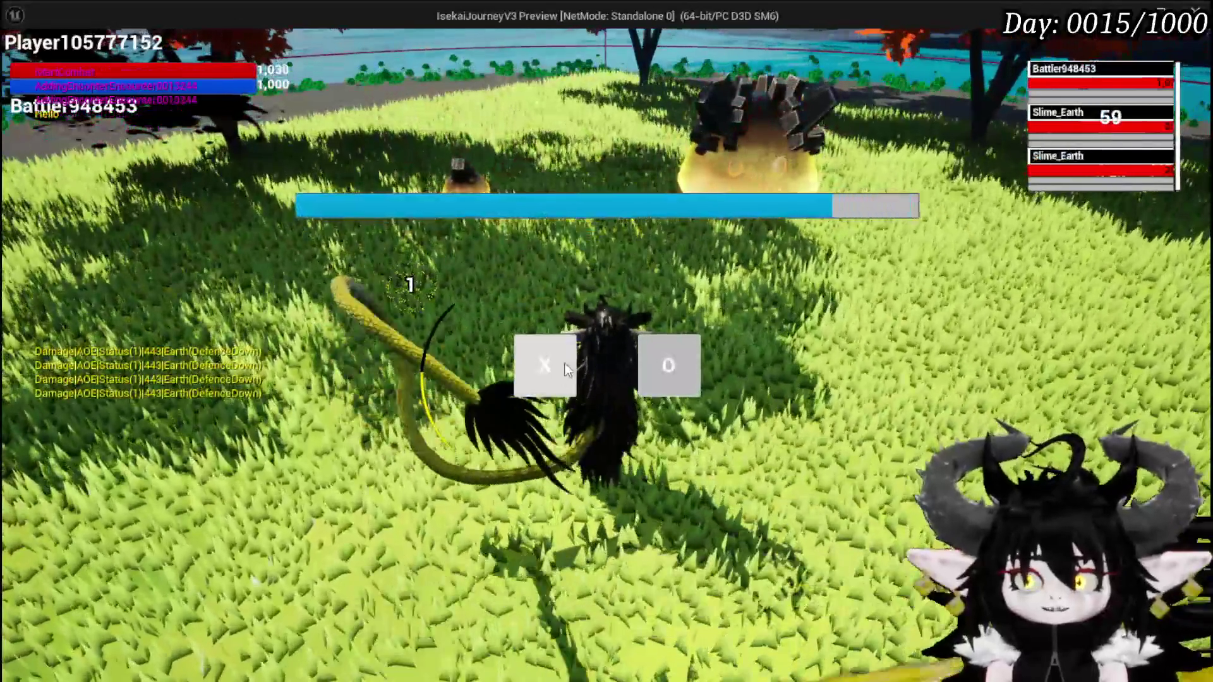
Answer the battle prompt and play the Earth Fist card against the Slime_Earth enemies
left_click(567, 370)
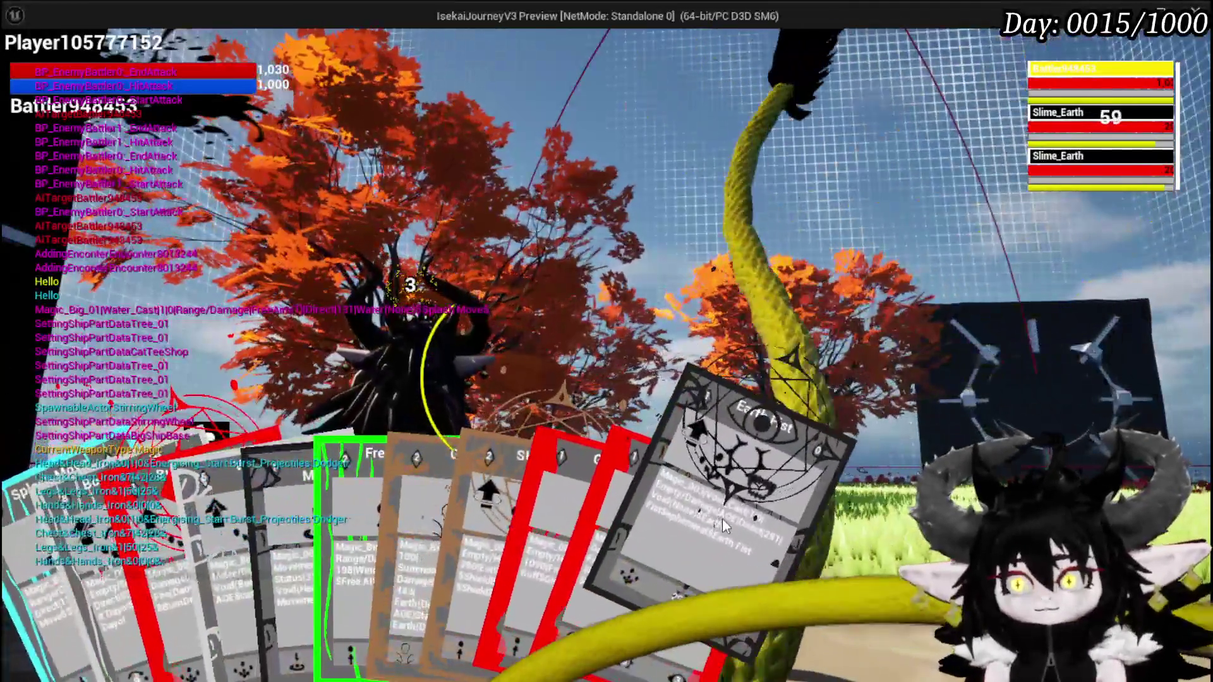
left_click_drag(714, 480, 665, 351)
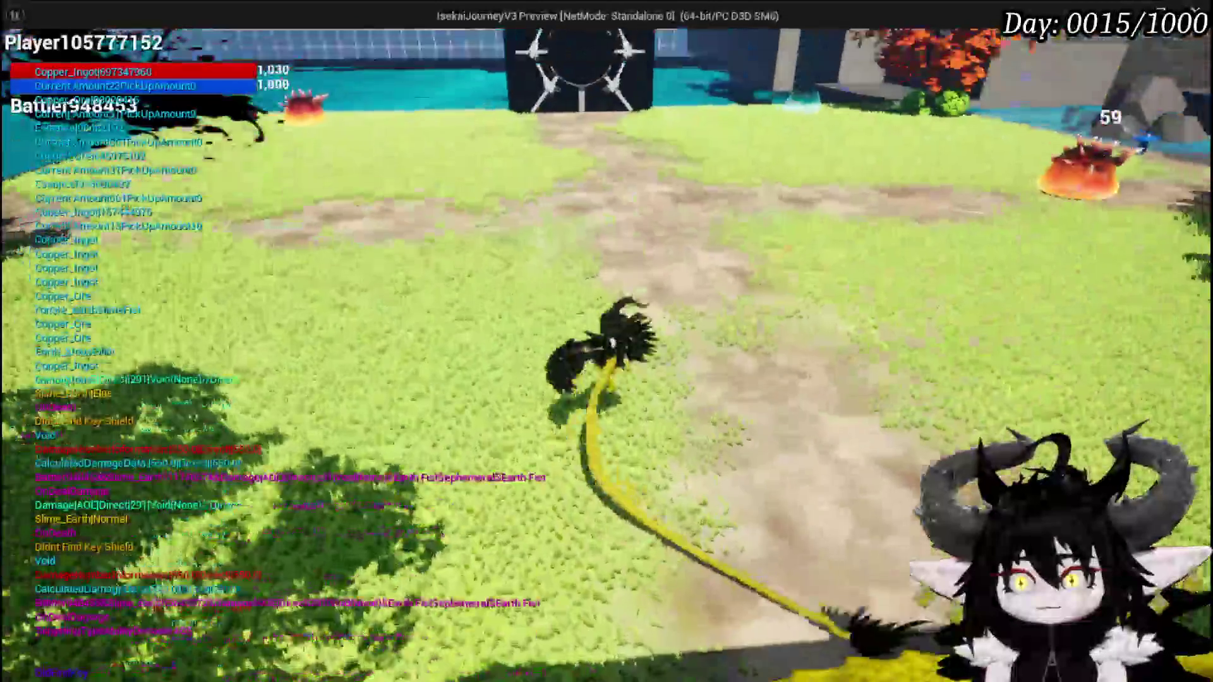
Save the game progress from the in-game settings menu and resume play
key("Escape")
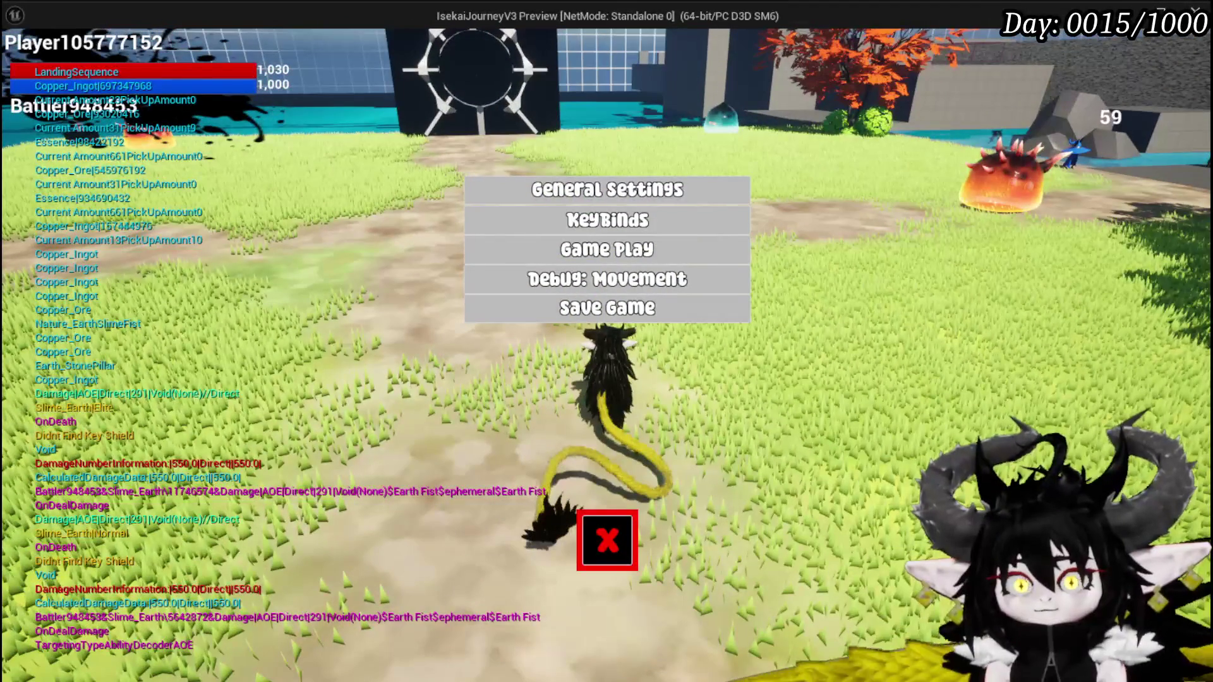
left_click(687, 314)
left_click(608, 556)
Walk the character to the water slimes, start that battle, then stop the preview
key("w")
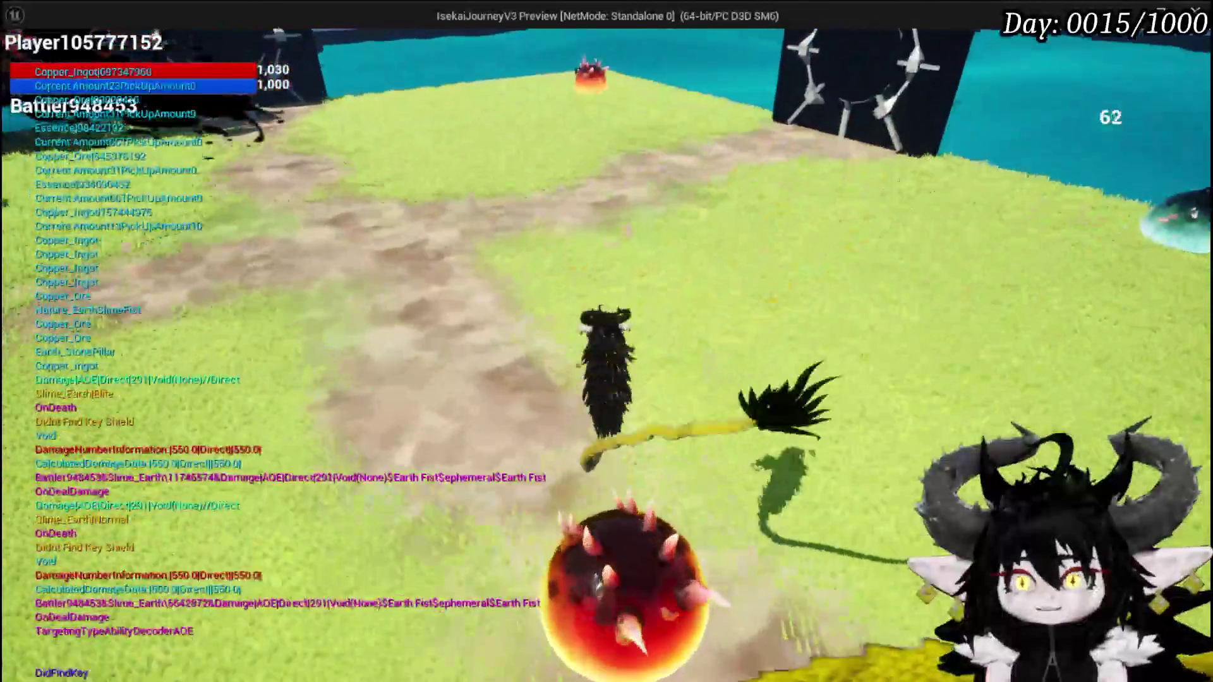
key("w")
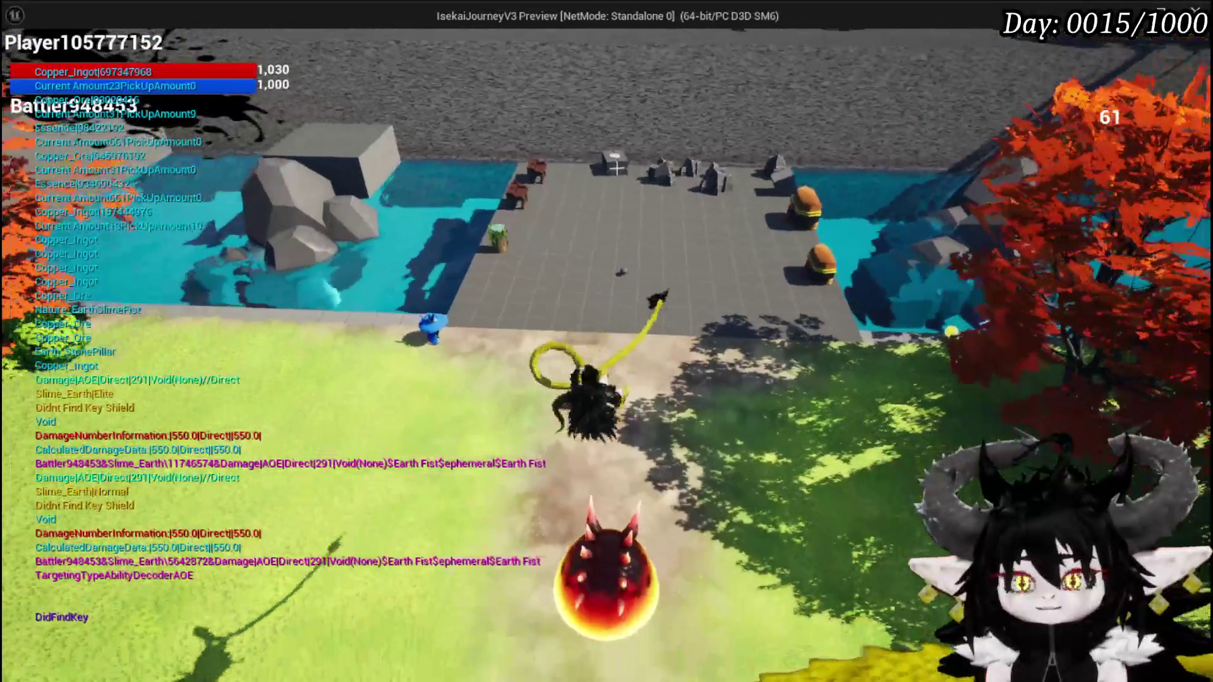
key("w")
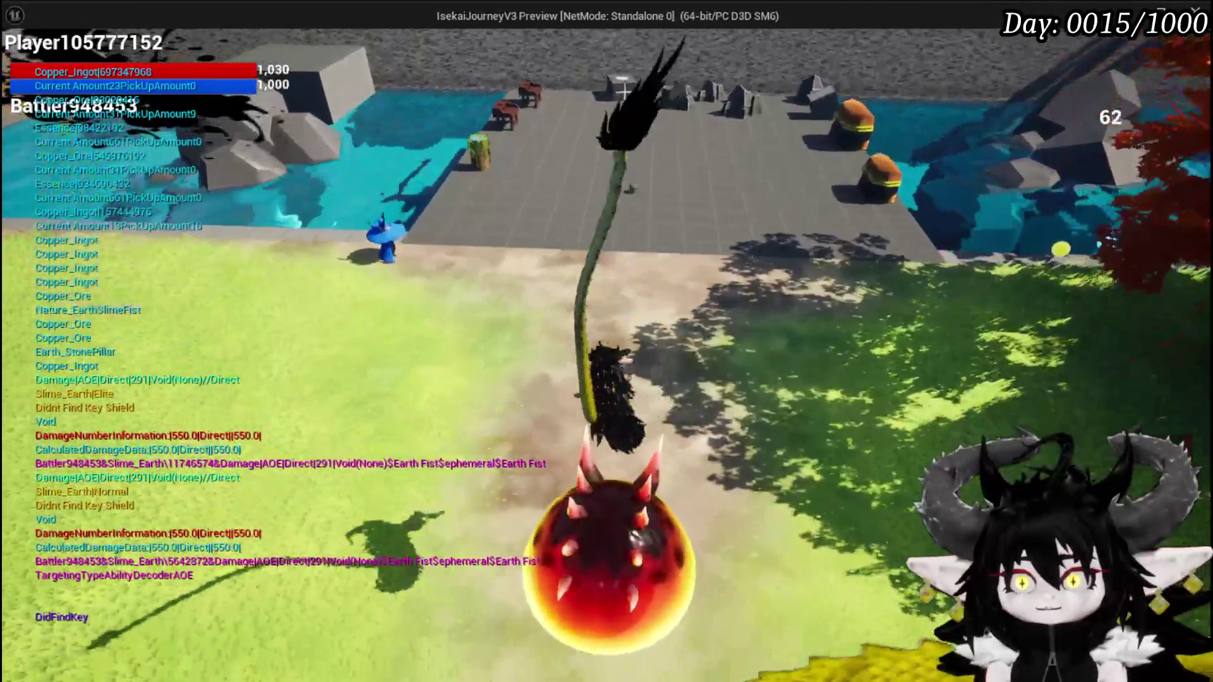
key("w")
key("w")
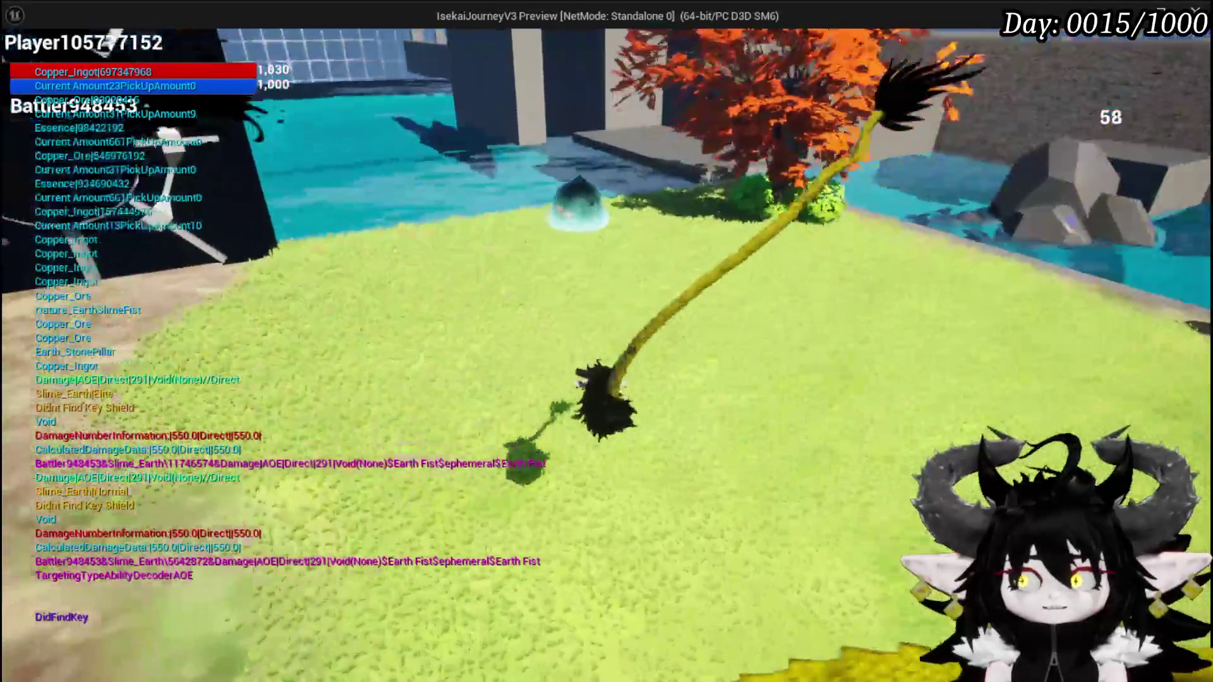
key("w")
key("w")
key("w")
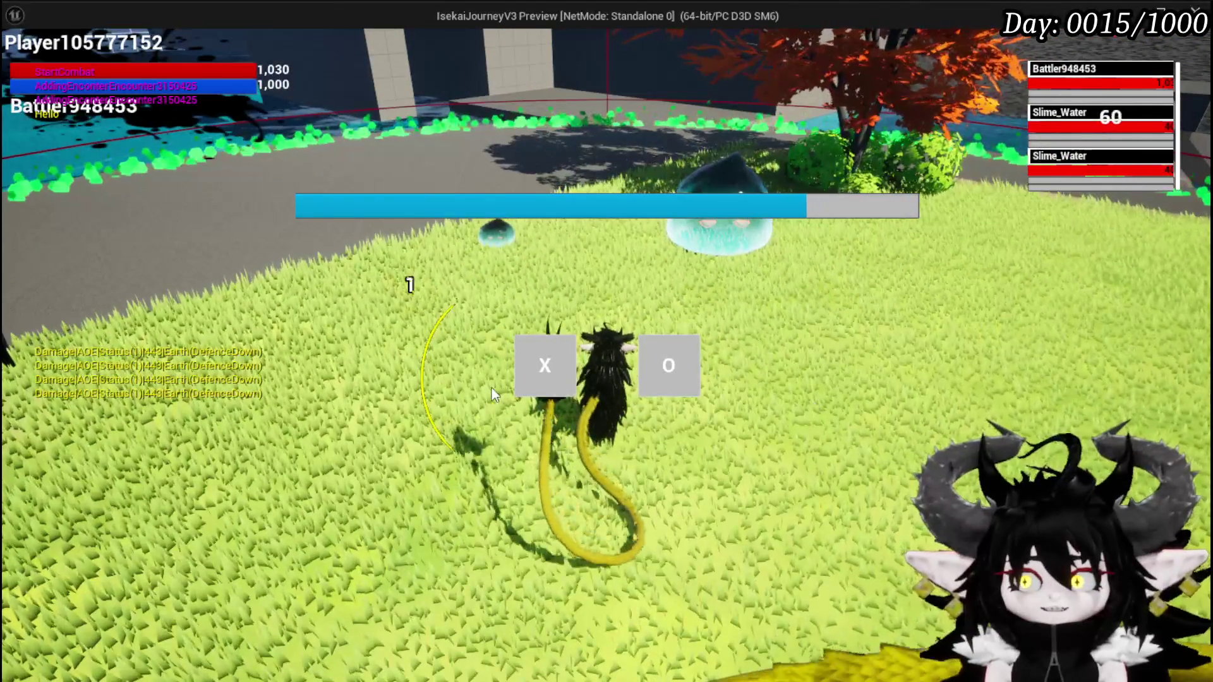
left_click(539, 373)
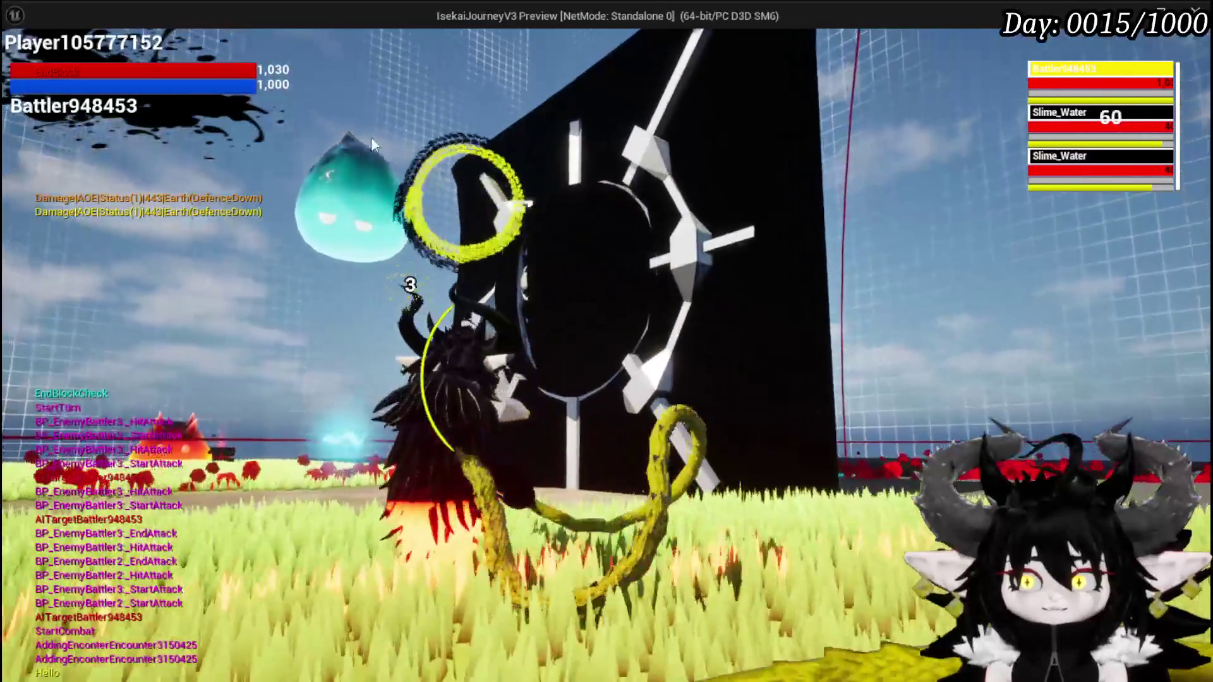
key("Escape")
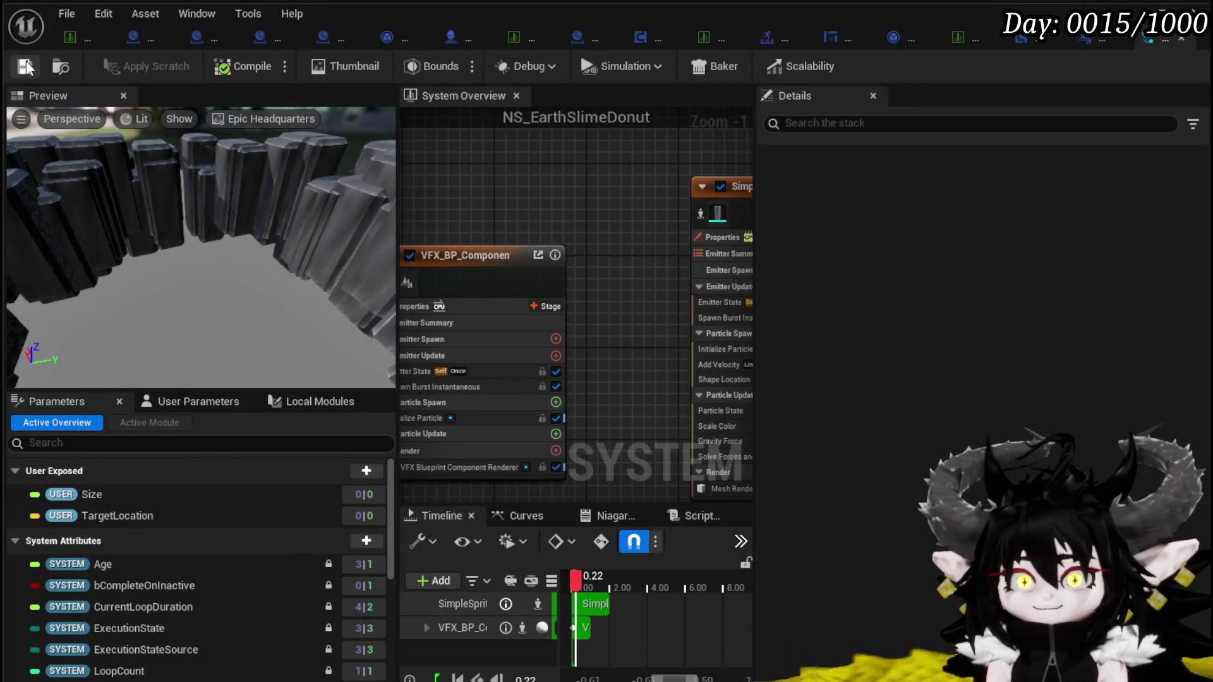
Save NS_EarthSlimeDonut again and select the Slime_Water|Elite row in the enemy data table
left_click(27, 66)
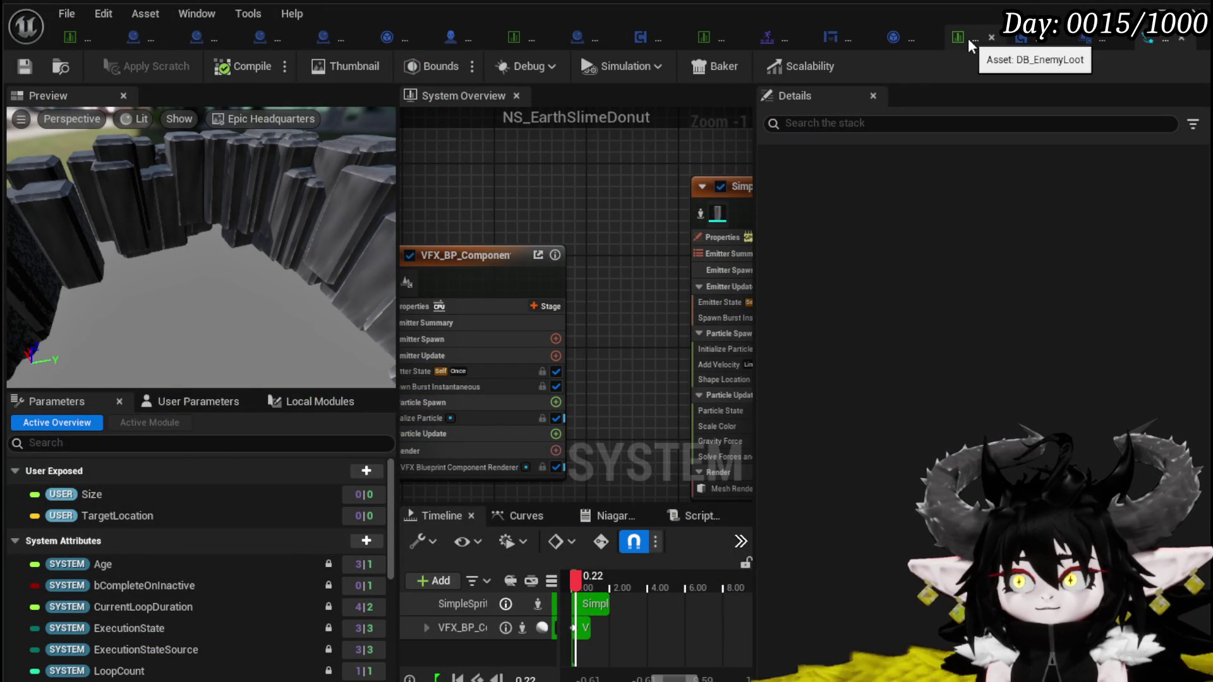
left_click(88, 39)
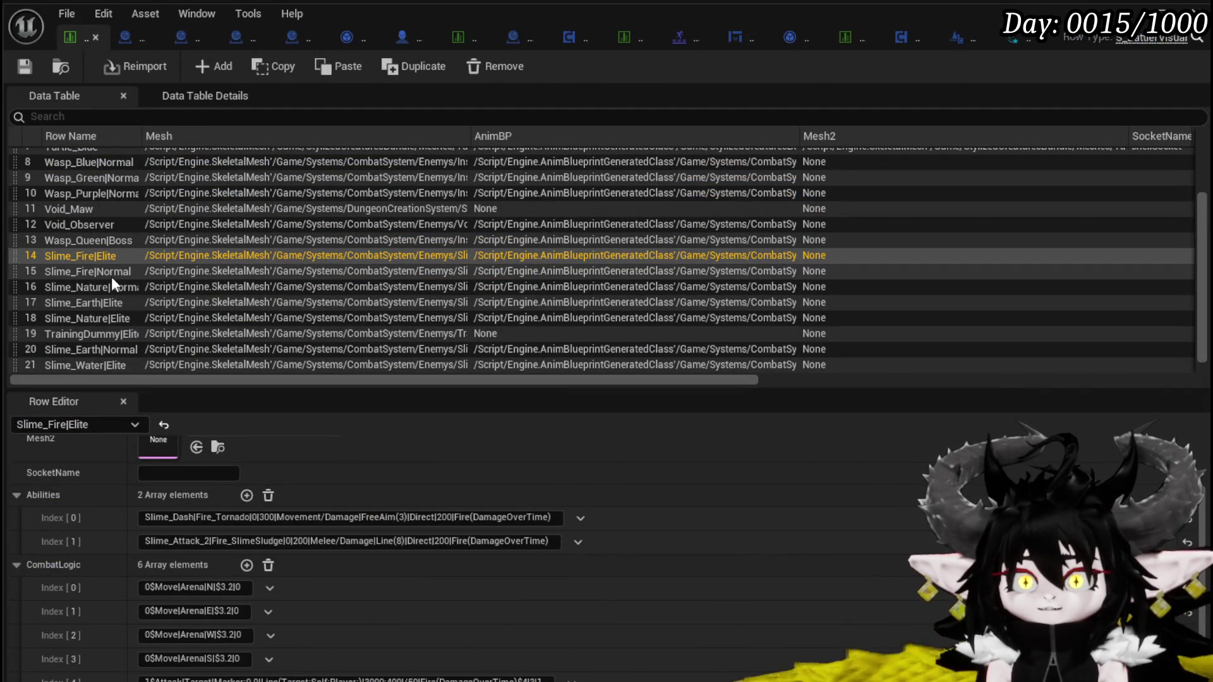
scroll(117, 332, "down", 1)
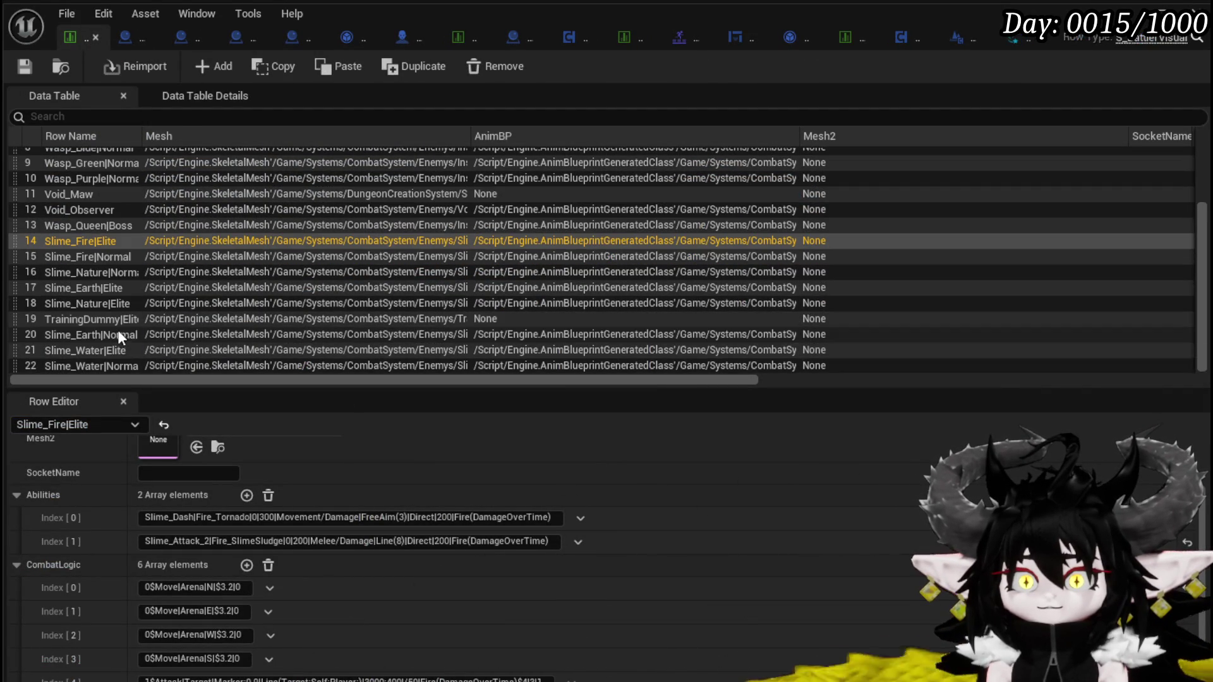
left_click(131, 349)
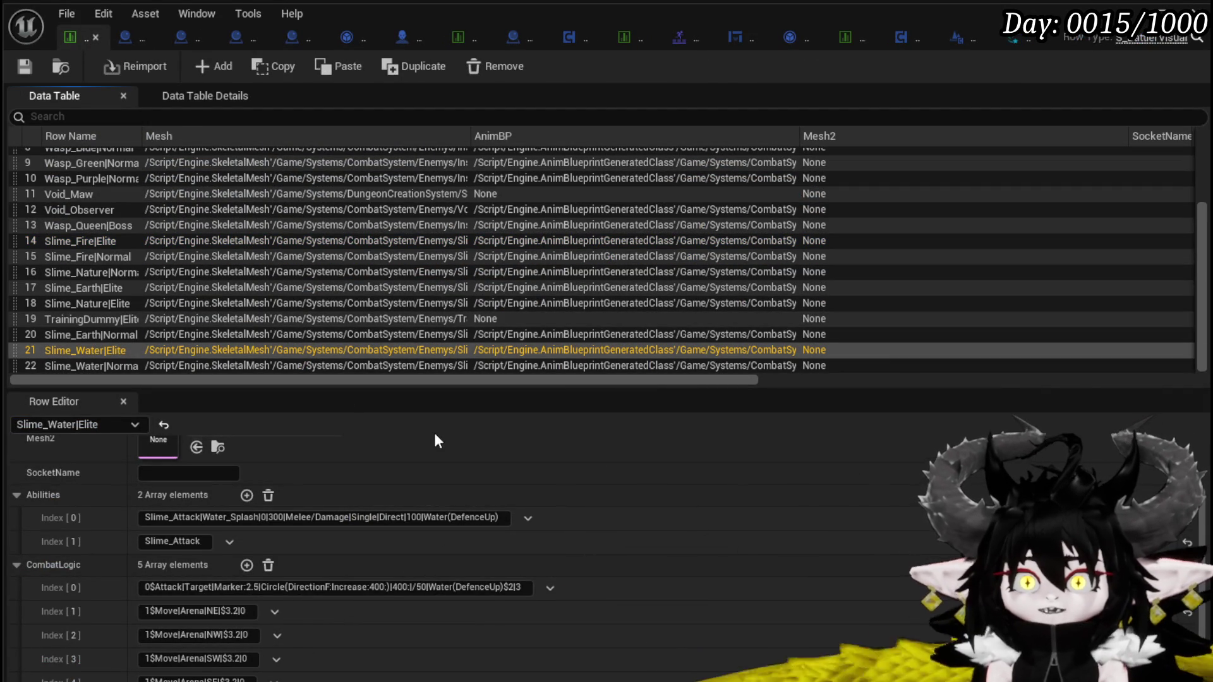
scroll(537, 499, "down", 1)
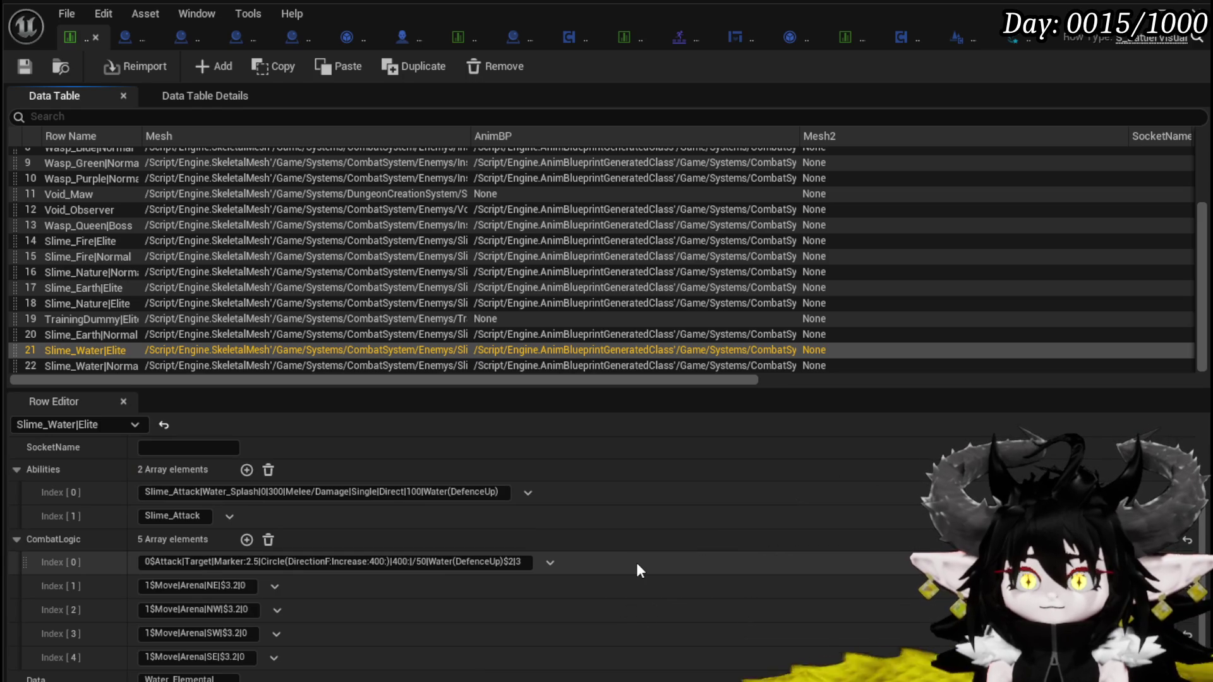
Append |0 to CombatLogic Index[0] and change its increase value from 400 to 200
left_click(509, 562)
key("End")
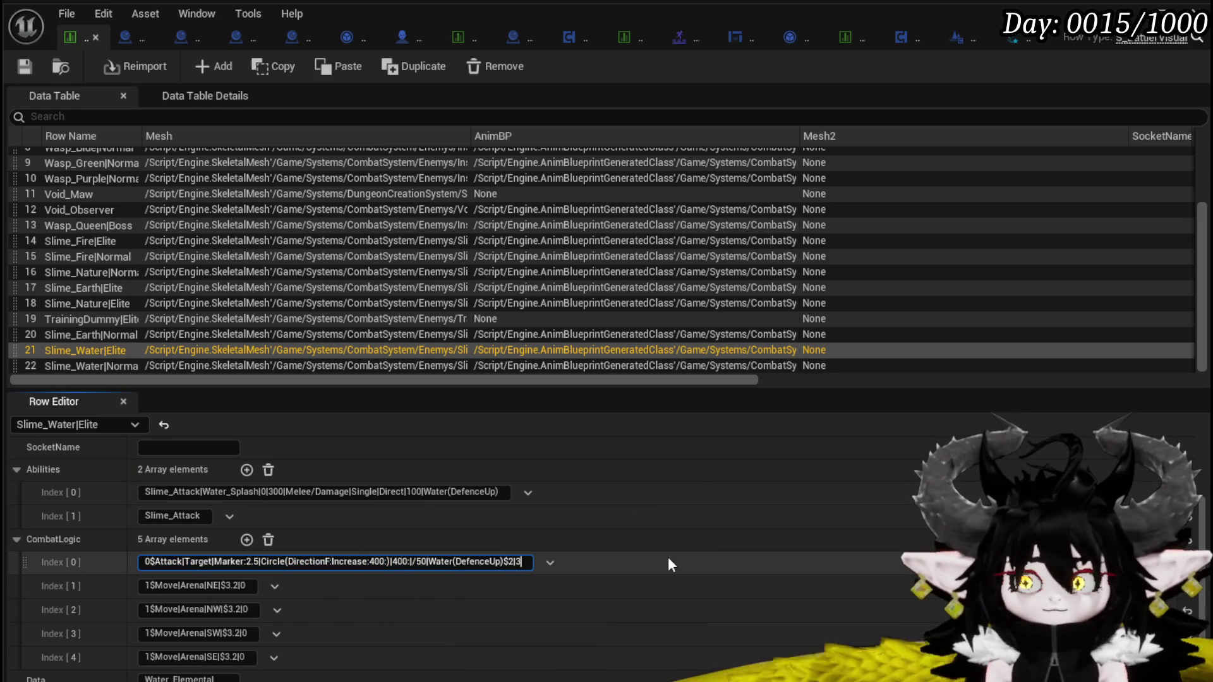
type("|0")
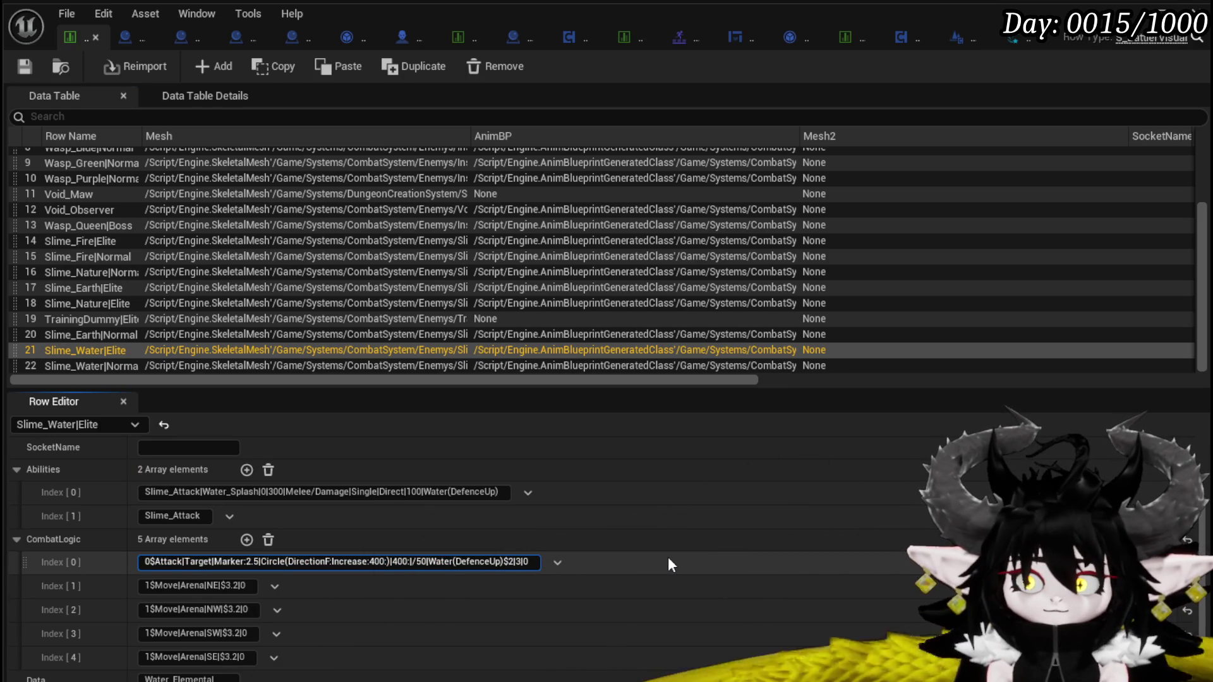
key("ctrl+a")
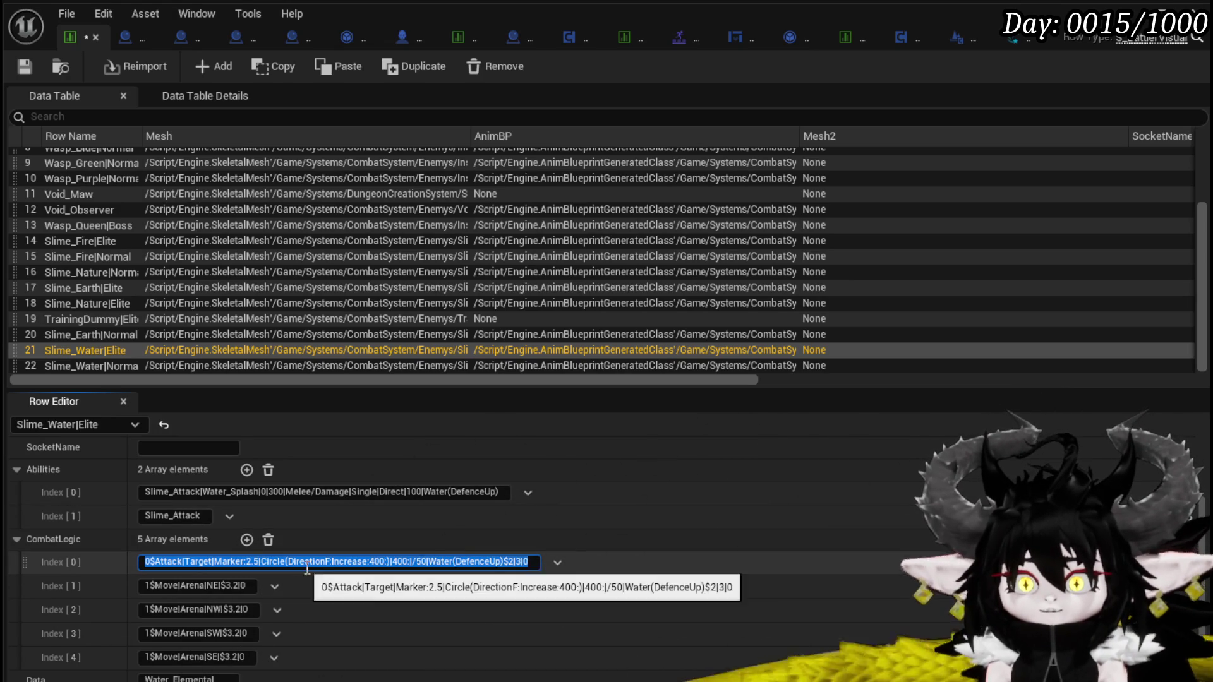
left_click(374, 561)
key("BackSpace")
type("2")
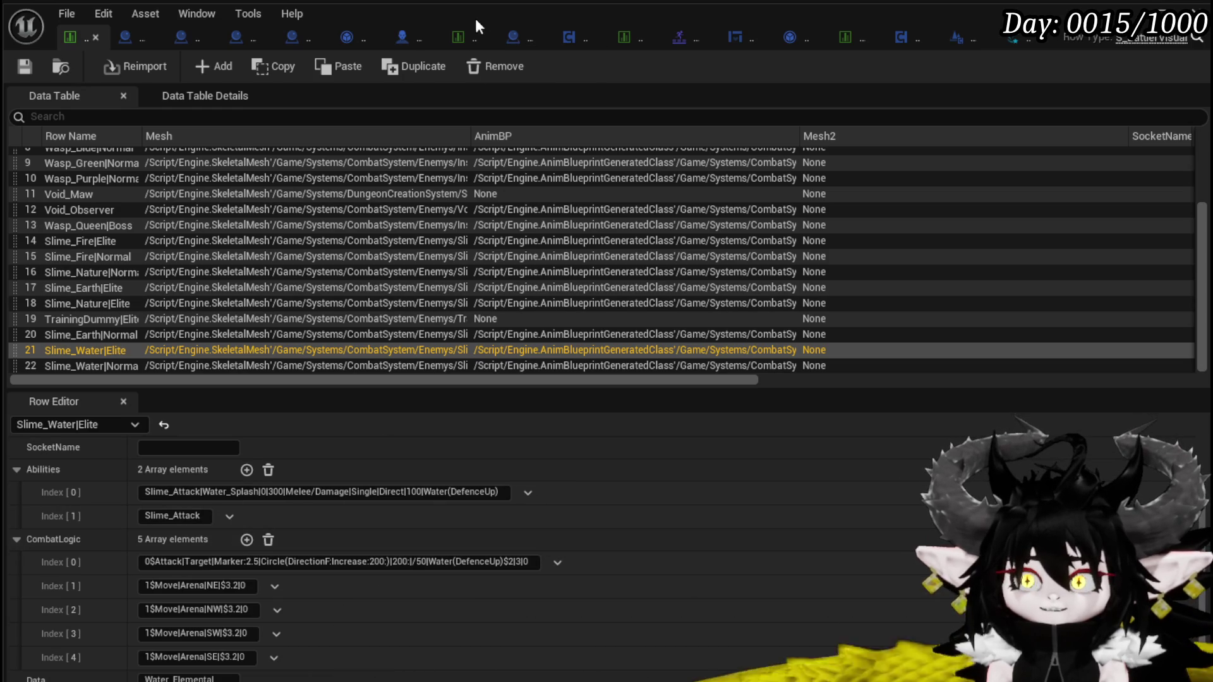
Copy Slime_Attack_2 from DB_EnemyMontage into Abilities Index[1] and save the enemy table
left_click(469, 38)
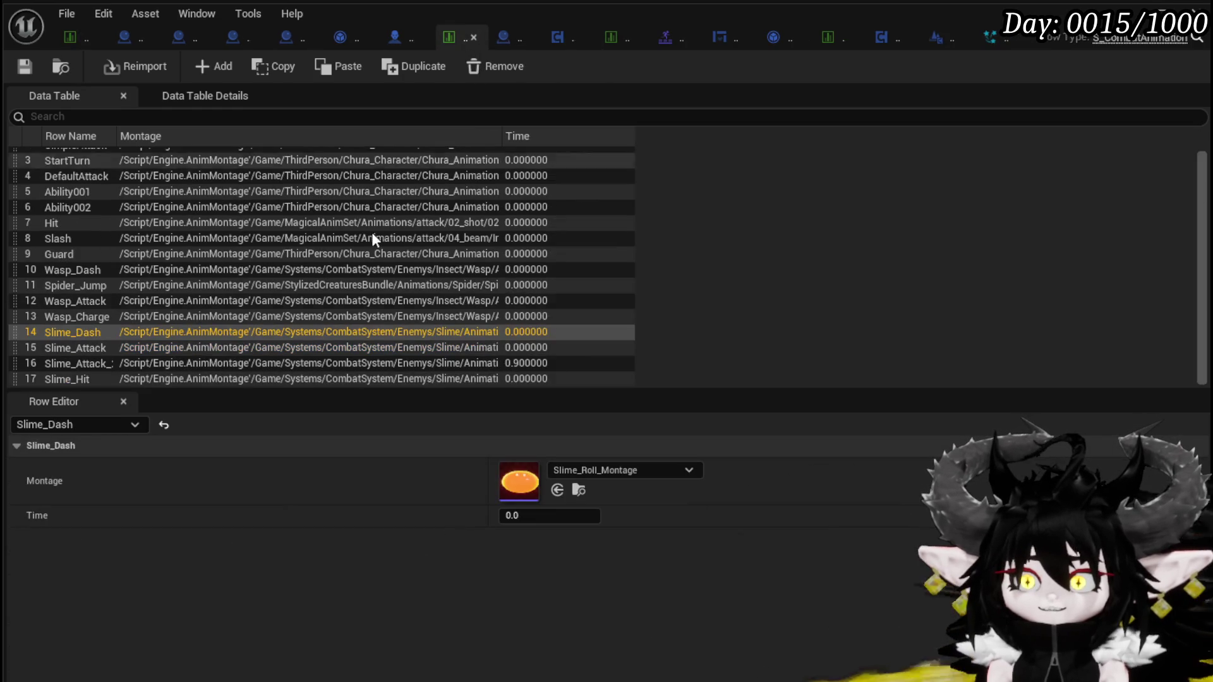
left_click(80, 357)
left_click(81, 359)
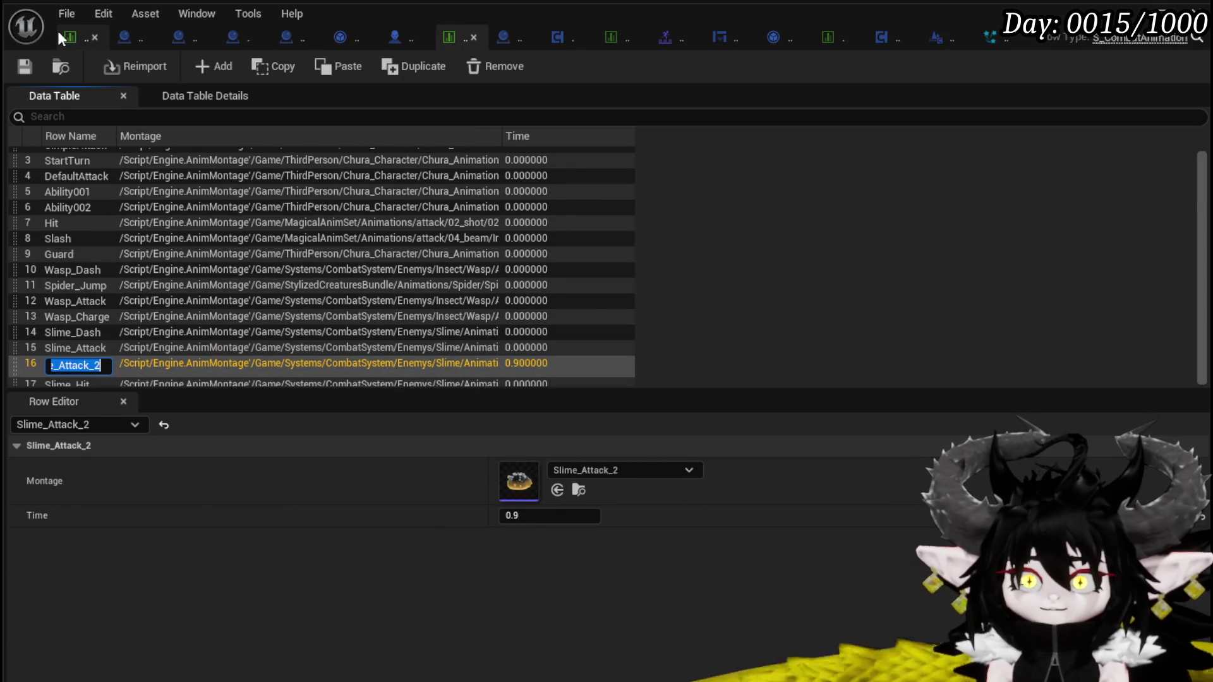
left_click(68, 35)
type("Slime_Attack_2")
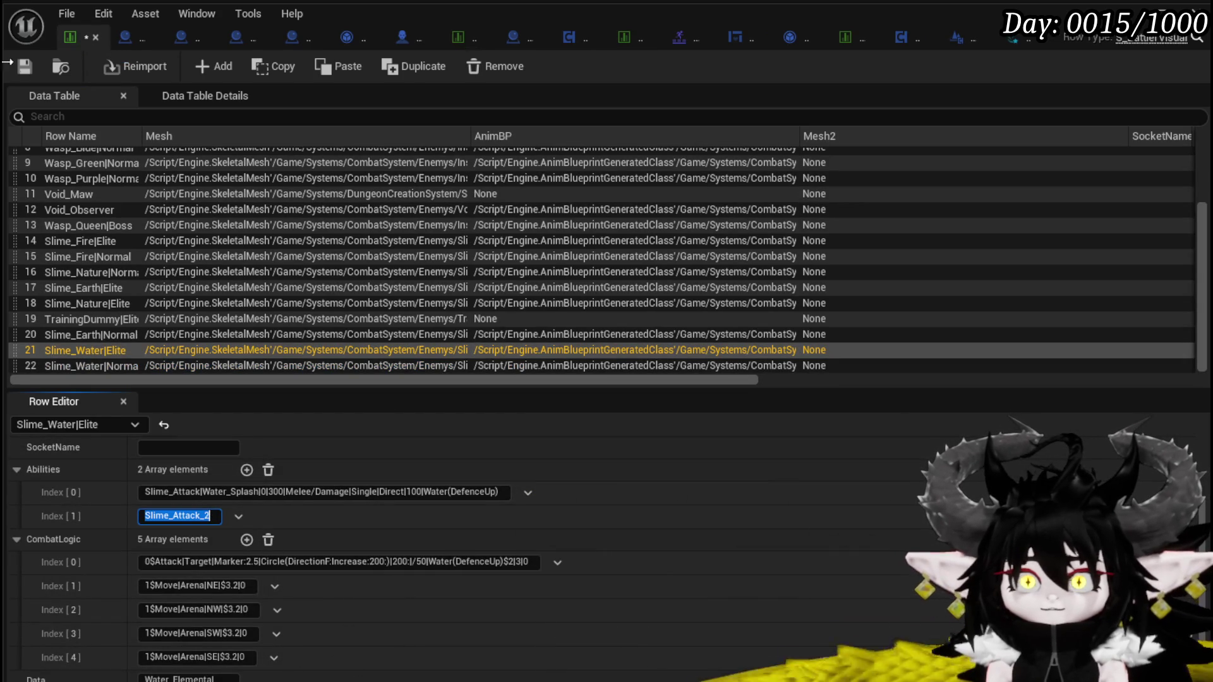
key("ctrl+s")
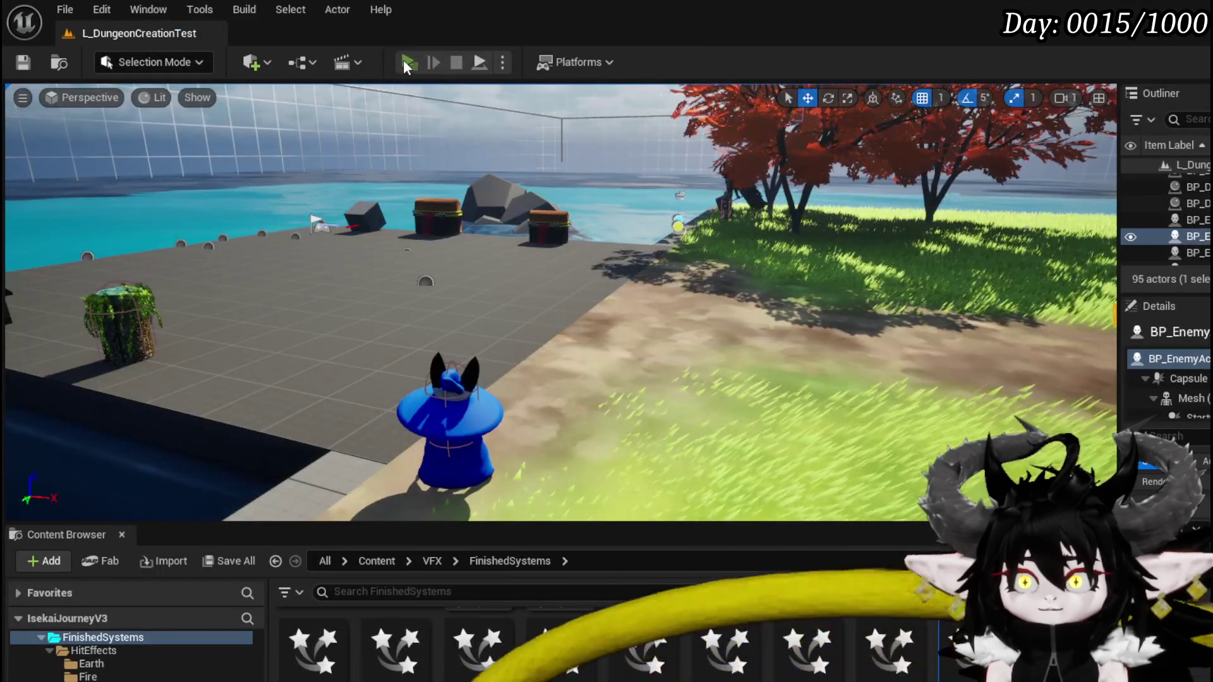
left_click(404, 60)
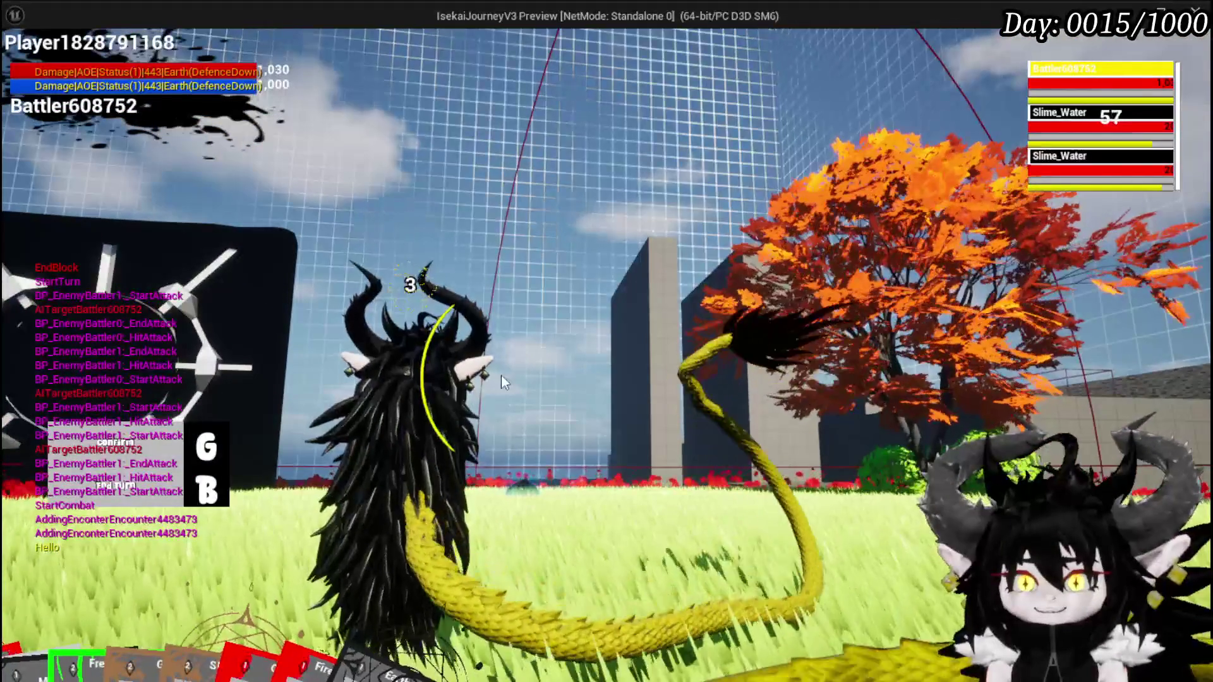
Cast the Earth area attack on the water slimes, stop the preview, and save the map
key("g")
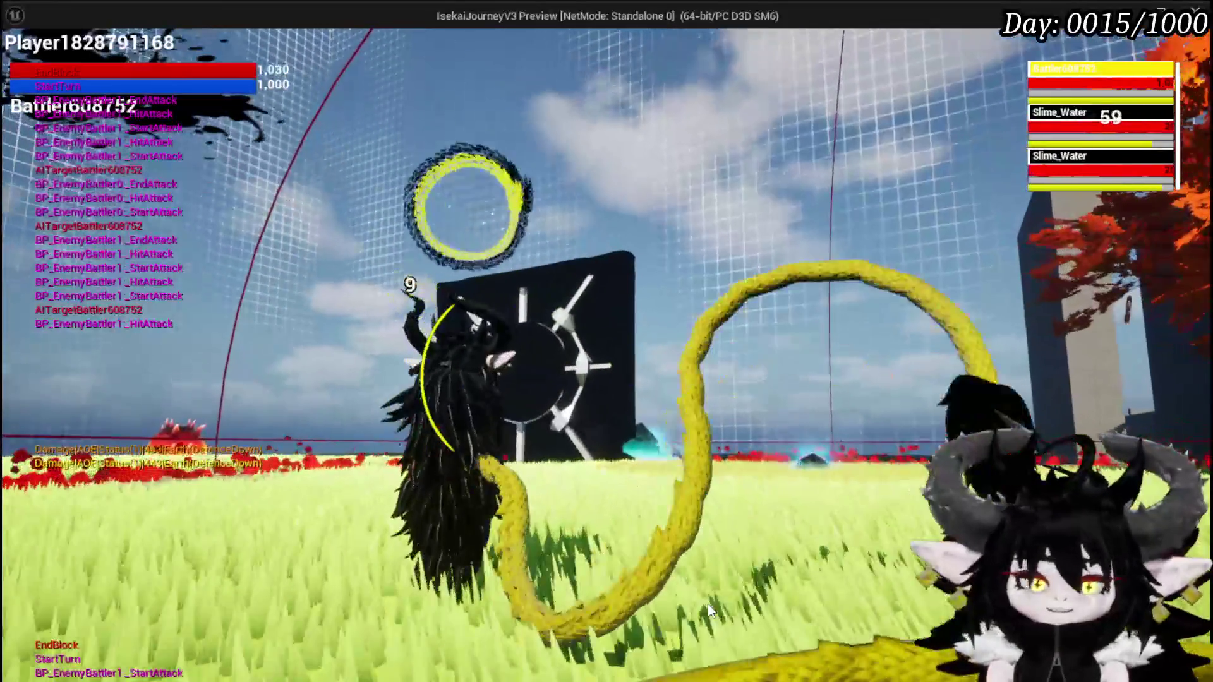
key("Escape")
left_click(23, 63)
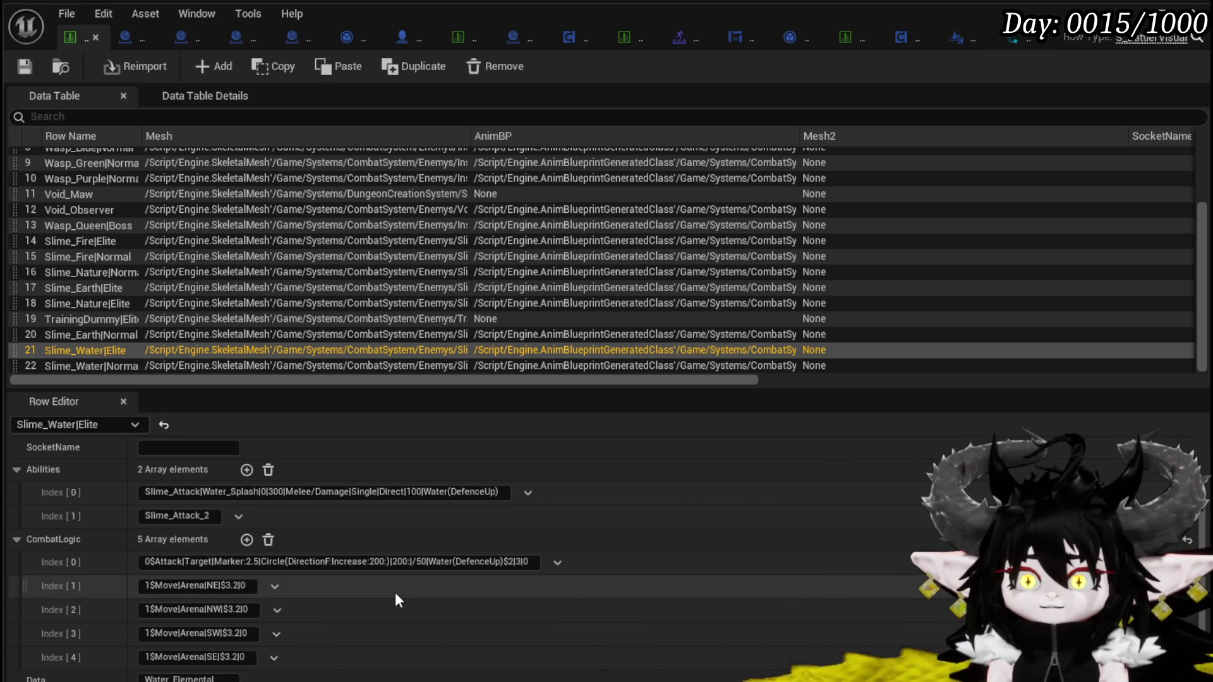
Edit Slime_Water|Elite's first CombatLogic entry to Increase:100, 400 and $2|5|0, save, and start a play test
left_click(374, 562)
type("1")
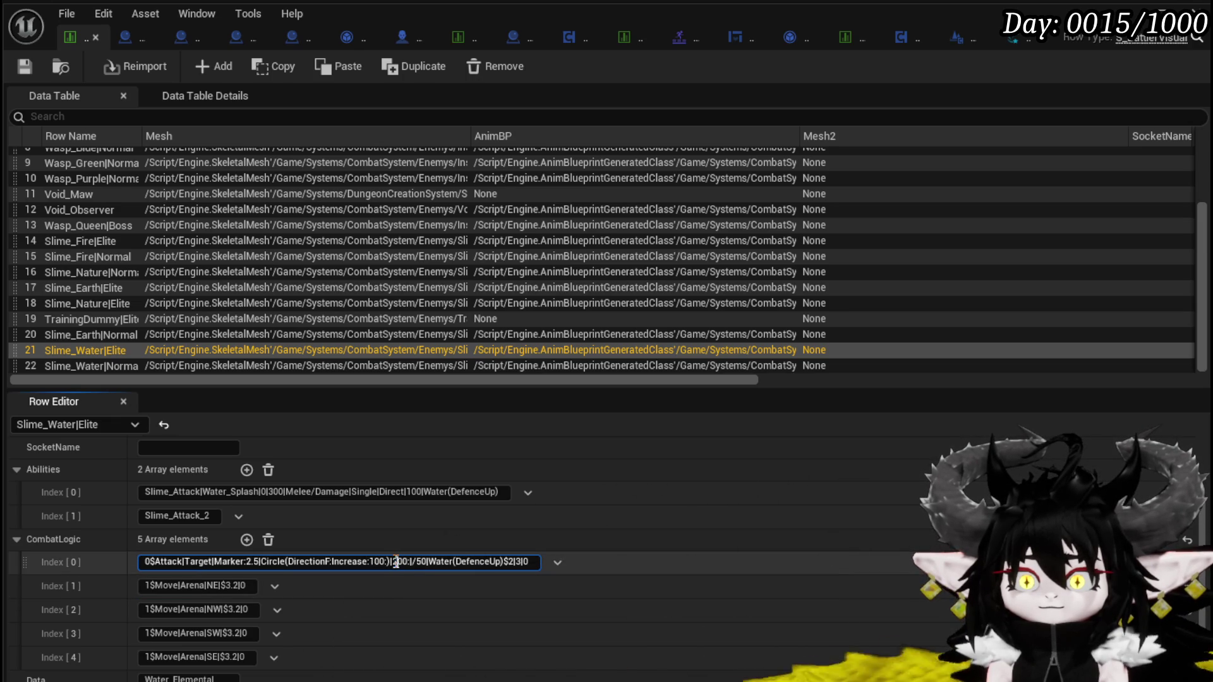
type("4")
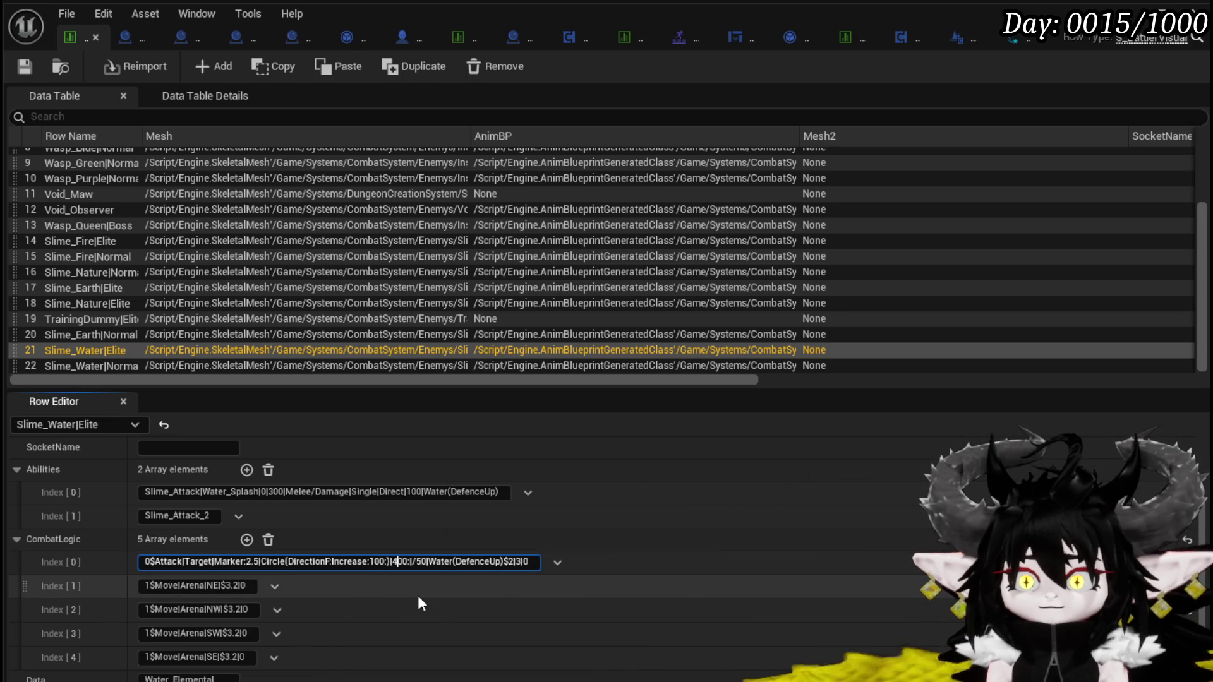
double_click(519, 562)
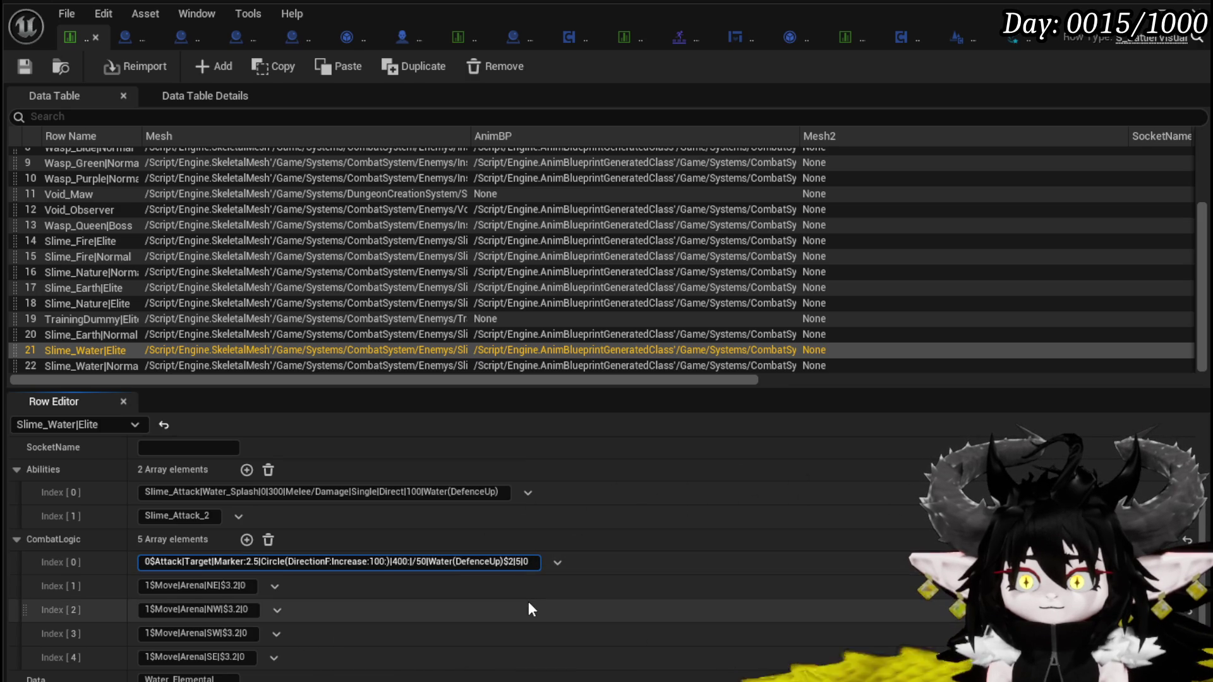
key("Return")
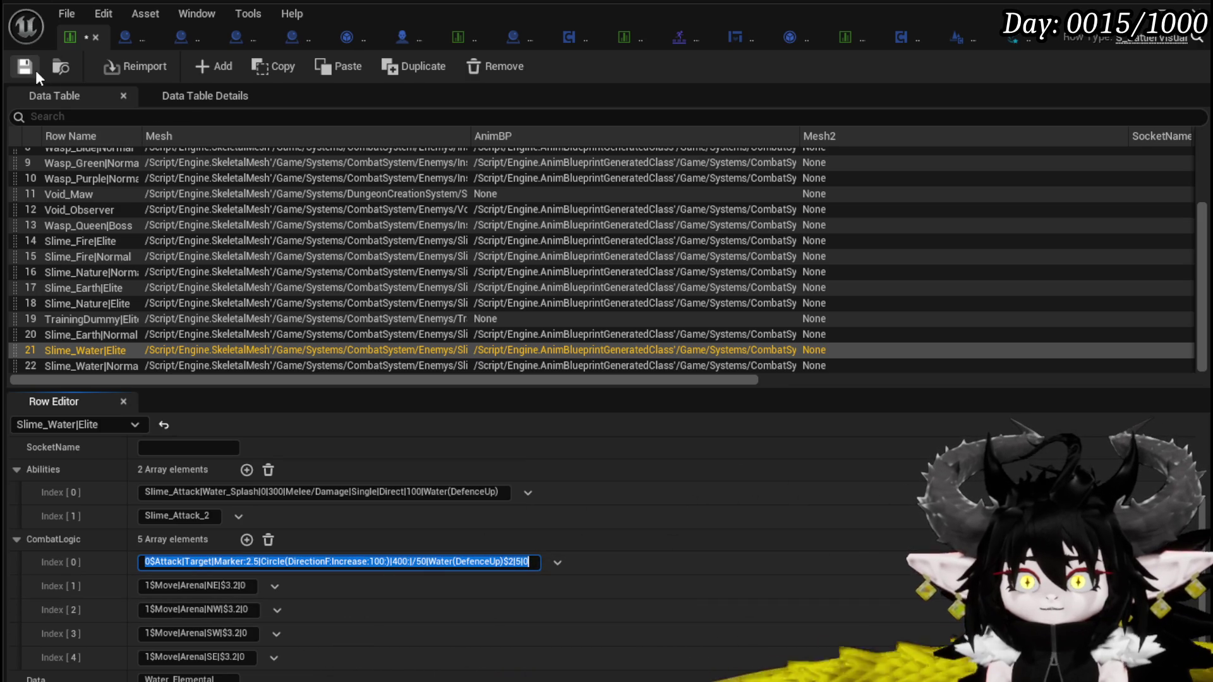
left_click(35, 70)
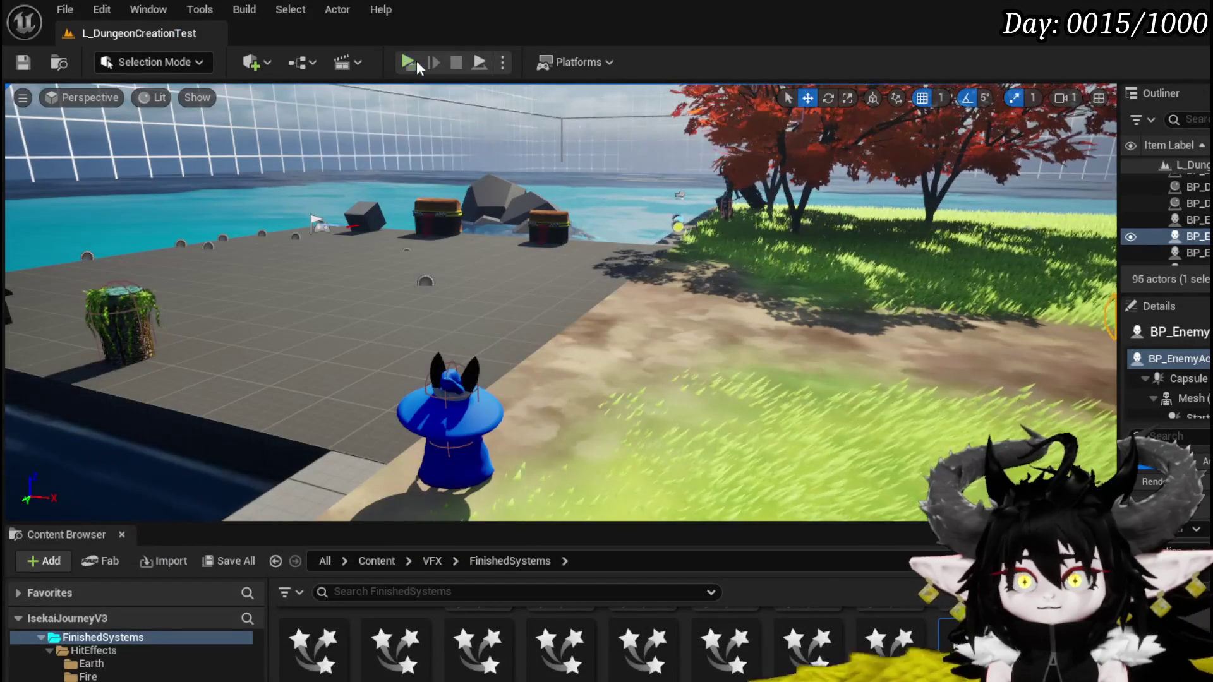
key("alt+p")
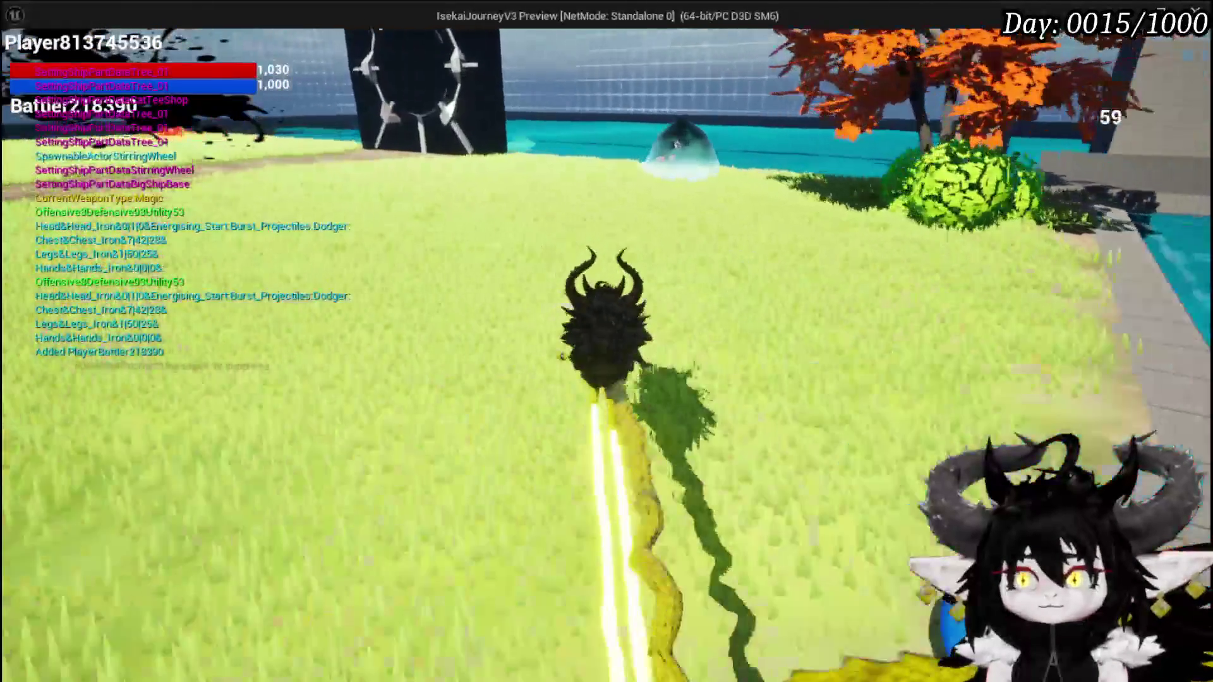
key("w")
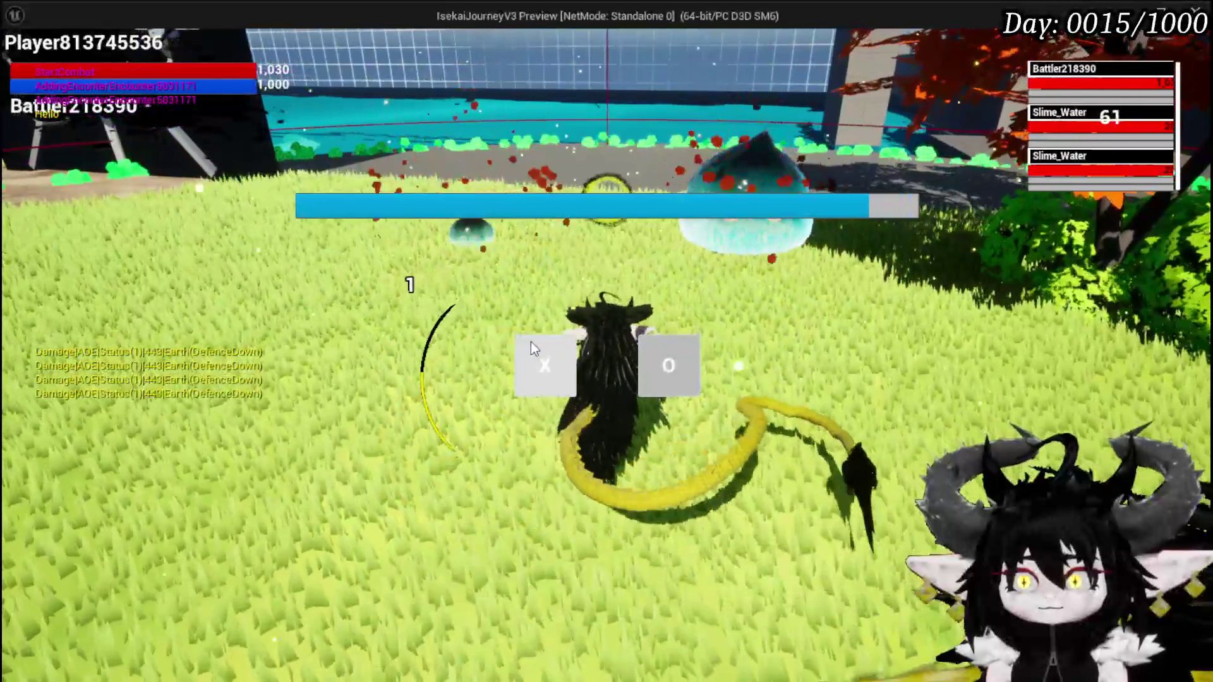
left_click(531, 345)
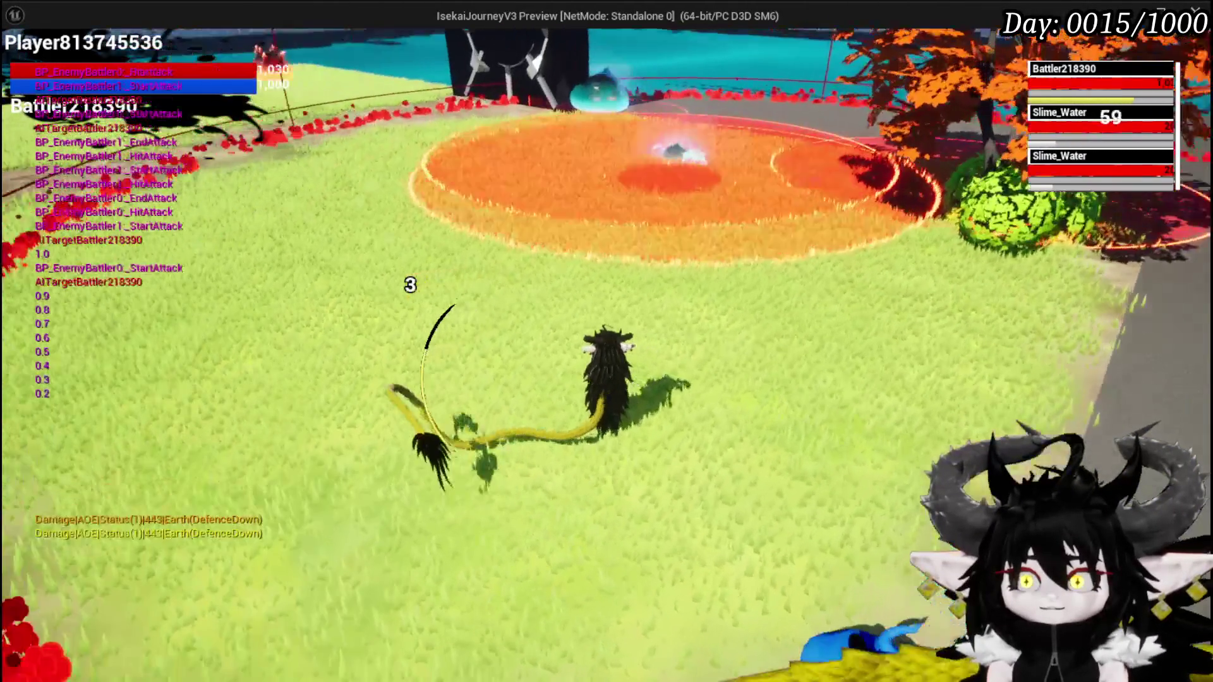
key("alt+Tab")
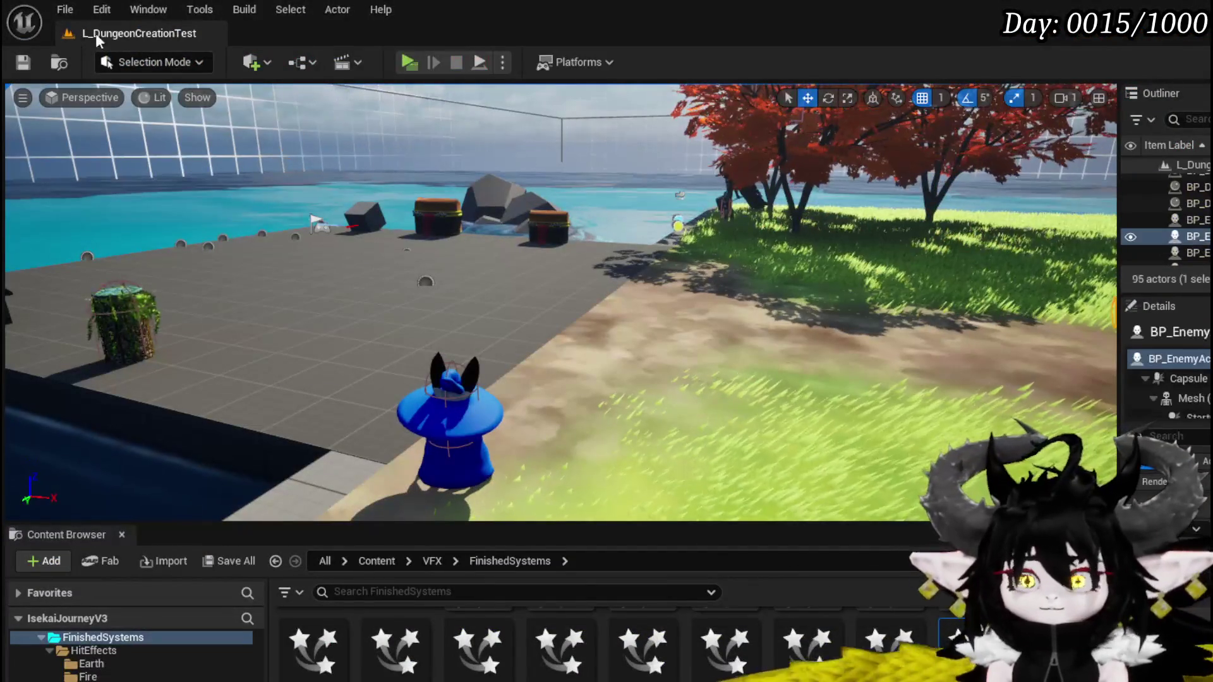
left_click(12, 63)
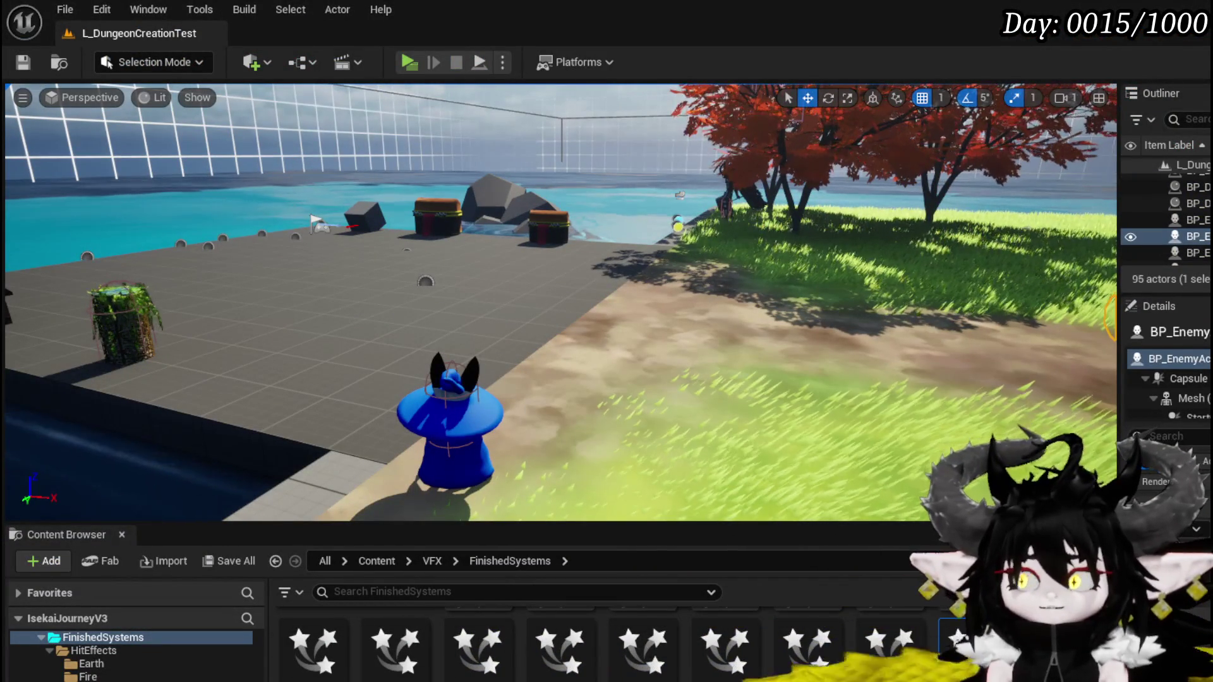
Set Slime_Water|Elite's first CombatLogic entry to Marker:1 ending $2|6|0 and launch a new play test
key("alt+Tab")
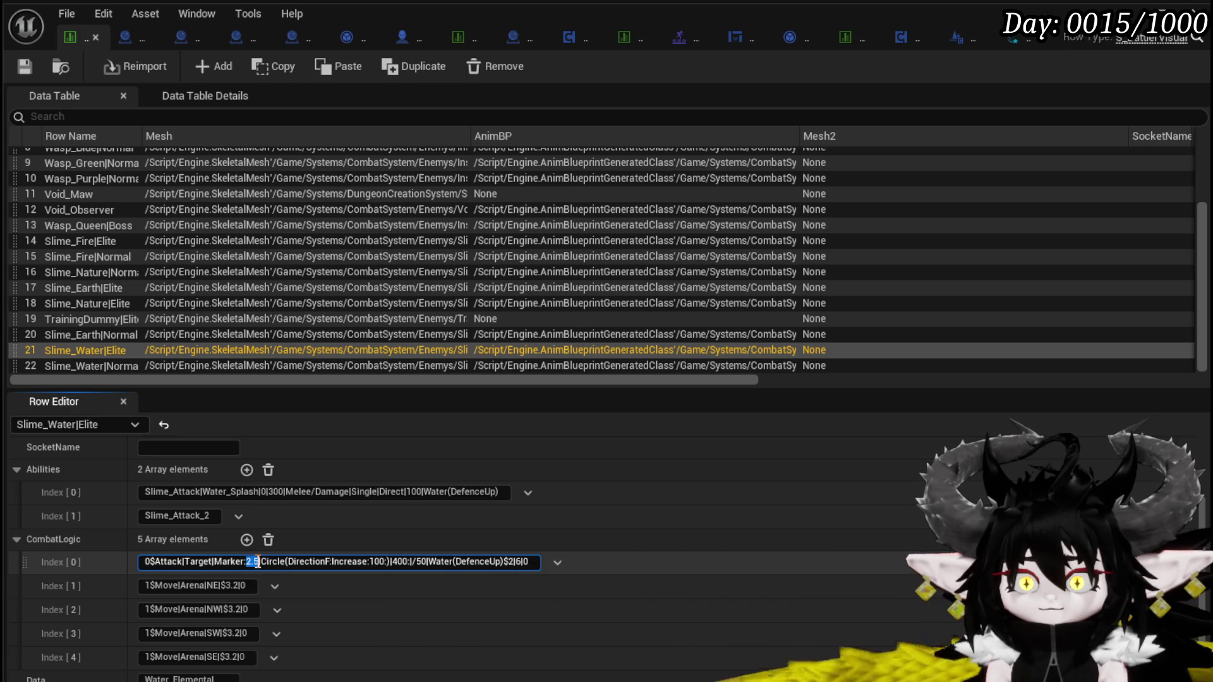
key("ctrl+a")
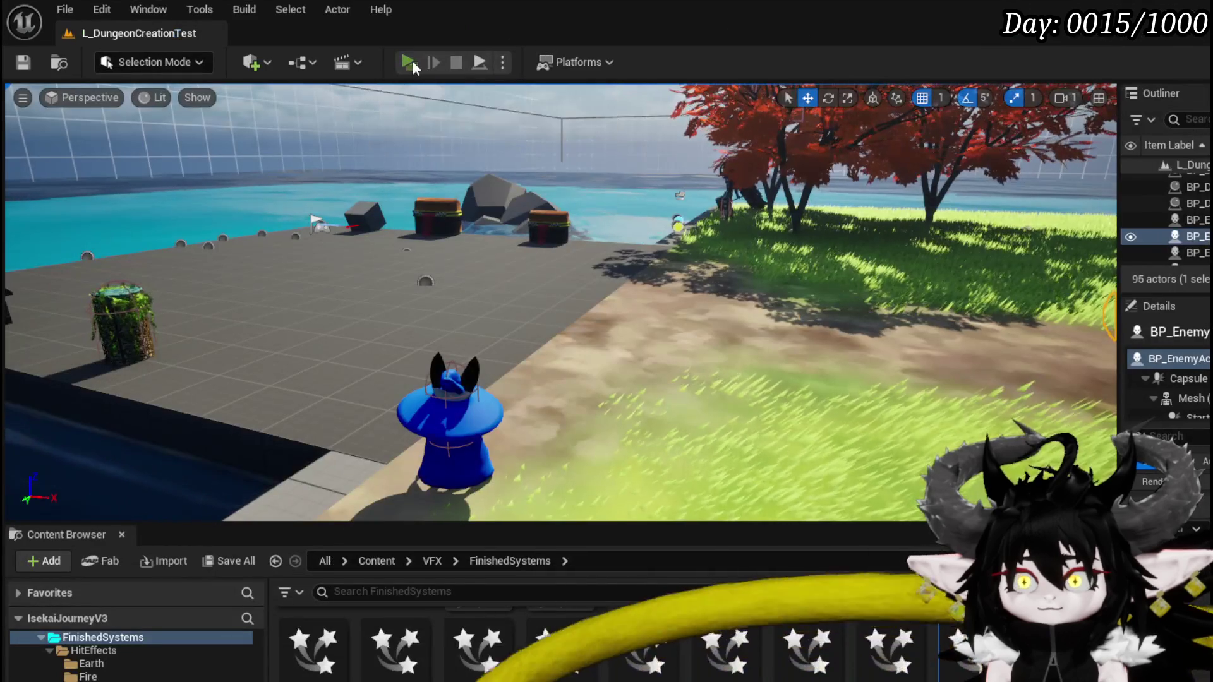
left_click(408, 62)
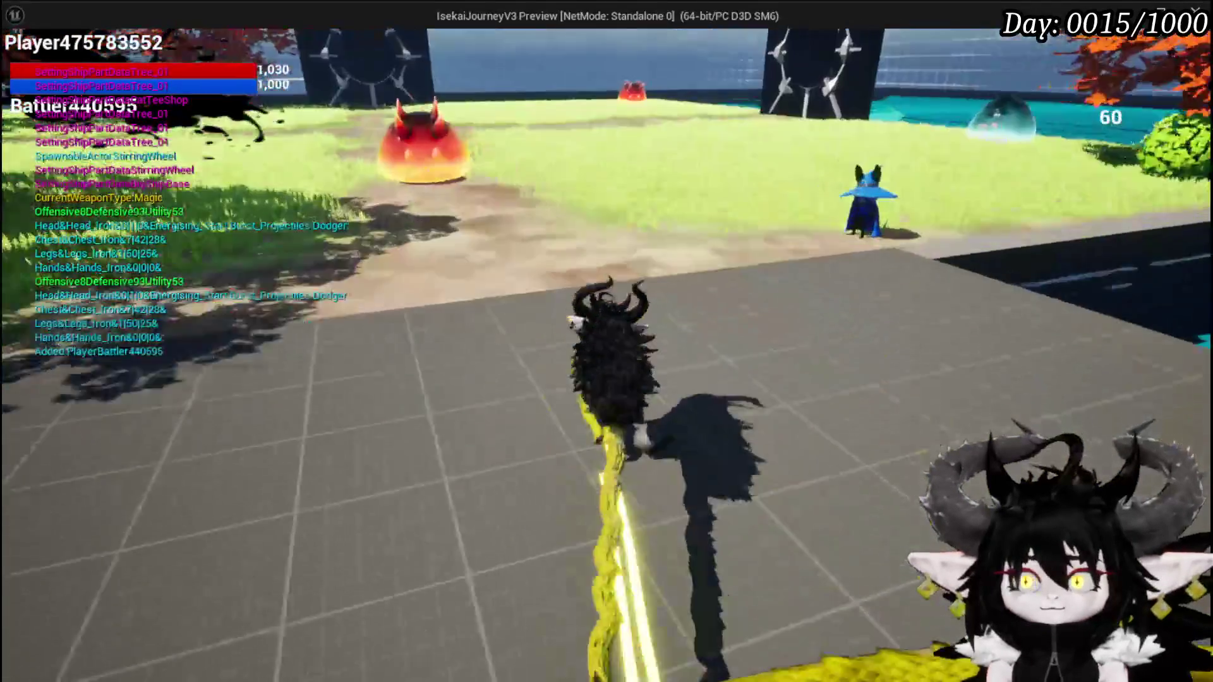
Run toward the water slime, confirm the combat action with G, and stop the play session
key("w")
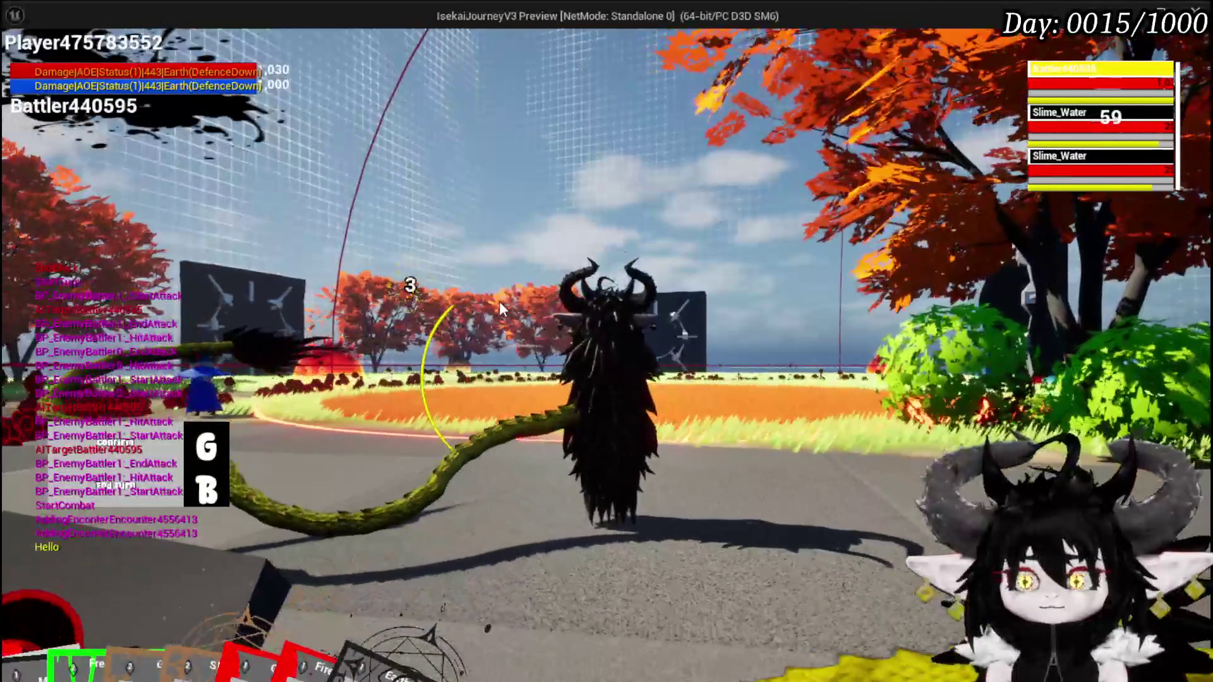
key("g")
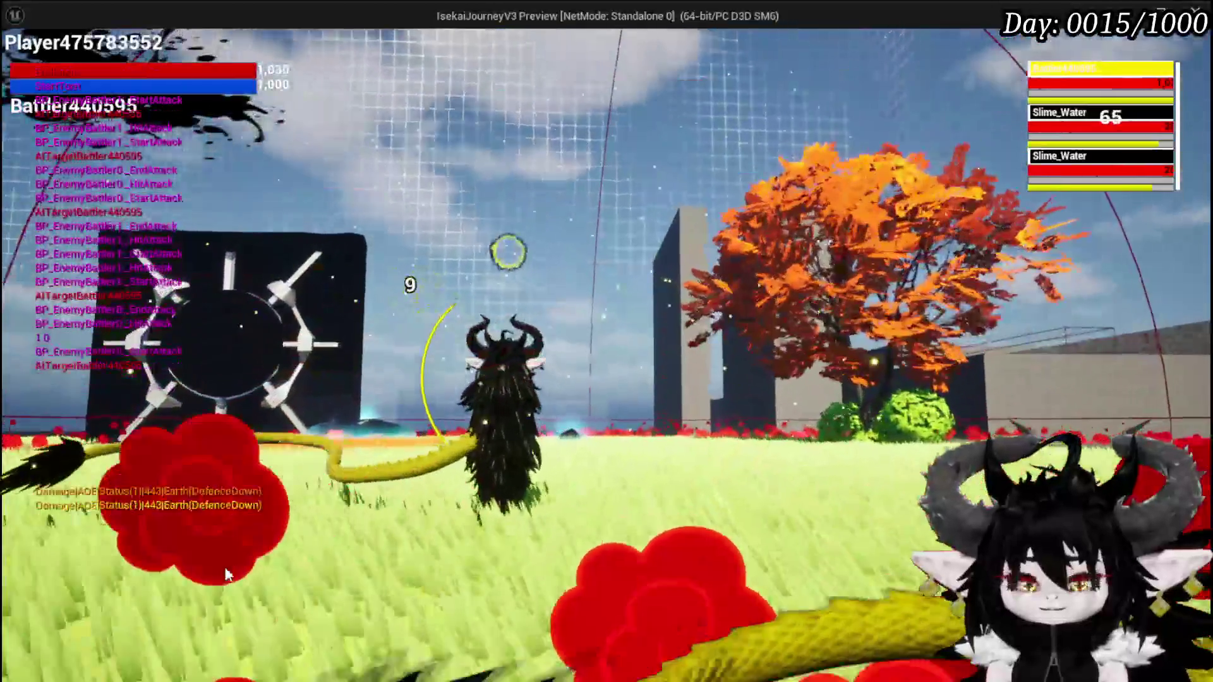
key("alt+Tab")
left_click(456, 62)
left_click(24, 64)
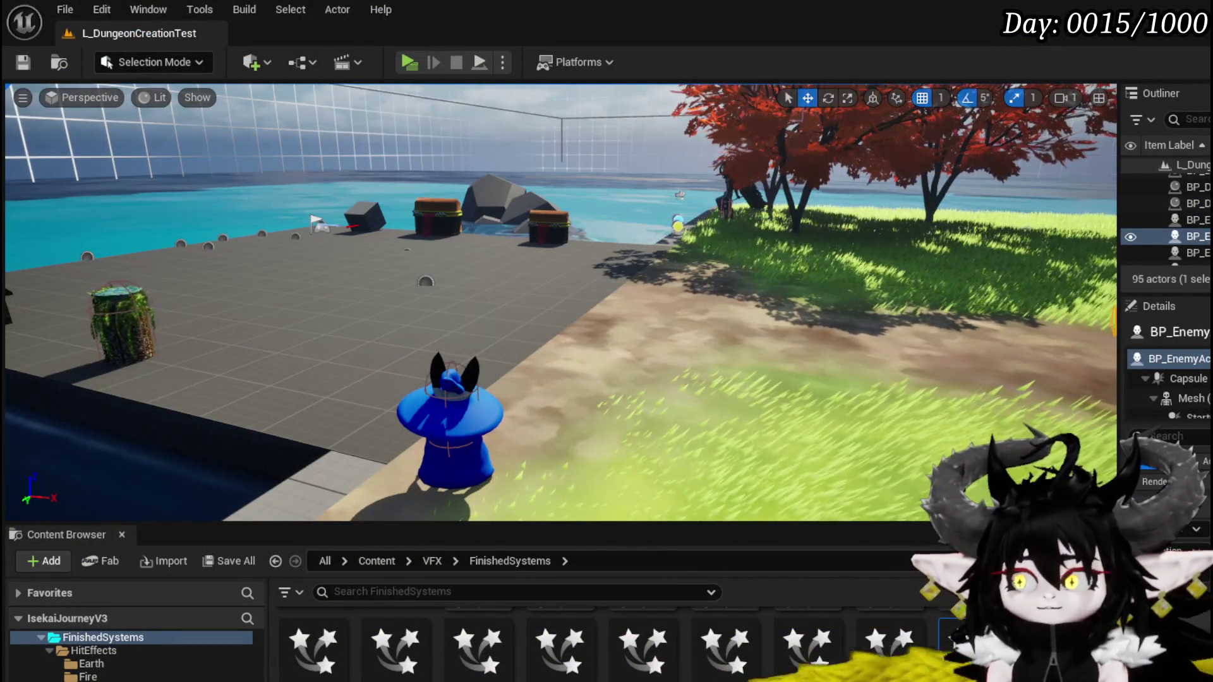
Bring up the enemy data table and select the end of Slime_Water|Elite's first CombatLogic entry
key("alt+Tab")
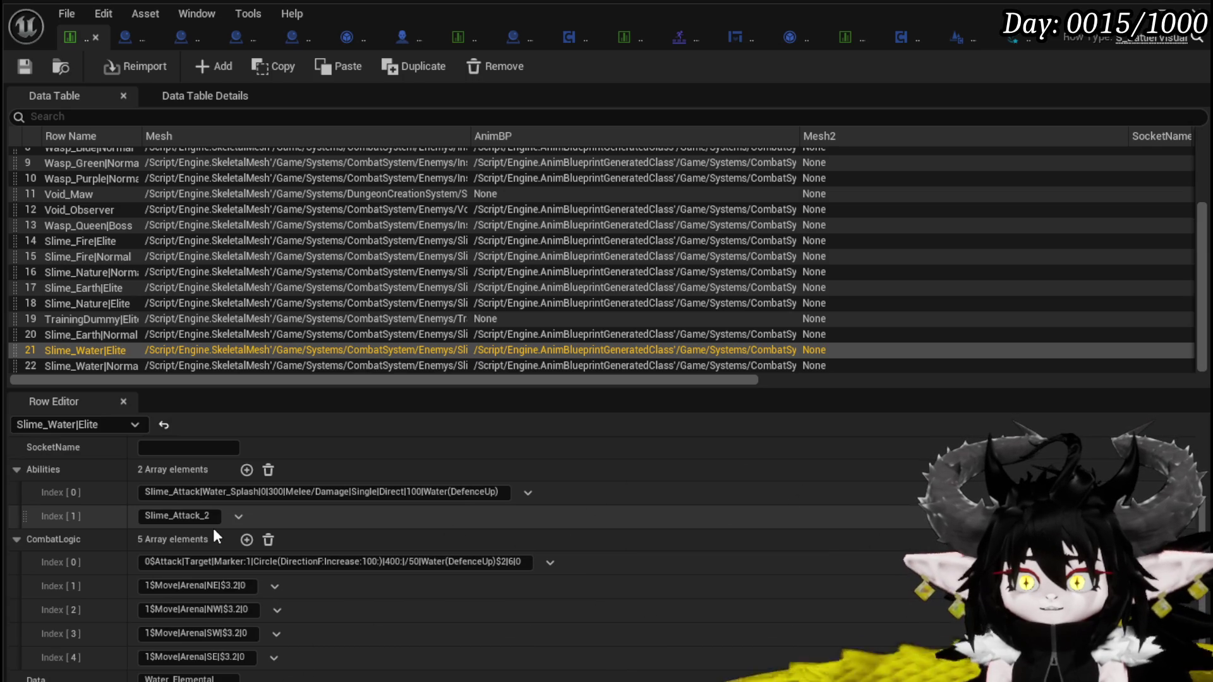
left_click_drag(521, 562, 386, 561)
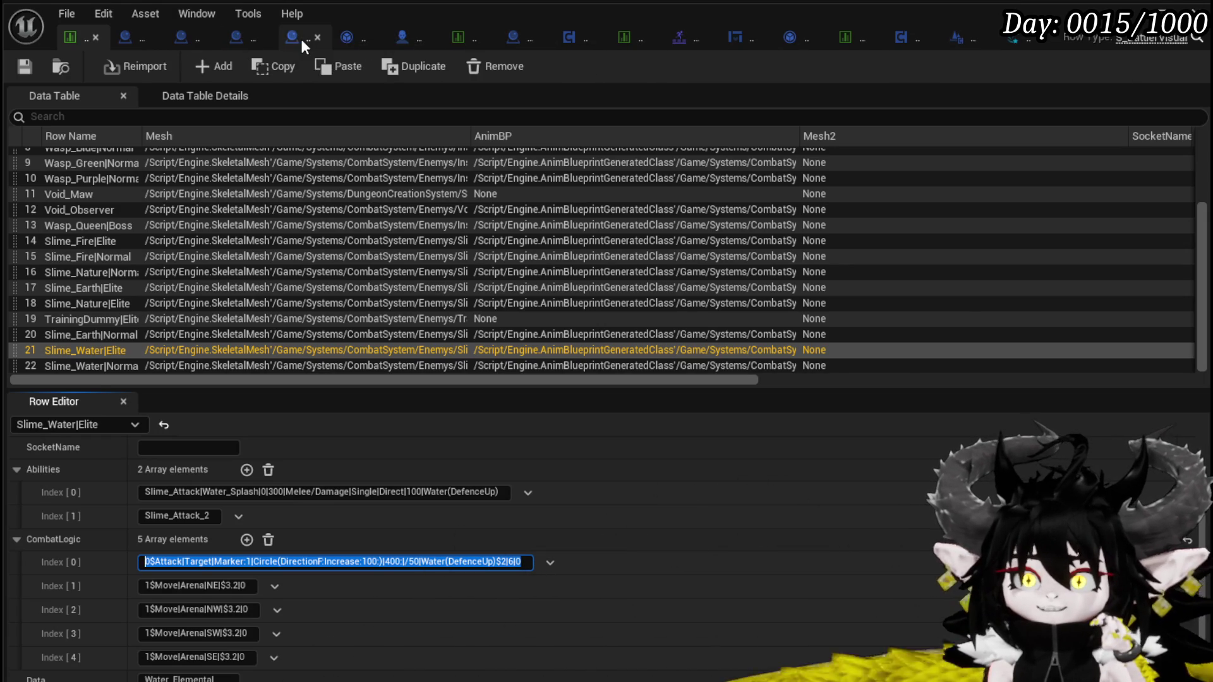
Open the SetActionElite/Normal function graph in the BattlerAI_Object blueprint
left_click(347, 37)
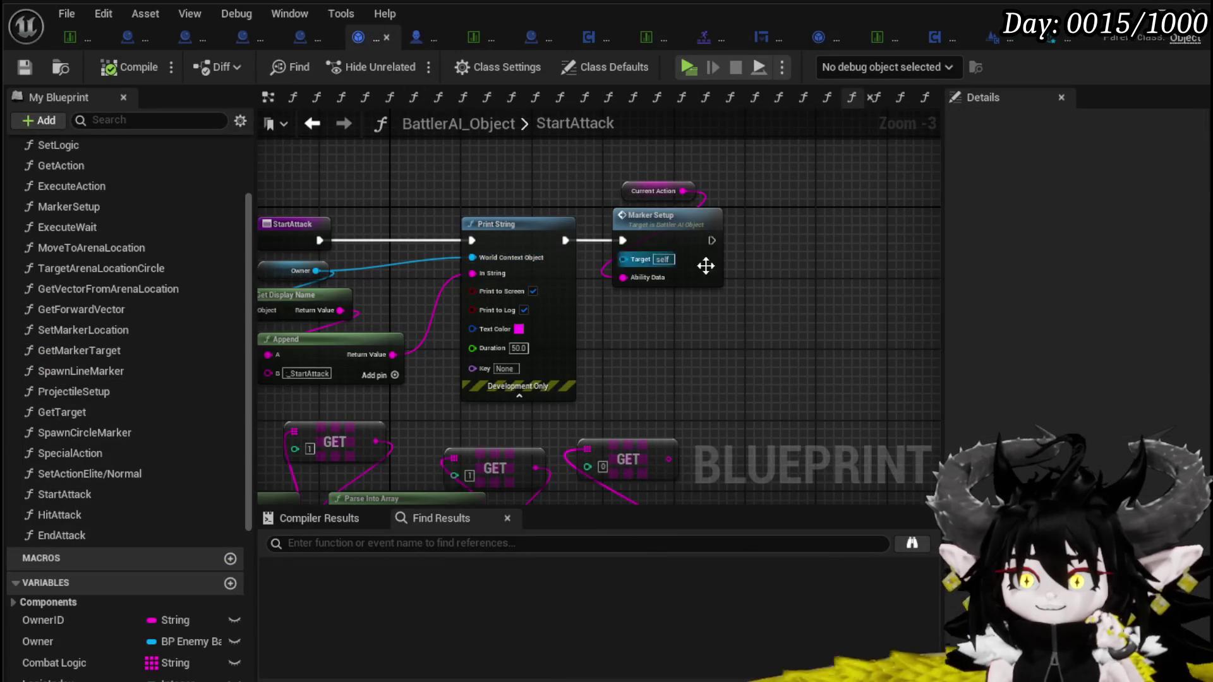
scroll(712, 365, "down", 2)
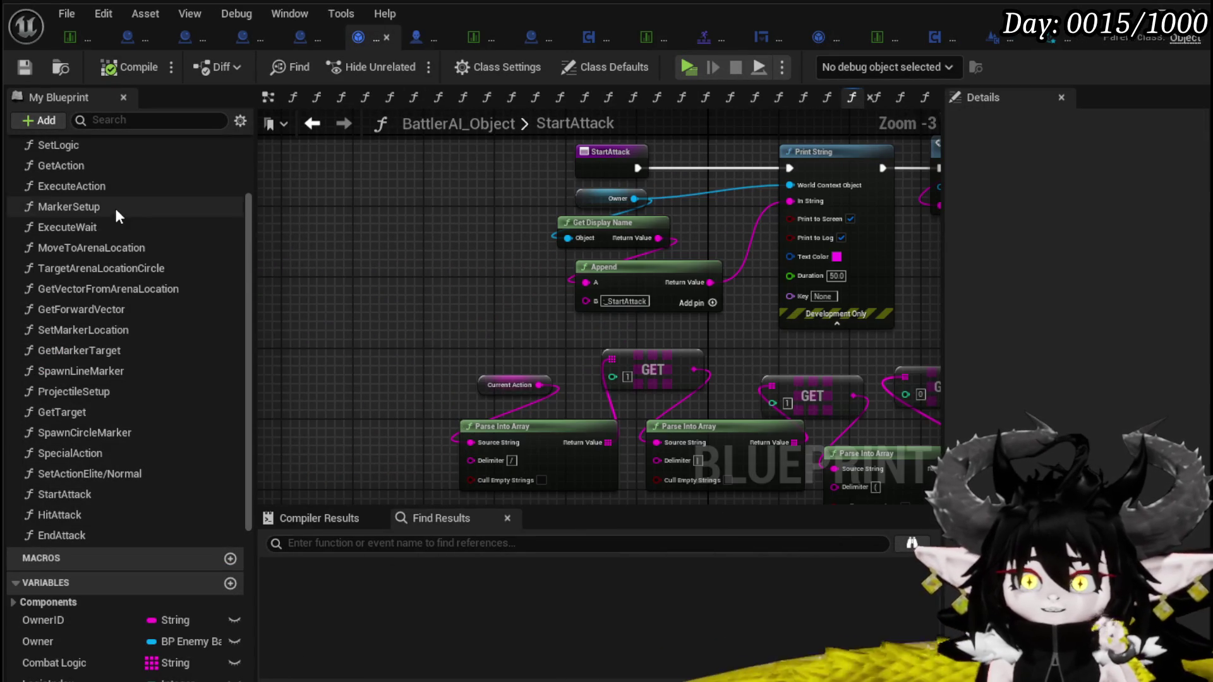
double_click(100, 168)
scroll(558, 375, "down", 2)
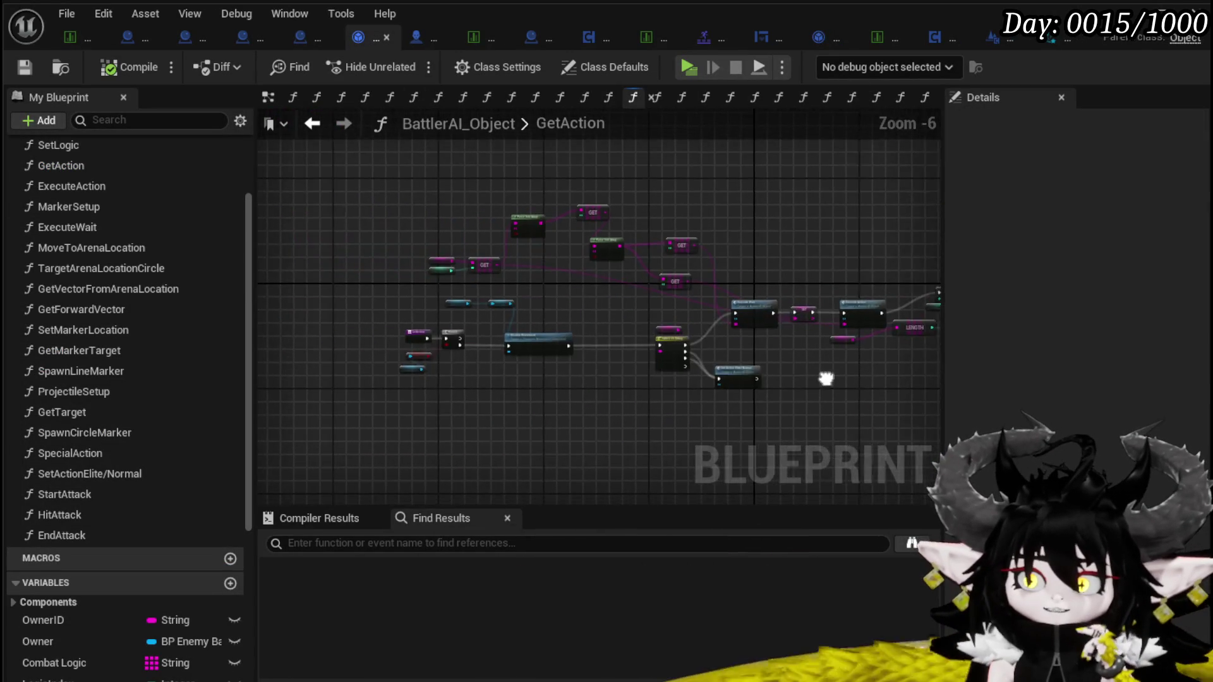
scroll(560, 344, "up", 4)
scroll(574, 314, "down", 1)
left_click_drag(586, 306, 346, 312)
left_click_drag(666, 348, 378, 337)
double_click(586, 219)
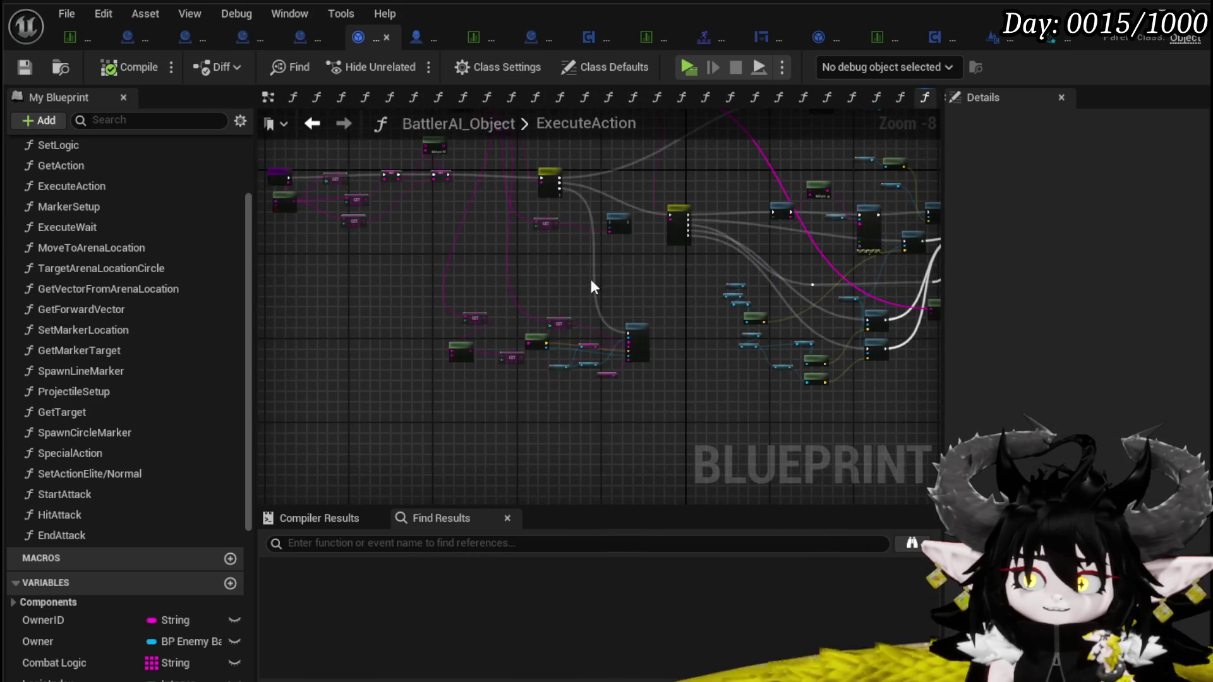
scroll(506, 249, "up", 2)
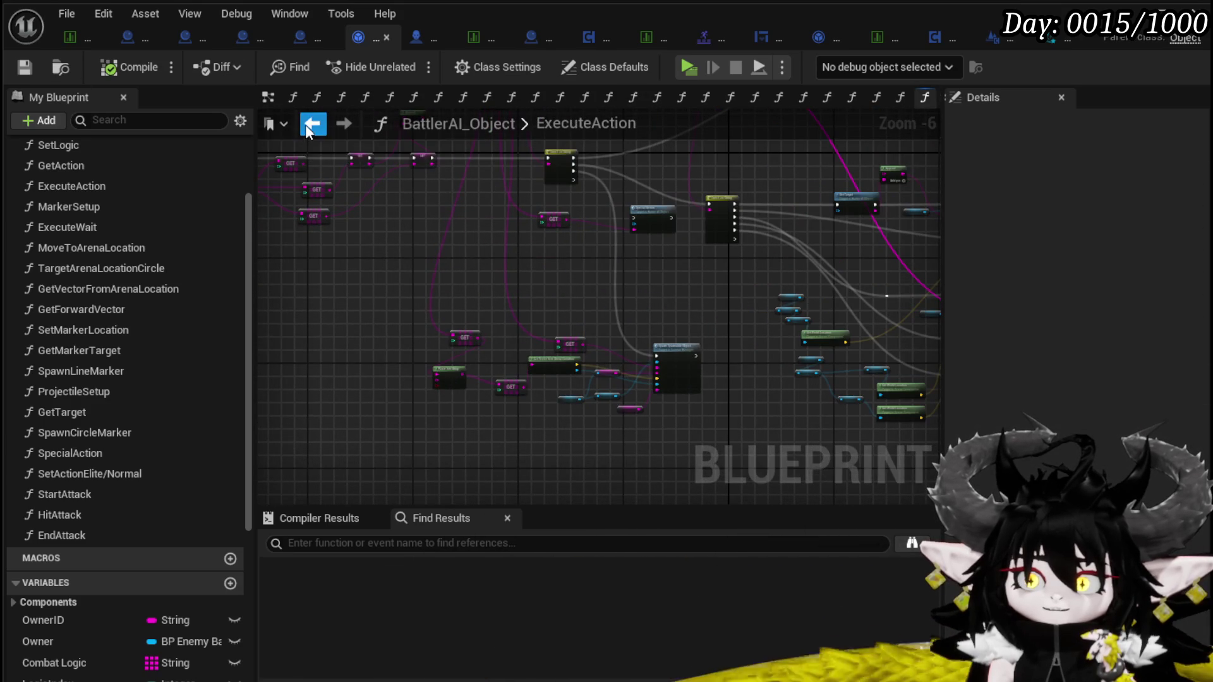
left_click(305, 124)
mouse_move(453, 340)
left_mouse_down()
mouse_move(680, 340)
mouse_move(388, 263)
left_mouse_up()
scroll(639, 366, "up", 3)
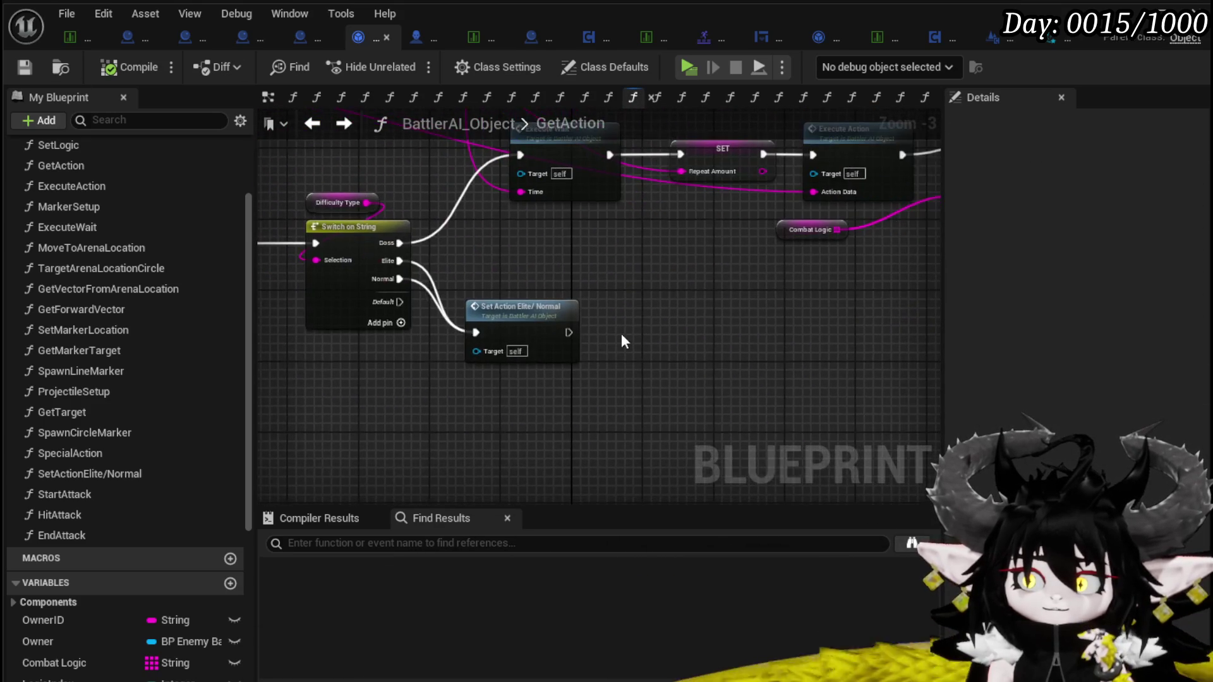
left_click(555, 321)
scroll(681, 289, "down", 2)
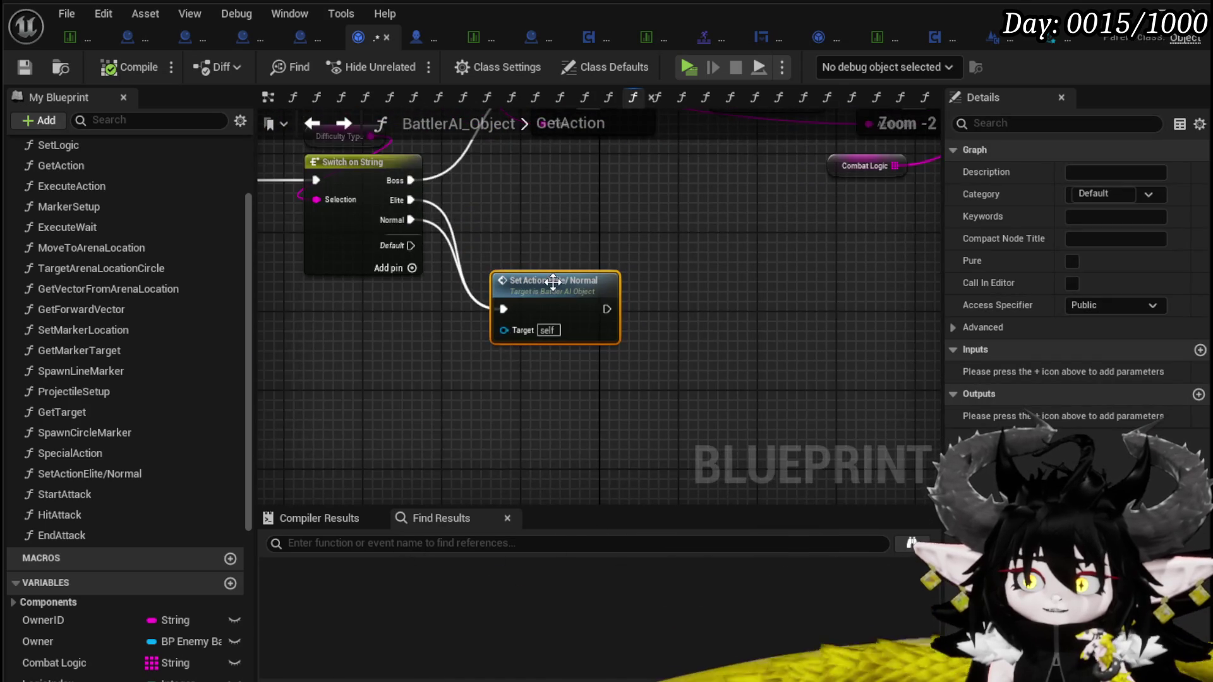
double_click(556, 287)
scroll(449, 328, "down", 3)
Connect SET Temp String to the Contains node's Search In input
mouse_move(442, 303)
left_mouse_down()
mouse_move(449, 360)
mouse_move(483, 395)
mouse_move(566, 401)
left_mouse_up()
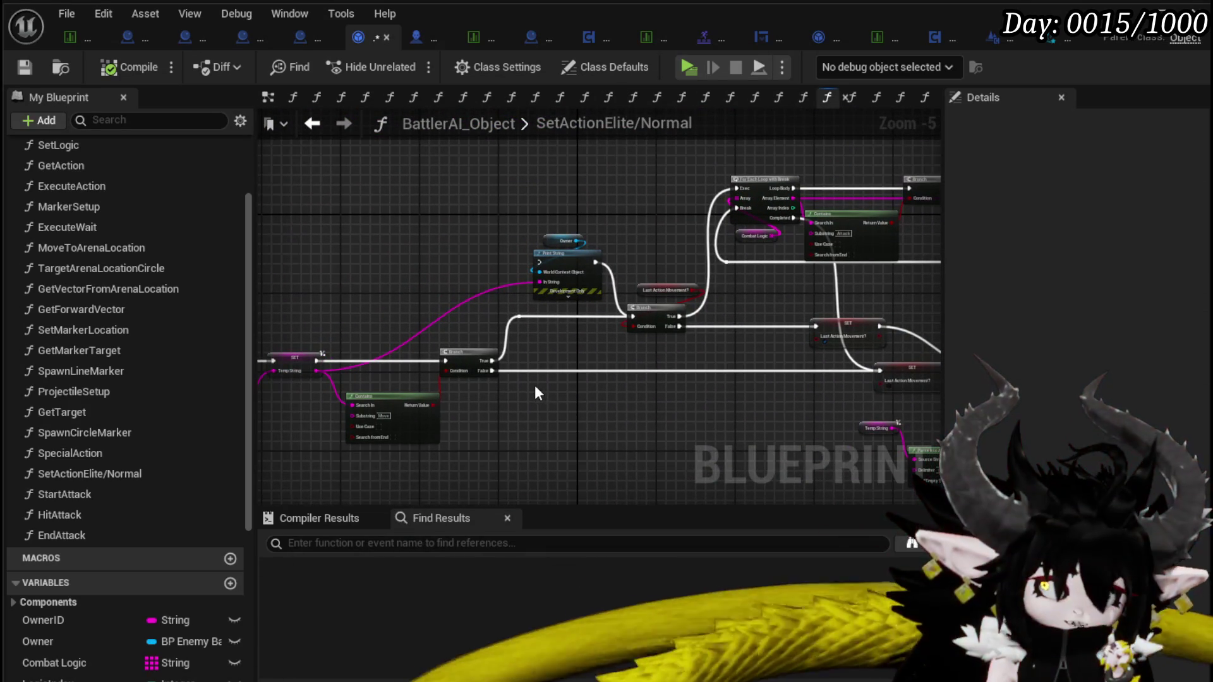
scroll(443, 411, "up", 2)
left_click_drag(353, 412, 498, 349)
mouse_move(619, 377)
left_mouse_down()
mouse_move(789, 370)
mouse_move(695, 354)
left_mouse_up()
mouse_move(590, 343)
left_mouse_down()
mouse_move(887, 345)
mouse_move(450, 319)
mouse_move(666, 330)
mouse_move(682, 311)
mouse_move(425, 420)
mouse_move(552, 379)
mouse_move(442, 381)
mouse_move(505, 388)
mouse_move(549, 354)
mouse_move(677, 329)
mouse_move(645, 303)
left_mouse_up()
mouse_move(542, 314)
left_mouse_down()
mouse_move(519, 324)
mouse_move(704, 304)
left_mouse_up()
left_click(695, 304)
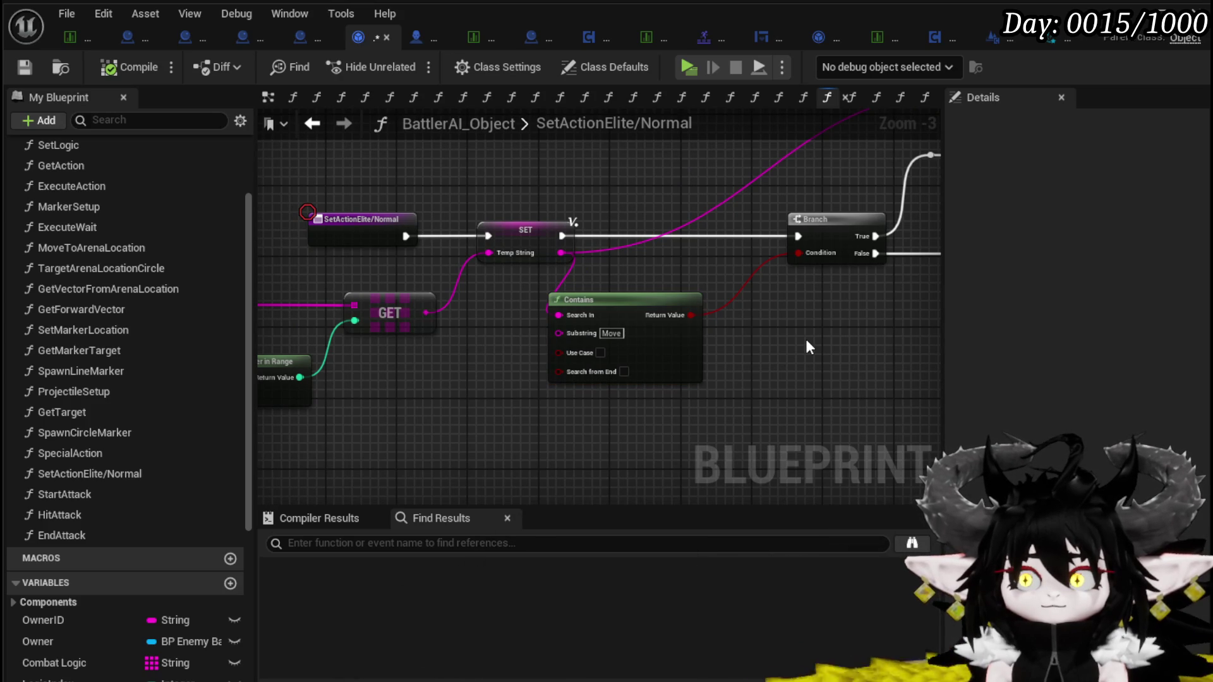
scroll(805, 336, "down", 3)
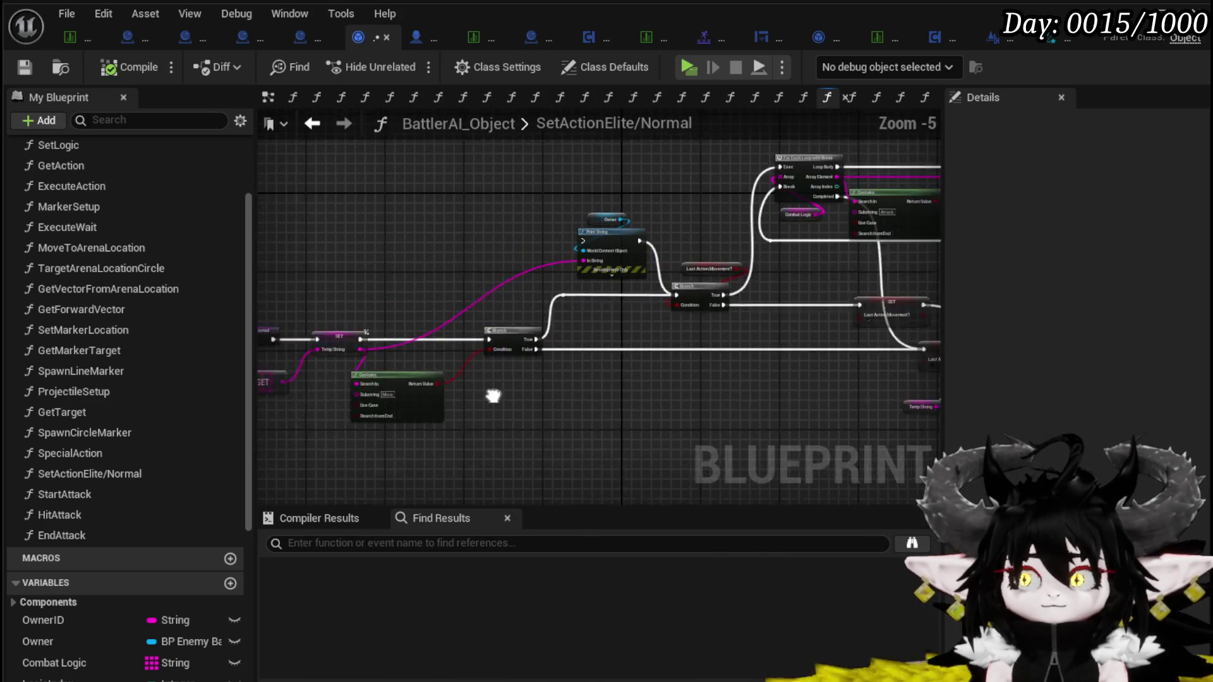
scroll(610, 283, "up", 4)
Delete the debug Print String node and compile the blueprint
mouse_move(328, 314)
left_mouse_down()
mouse_move(372, 330)
mouse_move(575, 177)
left_mouse_up()
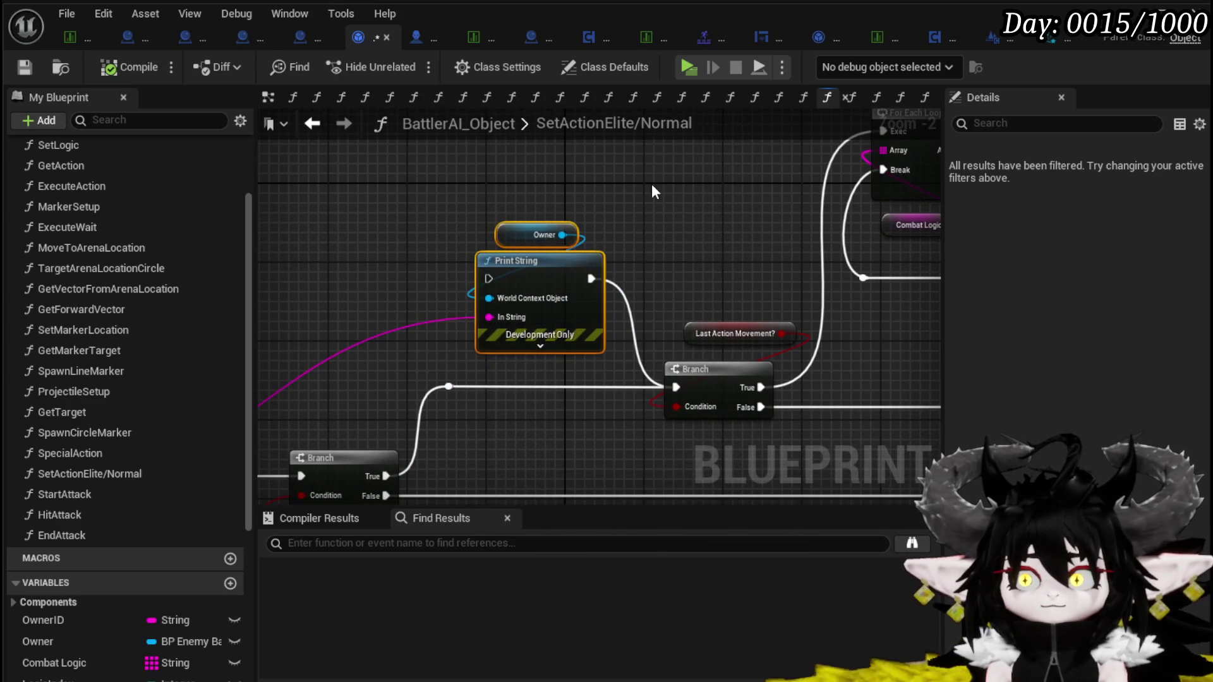
key("Delete")
scroll(650, 184, "down", 2)
left_click_drag(651, 184, 320, 264)
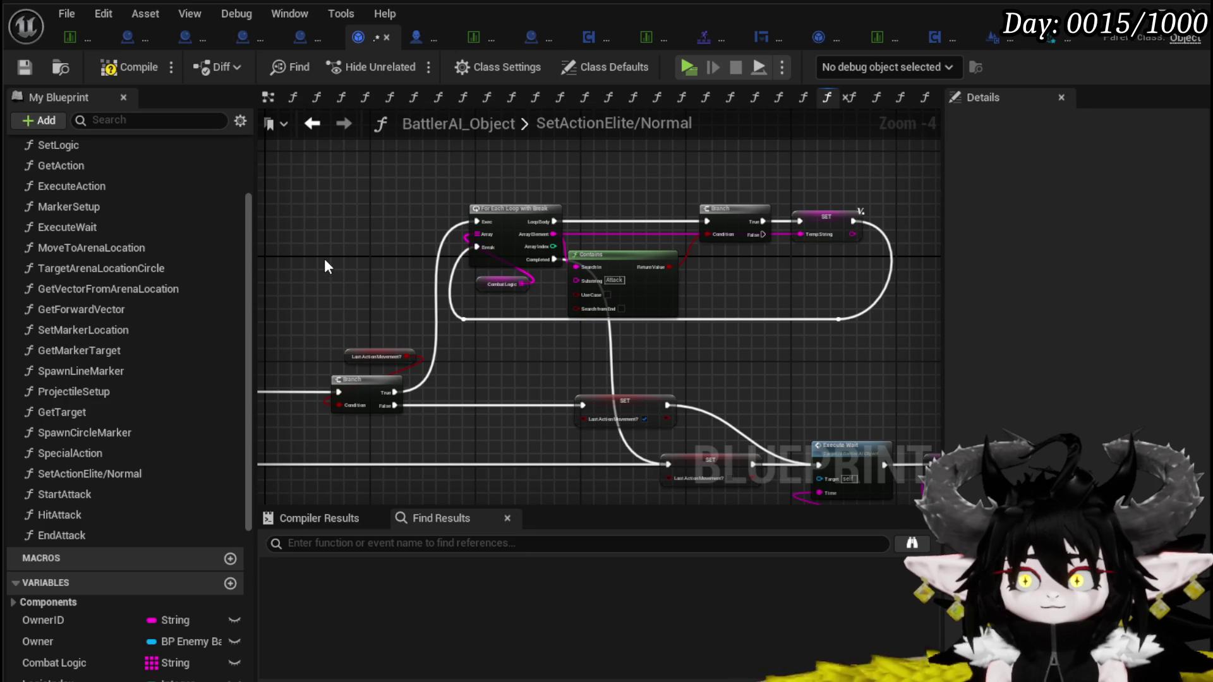
left_click(117, 69)
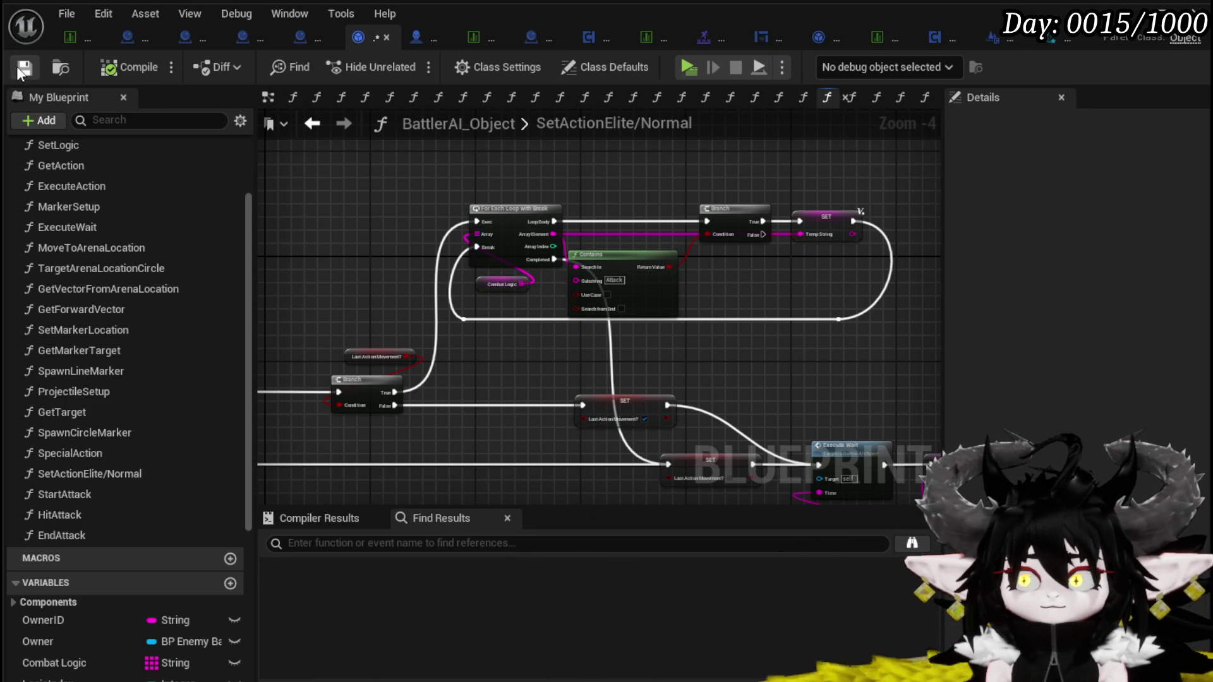
scroll(789, 272, "up", 3)
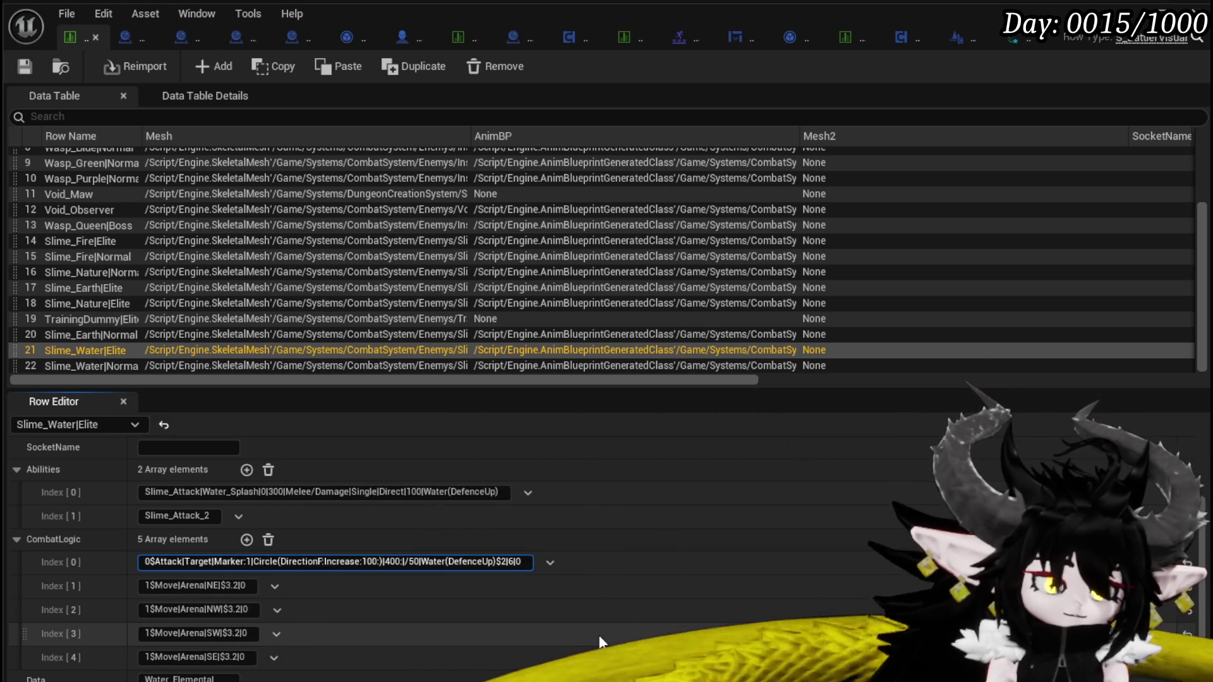
Append == to Slime_Water|Elite's first CombatLogic entry, then check the Slime_Attack_2 montage row
type("==")
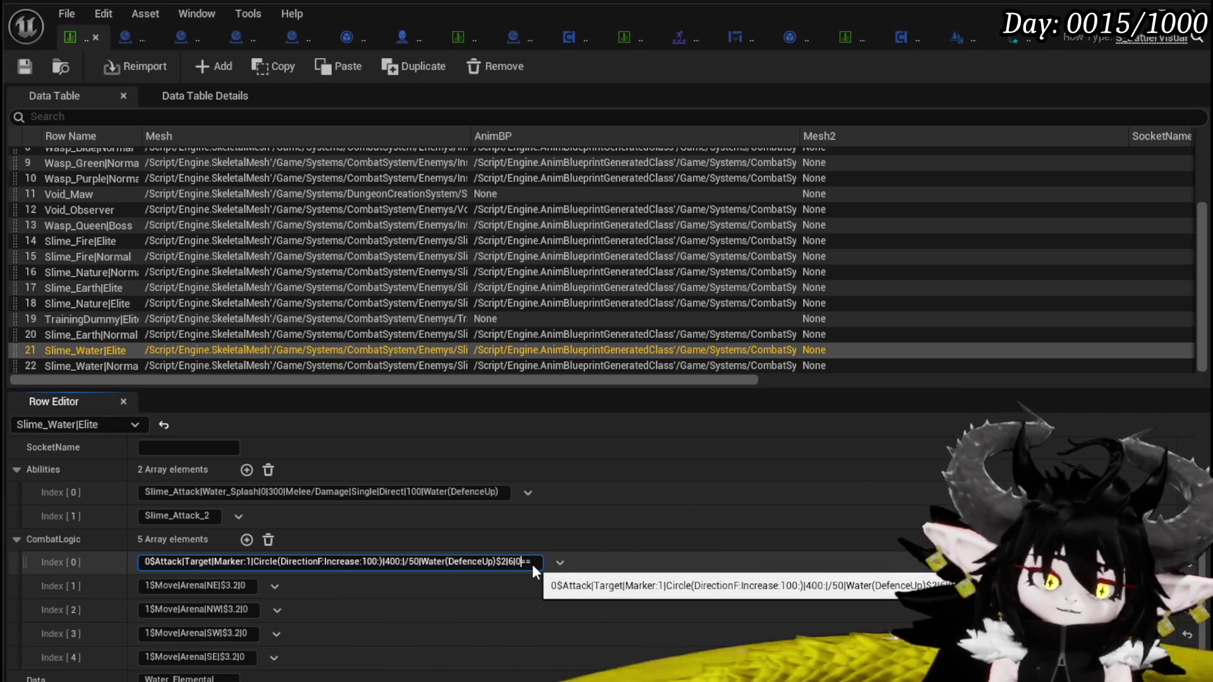
type("|")
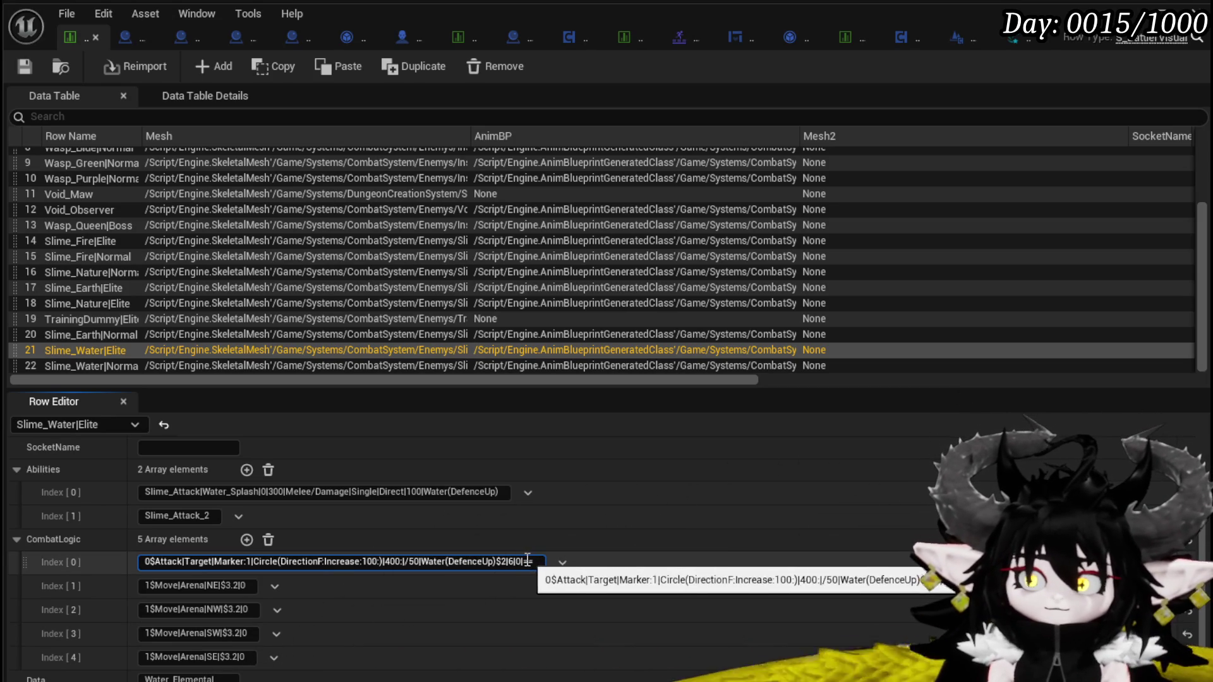
key("shift+End")
key("Return")
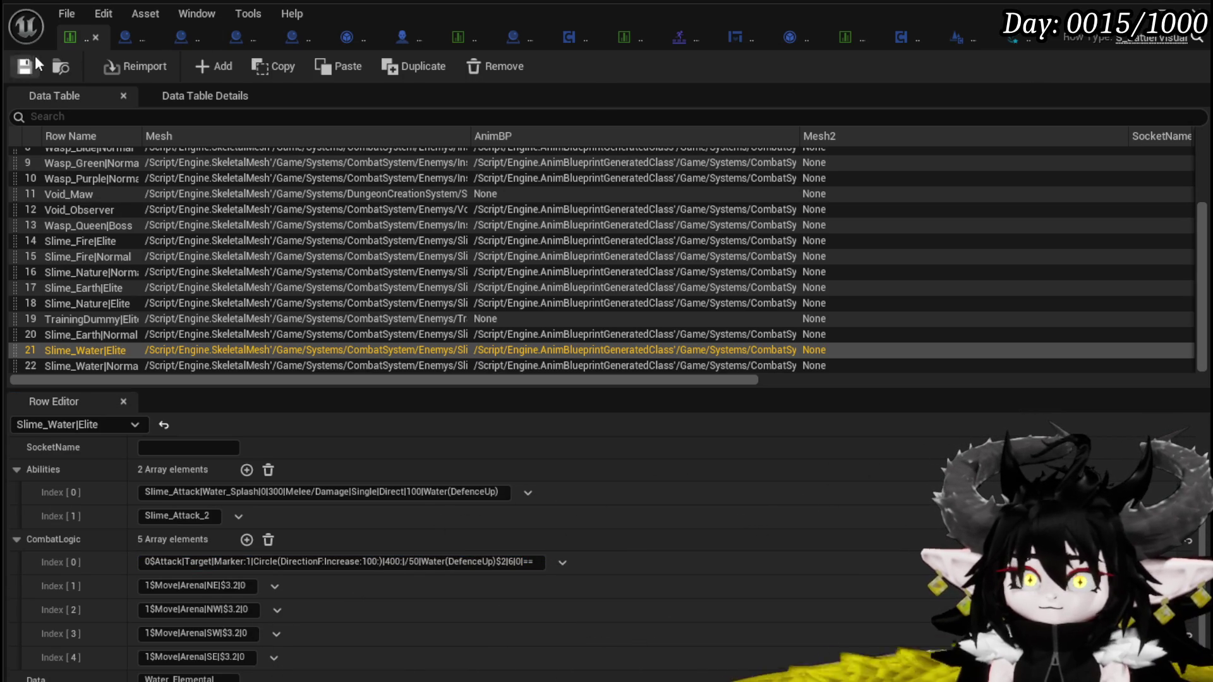
left_click(465, 39)
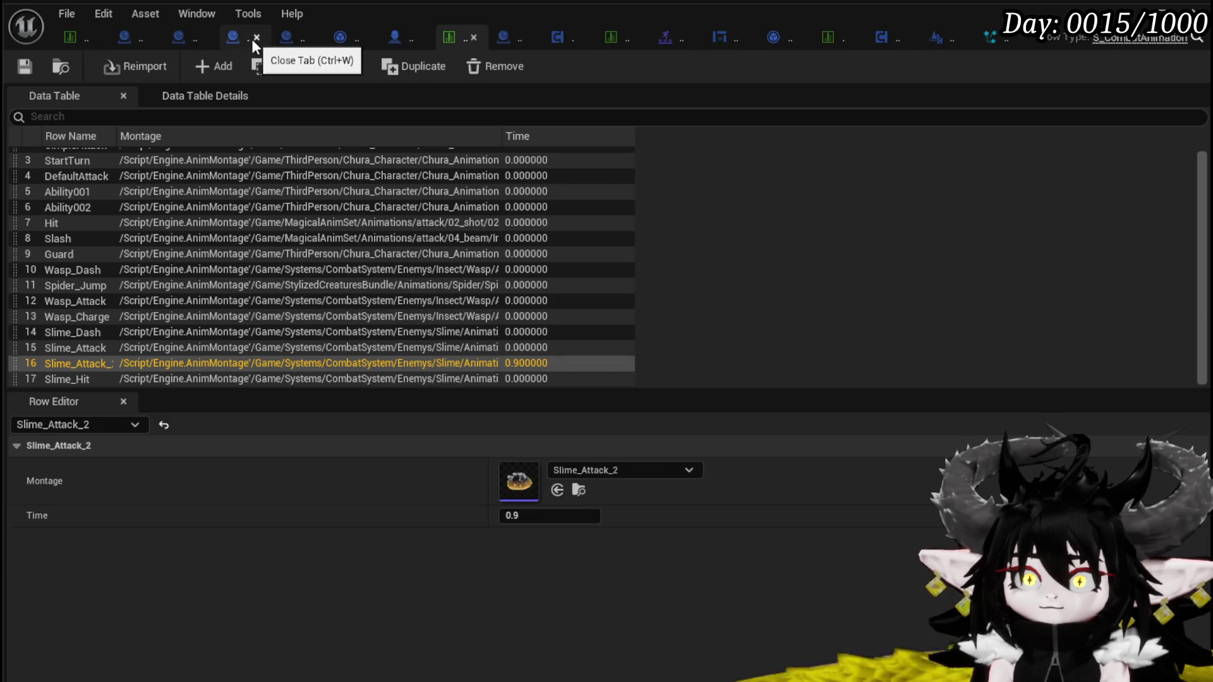
left_click(335, 40)
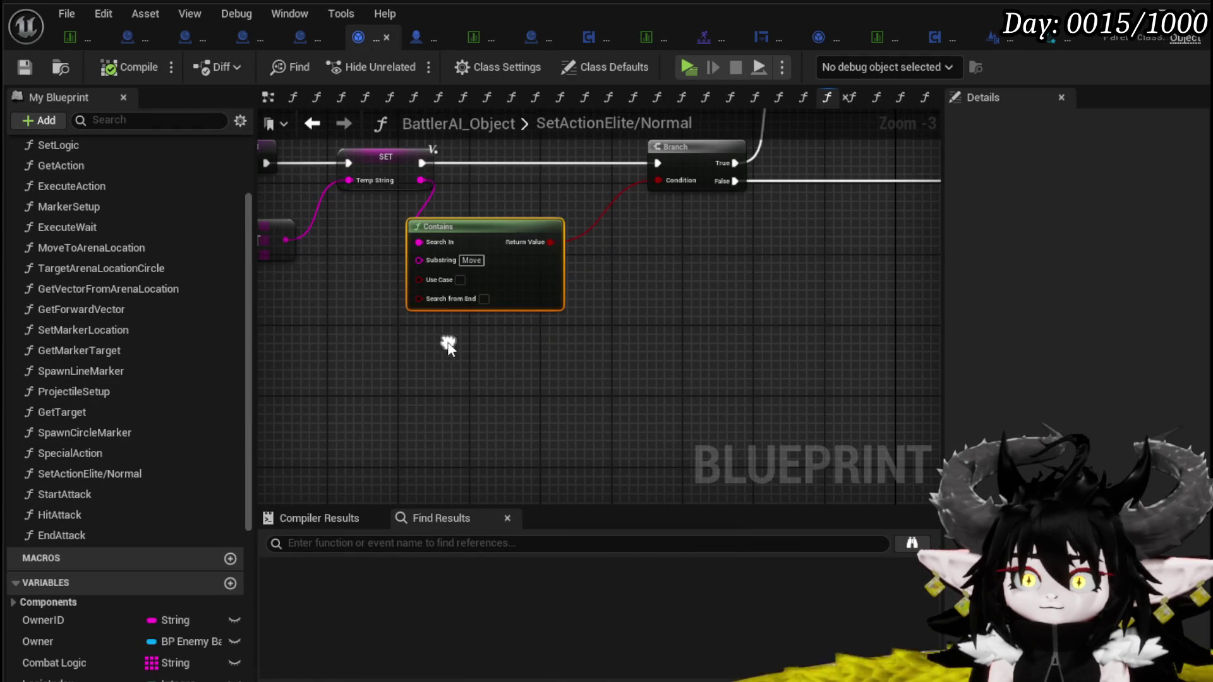
Duplicate the Contains node and add an OR node from its Return Value
key("ctrl+c")
key("ctrl+v")
left_click_drag(551, 242, 629, 259)
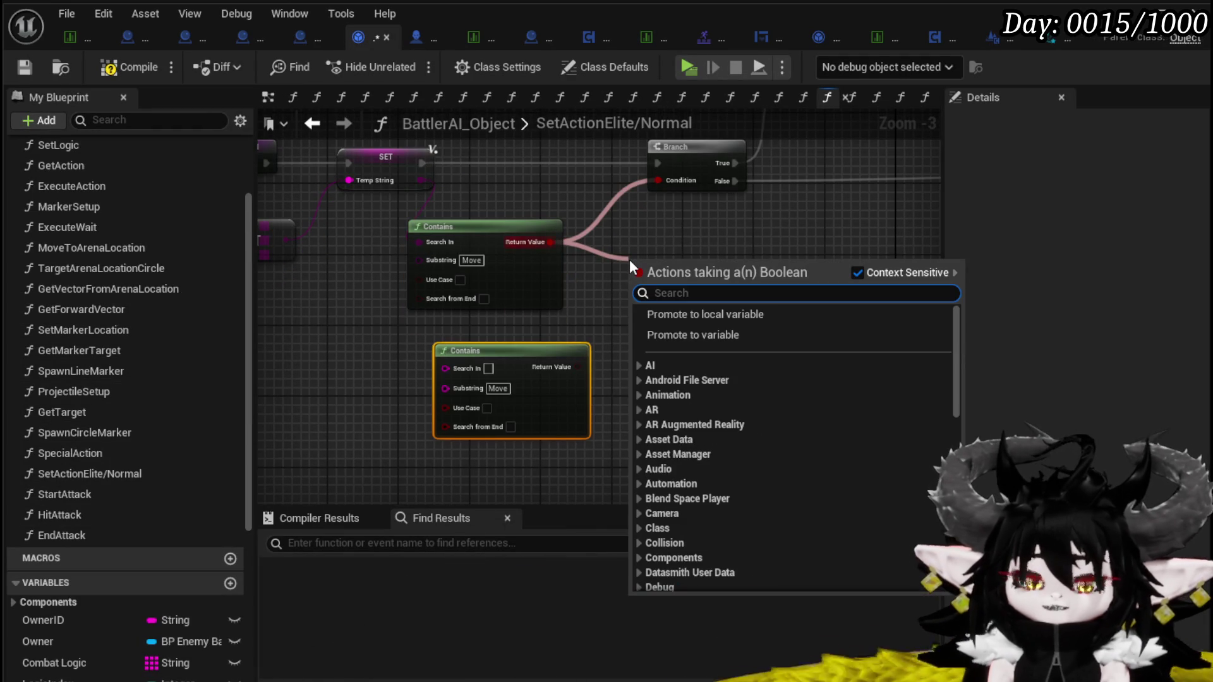
type("or")
key("Return")
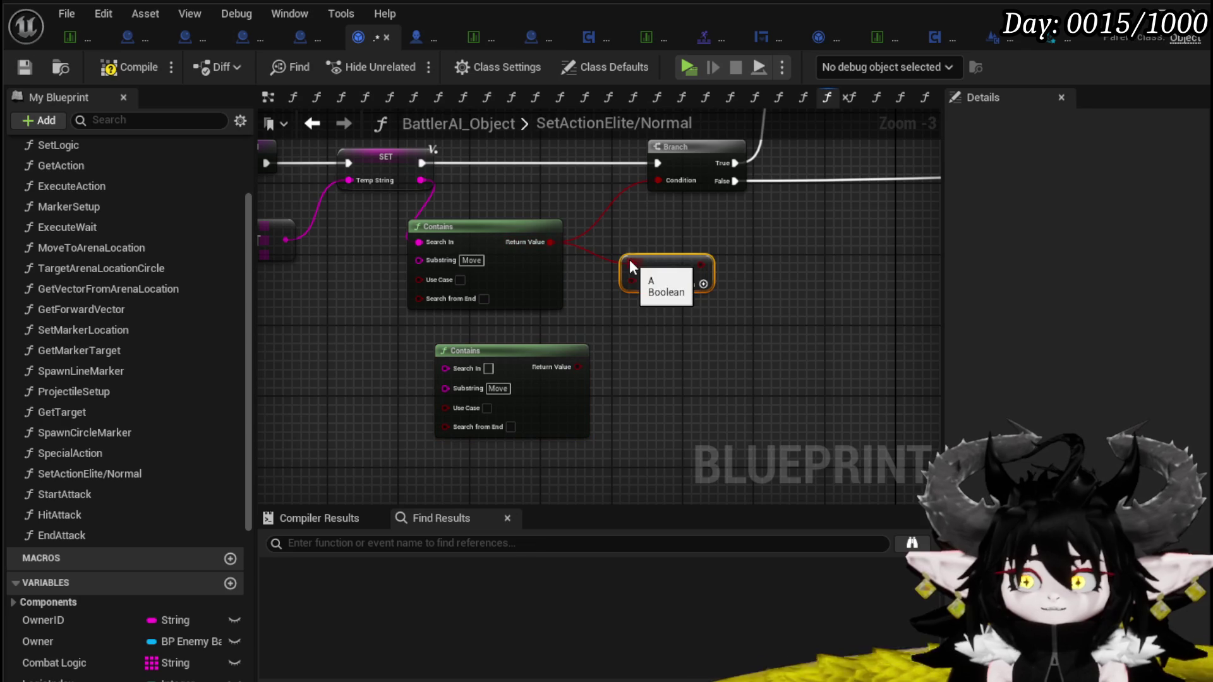
Wire the lower Contains result into the OR node and Temp String into its Search In
left_click(512, 389)
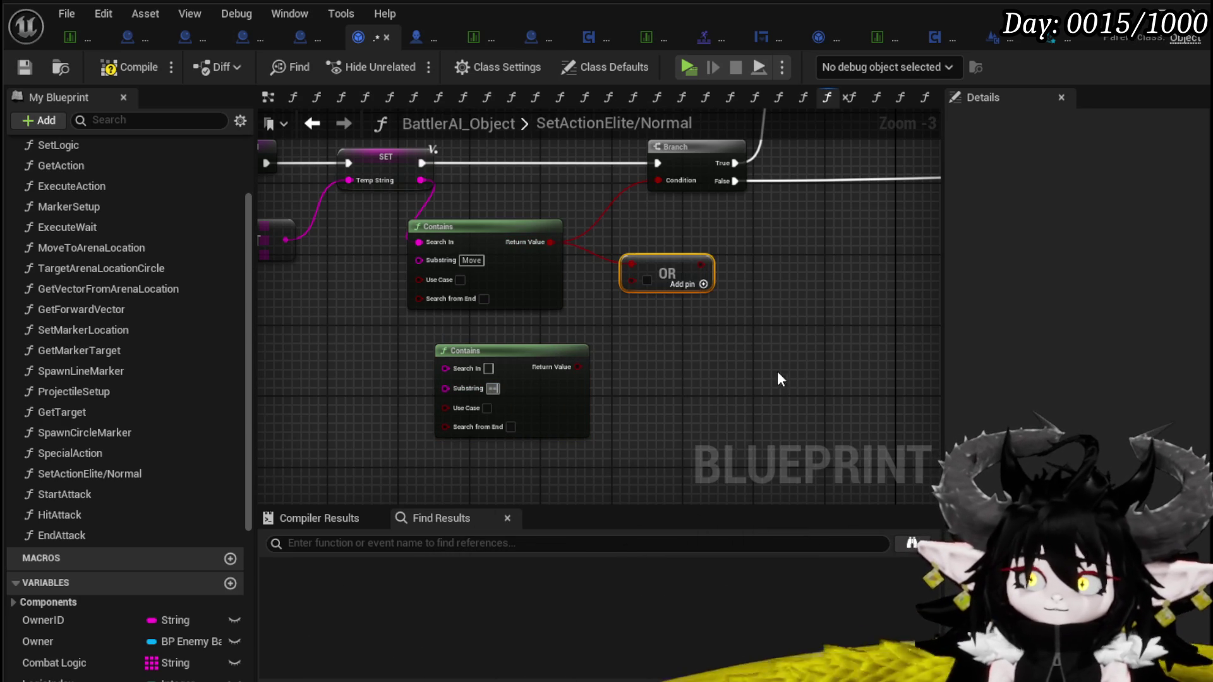
left_click_drag(578, 367, 625, 282)
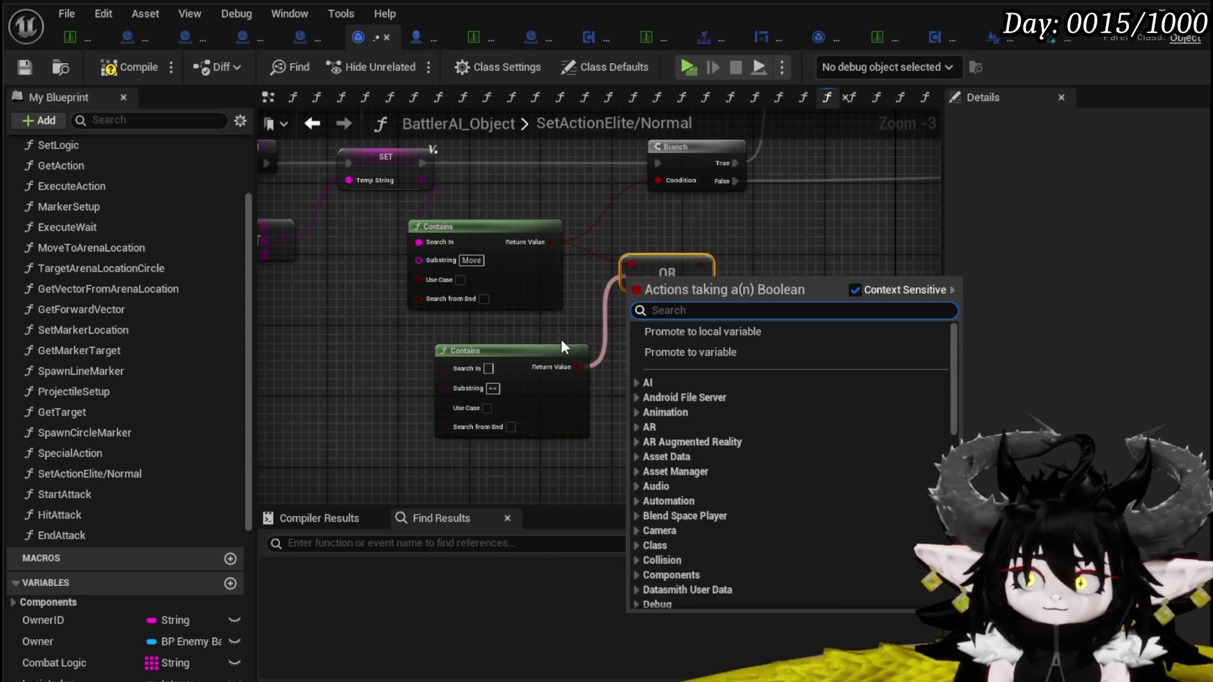
left_click(574, 324)
mouse_move(548, 407)
left_mouse_down()
mouse_move(629, 321)
mouse_move(638, 217)
left_mouse_up()
mouse_move(406, 218)
left_mouse_down()
mouse_move(403, 407)
mouse_move(439, 395)
mouse_move(426, 405)
left_mouse_up()
mouse_move(505, 389)
left_mouse_down()
mouse_move(485, 389)
mouse_move(563, 458)
left_mouse_up()
mouse_move(691, 361)
left_mouse_down()
mouse_move(633, 362)
mouse_move(472, 415)
mouse_move(411, 387)
left_mouse_up()
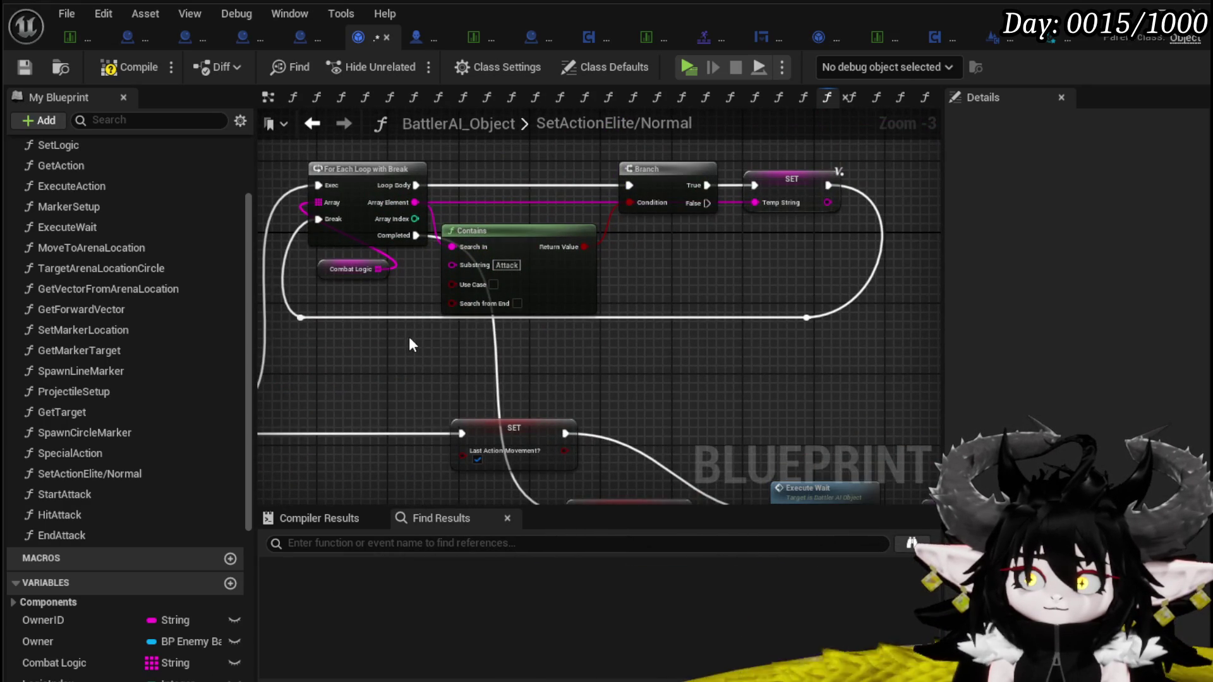
Add a second Contains fed by the array element, negated by a NOT Boolean into the Branch
key("ctrl+v")
mouse_move(484, 349)
left_mouse_down()
mouse_move(530, 335)
mouse_move(521, 344)
left_mouse_up()
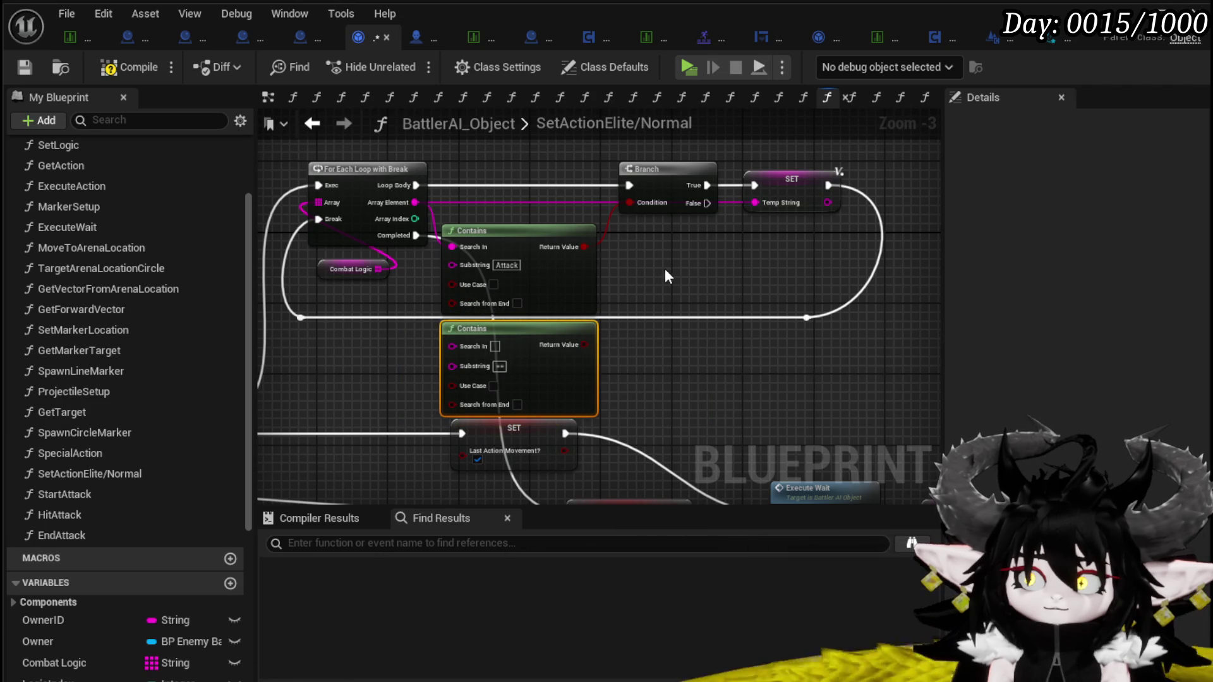
left_click_drag(674, 265, 671, 284)
left_click(671, 285)
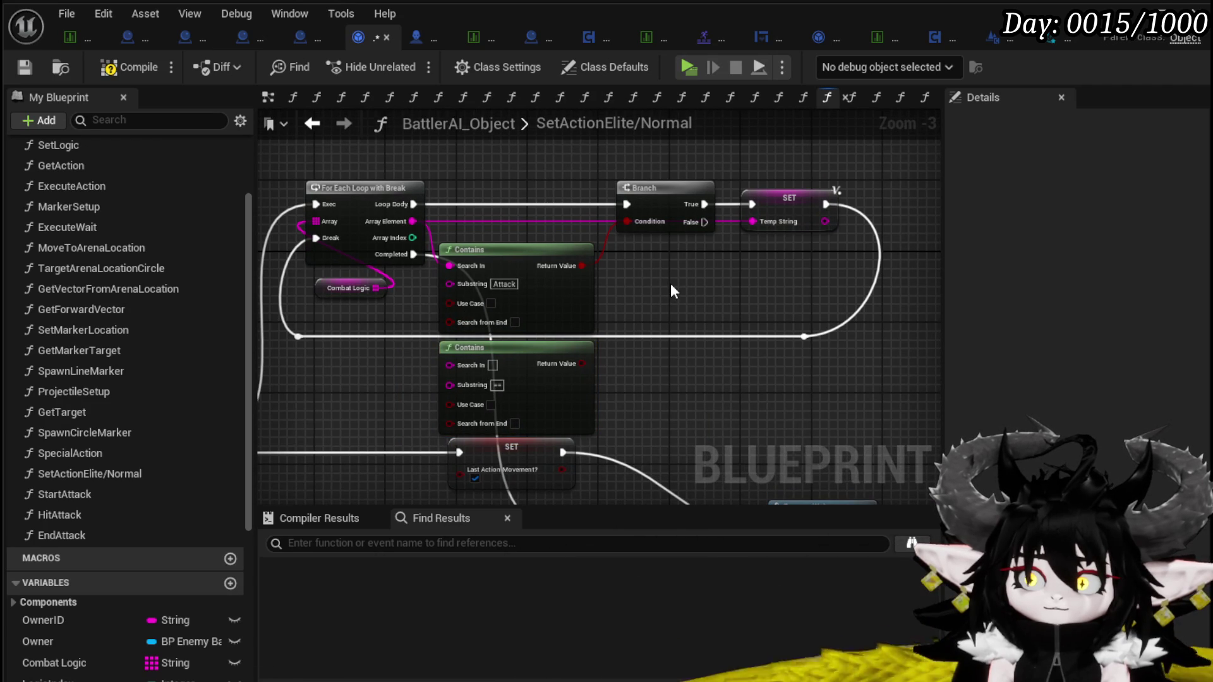
left_click_drag(582, 364, 659, 366)
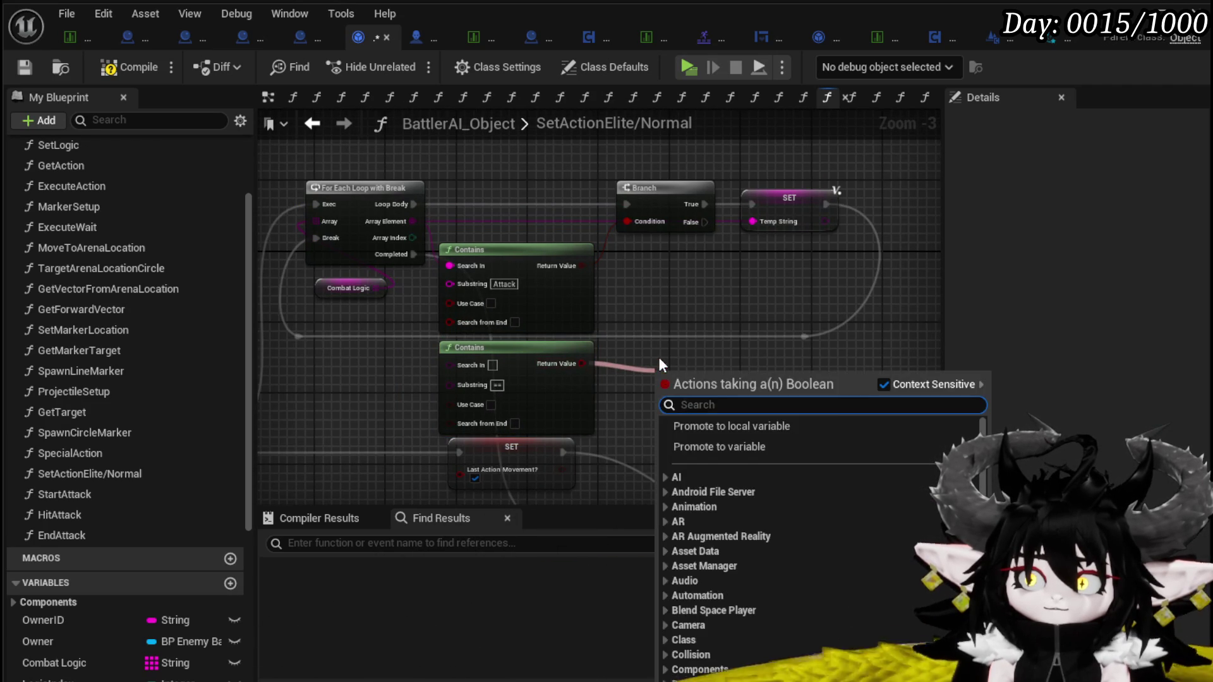
left_click(658, 365)
left_click_drag(566, 361, 638, 365)
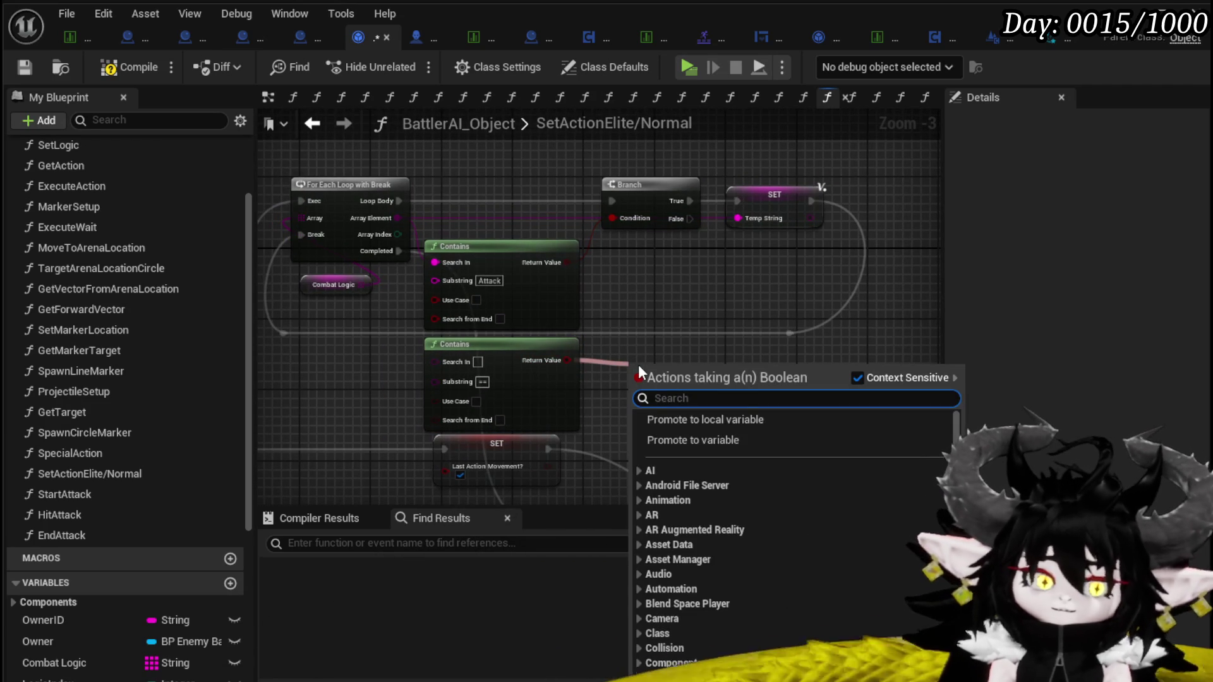
type("Not bo")
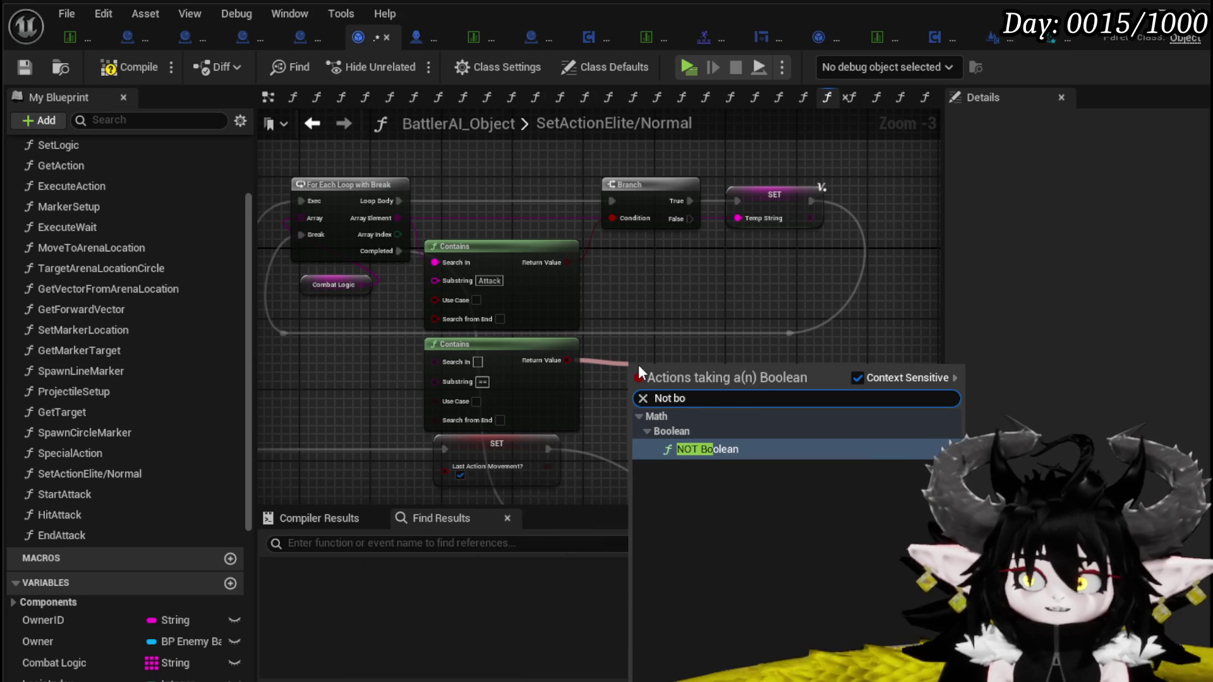
key("Return")
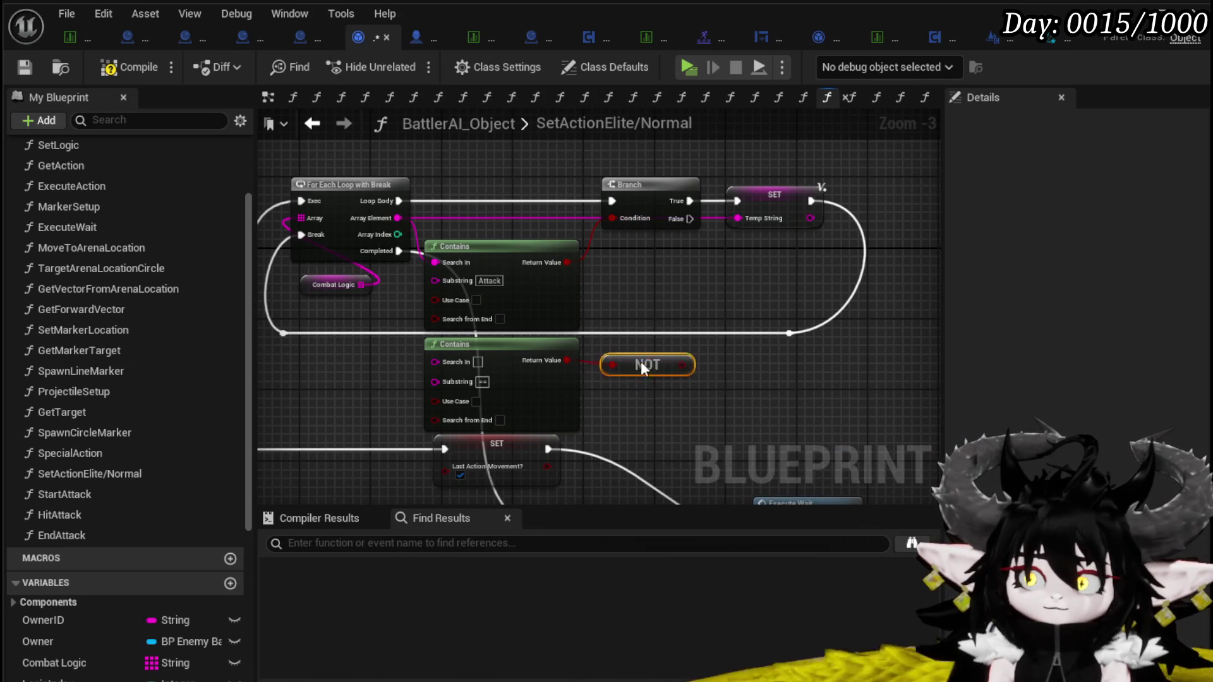
left_click_drag(663, 365, 616, 218)
mouse_move(398, 220)
left_mouse_down()
mouse_move(422, 388)
mouse_move(434, 363)
left_mouse_up()
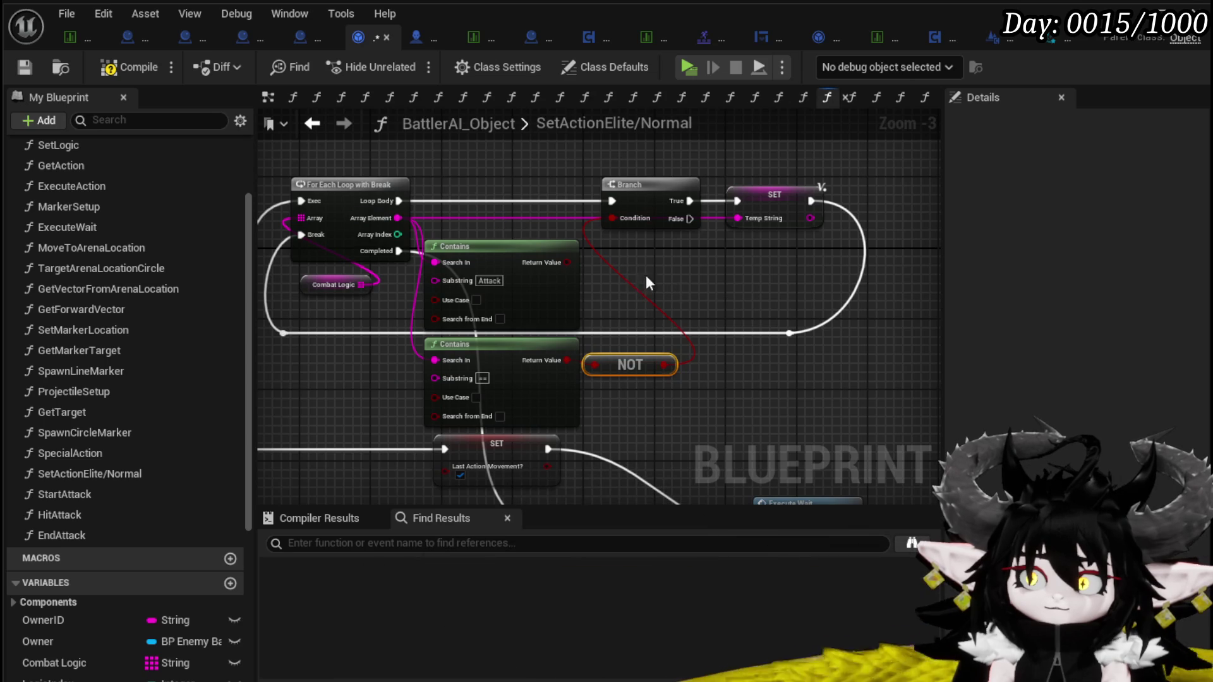
Combine the Attack Contains result with the NOT output using an AND Boolean node
left_click_drag(567, 262, 643, 278)
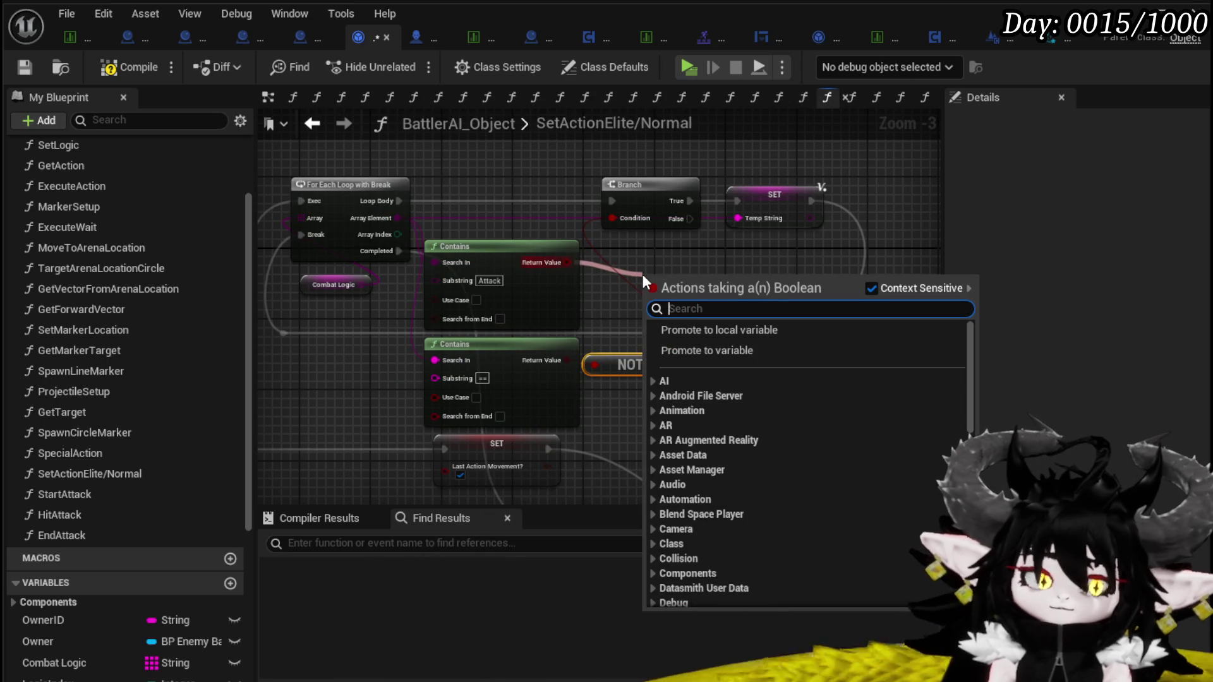
type("or")
left_click(745, 351)
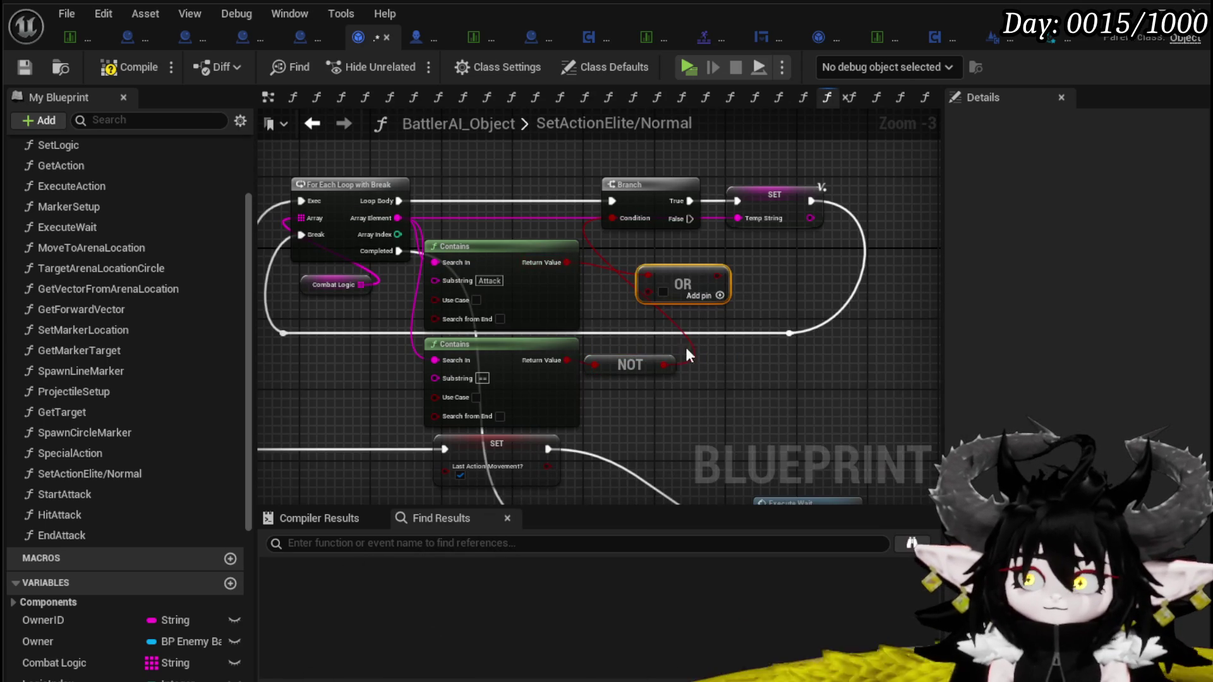
left_click_drag(680, 271, 671, 263)
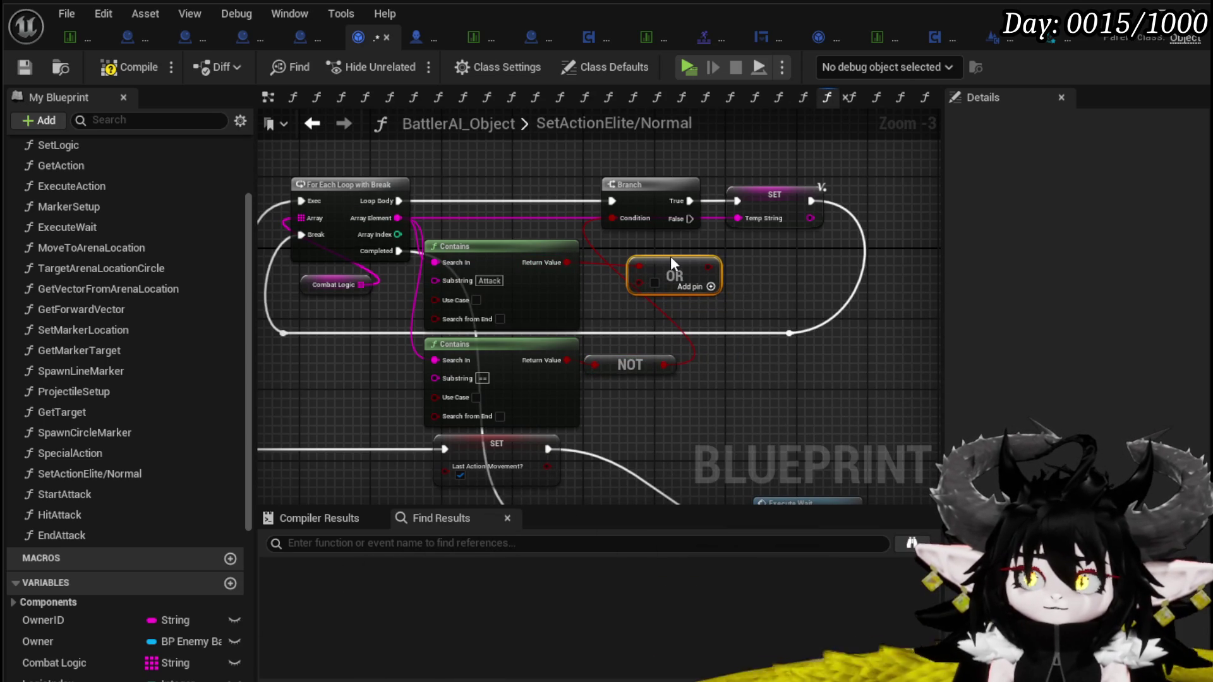
left_click_drag(570, 262, 643, 273)
type("And")
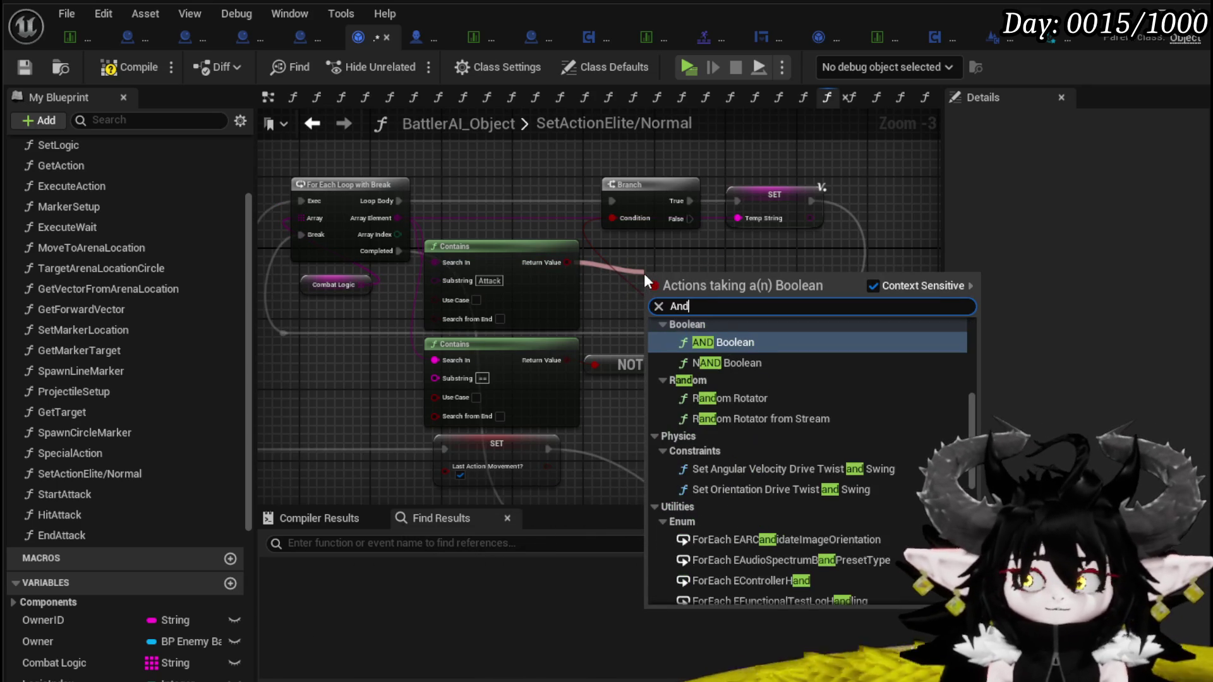
left_click(717, 343)
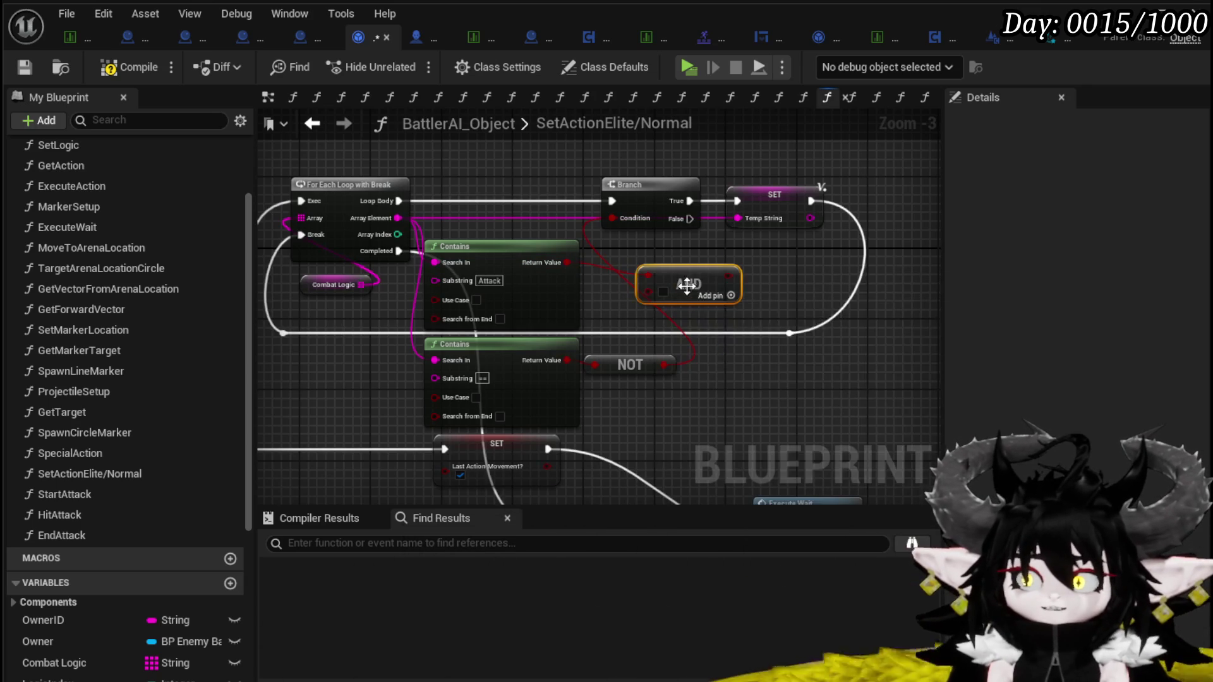
left_click_drag(664, 365, 660, 273)
left_click(714, 272)
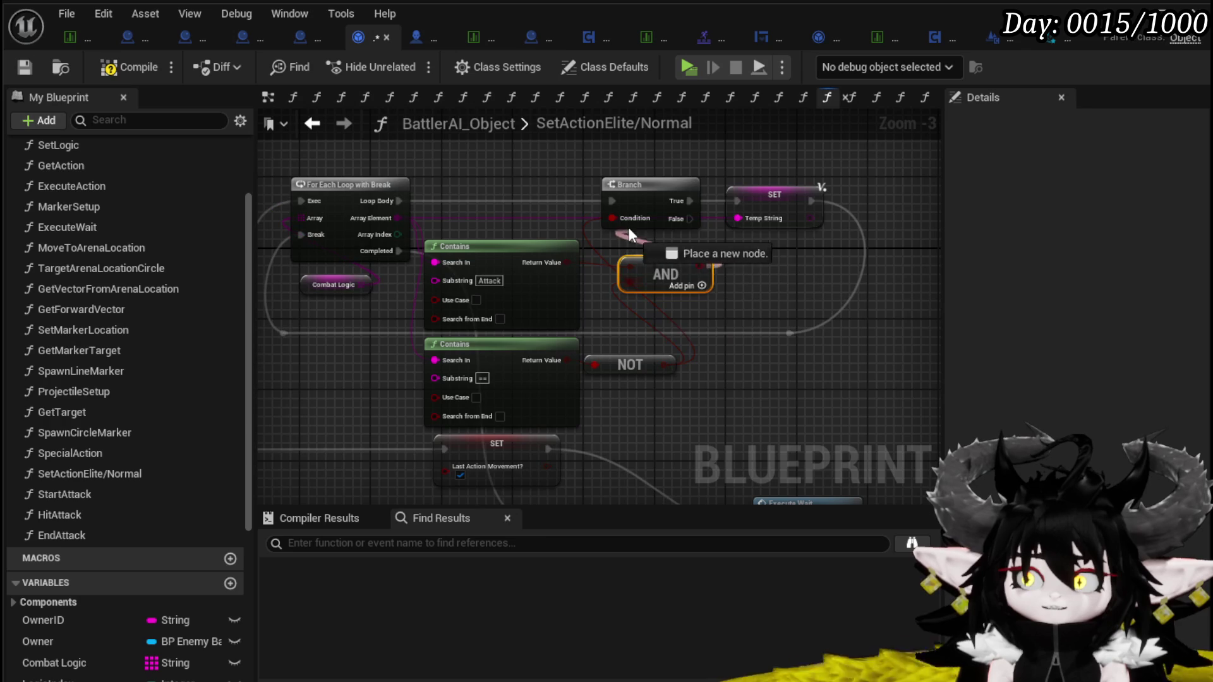
Save the BattlerAI_Object blueprint with the new AND/NOT logic
scroll(768, 272, "down", 1)
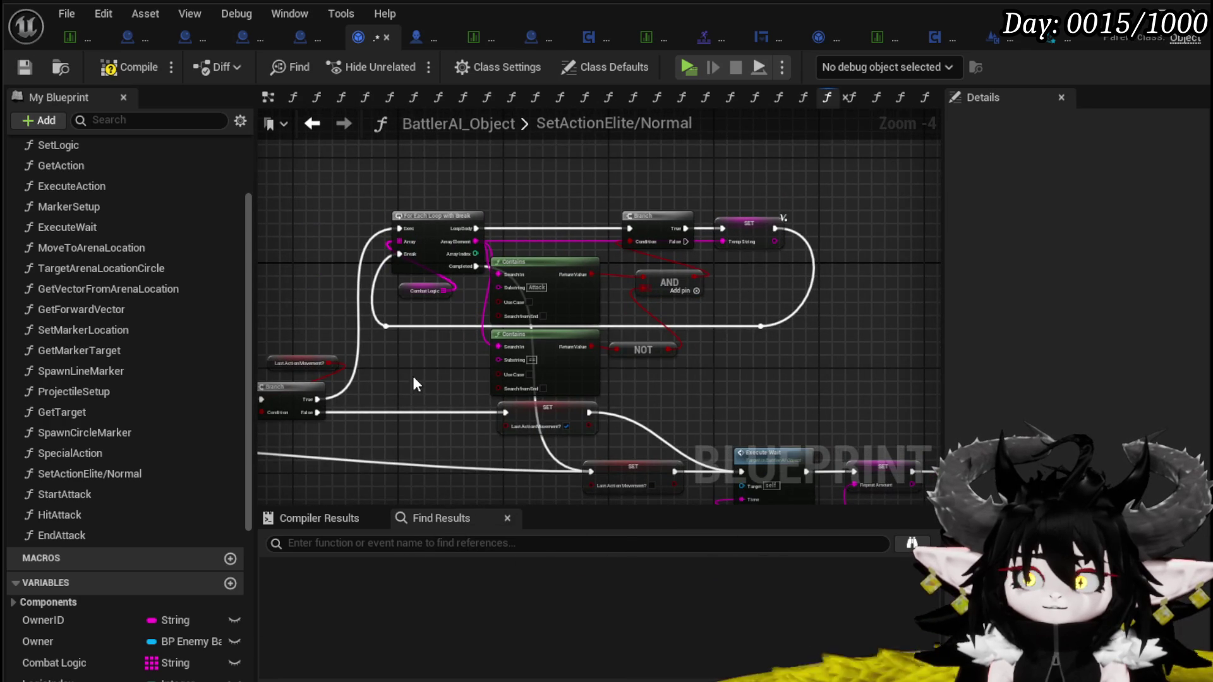
left_click_drag(461, 368, 674, 297)
left_click(673, 295)
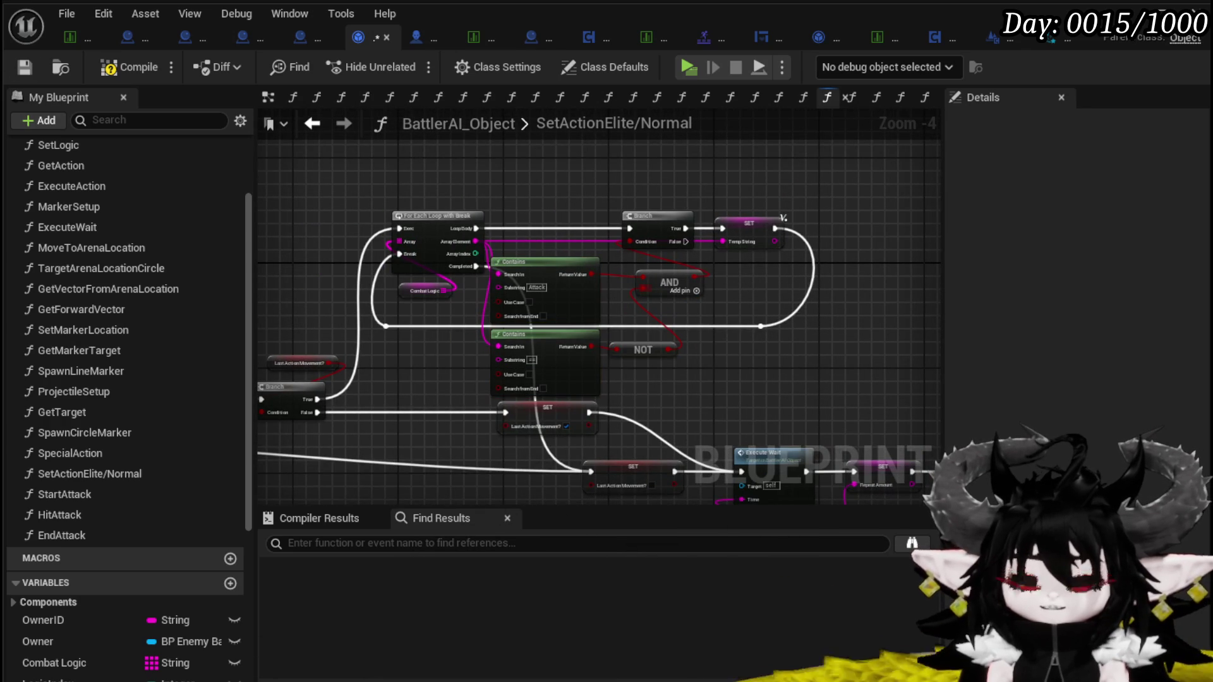
left_click(24, 66)
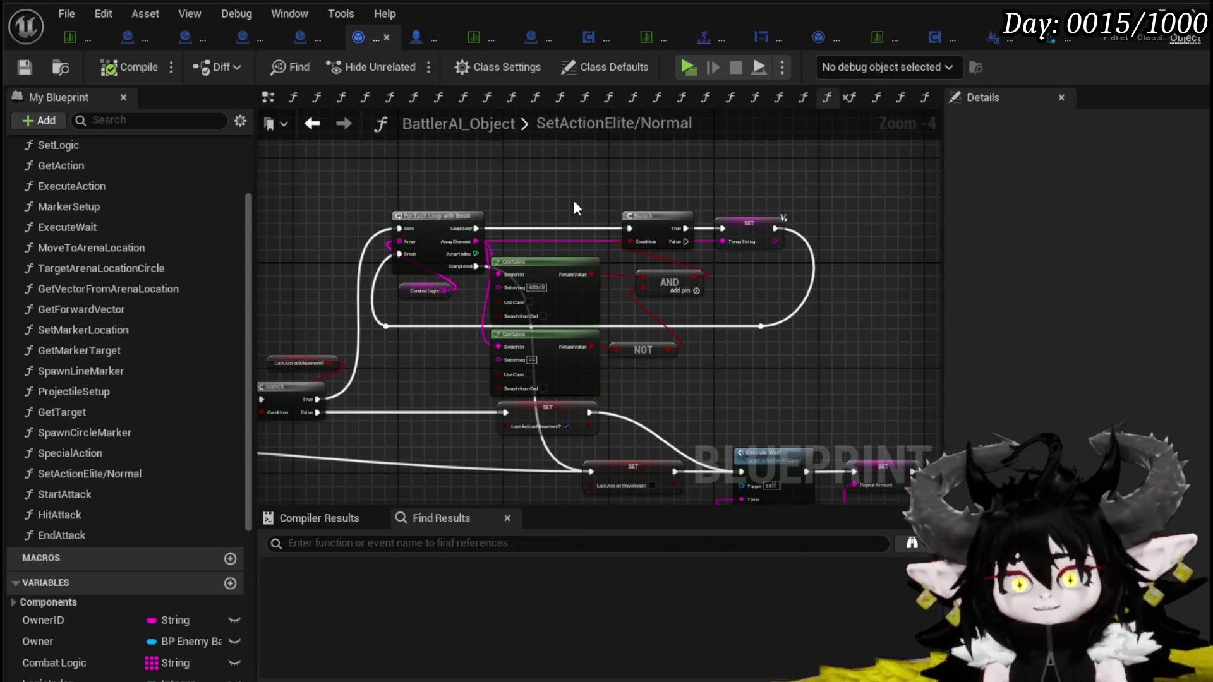
mouse_move(568, 198)
left_mouse_down()
mouse_move(625, 255)
mouse_move(505, 219)
left_mouse_up()
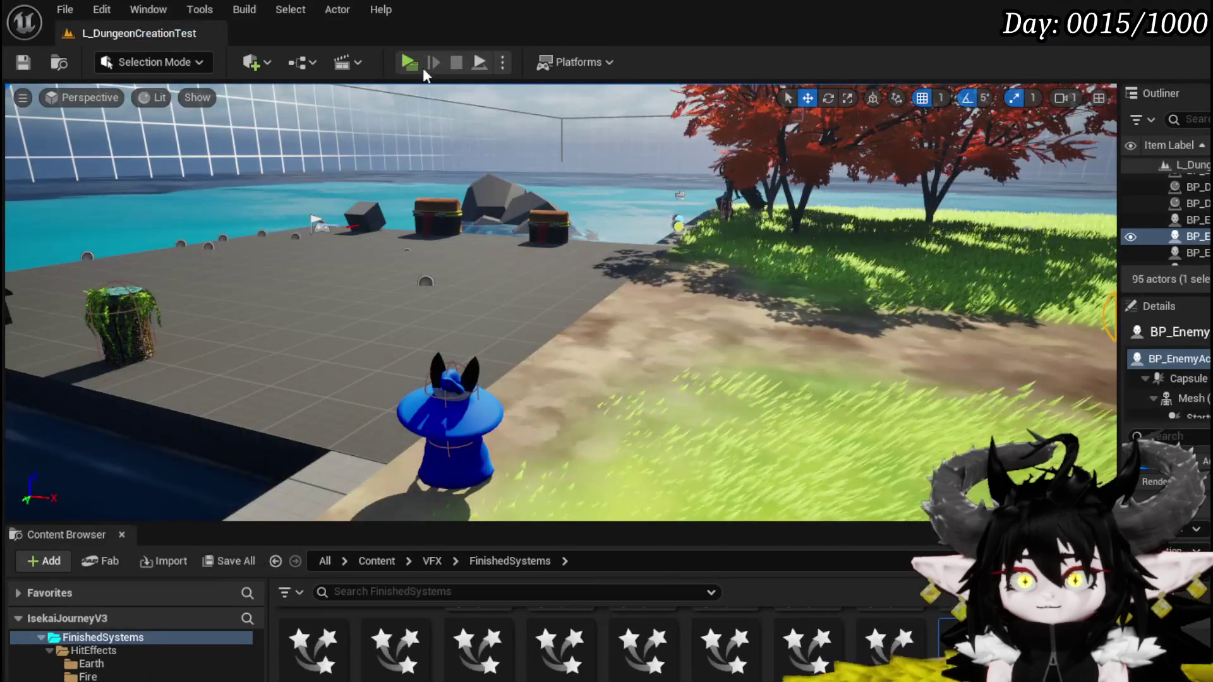
Run a play-in-editor test of the water-slime battle, then stop it with Esc
left_click(404, 59)
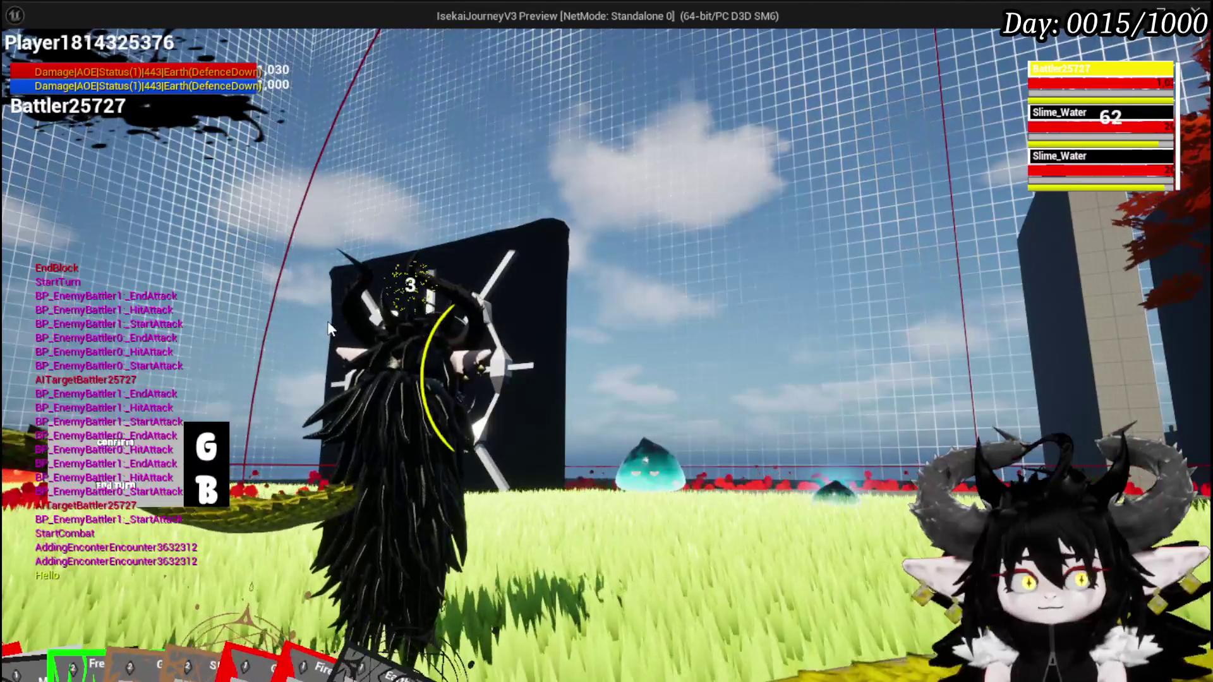
key("Escape")
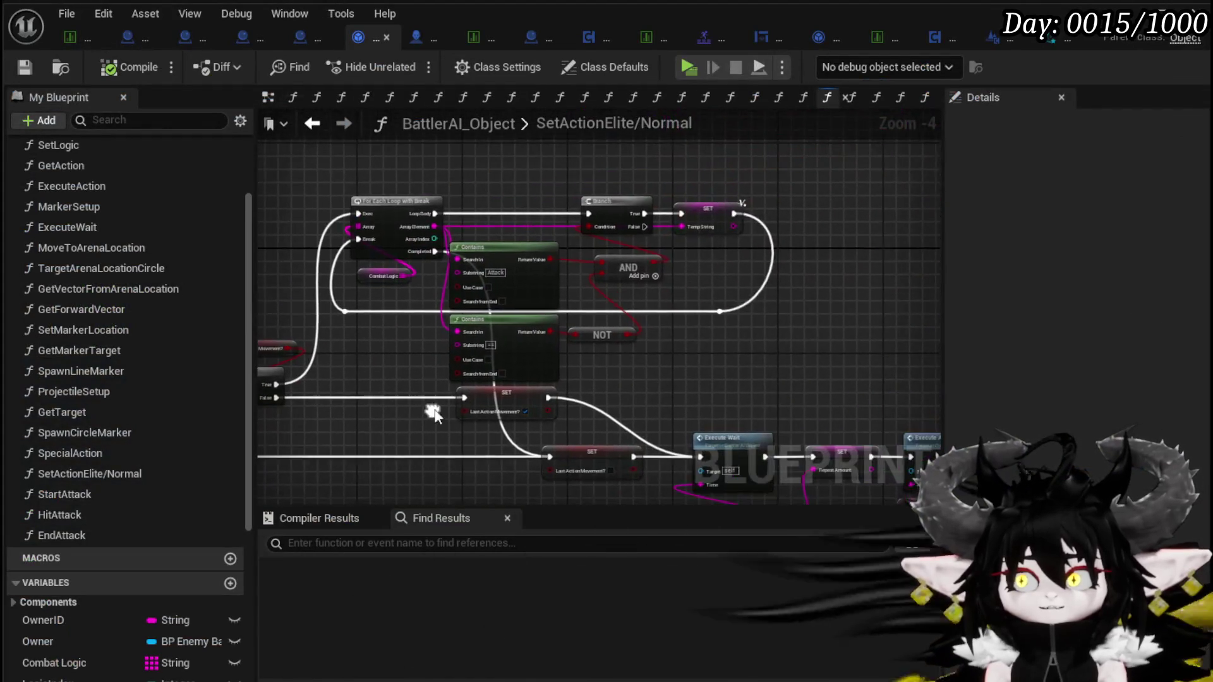
Wire the Attack Contains straight into the Branch condition and delete the AND, NOT and == Contains nodes
scroll(434, 414, "up", 2)
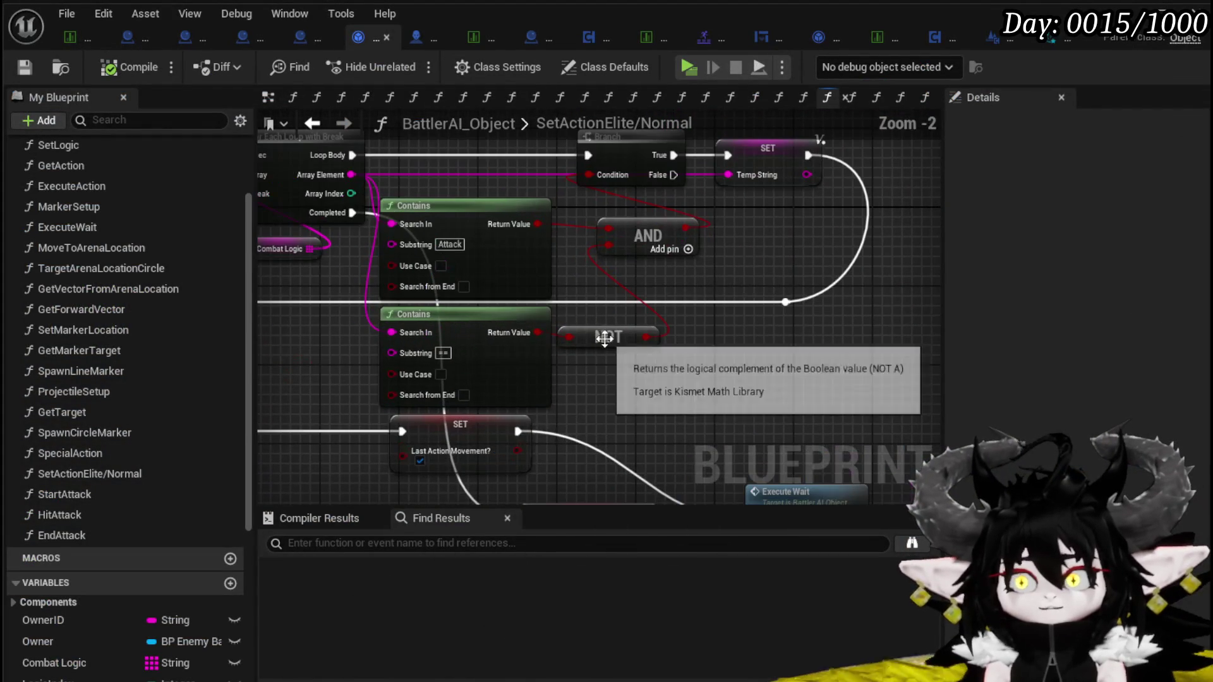
mouse_move(680, 261)
left_mouse_down()
mouse_move(632, 338)
mouse_move(725, 319)
mouse_move(770, 295)
left_mouse_up()
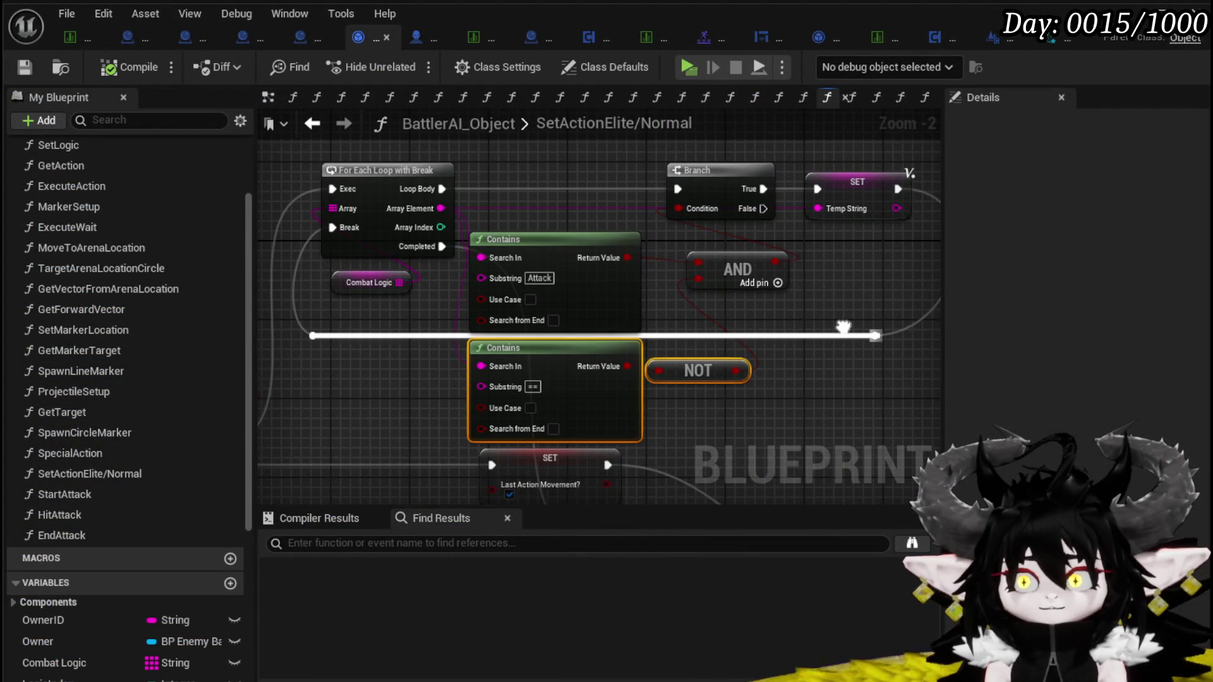
mouse_move(698, 371)
left_mouse_down()
mouse_move(794, 385)
mouse_move(707, 370)
left_mouse_up()
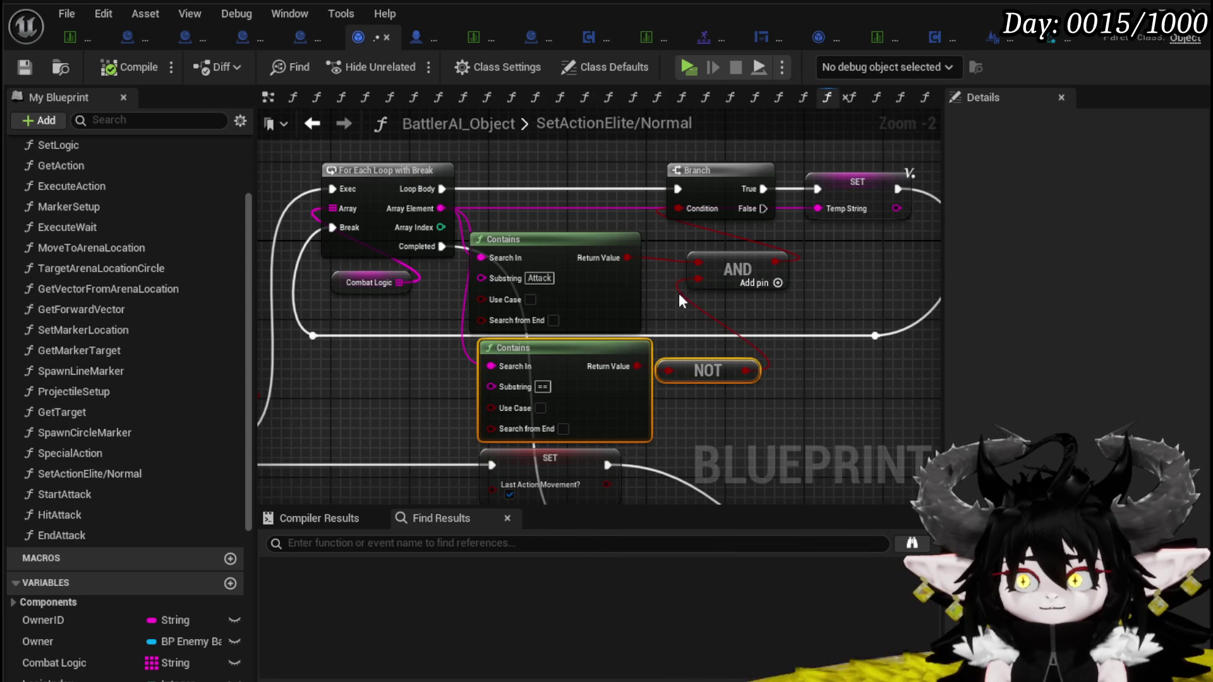
mouse_move(627, 258)
left_mouse_down()
mouse_move(685, 198)
mouse_move(679, 209)
left_mouse_up()
left_click(781, 279)
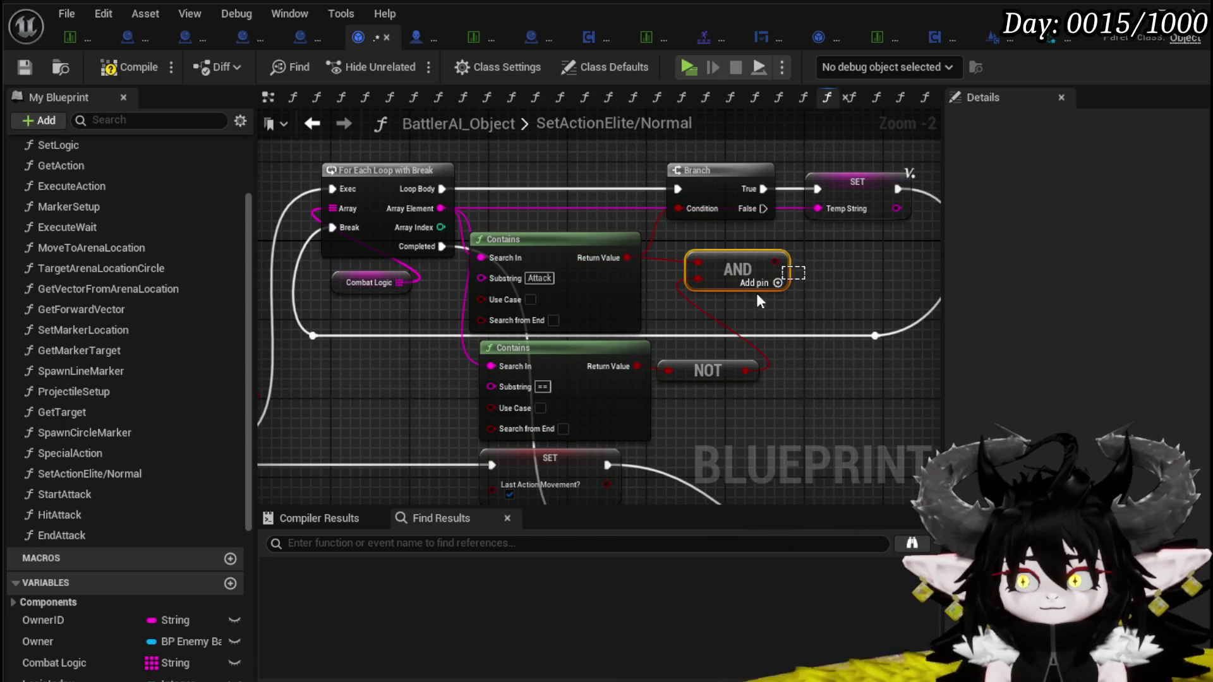
key("Delete")
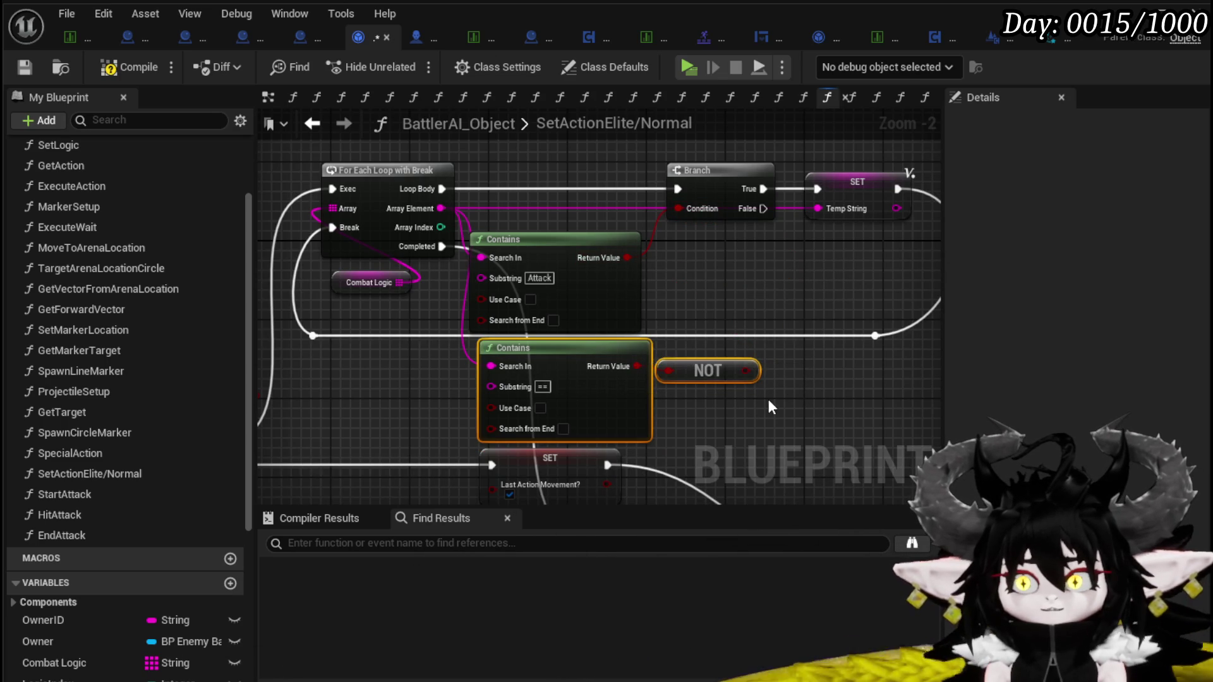
key("Delete")
scroll(889, 302, "down", 1)
mouse_move(767, 394)
left_mouse_down()
mouse_move(889, 302)
mouse_move(802, 278)
mouse_move(677, 360)
mouse_move(620, 305)
mouse_move(793, 279)
mouse_move(742, 374)
mouse_move(758, 358)
left_mouse_up()
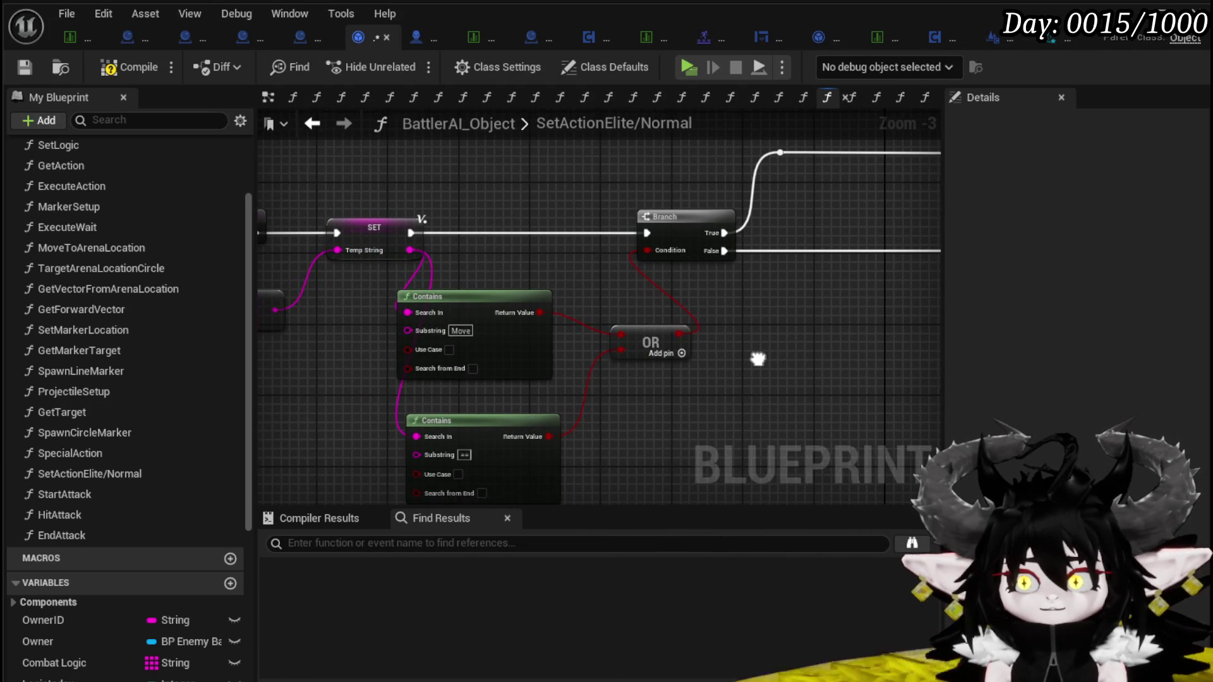
Move the == Contains node higher in the graph and compile the blueprint
mouse_move(545, 422)
left_mouse_down()
mouse_move(456, 426)
mouse_move(560, 416)
mouse_move(750, 351)
left_mouse_up()
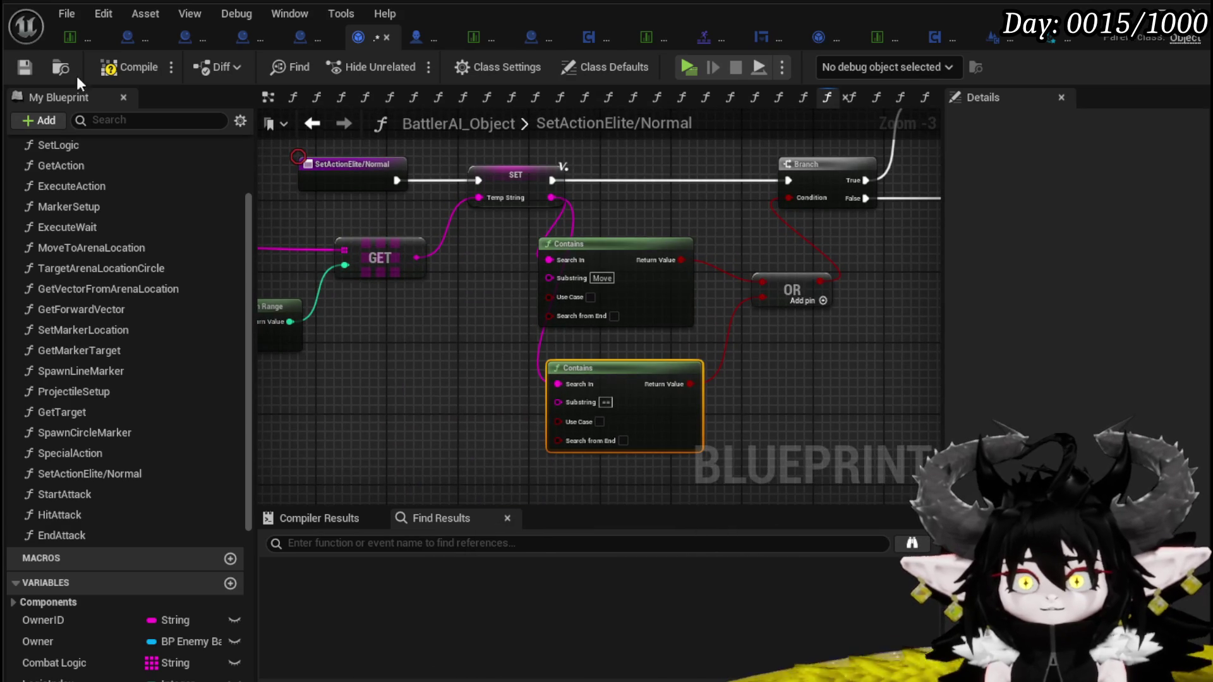
left_click(126, 67)
left_click_drag(666, 392, 681, 256)
mouse_move(755, 277)
left_mouse_down()
mouse_move(702, 233)
mouse_move(546, 250)
mouse_move(575, 324)
mouse_move(834, 291)
left_mouse_up()
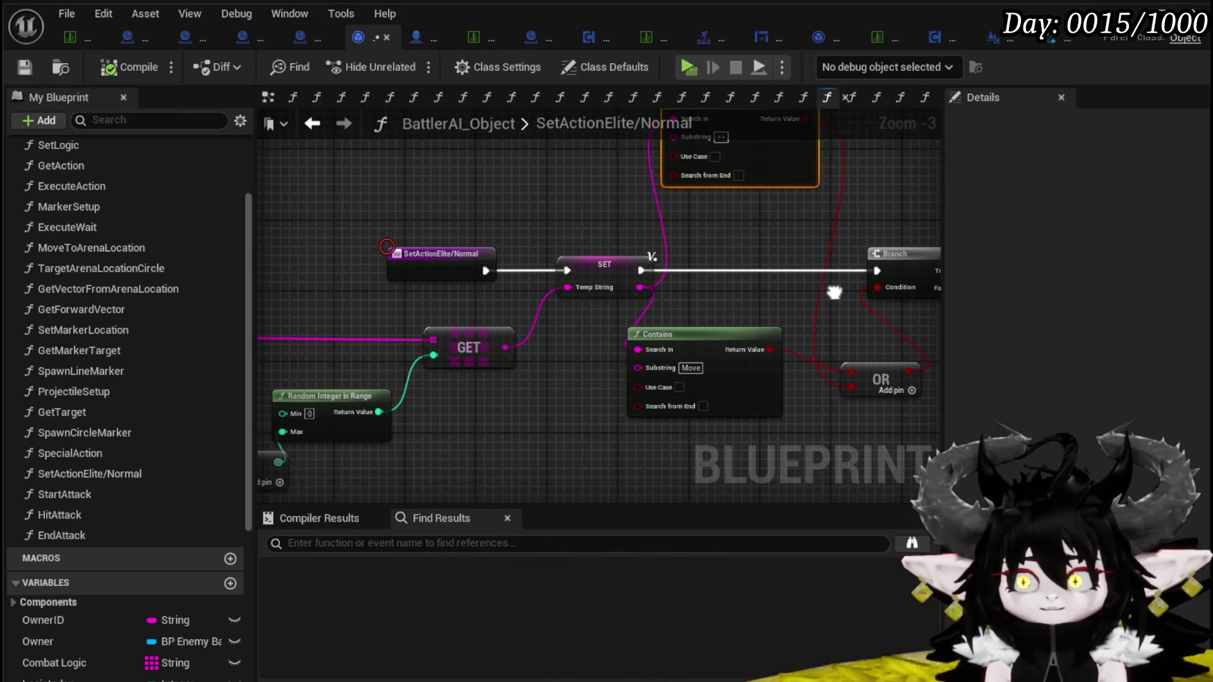
left_click_drag(472, 305, 339, 335)
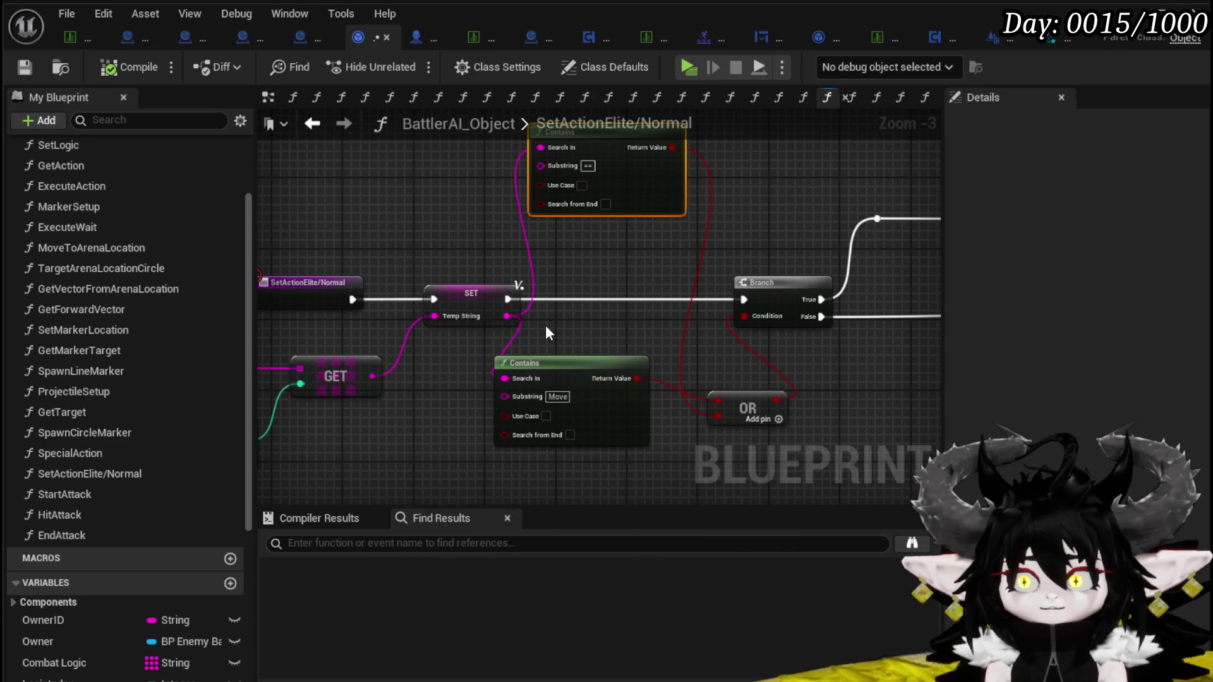
mouse_move(547, 333)
left_mouse_down()
mouse_move(569, 319)
mouse_move(891, 320)
mouse_move(508, 358)
left_mouse_up()
Add a Get CurrentAction node and place it above the first Contains check
scroll(507, 358, "down", 2)
left_click_drag(575, 313, 311, 263)
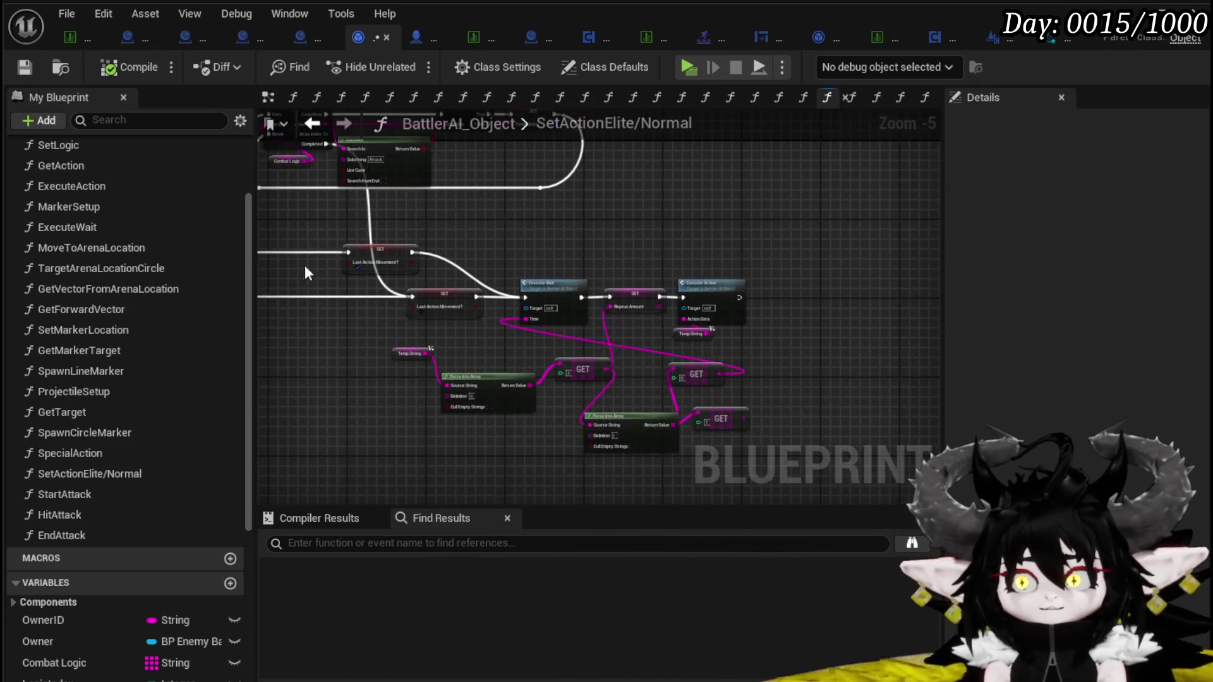
scroll(545, 323, "up", 1)
scroll(544, 324, "up", 1)
mouse_move(455, 339)
left_mouse_down()
mouse_move(360, 228)
mouse_move(756, 304)
mouse_move(634, 301)
mouse_move(792, 292)
left_mouse_up()
scroll(130, 408, "down", 5)
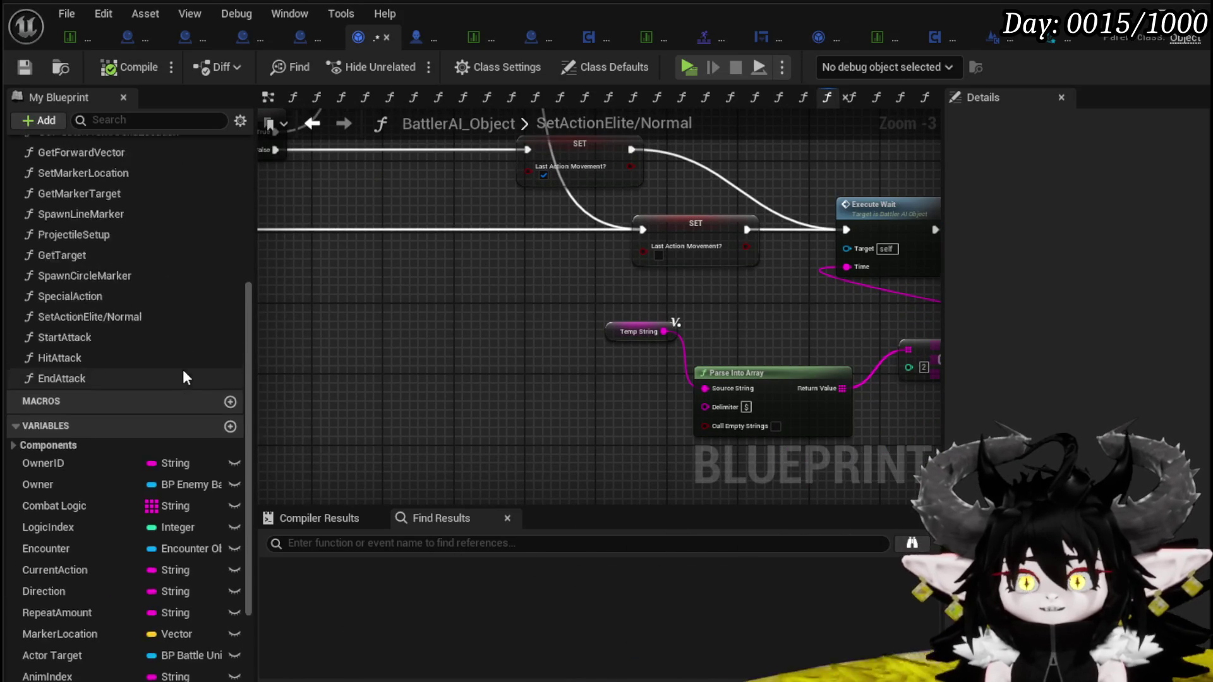
left_click(88, 466)
left_click_drag(441, 369, 440, 373)
left_click(468, 387)
mouse_move(730, 411)
left_mouse_down()
mouse_move(306, 306)
mouse_move(684, 336)
mouse_move(577, 287)
left_mouse_up()
left_click(379, 263)
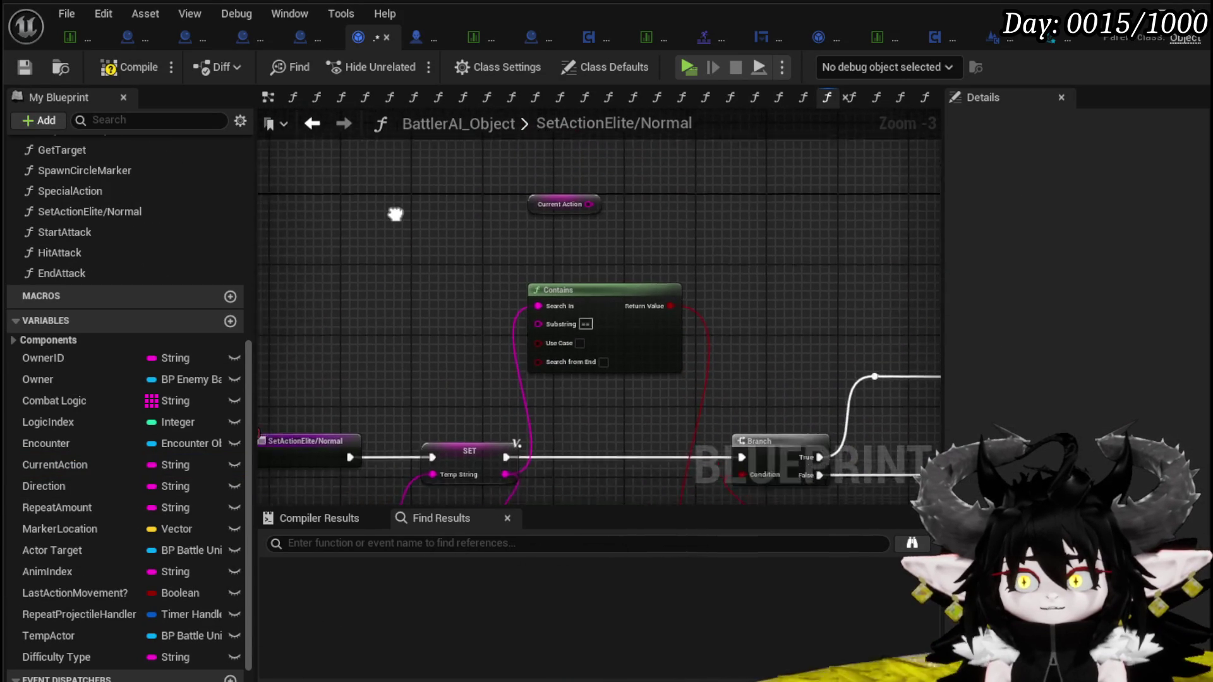
Compile the blueprint with the new Current Action getter
left_click(129, 68)
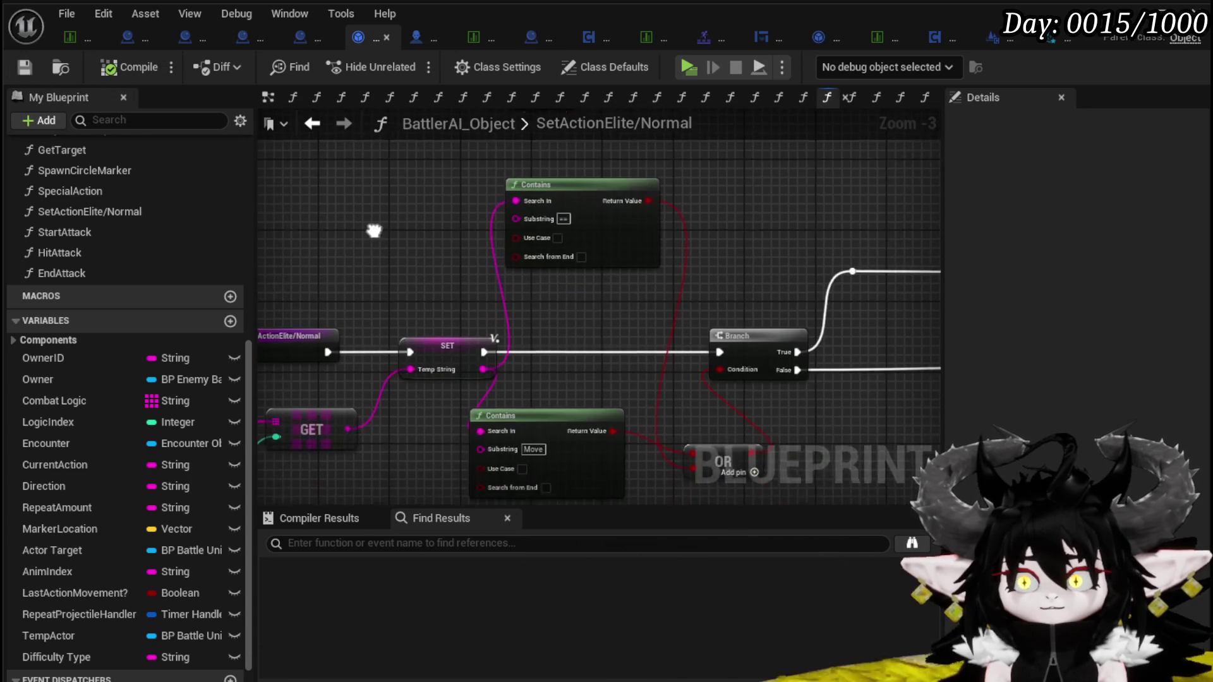
scroll(122, 548, "down", 2)
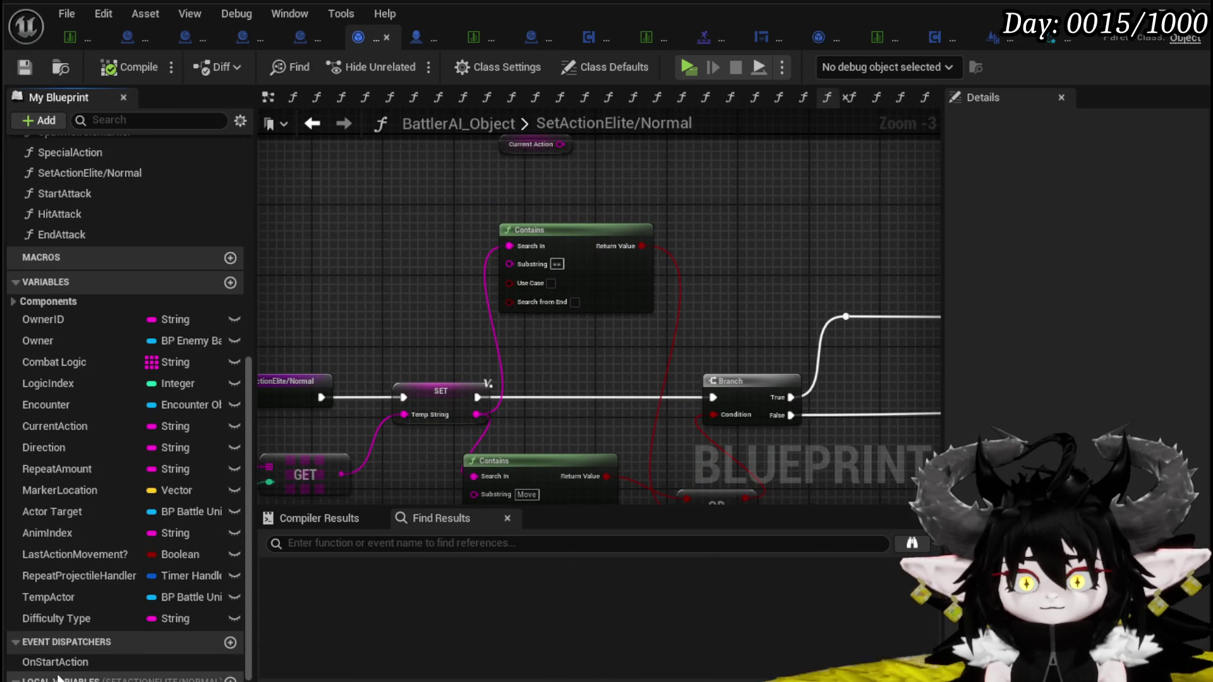
scroll(81, 680, "down", 1)
left_click_drag(81, 679, 491, 158)
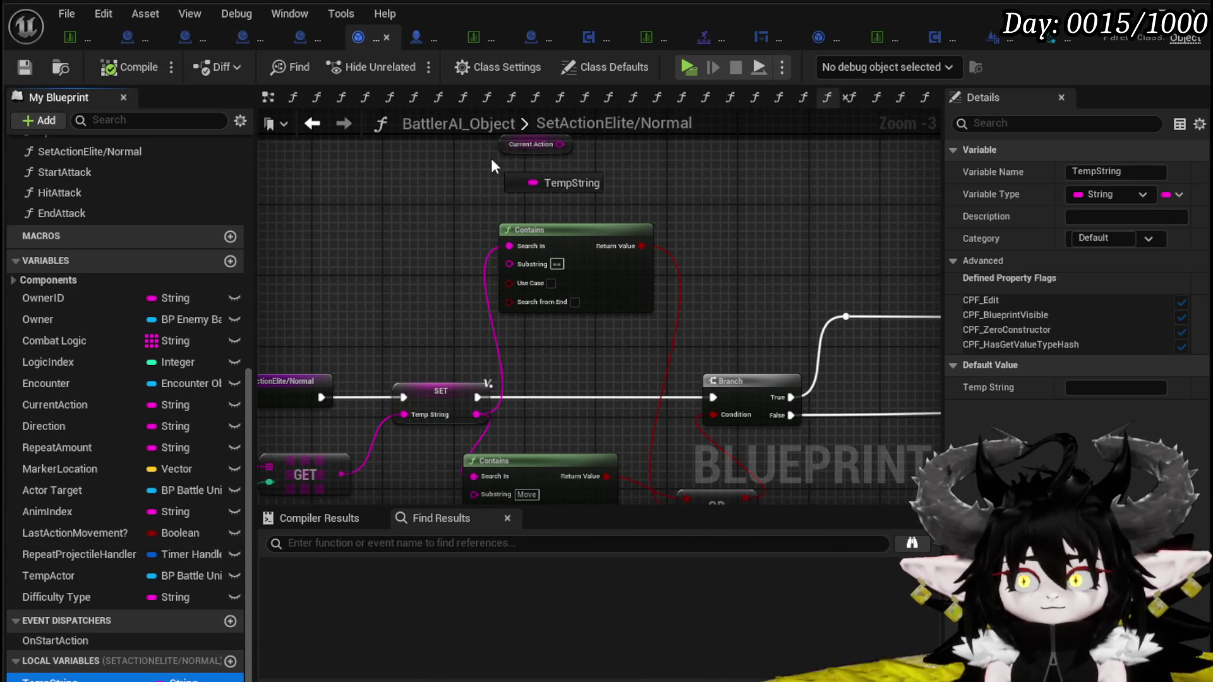
Add a Temp String getter and an == node comparing Current Action with Temp String, then compile
left_click(540, 197)
left_click_drag(435, 250, 551, 248)
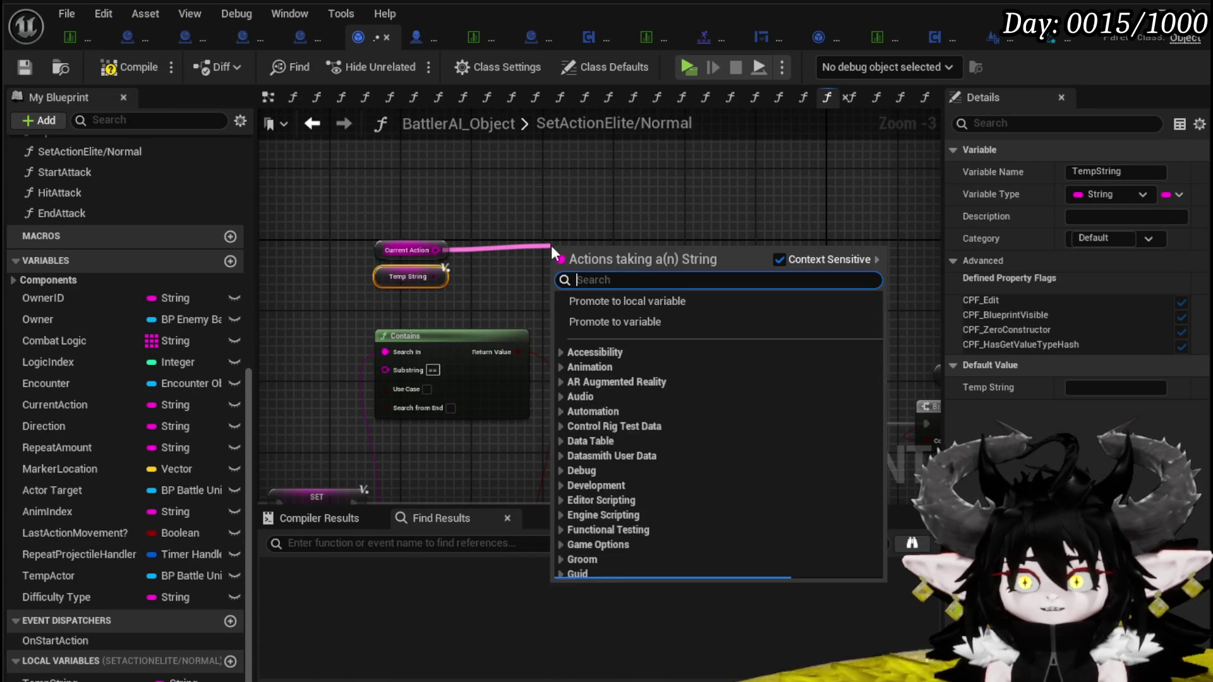
type("==")
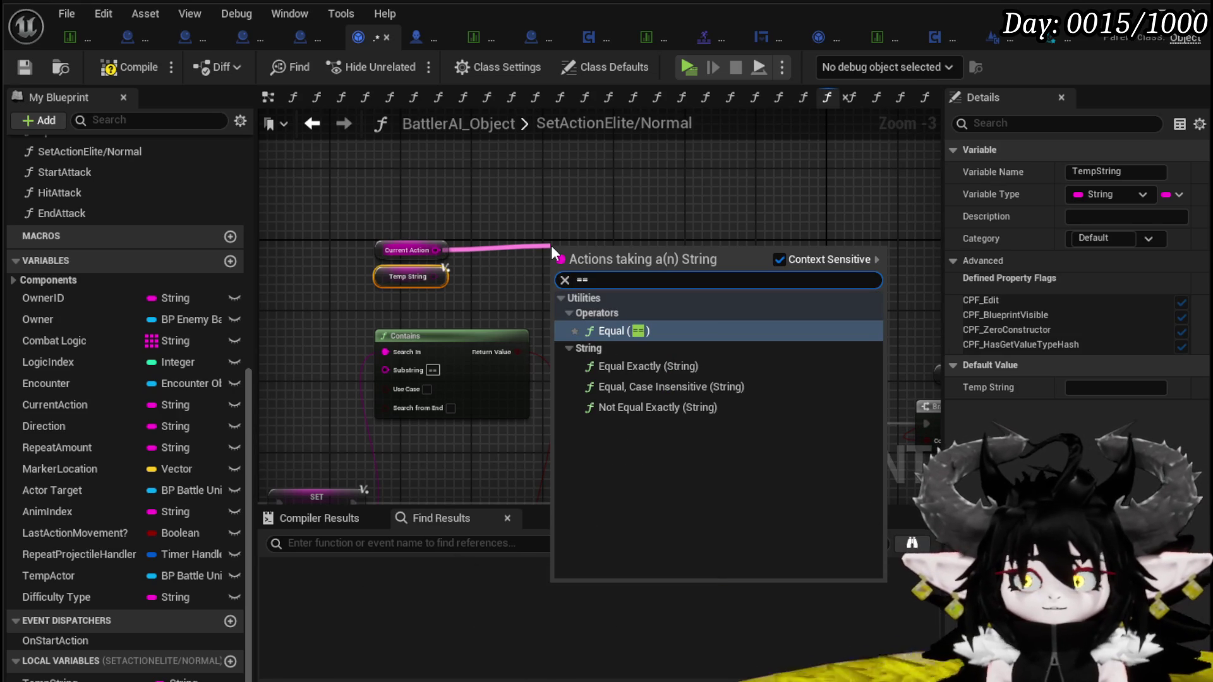
left_click(657, 386)
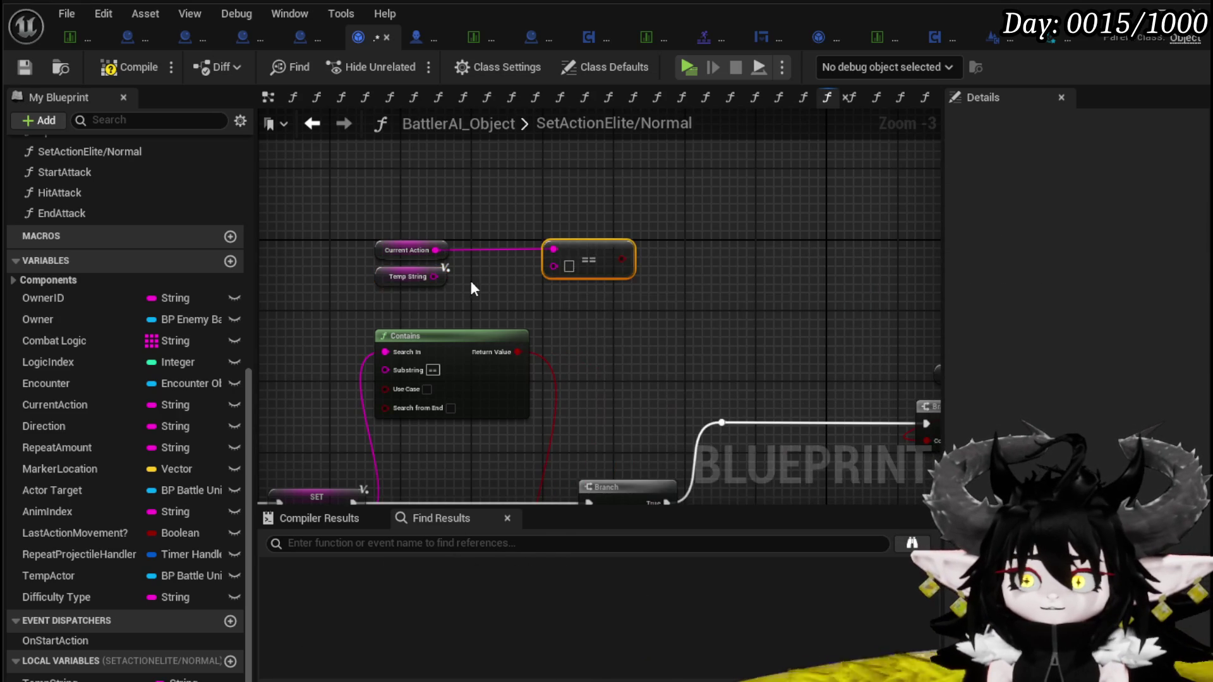
mouse_move(434, 277)
left_mouse_down()
mouse_move(537, 278)
mouse_move(553, 264)
left_mouse_up()
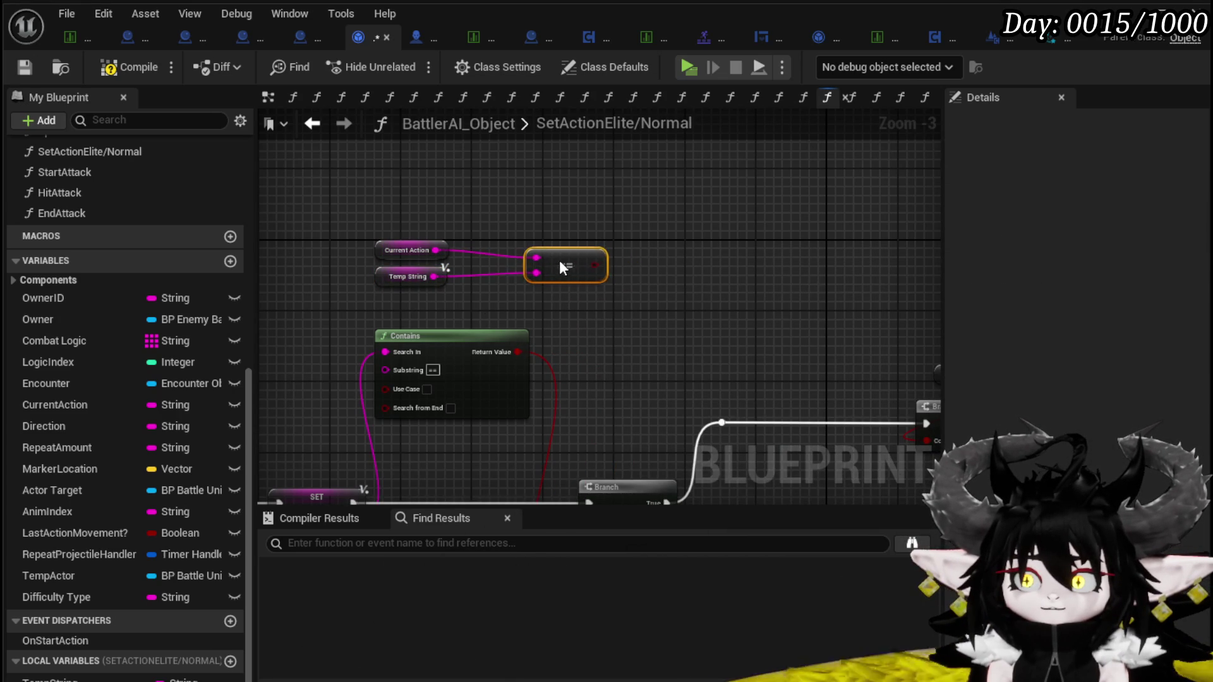
left_click(140, 68)
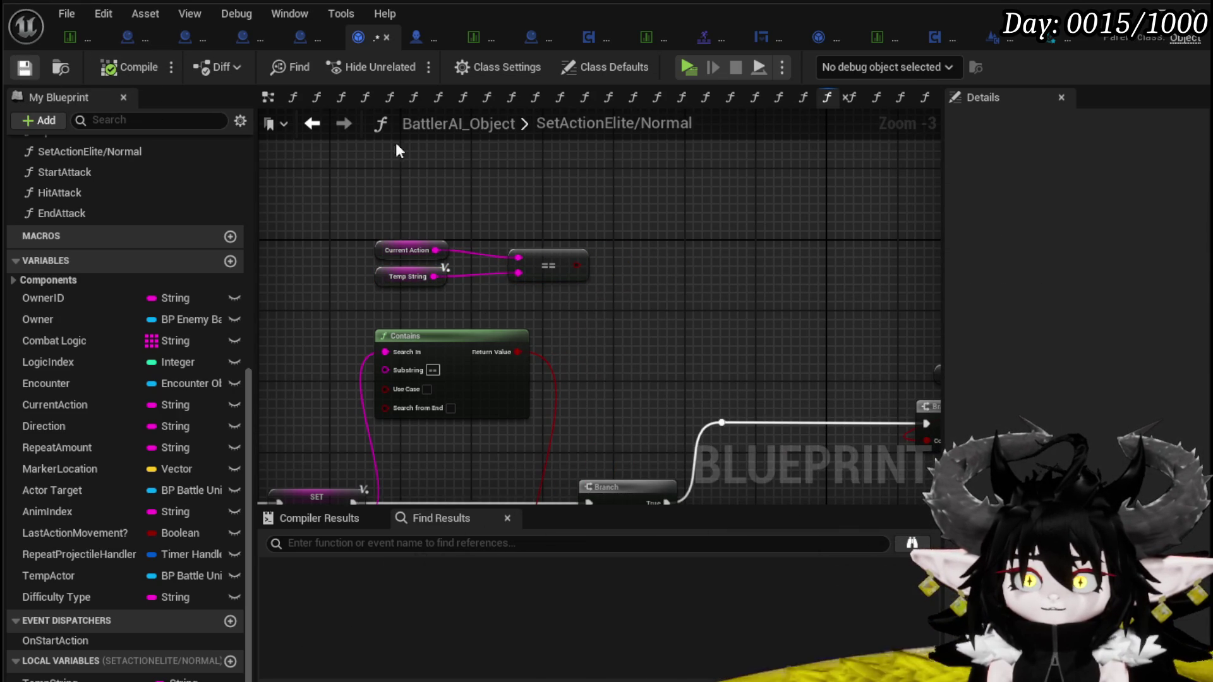
Raise the Current Action node, save the blueprint, and return to the GetAction graph
left_click(386, 243)
mouse_move(385, 243)
left_mouse_down()
mouse_move(466, 236)
mouse_move(614, 178)
mouse_move(505, 273)
left_mouse_up()
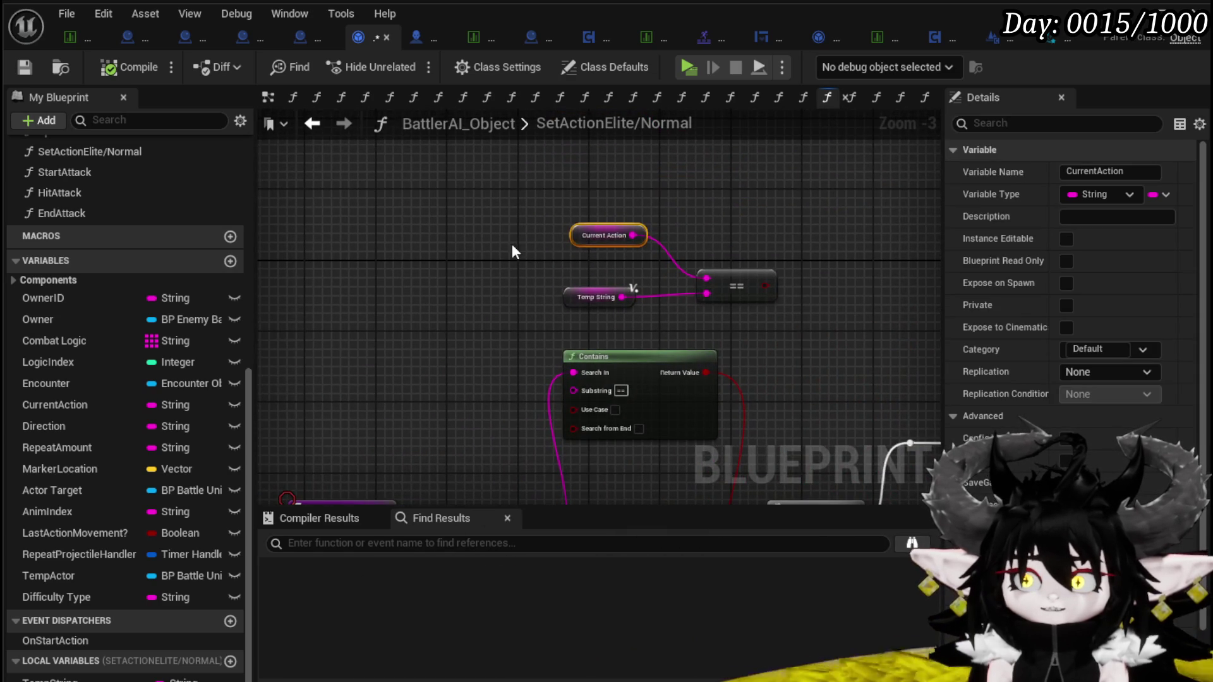
left_click(513, 250)
left_click_drag(624, 229, 649, 225)
left_click(24, 67)
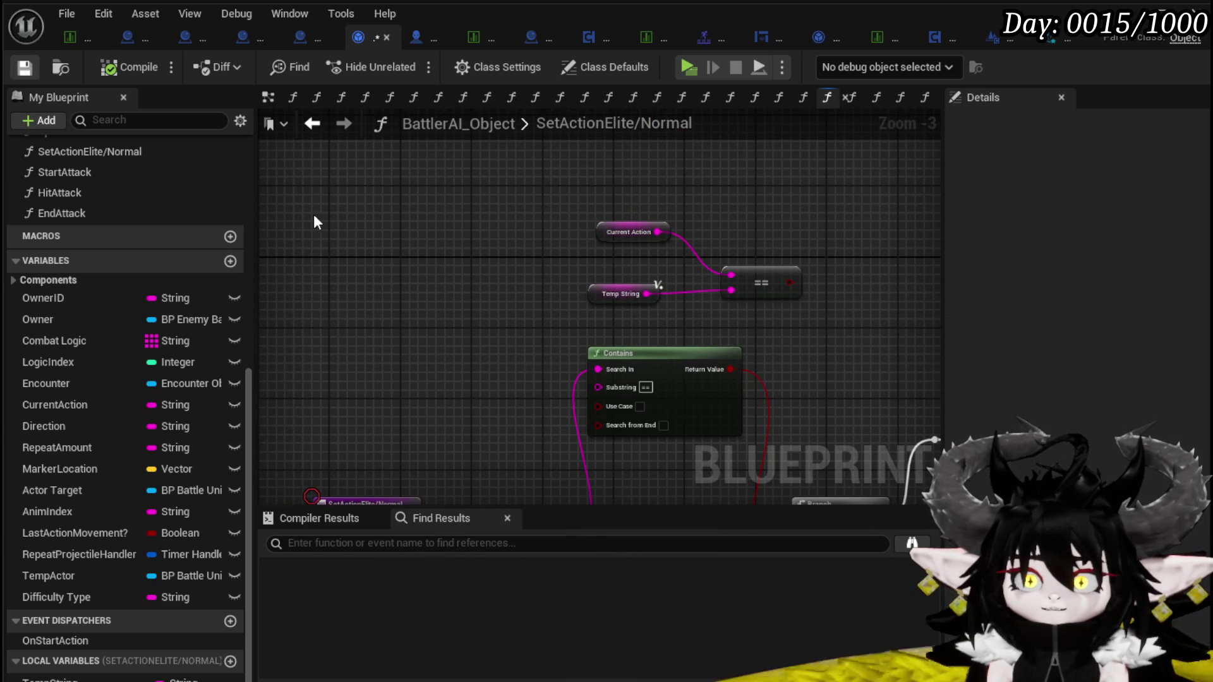
scroll(183, 222, "up", 3)
left_click(311, 124)
scroll(569, 322, "down", 3)
scroll(569, 322, "up", 3)
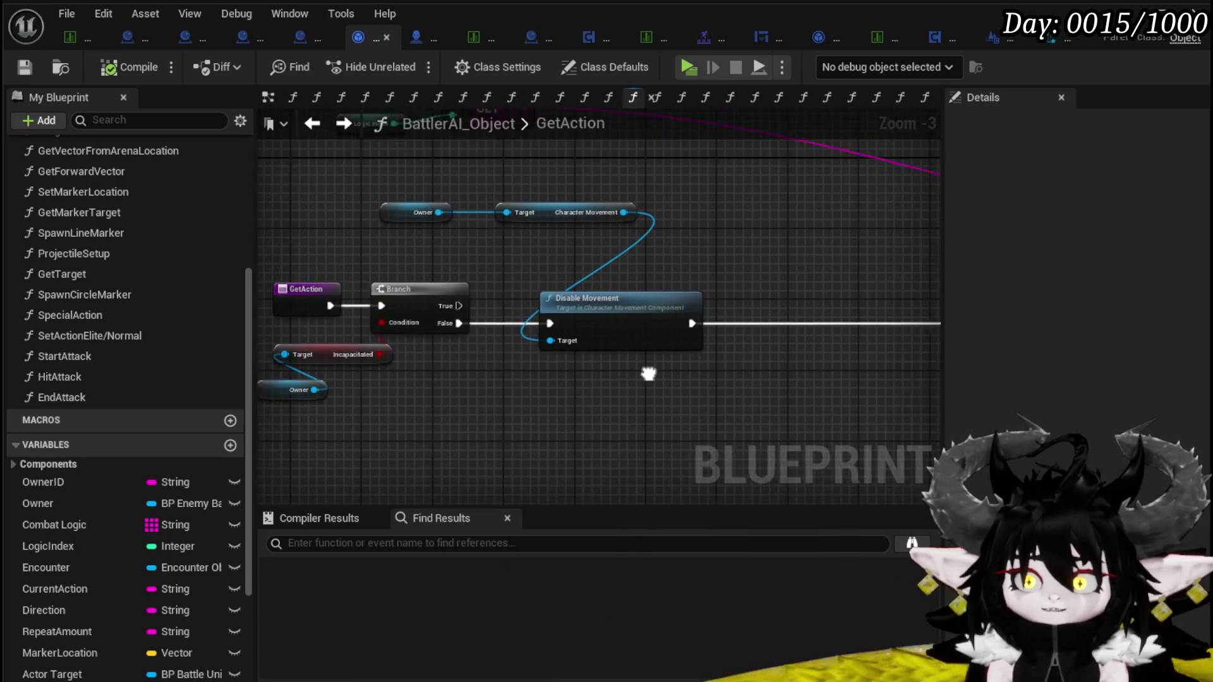
scroll(657, 365, "down", 2)
mouse_move(614, 365)
left_mouse_down()
mouse_move(379, 282)
mouse_move(595, 270)
left_mouse_up()
left_click(313, 127)
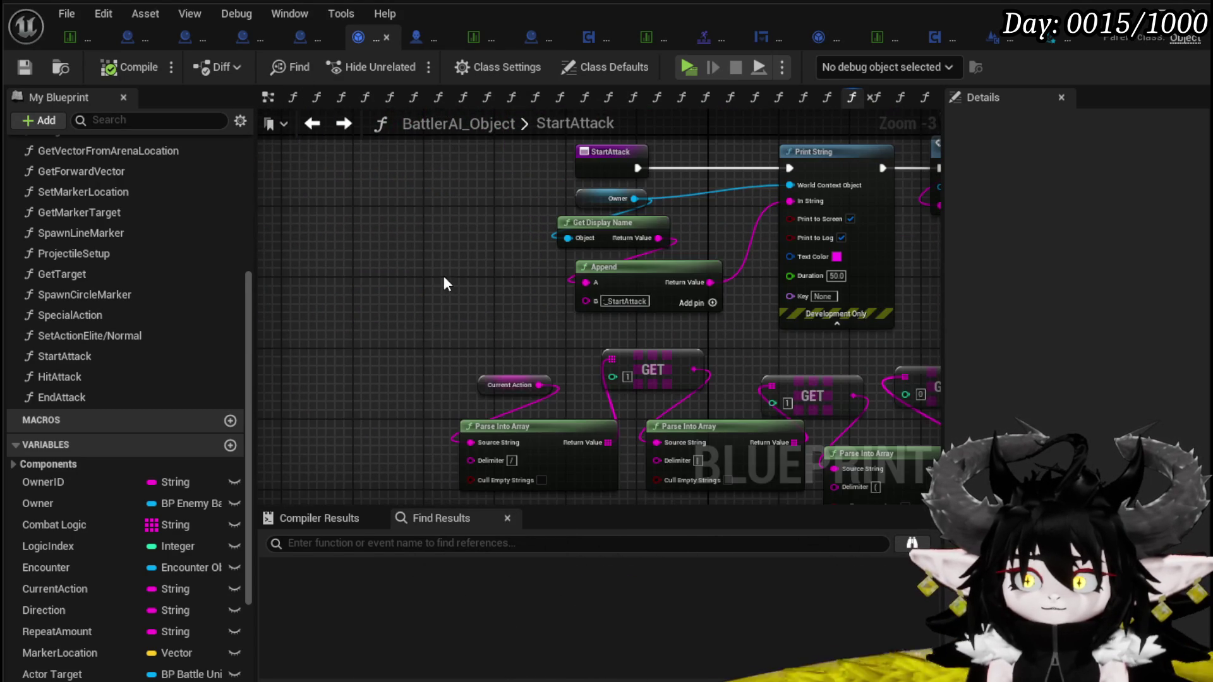
scroll(411, 290, "down", 3)
scroll(551, 290, "up", 4)
mouse_move(411, 186)
left_mouse_down()
mouse_move(456, 148)
mouse_move(552, 193)
left_mouse_up()
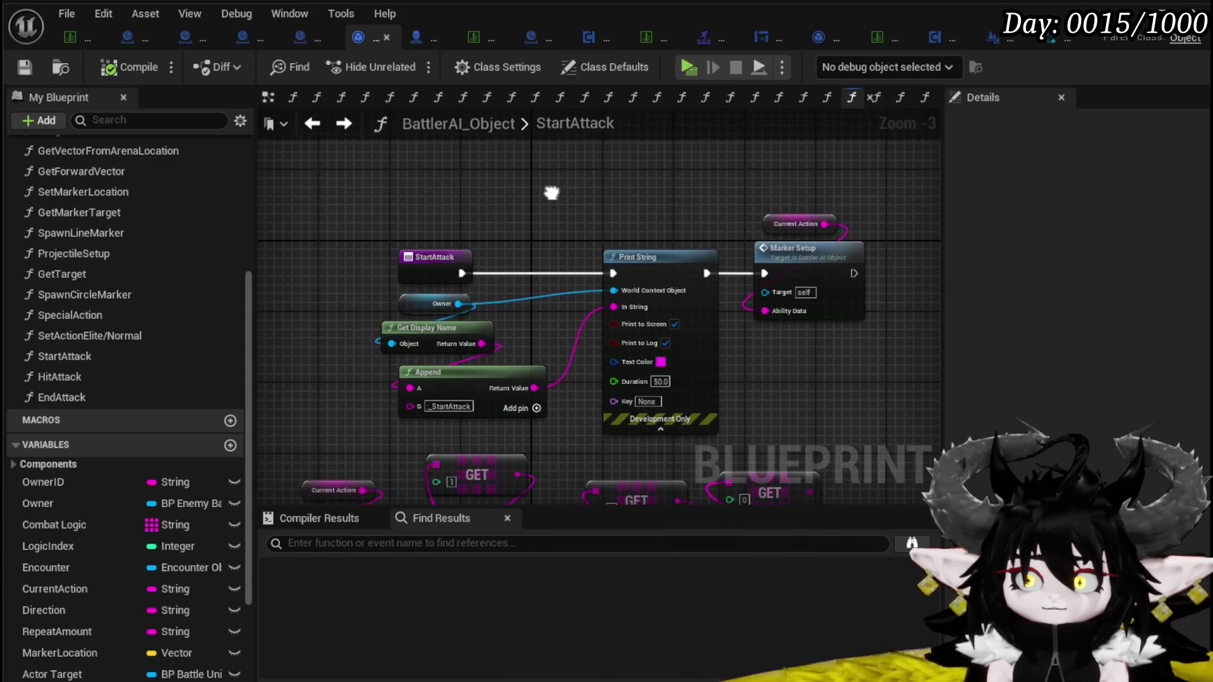
scroll(103, 262, "up", 6)
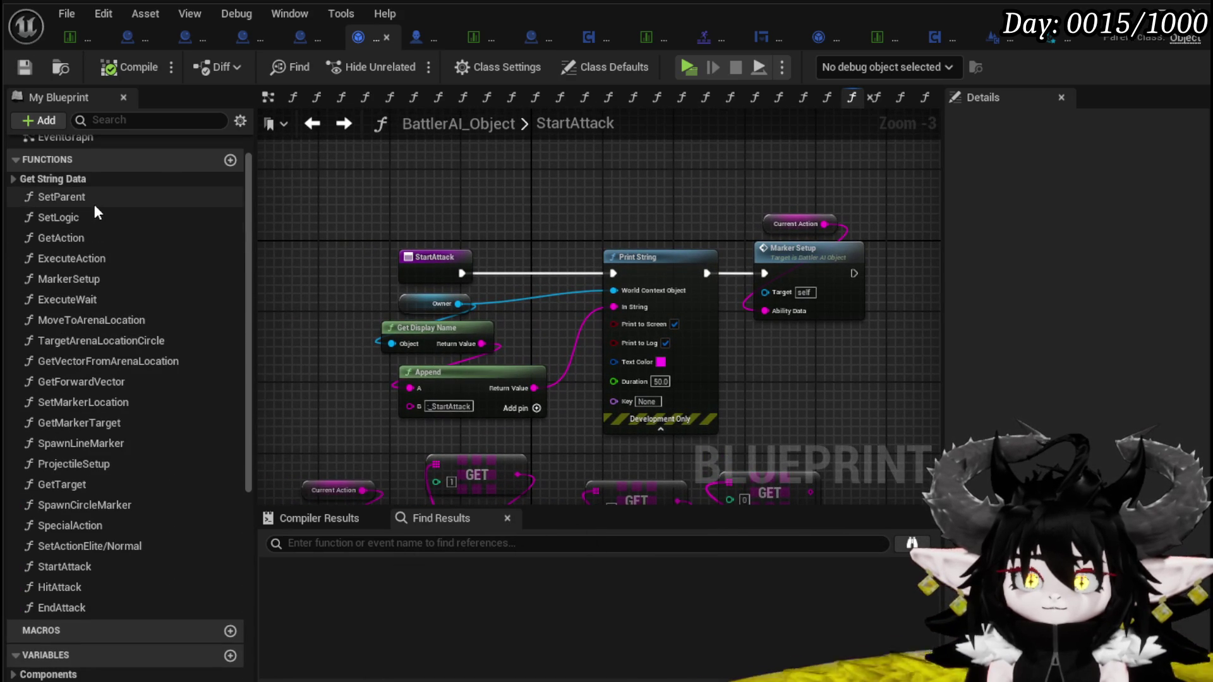
double_click(93, 217)
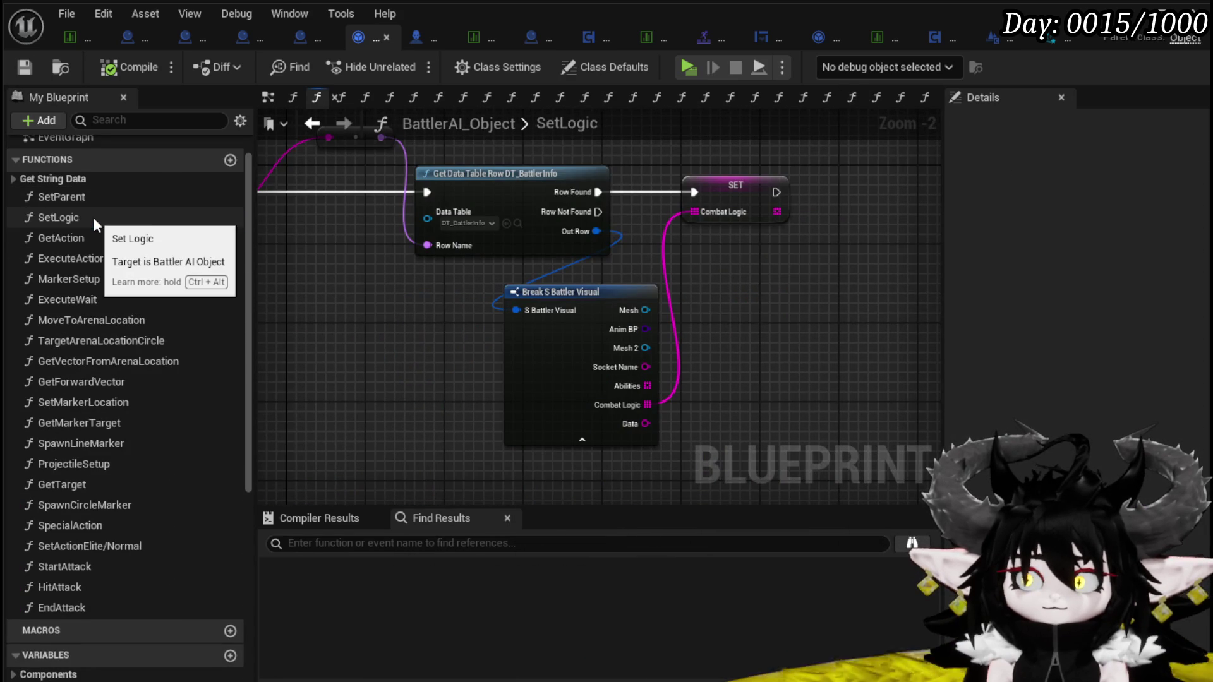
double_click(87, 236)
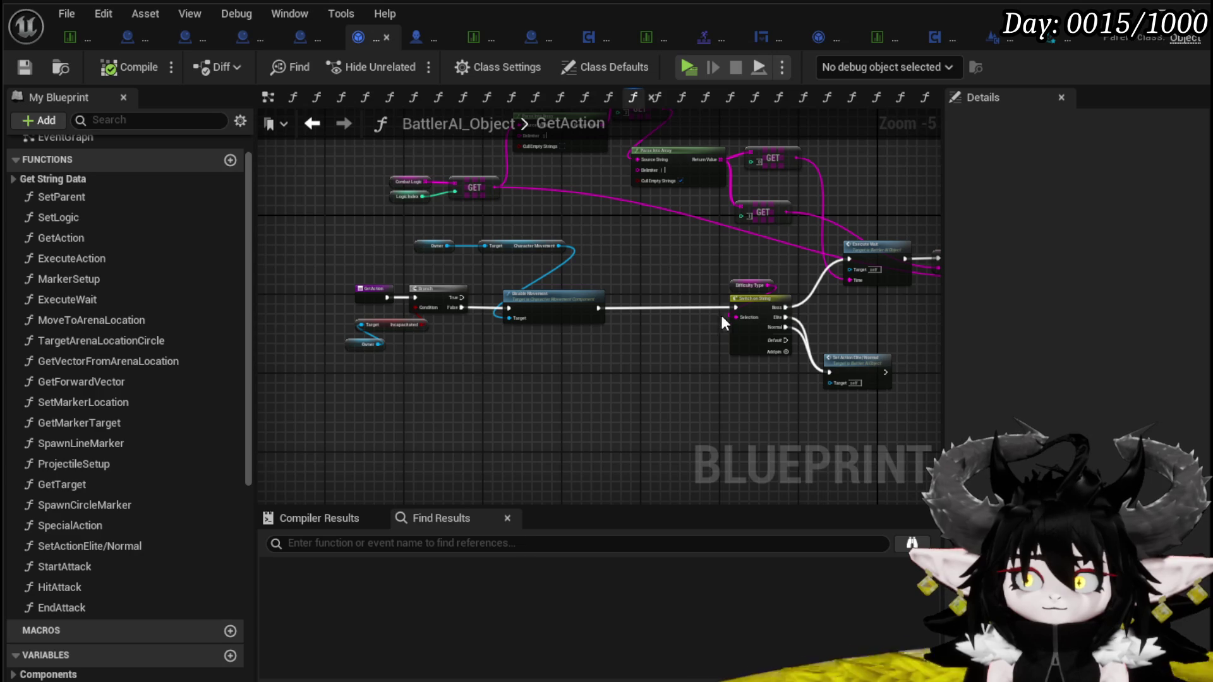
left_click_drag(499, 375, 417, 366)
double_click(592, 327)
scroll(534, 338, "down", 4)
scroll(439, 325, "up", 3)
left_click_drag(437, 339, 330, 285)
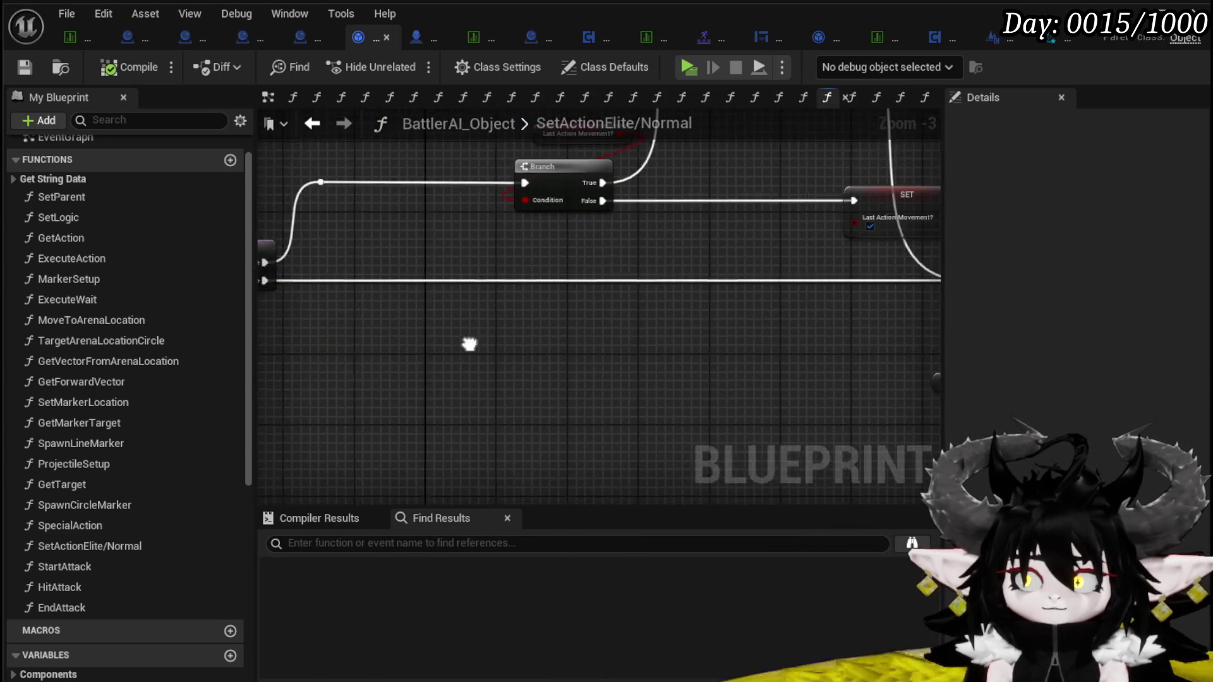
left_click_drag(563, 339, 408, 387)
left_click_drag(568, 379, 442, 386)
left_click_drag(605, 388, 328, 386)
left_click_drag(648, 224, 615, 174)
double_click(737, 237)
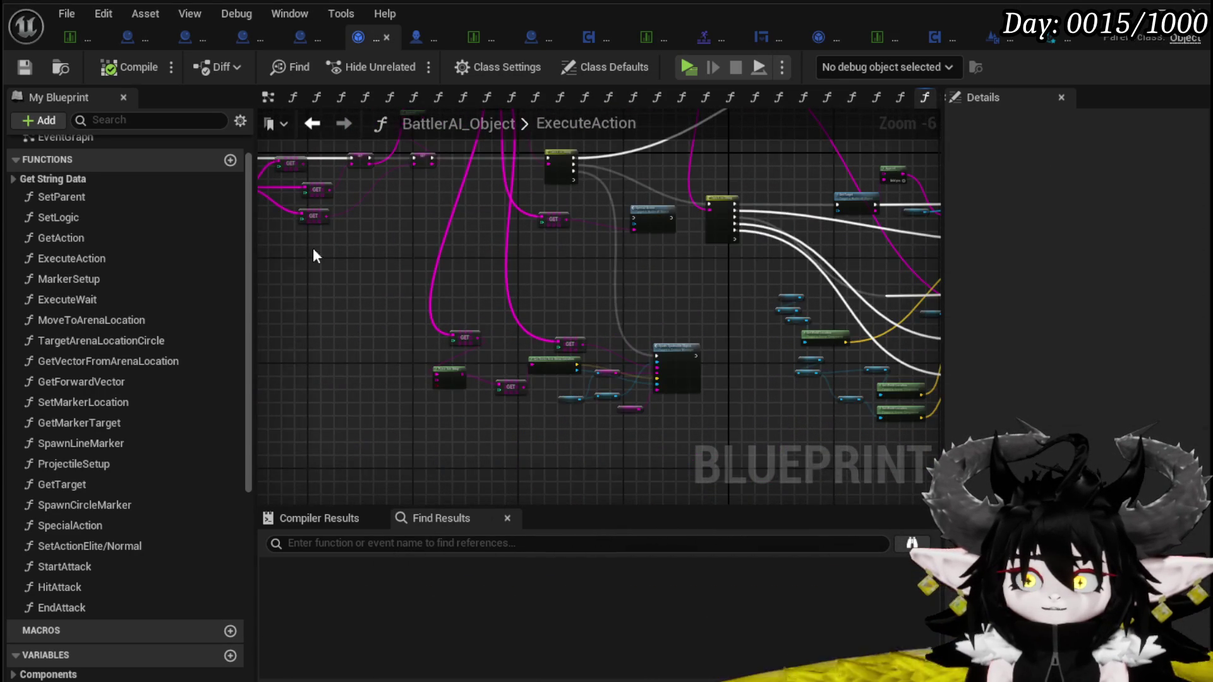
scroll(549, 322, "up", 3)
left_click_drag(750, 179, 459, 209)
left_click(625, 231)
left_click_drag(579, 188, 559, 193)
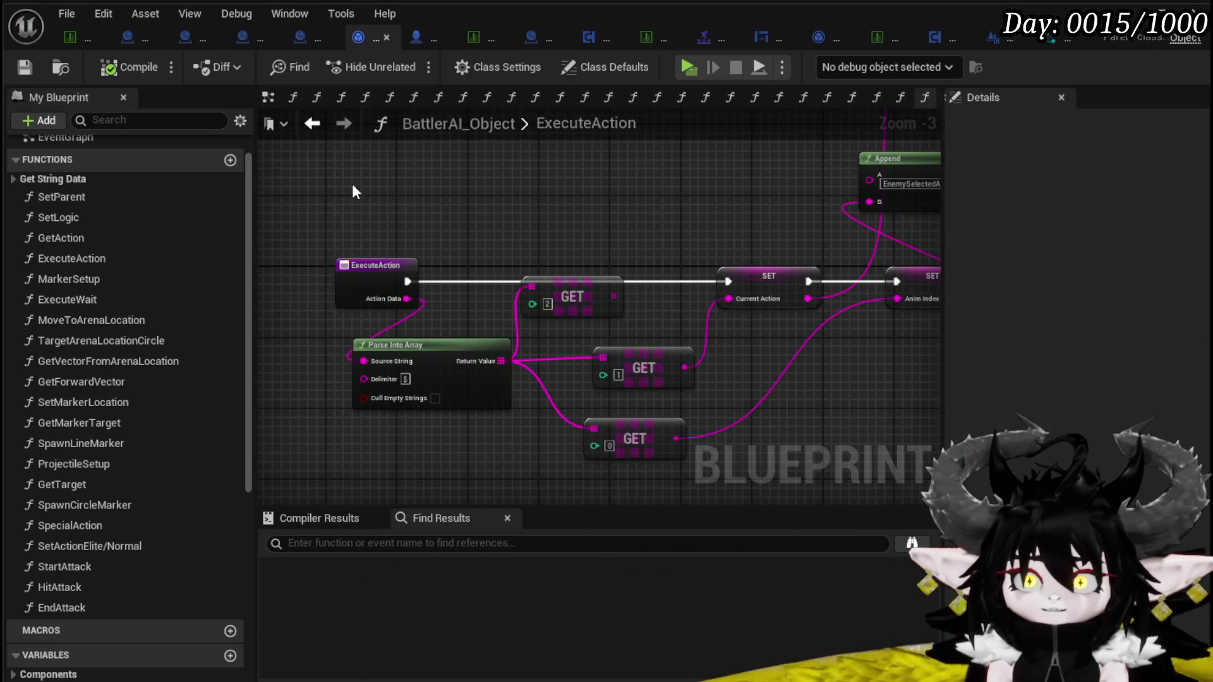
left_click(309, 124)
scroll(594, 296, "down", 3)
left_click_drag(374, 262, 581, 298)
scroll(793, 320, "up", 3)
mouse_move(794, 320)
left_mouse_down()
mouse_move(678, 393)
mouse_move(704, 272)
mouse_move(450, 247)
mouse_move(556, 284)
left_mouse_up()
mouse_move(492, 253)
left_mouse_down()
mouse_move(594, 190)
mouse_move(601, 312)
mouse_move(553, 341)
mouse_move(591, 302)
mouse_move(572, 276)
mouse_move(543, 272)
mouse_move(533, 344)
mouse_move(476, 355)
left_mouse_up()
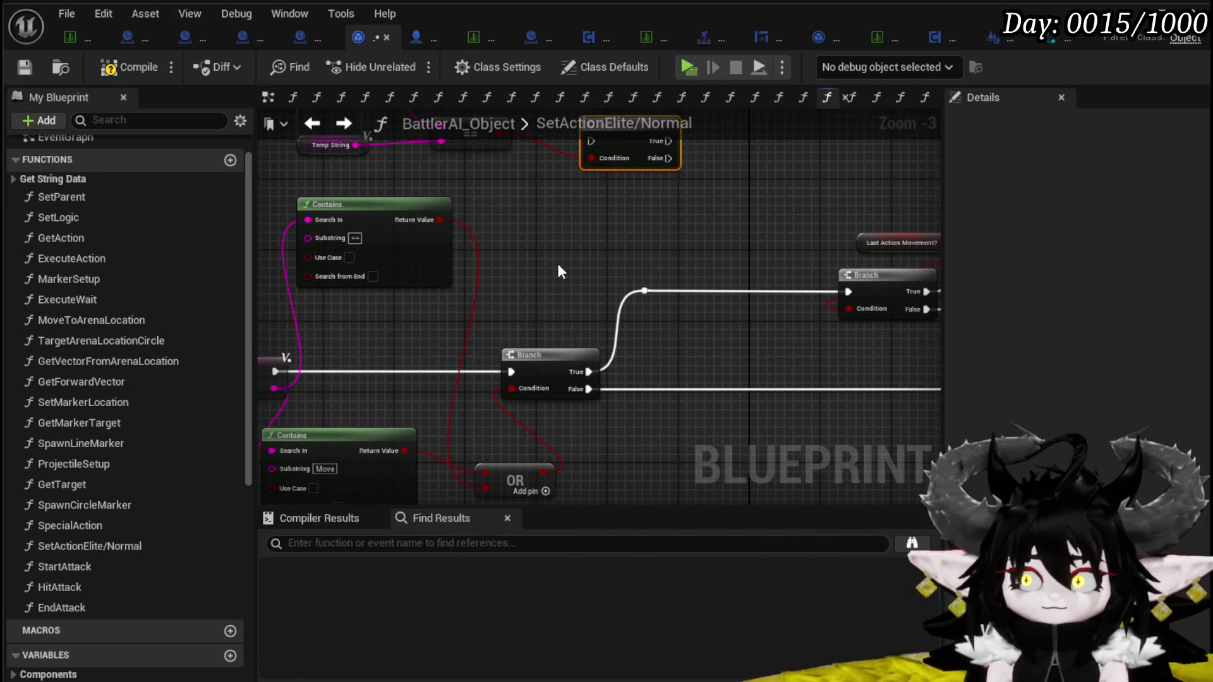
Drop the Branch onto the reroute's exec wire and feed Temp String into the lower Contains, wired to OR
mouse_move(558, 272)
left_mouse_down()
mouse_move(491, 308)
mouse_move(645, 240)
left_mouse_up()
left_click_drag(449, 343, 457, 335)
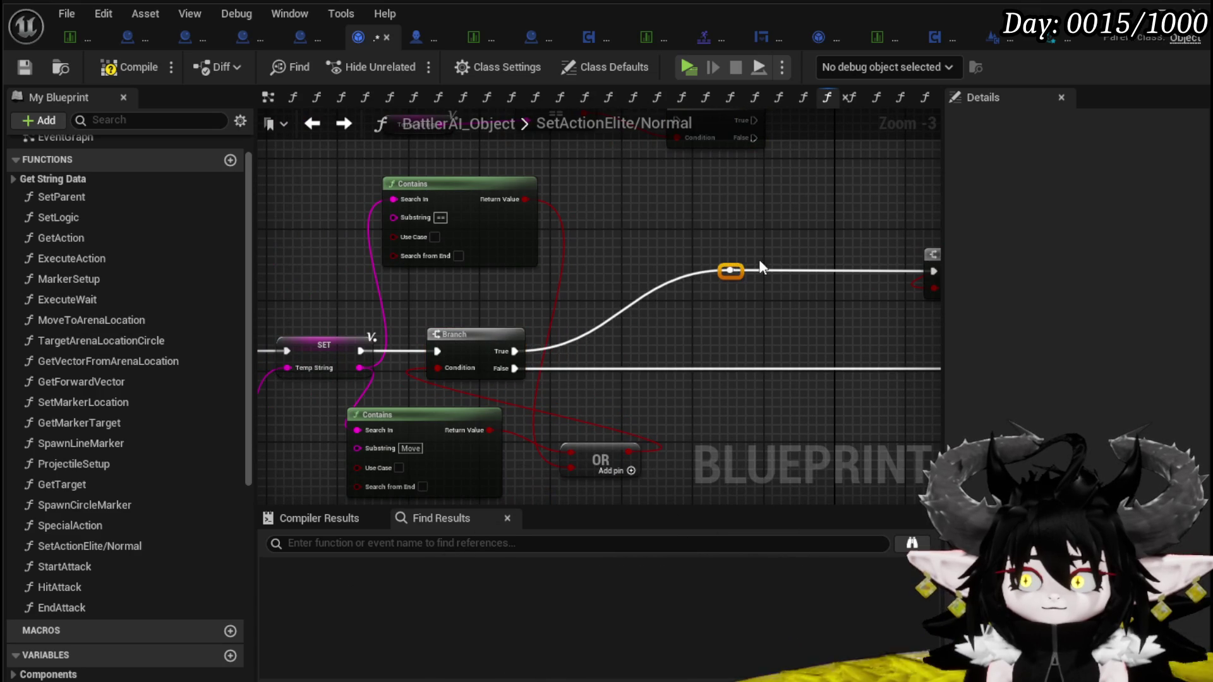
left_click_drag(582, 275, 431, 373)
mouse_move(541, 218)
left_mouse_down()
mouse_move(509, 370)
mouse_move(496, 364)
left_mouse_up()
mouse_move(402, 347)
left_mouse_down()
mouse_move(563, 304)
mouse_move(536, 234)
mouse_move(450, 290)
left_mouse_up()
mouse_move(586, 261)
left_mouse_down()
mouse_move(631, 227)
mouse_move(677, 222)
left_mouse_up()
mouse_move(382, 449)
left_mouse_down()
mouse_move(506, 325)
mouse_move(417, 401)
mouse_move(467, 399)
left_mouse_up()
left_click(474, 281)
mouse_move(475, 282)
left_mouse_down()
mouse_move(487, 363)
mouse_move(451, 433)
mouse_move(558, 325)
mouse_move(577, 391)
mouse_move(513, 341)
mouse_move(518, 323)
left_mouse_up()
mouse_move(655, 364)
left_mouse_down()
mouse_move(531, 358)
mouse_move(469, 432)
left_mouse_up()
mouse_move(563, 212)
left_mouse_down()
mouse_move(475, 203)
mouse_move(769, 419)
left_mouse_up()
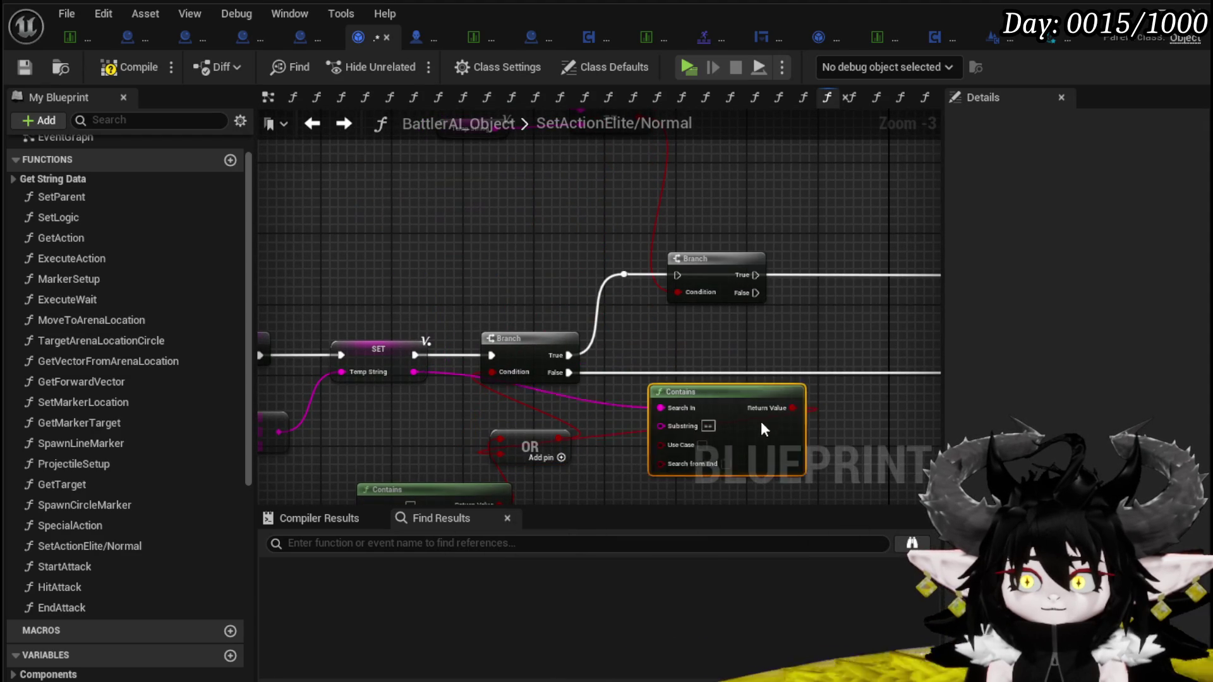
mouse_move(412, 370)
left_mouse_down()
mouse_move(336, 483)
mouse_move(369, 435)
left_mouse_up()
left_click_drag(500, 435, 492, 302)
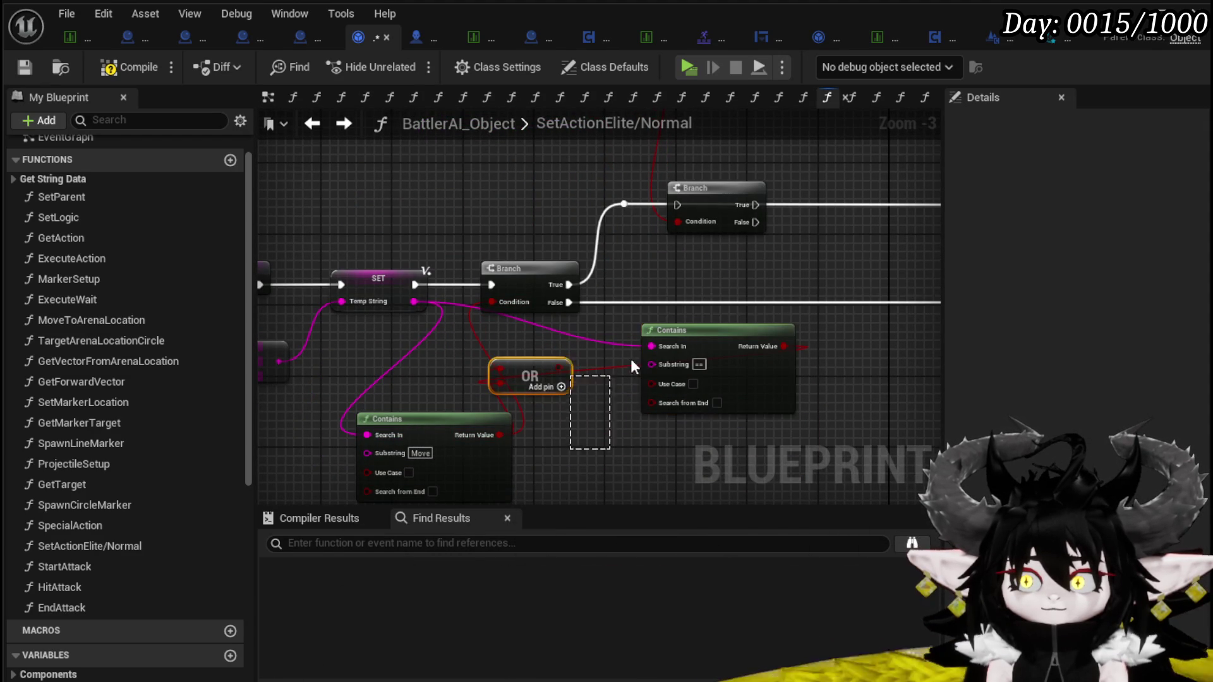
Tidy the layout: move the Contains and OR nodes up-right and shift the SET and reroute nodes right
mouse_move(821, 409)
left_mouse_down()
mouse_move(610, 407)
mouse_move(384, 288)
left_mouse_up()
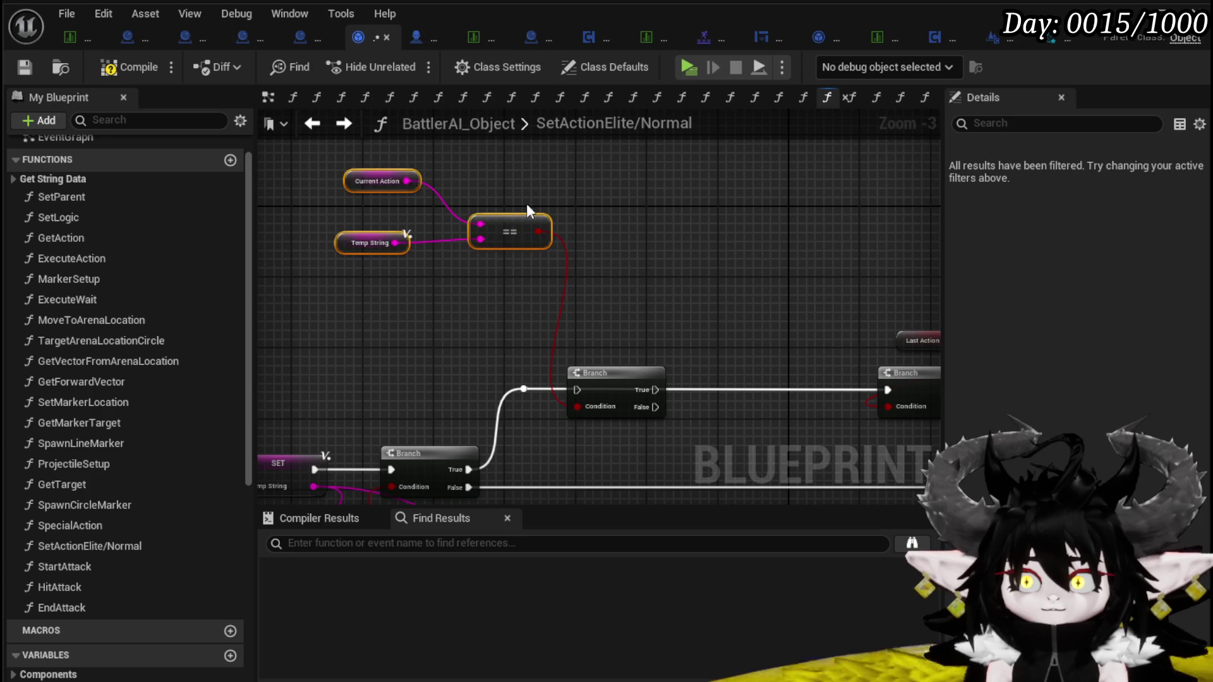
left_click_drag(670, 302, 543, 278)
mouse_move(472, 324)
left_mouse_down()
mouse_move(509, 281)
mouse_move(402, 305)
left_mouse_up()
scroll(401, 305, "down", 2)
left_click_drag(523, 326, 698, 291)
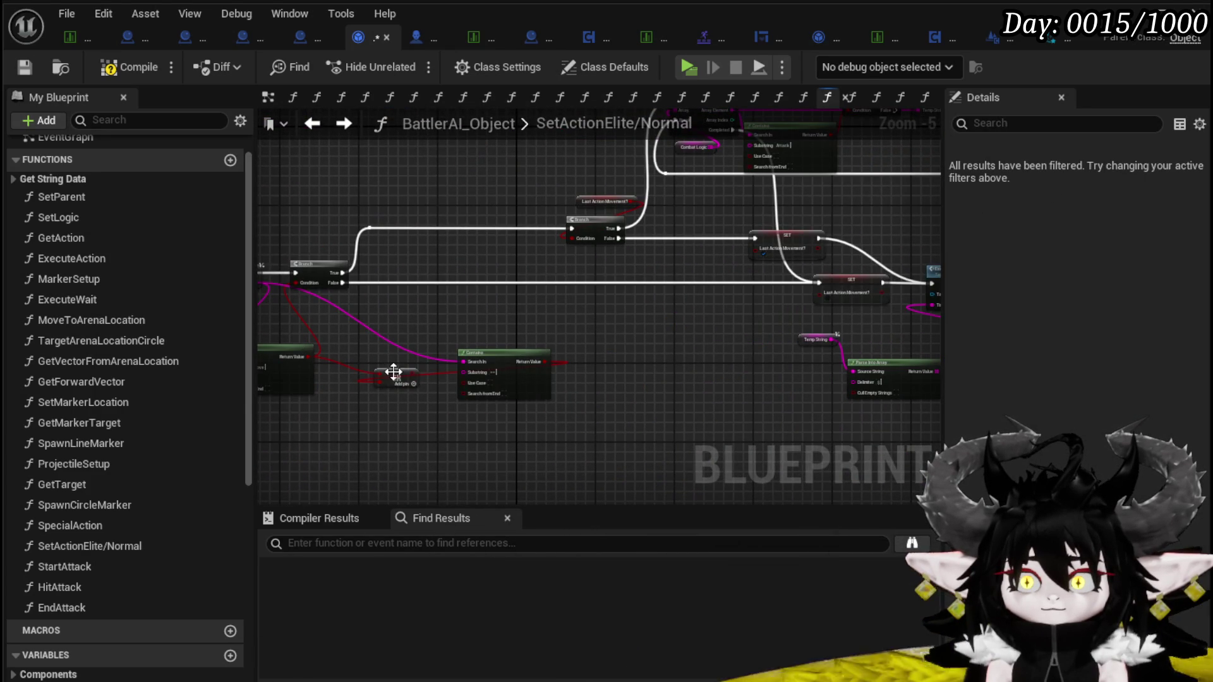
left_click_drag(396, 379, 450, 419)
left_click_drag(496, 361, 642, 218)
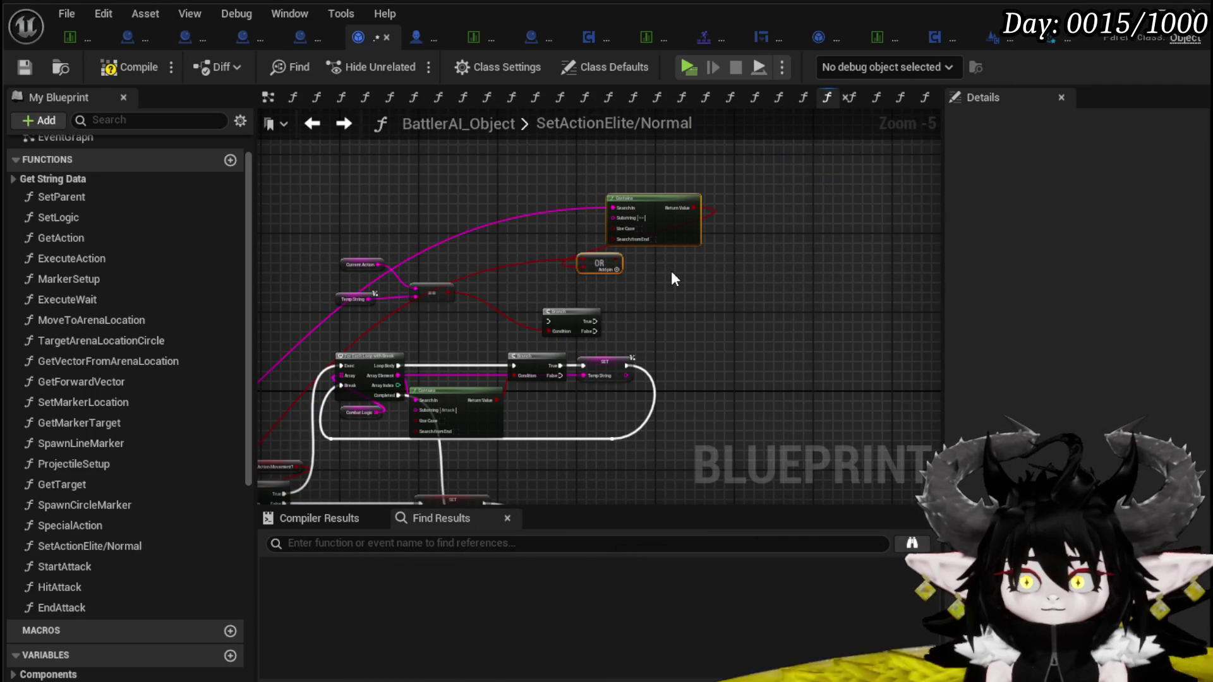
scroll(629, 282, "up", 3)
scroll(745, 203, "down", 1)
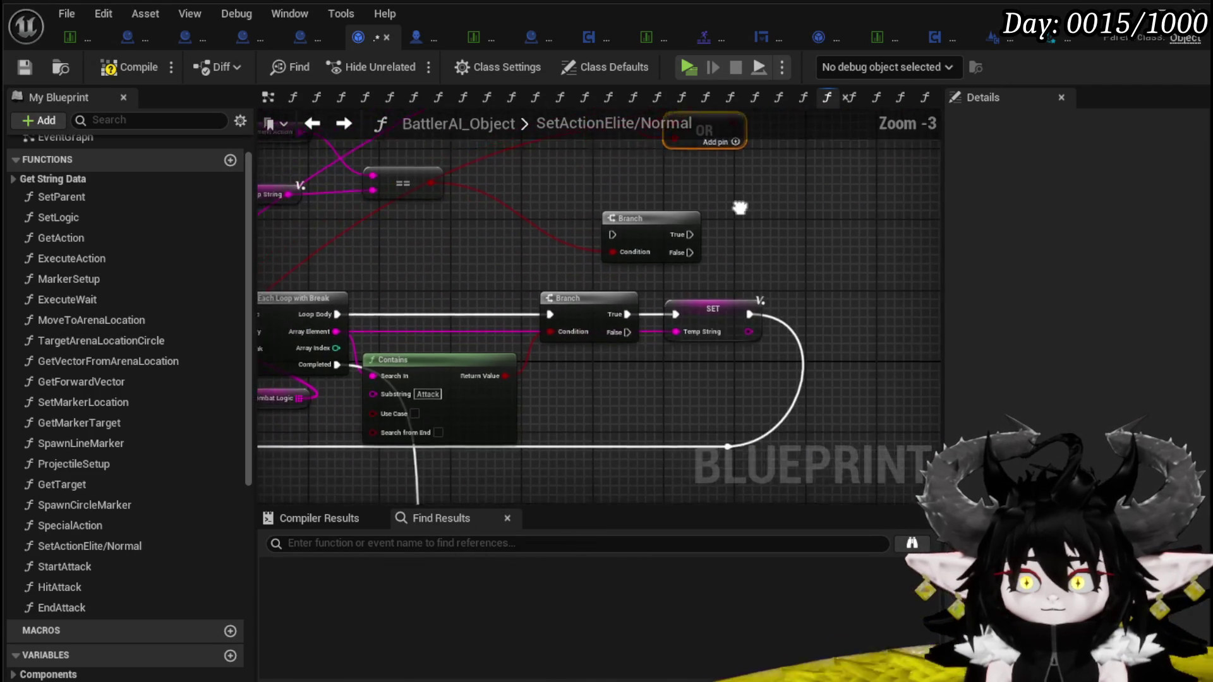
left_click_drag(534, 450, 727, 292)
left_click_drag(565, 304, 628, 303)
left_click_drag(731, 306, 840, 309)
mouse_move(731, 283)
left_mouse_down()
mouse_move(813, 303)
mouse_move(812, 274)
mouse_move(731, 339)
mouse_move(671, 303)
left_mouse_up()
left_click_drag(539, 329, 512, 329)
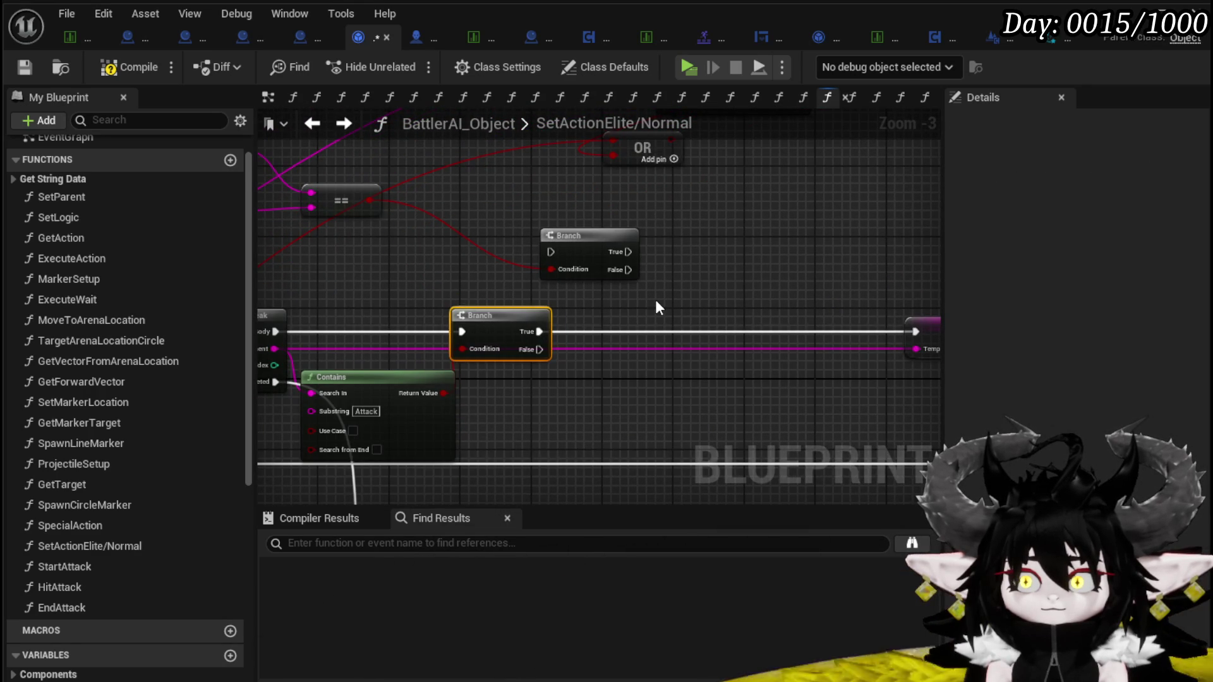
left_click_drag(546, 221, 699, 233)
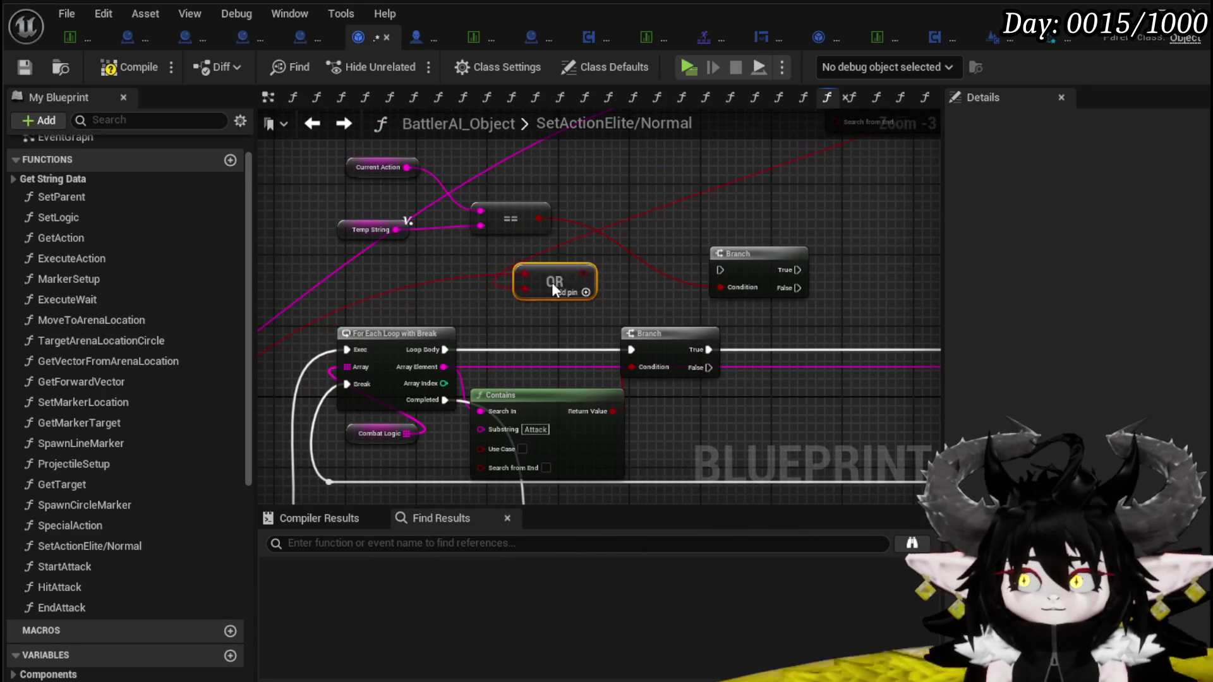
left_click_drag(612, 309, 525, 253)
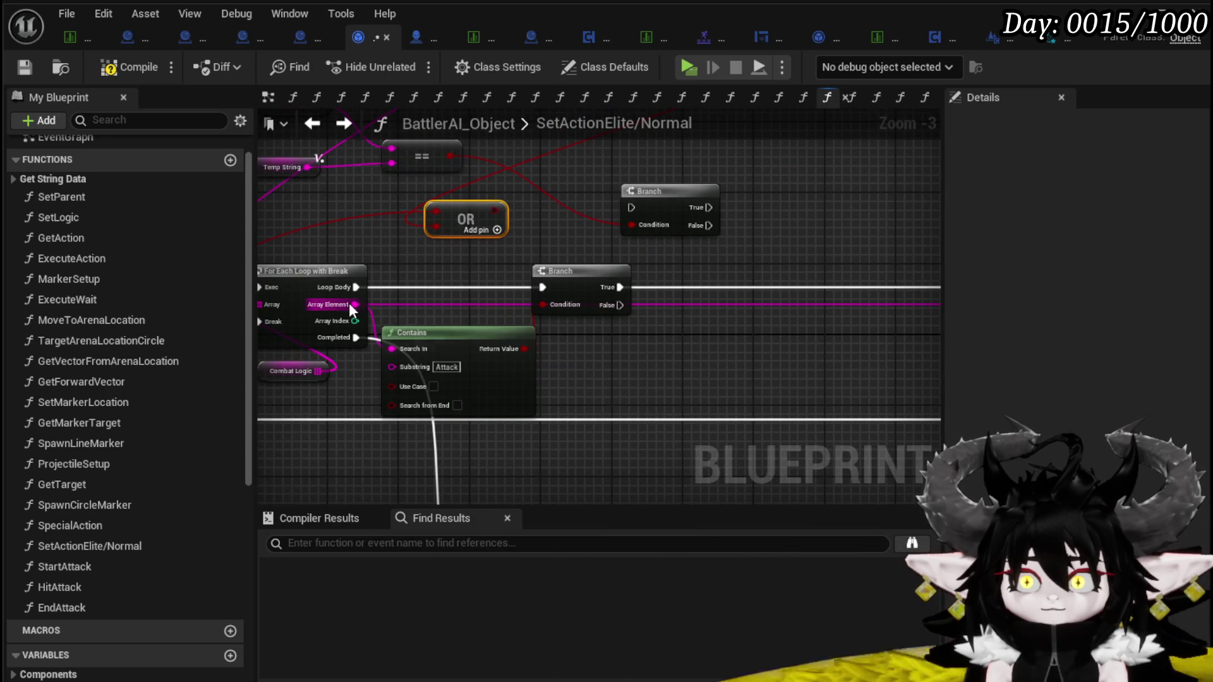
Feed the loop's Array Element into the second Contains and chain the lower Branch's True into the upper Branch
left_click_drag(795, 148, 700, 273)
mouse_move(676, 218)
left_mouse_down()
mouse_move(551, 289)
mouse_move(547, 238)
mouse_move(409, 266)
left_mouse_up()
mouse_move(404, 310)
left_mouse_down()
mouse_move(676, 382)
mouse_move(659, 357)
mouse_move(639, 354)
mouse_move(667, 347)
left_mouse_up()
left_click_drag(788, 345, 662, 386)
mouse_move(540, 330)
left_mouse_down()
mouse_move(567, 298)
mouse_move(515, 312)
mouse_move(526, 239)
mouse_move(635, 250)
mouse_move(695, 282)
left_mouse_up()
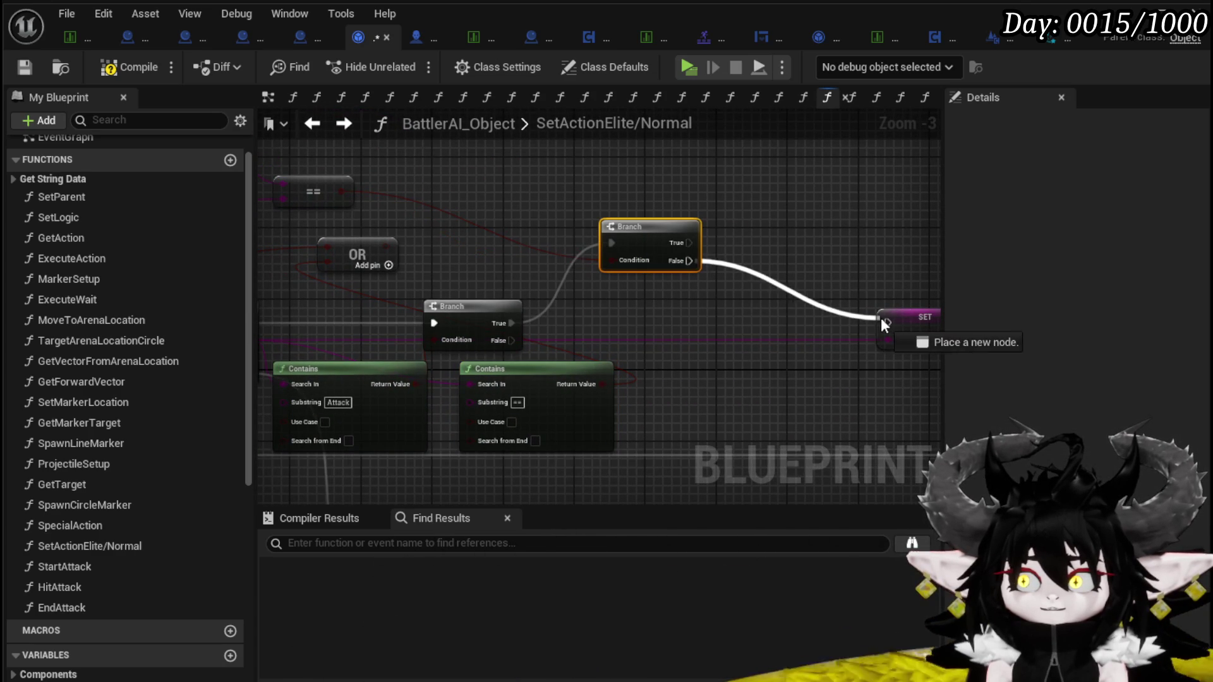
left_click_drag(631, 233, 641, 287)
left_click_drag(514, 256, 718, 299)
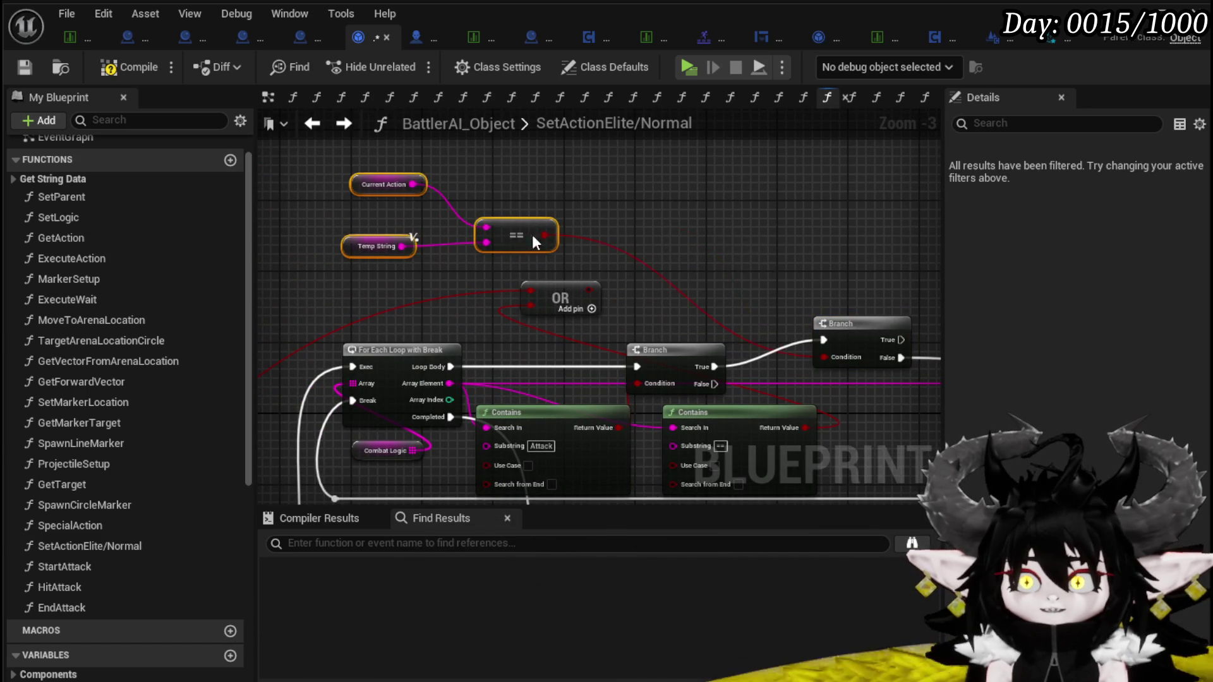
left_click_drag(863, 275, 730, 243)
Delete the unused OR node and nudge the second Contains node left
left_click(628, 379)
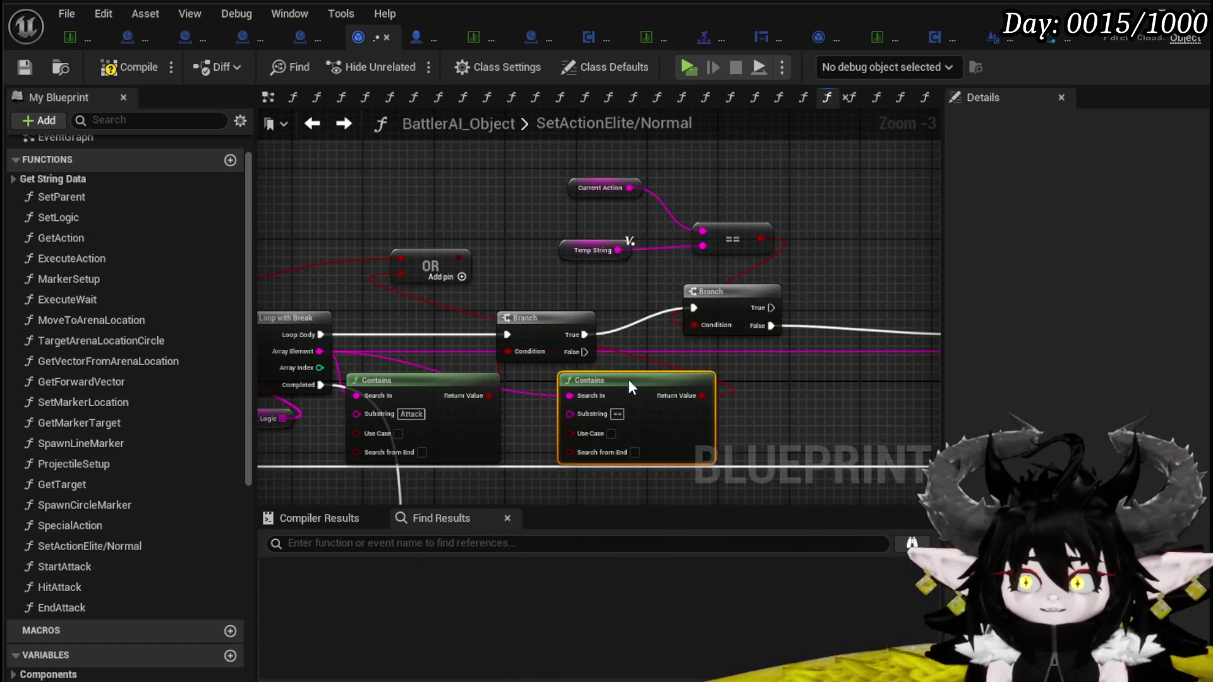
key("Delete")
left_click_drag(676, 376, 674, 369)
mouse_move(588, 367)
left_mouse_down()
mouse_move(551, 366)
mouse_move(687, 372)
left_mouse_up()
Add an AND Boolean joining the second Contains result and the == check, driving the upper Branch's Condition
type("and")
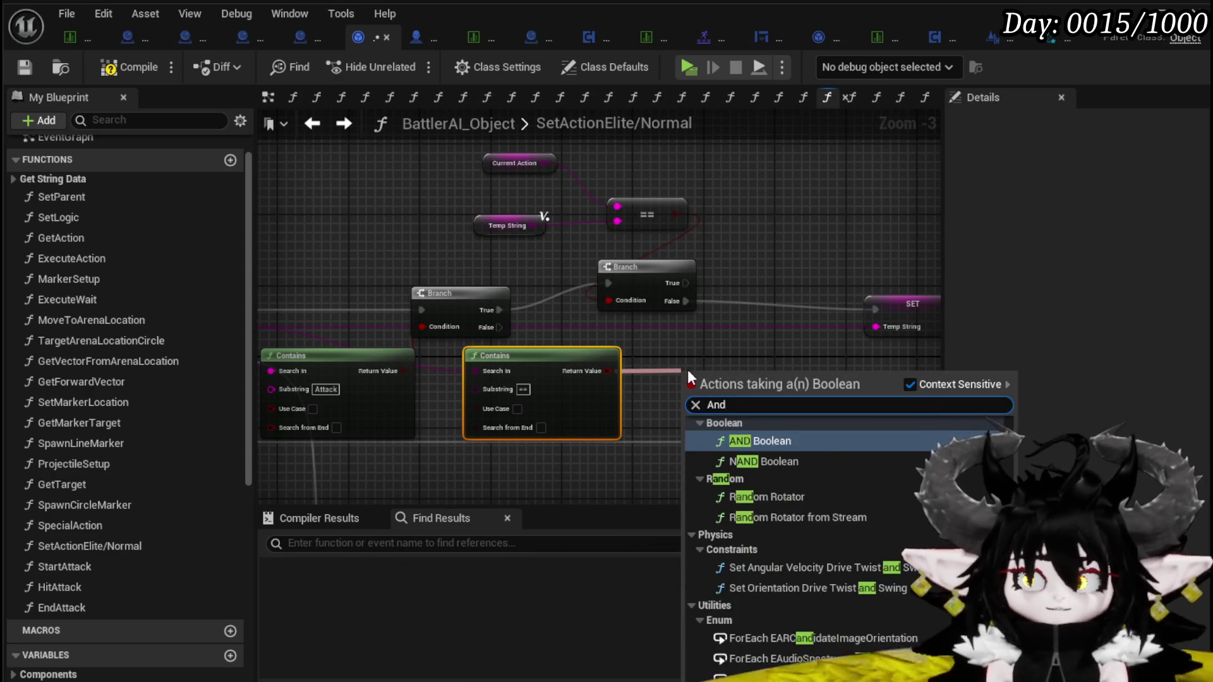
key("Return")
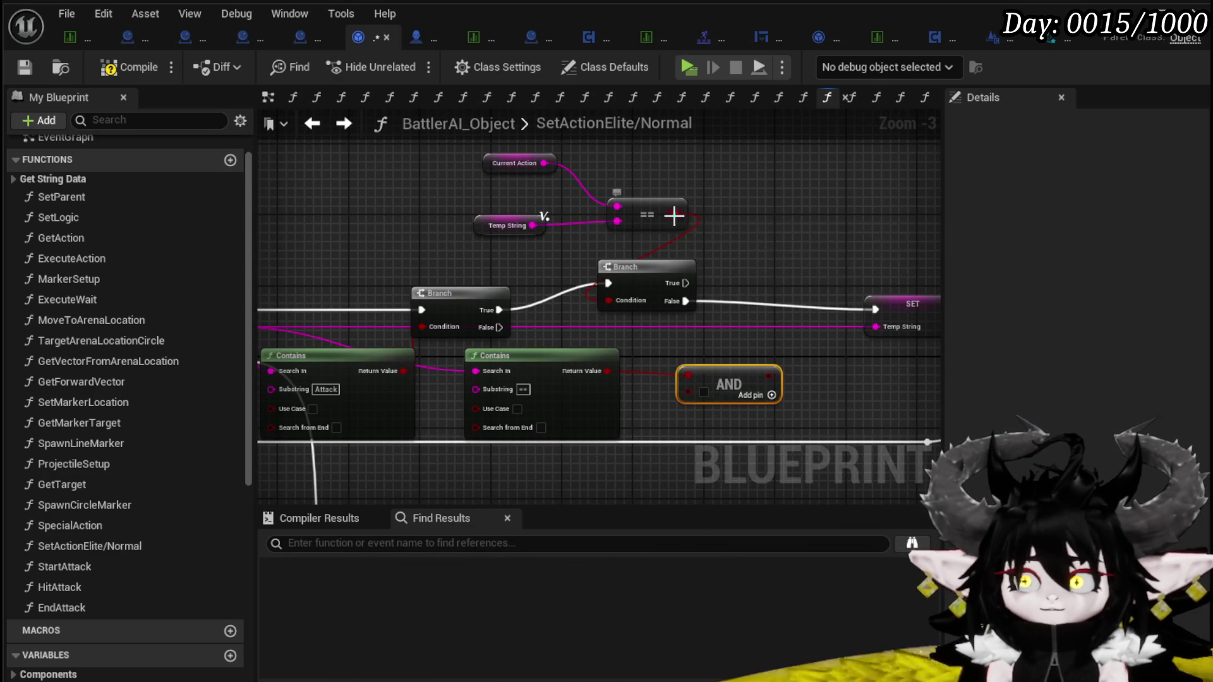
left_click_drag(693, 400, 693, 399)
mouse_move(766, 376)
left_mouse_down()
mouse_move(624, 316)
mouse_move(664, 306)
left_mouse_up()
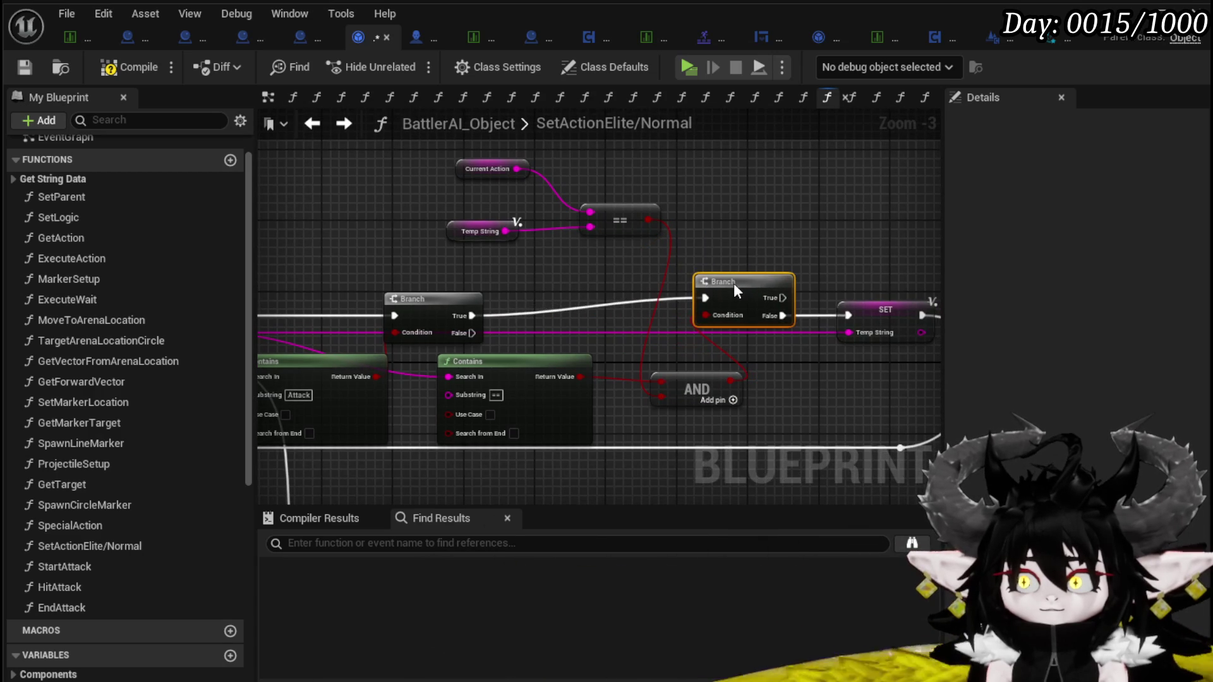
mouse_move(771, 252)
left_mouse_down()
mouse_move(601, 260)
mouse_move(863, 276)
left_mouse_up()
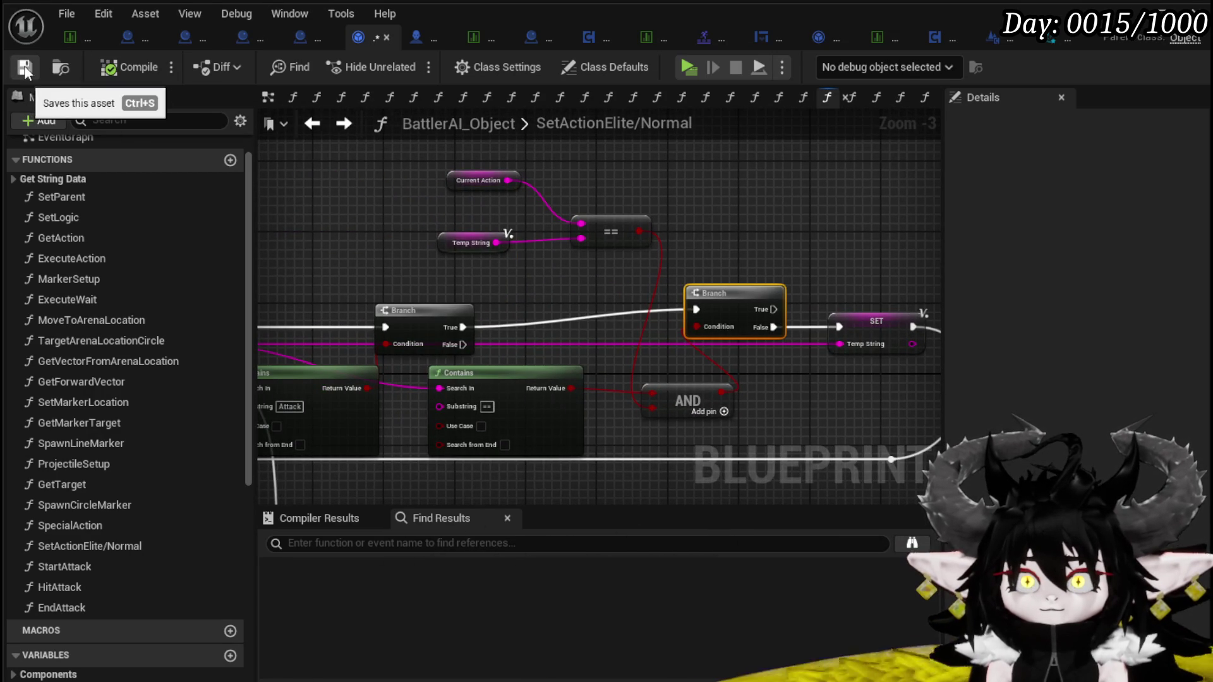
scroll(756, 255, "down", 2)
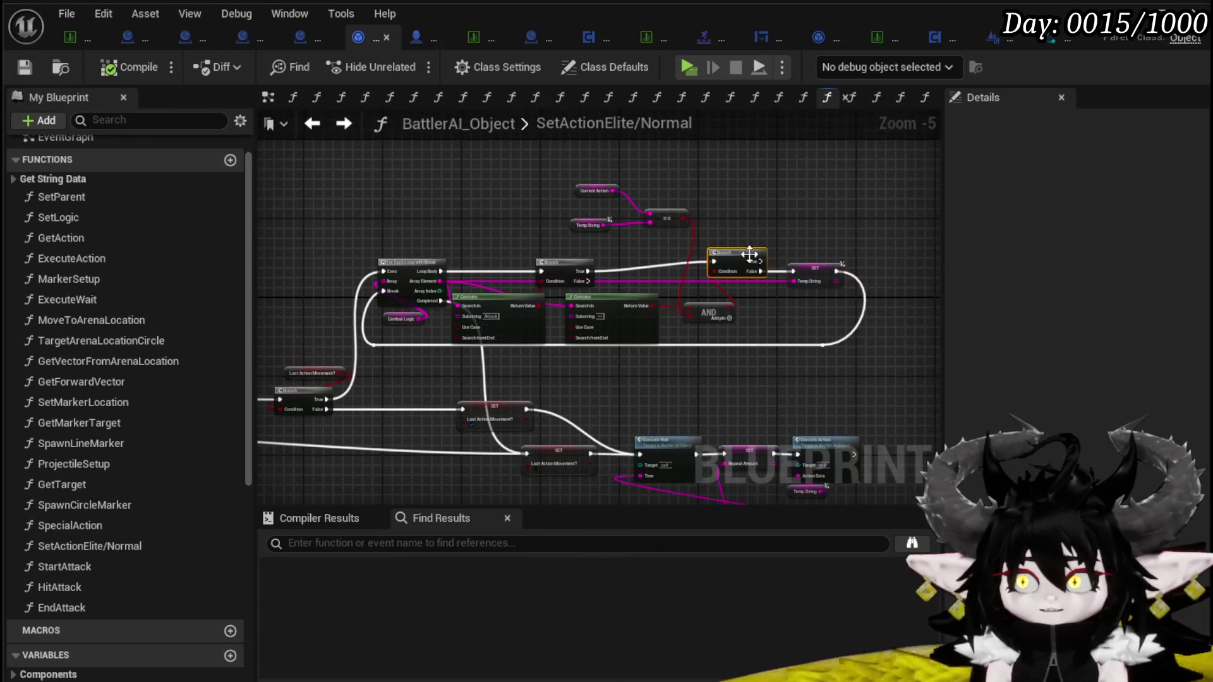
scroll(376, 292, "up", 2)
left_click_drag(730, 327, 559, 361)
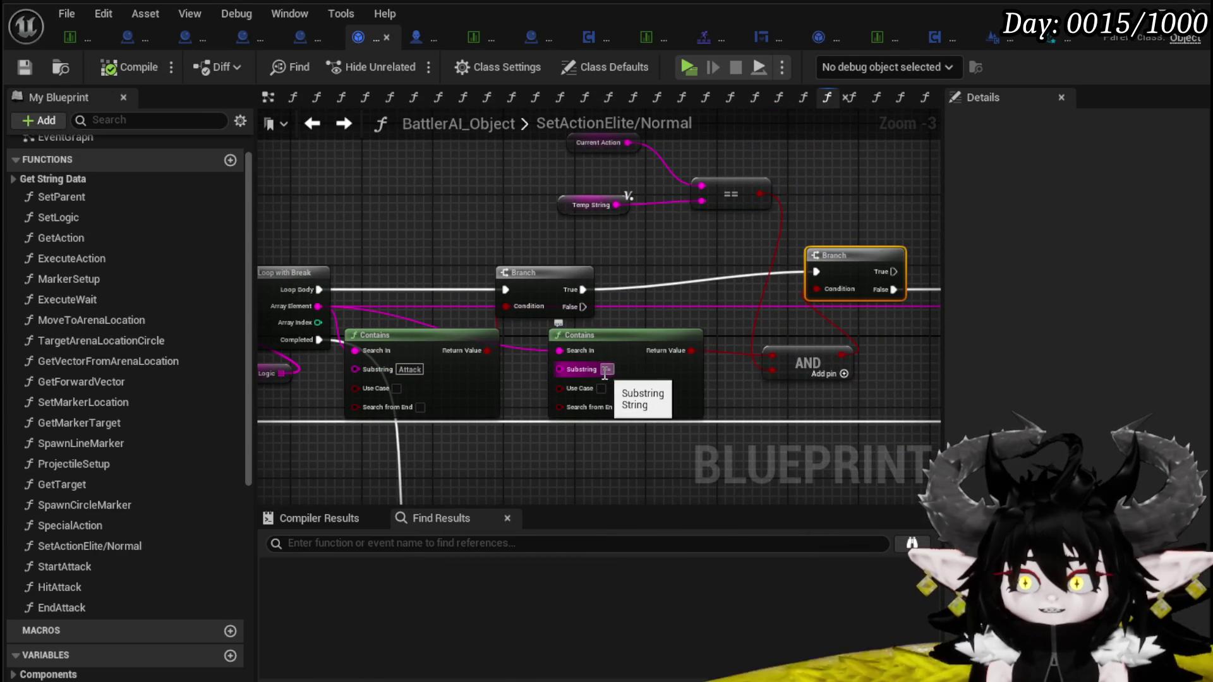
left_click_drag(519, 296, 686, 215)
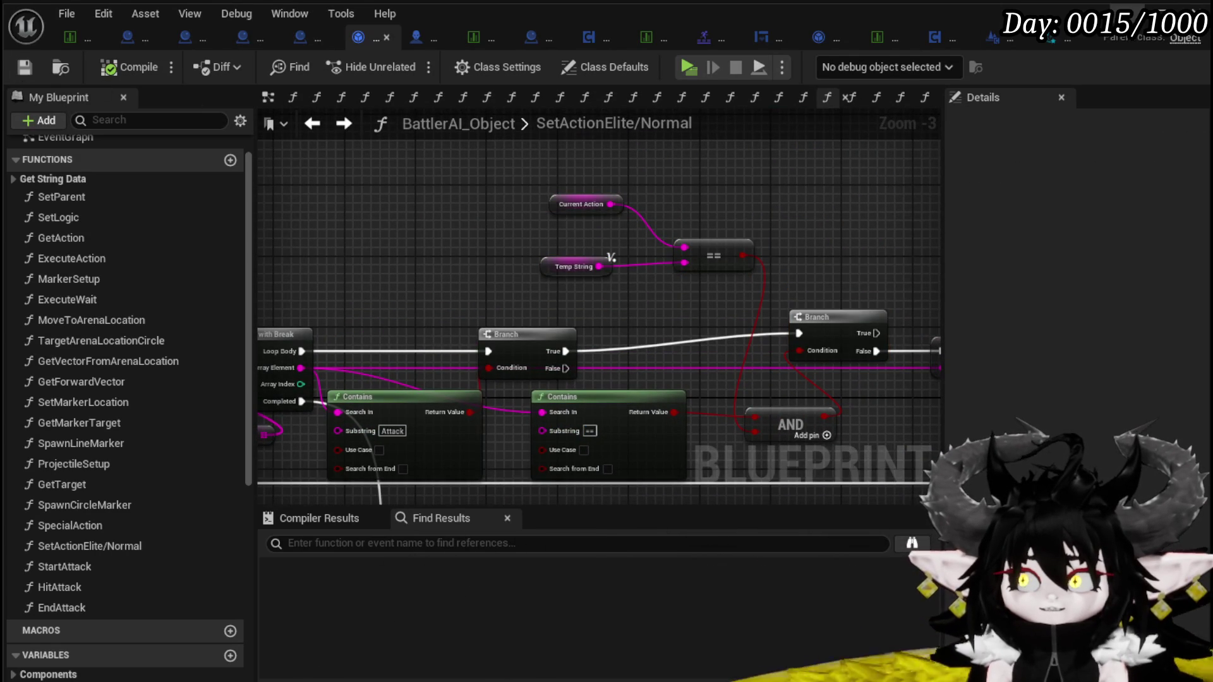
key("alt+Tab")
Play-test in the editor: run to a water slime, start the battle, attack, end the turn, then stop
key("alt+p")
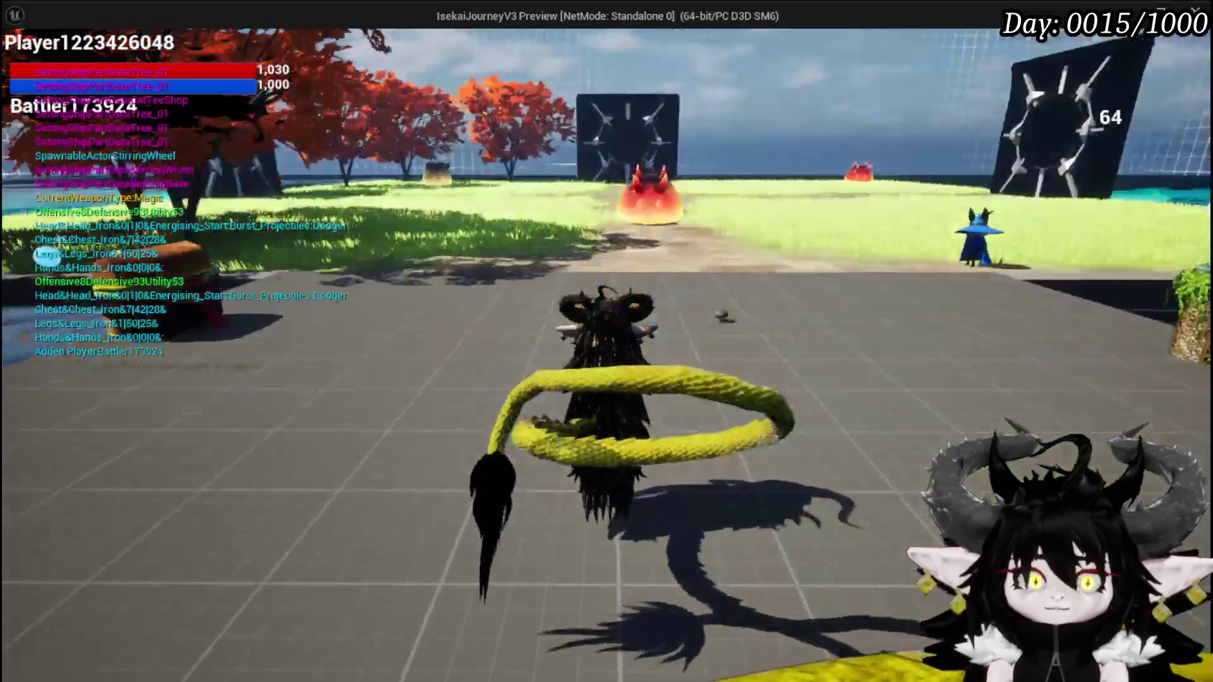
key("w")
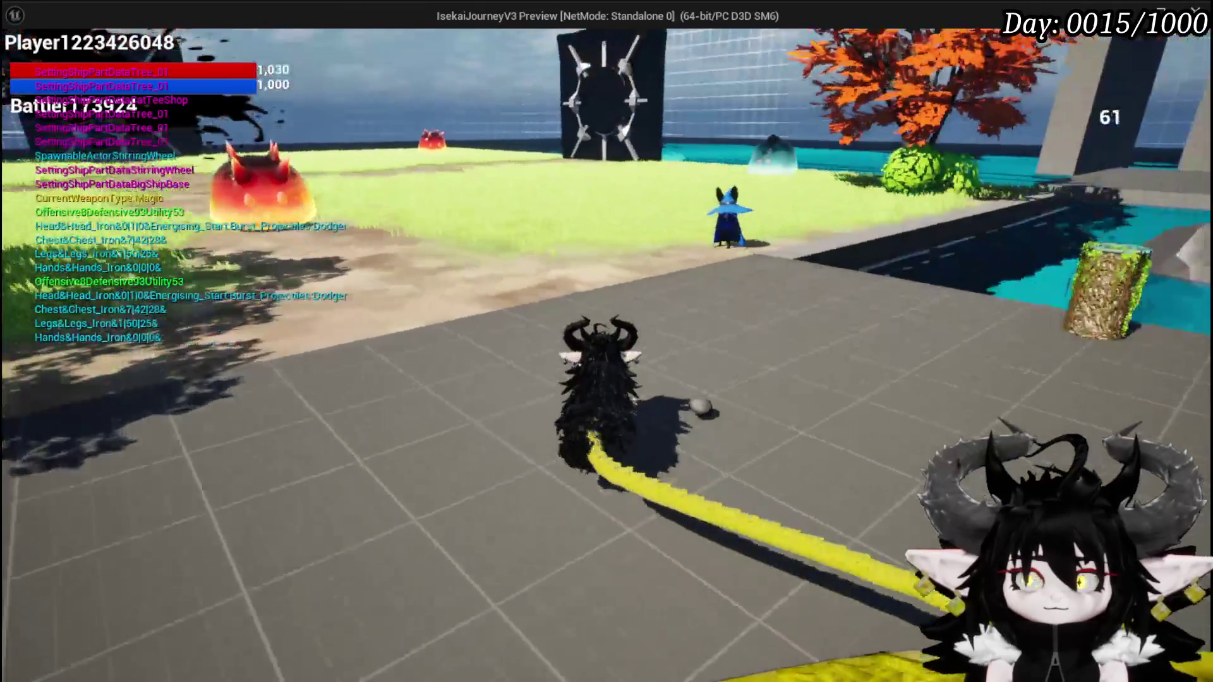
key("w")
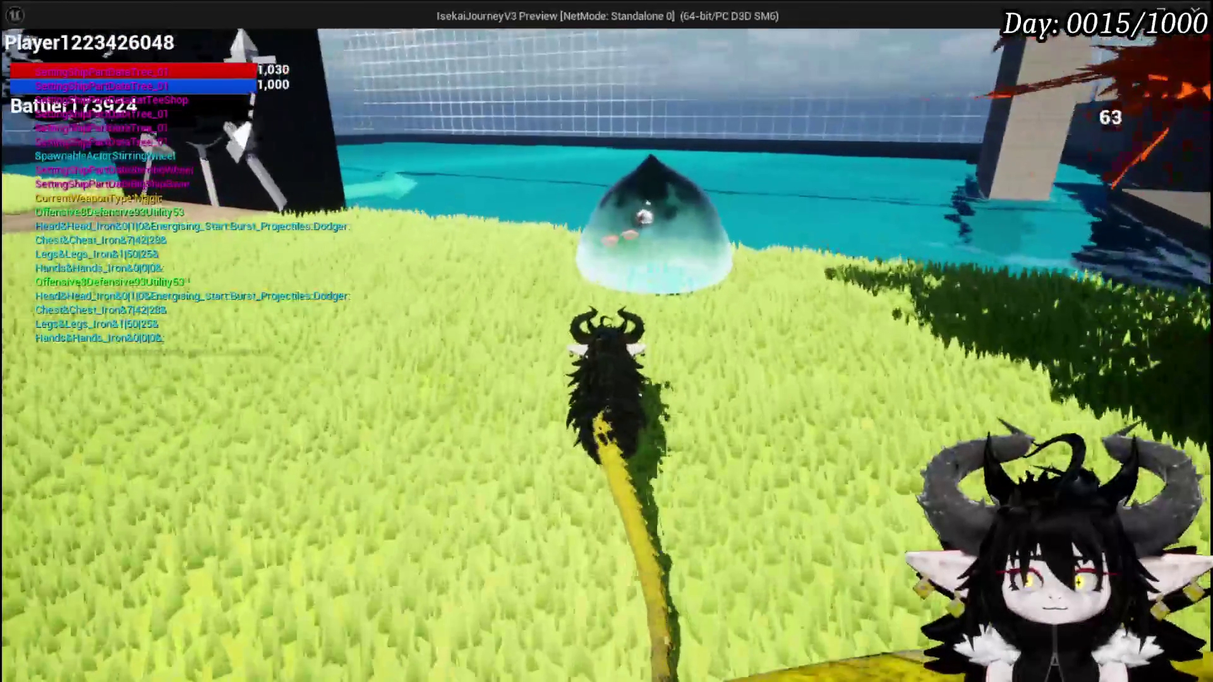
left_click(606, 341)
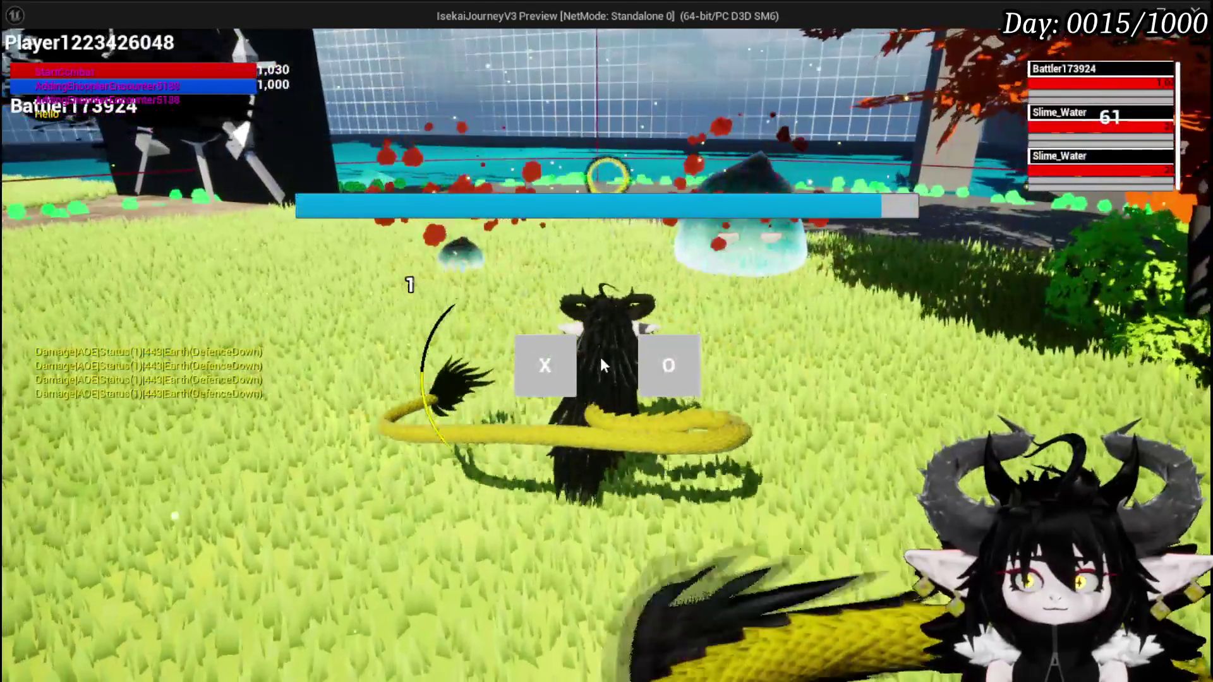
left_click(664, 361)
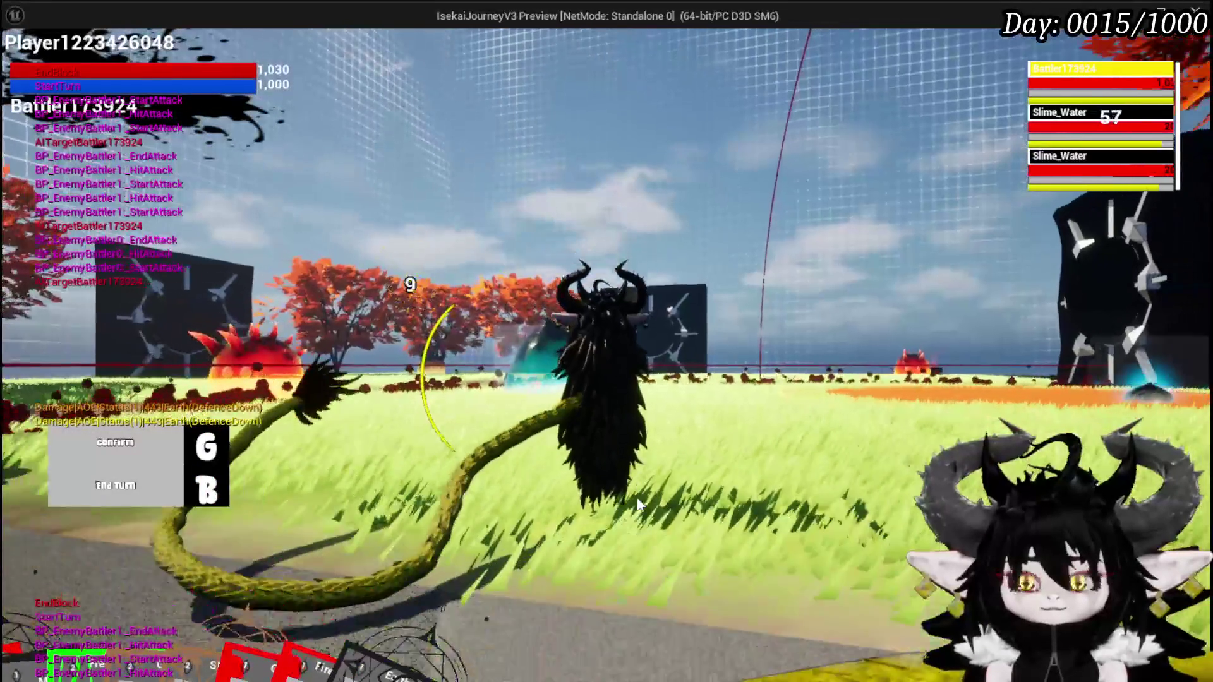
key("g")
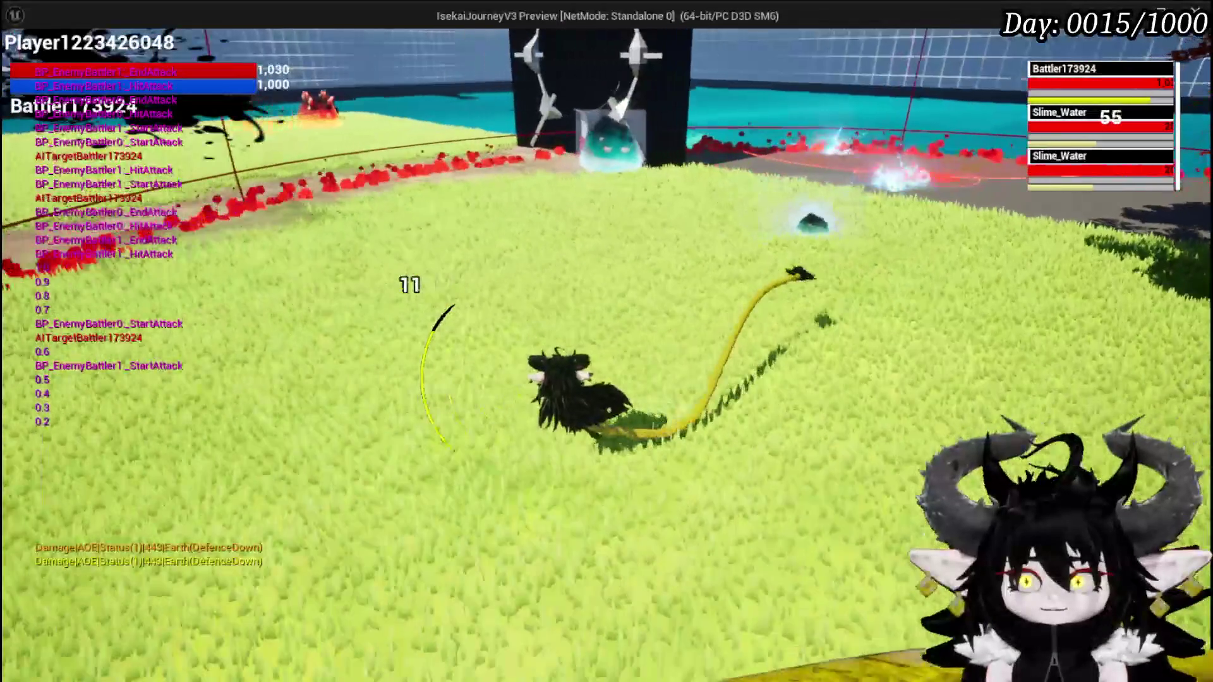
key("Escape")
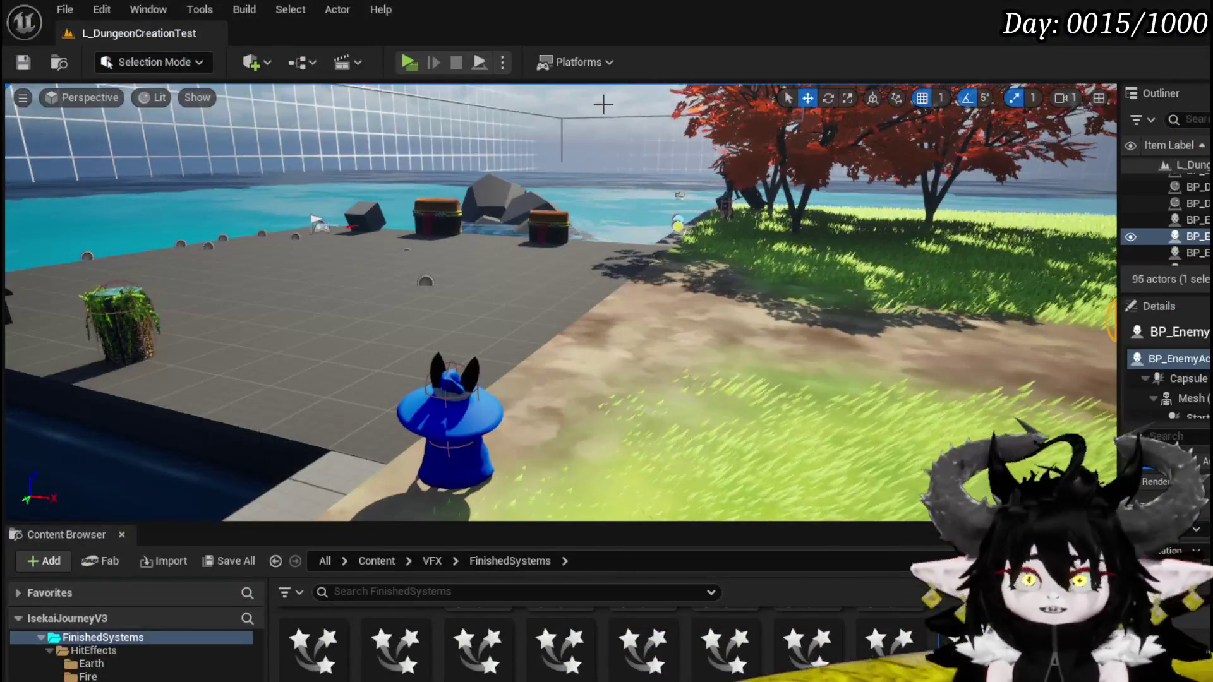
Save the level and pan the blueprint to the SetActionElite/Normal entry and SET nodes
key("ctrl+s")
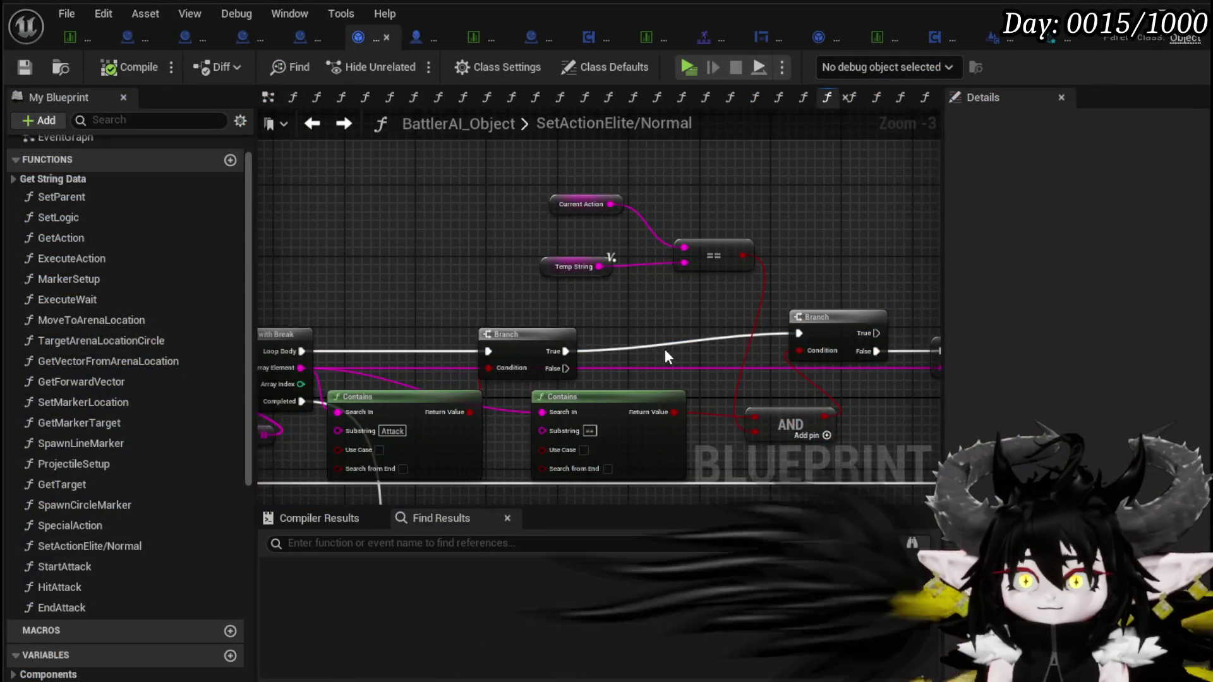
mouse_move(665, 352)
left_mouse_down()
mouse_move(700, 379)
mouse_move(817, 352)
mouse_move(604, 267)
mouse_move(417, 308)
mouse_move(642, 316)
left_mouse_up()
scroll(695, 233, "down", 2)
mouse_move(676, 218)
left_mouse_down()
mouse_move(539, 233)
mouse_move(575, 229)
left_mouse_up()
mouse_move(475, 242)
left_mouse_down()
mouse_move(497, 264)
mouse_move(441, 214)
mouse_move(457, 184)
mouse_move(567, 243)
mouse_move(434, 252)
mouse_move(722, 199)
mouse_move(780, 209)
left_mouse_up()
scroll(475, 263, "up", 3)
scroll(441, 221, "down", 1)
mouse_move(733, 243)
left_mouse_down()
mouse_move(529, 238)
mouse_move(625, 249)
left_mouse_up()
Rearrange the entry and SET nodes and move the Move Contains node upward
mouse_move(359, 311)
left_mouse_down()
mouse_move(491, 297)
mouse_move(467, 257)
left_mouse_up()
left_click_drag(322, 444, 712, 287)
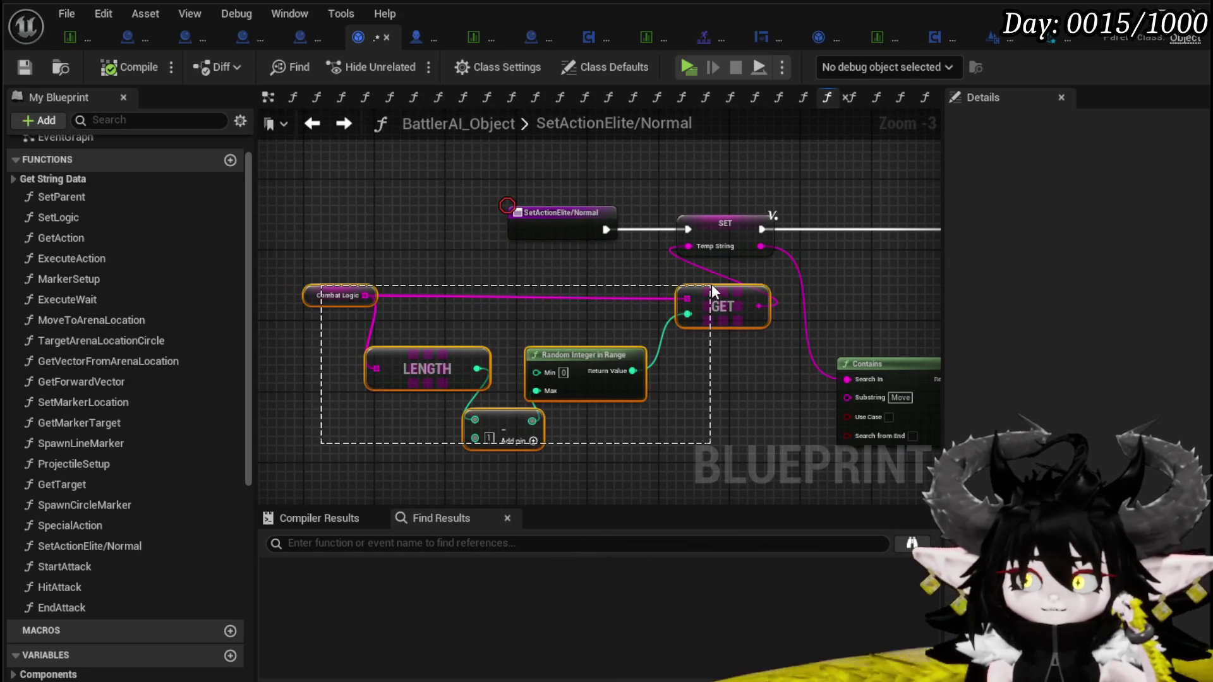
left_click(829, 282)
mouse_move(827, 281)
left_mouse_down()
mouse_move(520, 274)
mouse_move(719, 288)
mouse_move(623, 278)
mouse_move(461, 292)
left_mouse_up()
mouse_move(583, 377)
left_mouse_down()
mouse_move(592, 298)
mouse_move(608, 298)
mouse_move(585, 313)
left_mouse_up()
mouse_move(751, 326)
left_mouse_down()
mouse_move(601, 379)
mouse_move(430, 393)
mouse_move(460, 396)
left_mouse_up()
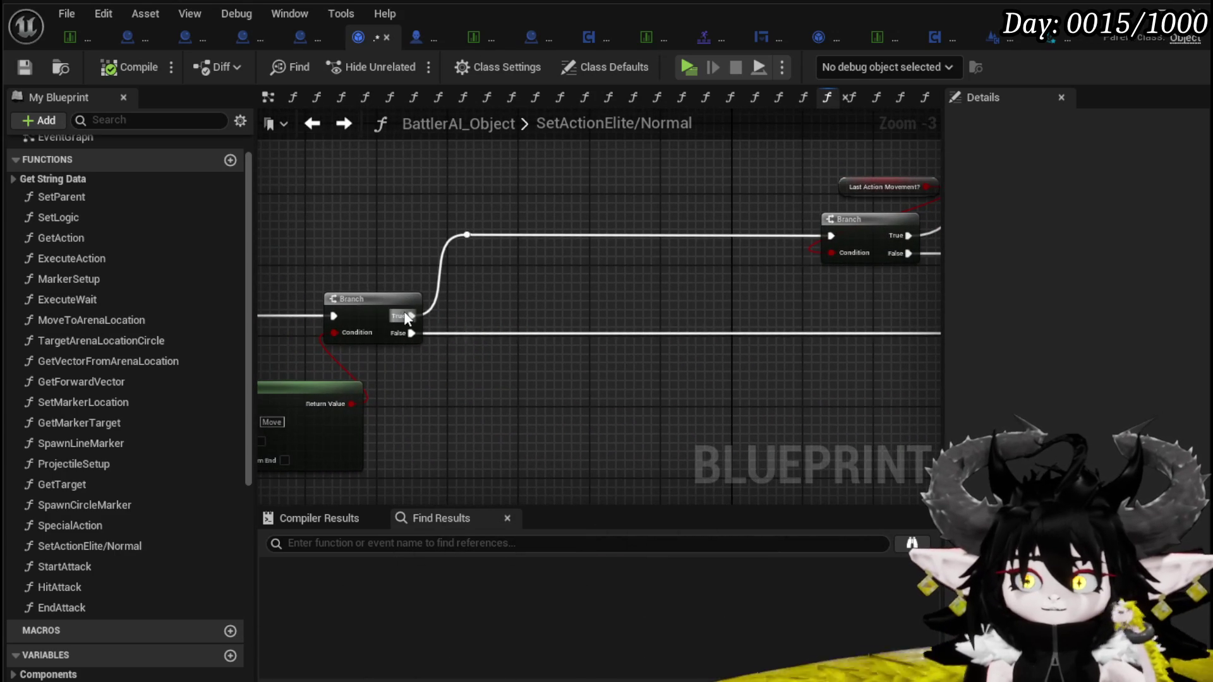
mouse_move(524, 304)
left_mouse_down()
mouse_move(360, 339)
mouse_move(672, 265)
left_mouse_up()
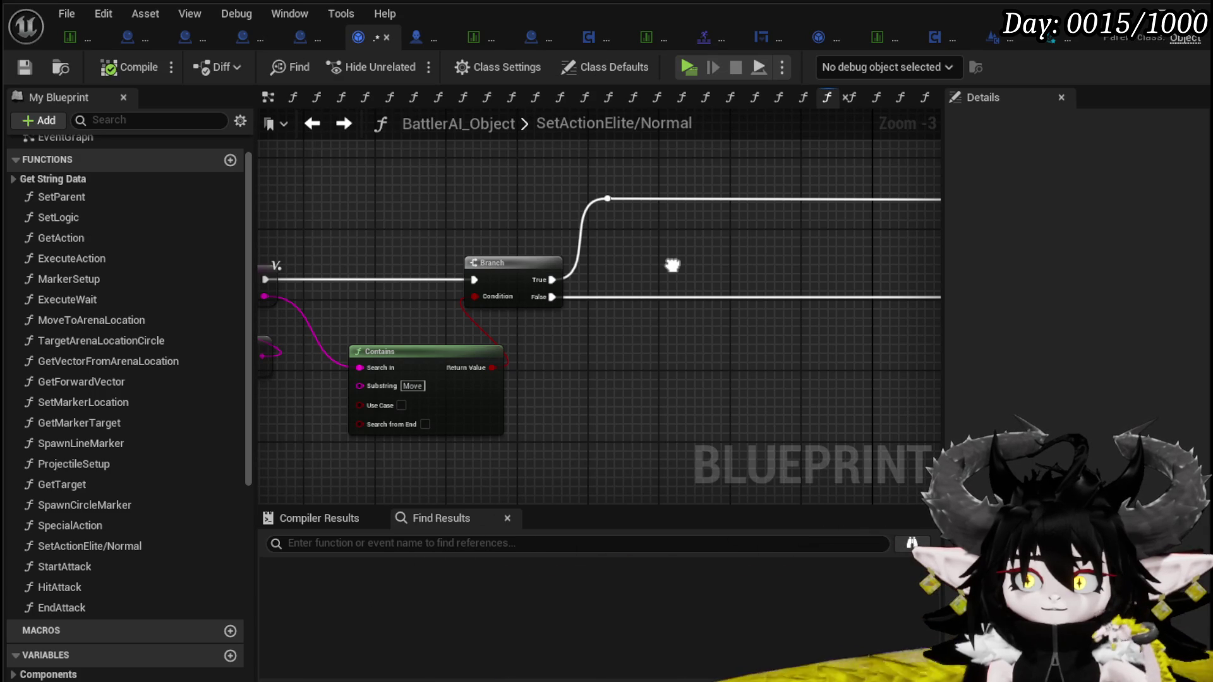
left_click_drag(672, 266, 498, 413)
mouse_move(815, 435)
left_mouse_down()
mouse_move(631, 371)
mouse_move(495, 350)
mouse_move(523, 309)
mouse_move(705, 328)
mouse_move(870, 320)
left_mouse_up()
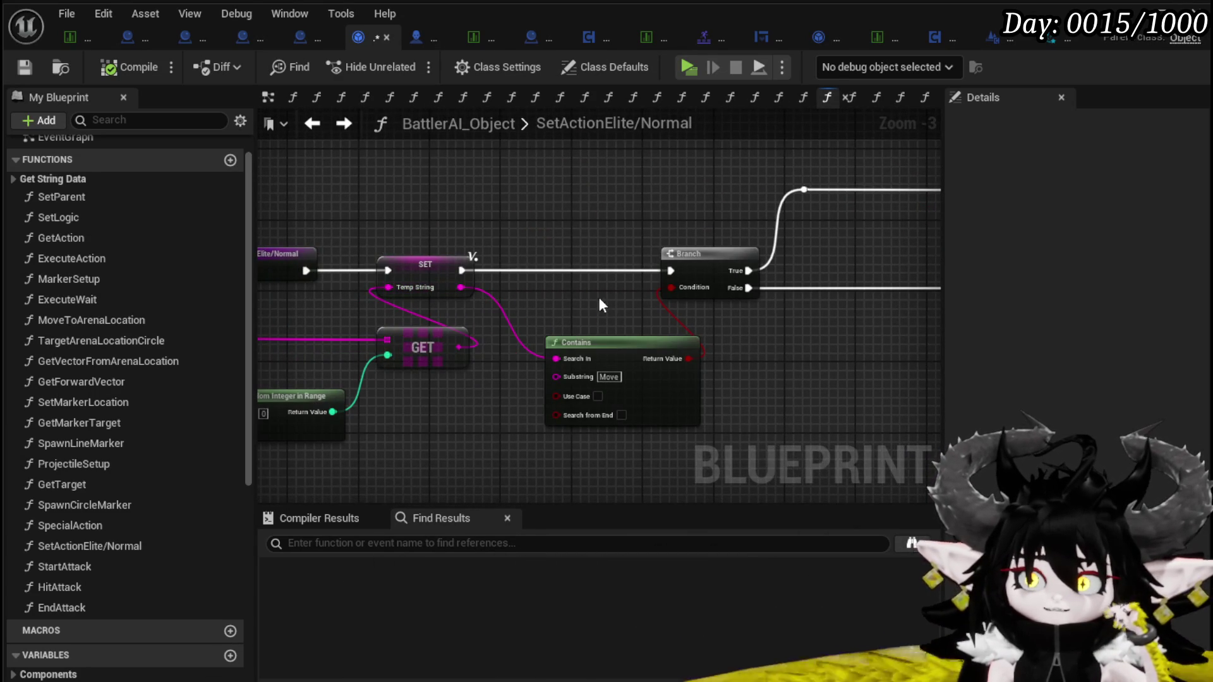
scroll(602, 297, "down", 2)
left_click_drag(627, 268, 546, 345)
scroll(473, 243, "up", 2)
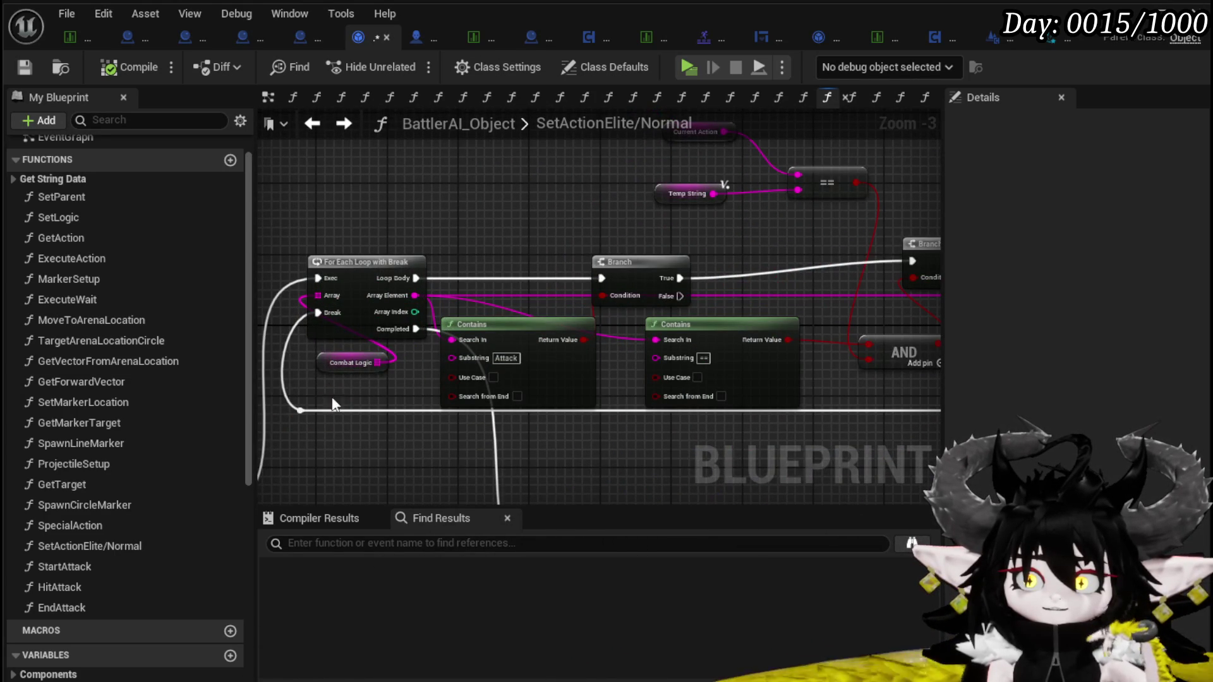
Move the Combat Logic getter and second Contains, then paste a copy of the ==/AND/Contains/Branch group
left_click_drag(341, 363, 359, 259)
left_click_drag(552, 216, 415, 225)
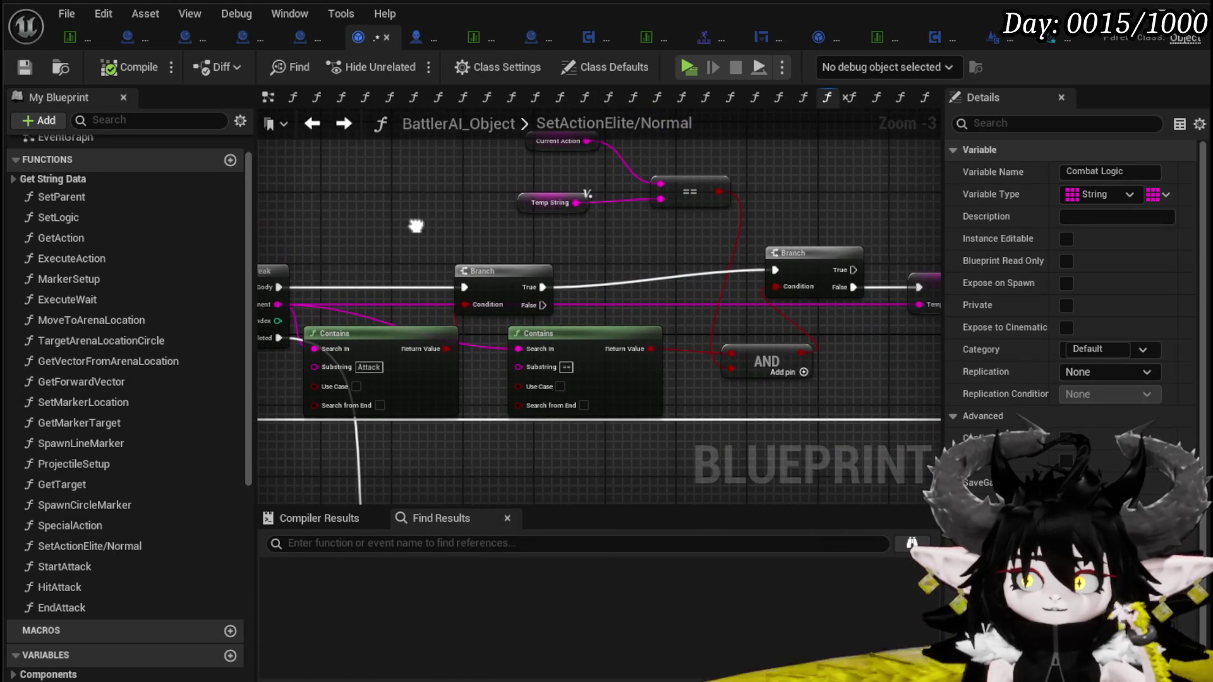
mouse_move(570, 335)
left_mouse_down()
mouse_move(605, 362)
mouse_move(605, 343)
left_mouse_up()
scroll(558, 346, "down", 1)
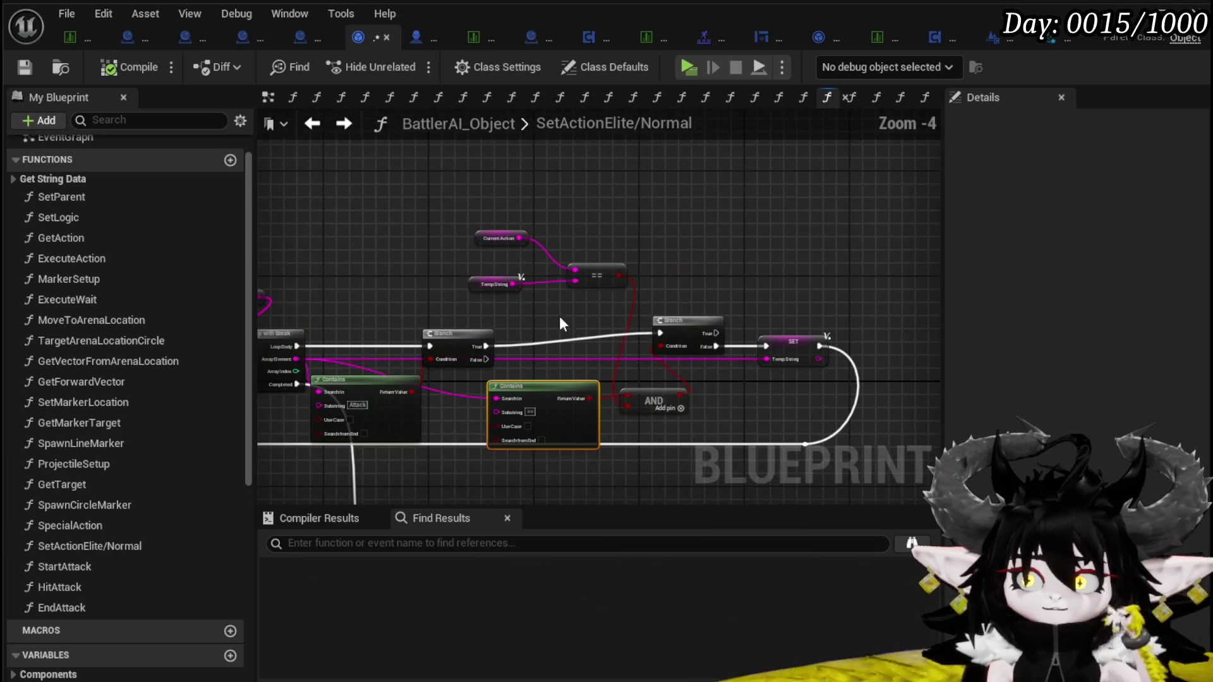
mouse_move(672, 377)
left_mouse_down()
mouse_move(783, 415)
mouse_move(717, 411)
left_mouse_up()
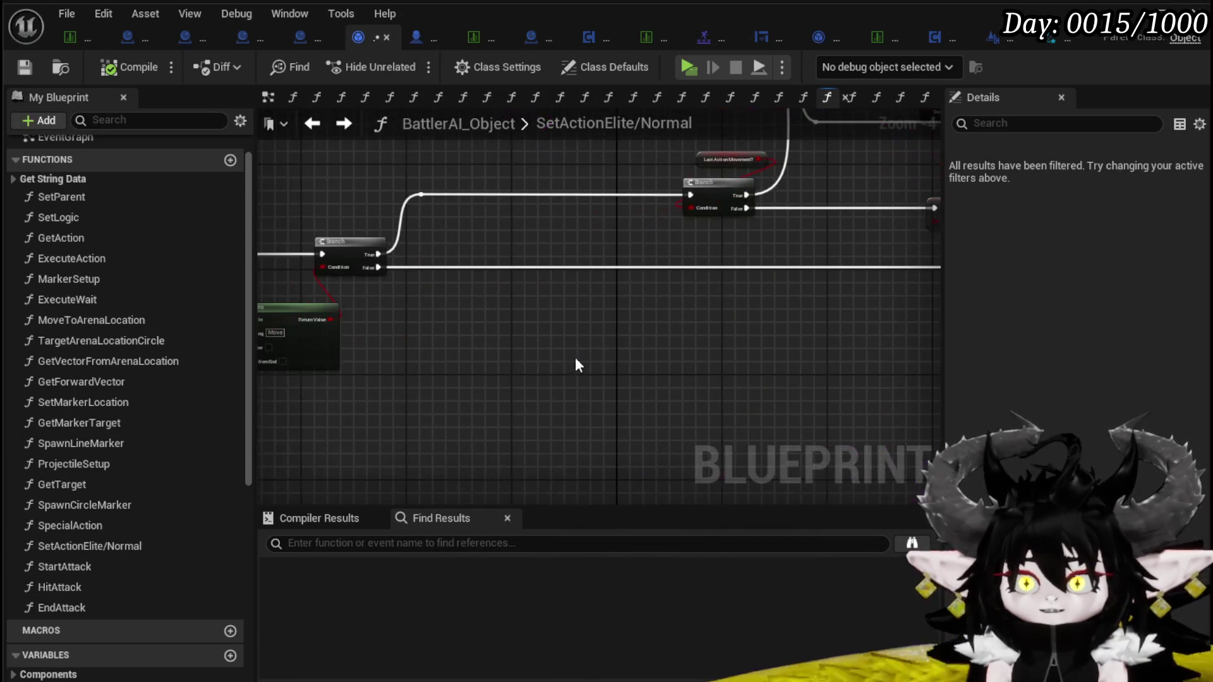
key("ctrl+v")
left_click(531, 423)
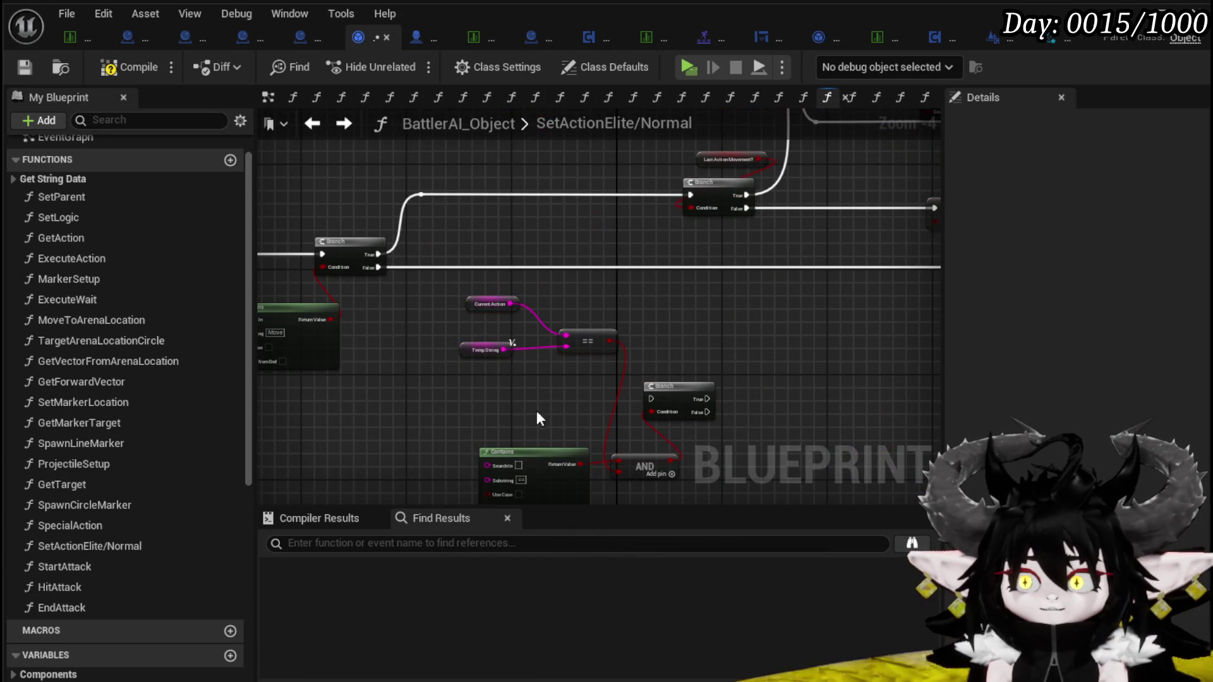
Connect the upper Branch's False output to the pasted Branch's exec input
left_click_drag(540, 427, 597, 344)
left_click_drag(485, 216, 676, 334)
left_click_drag(761, 355, 759, 348)
left_click_drag(544, 456, 469, 449)
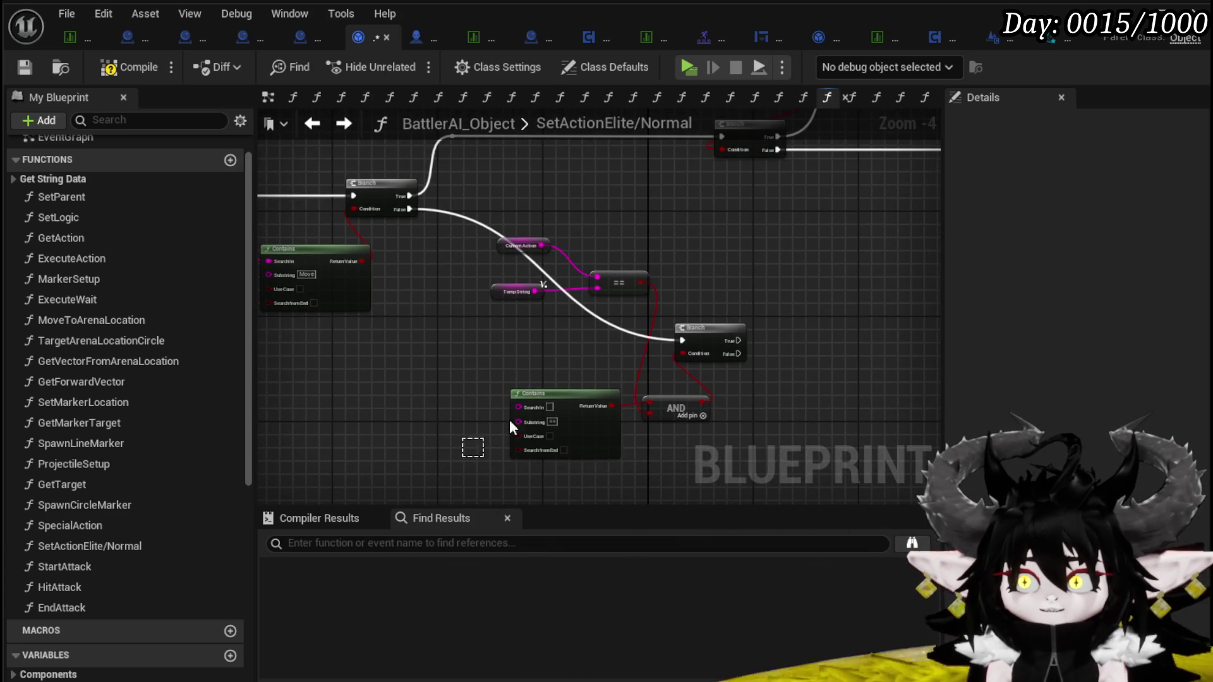
Move the loop check nodes and Current Action up-right, and shift the pasted Contains node left
mouse_move(756, 295)
left_mouse_down()
mouse_move(680, 332)
mouse_move(641, 322)
mouse_move(752, 279)
mouse_move(433, 461)
mouse_move(442, 402)
left_mouse_up()
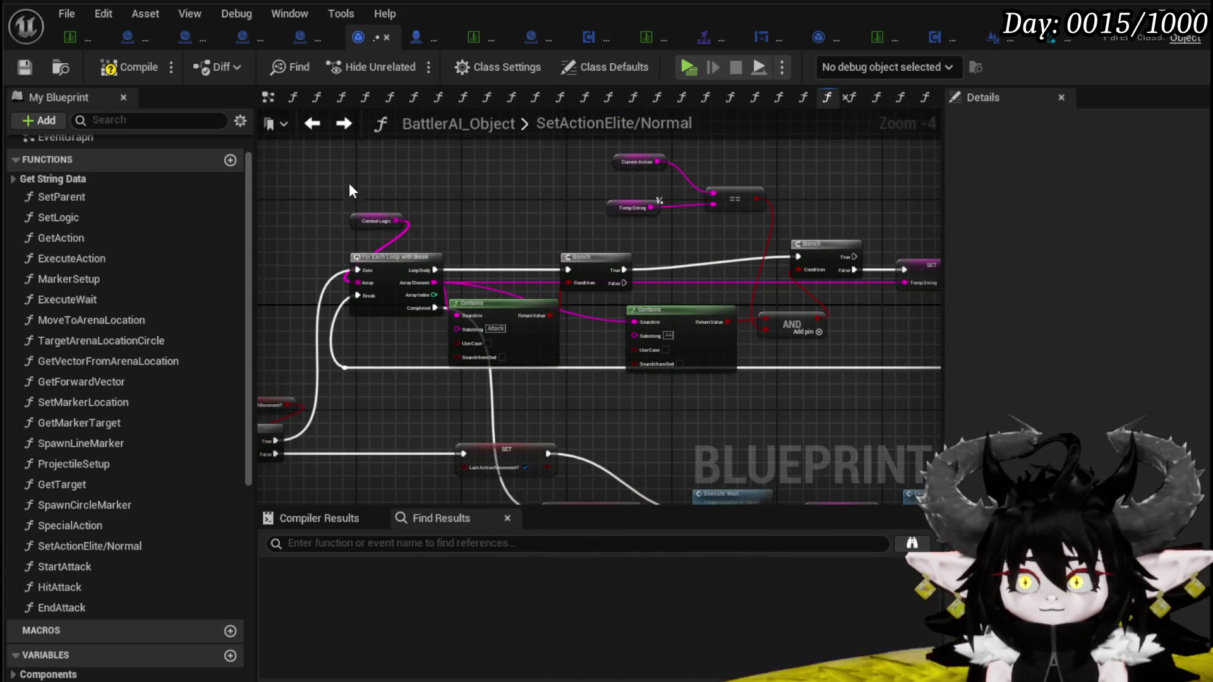
mouse_move(521, 346)
left_mouse_down()
mouse_move(935, 376)
mouse_move(911, 381)
left_mouse_up()
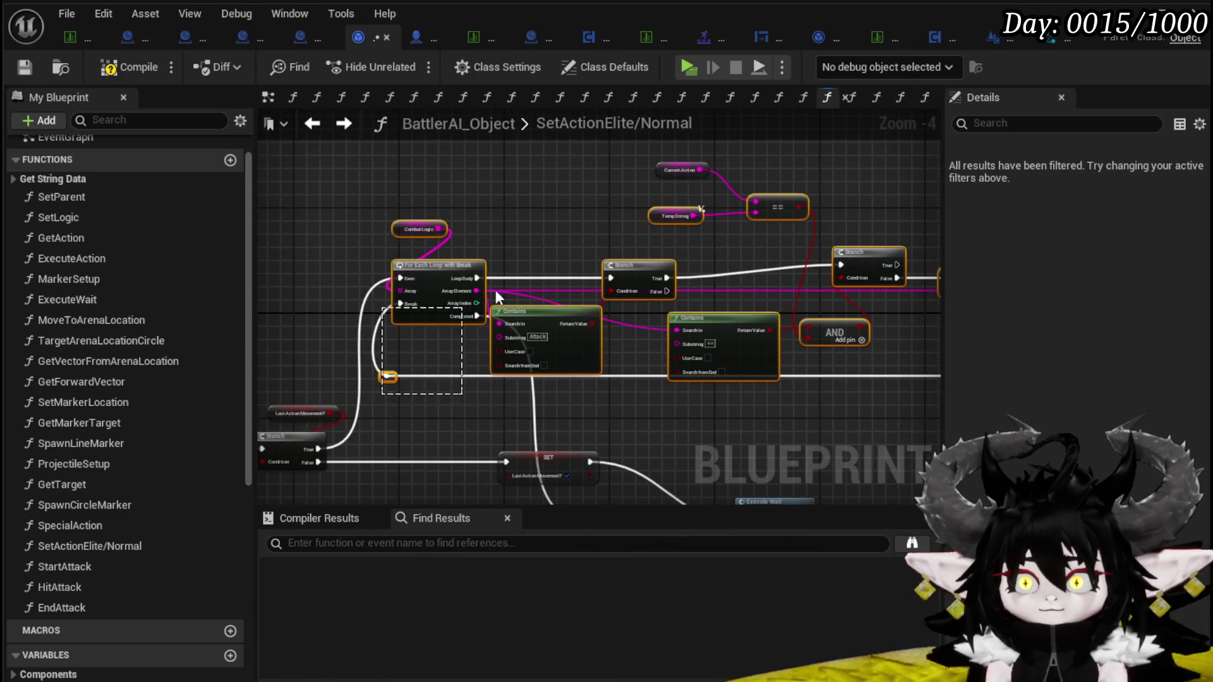
left_click_drag(545, 200, 679, 282)
scroll(745, 368, "down", 2)
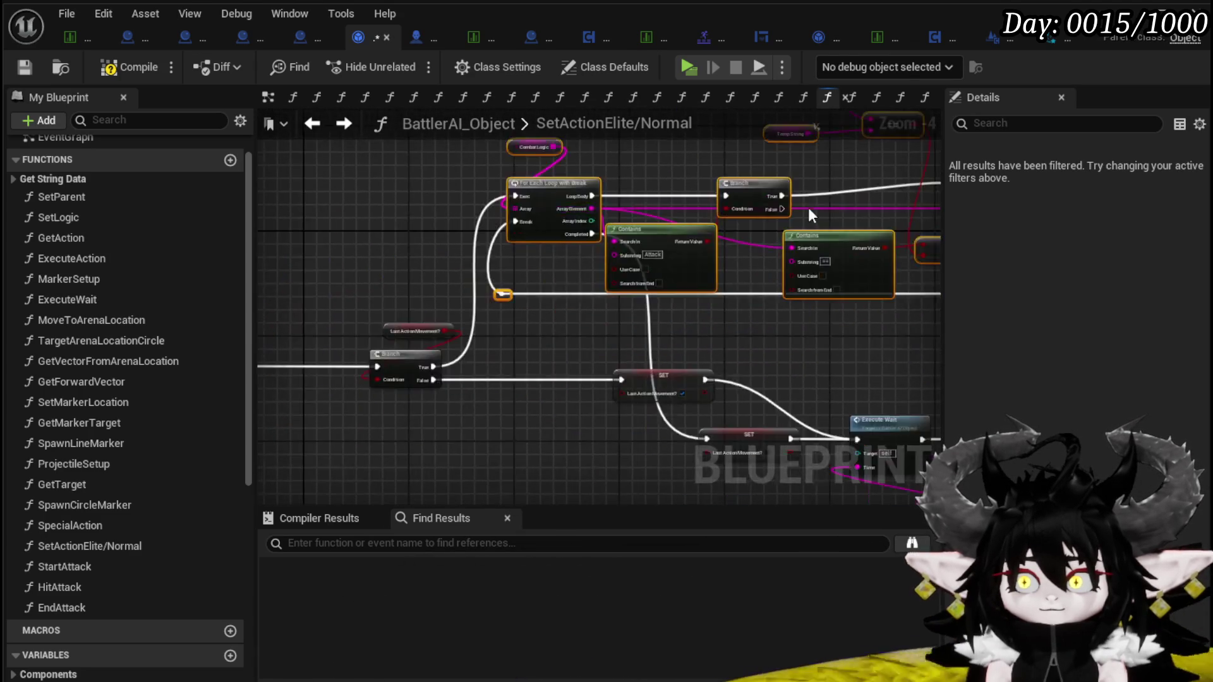
scroll(580, 383, "up", 3)
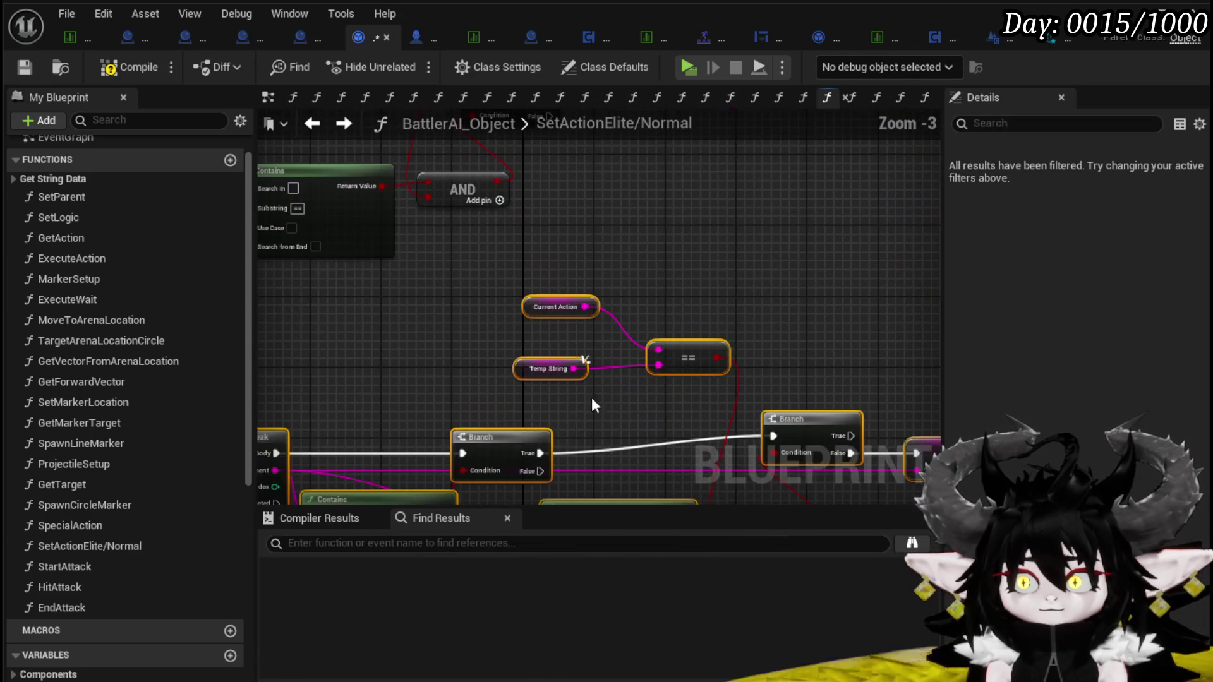
left_click_drag(511, 429, 623, 346)
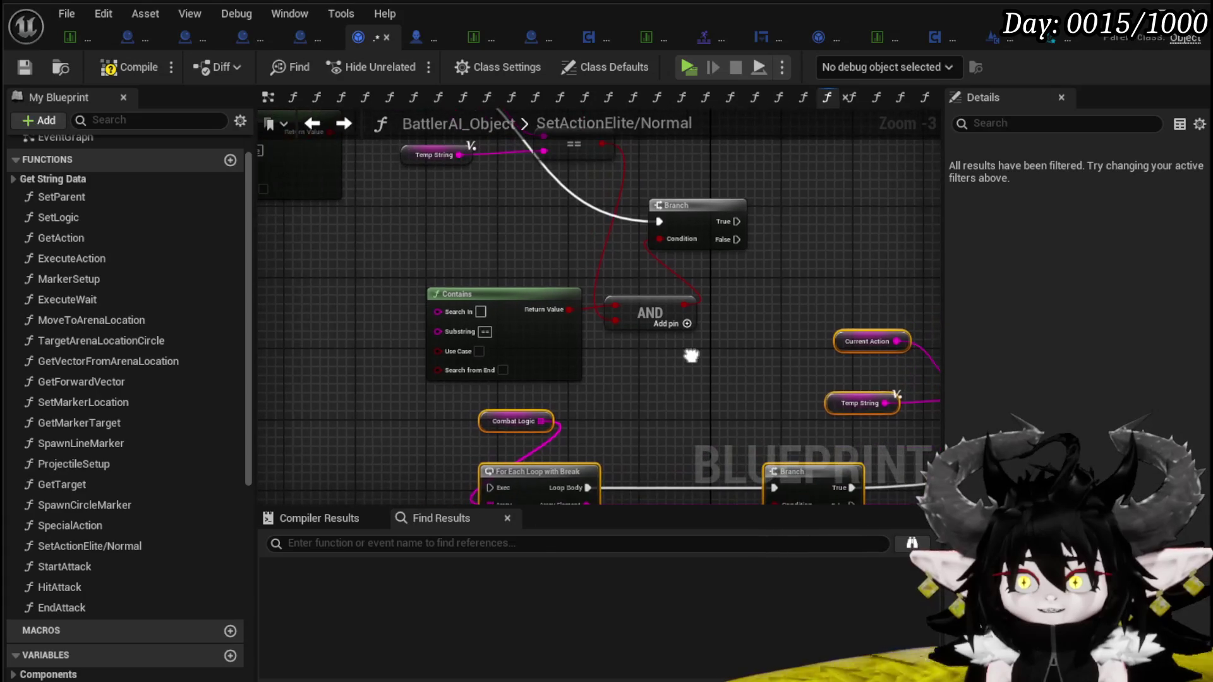
scroll(419, 286, "down", 1)
scroll(524, 246, "up", 1)
mouse_move(685, 244)
left_mouse_down()
mouse_move(473, 447)
mouse_move(518, 347)
mouse_move(869, 208)
left_mouse_up()
mouse_move(528, 359)
left_mouse_down()
mouse_move(393, 351)
mouse_move(594, 368)
left_mouse_up()
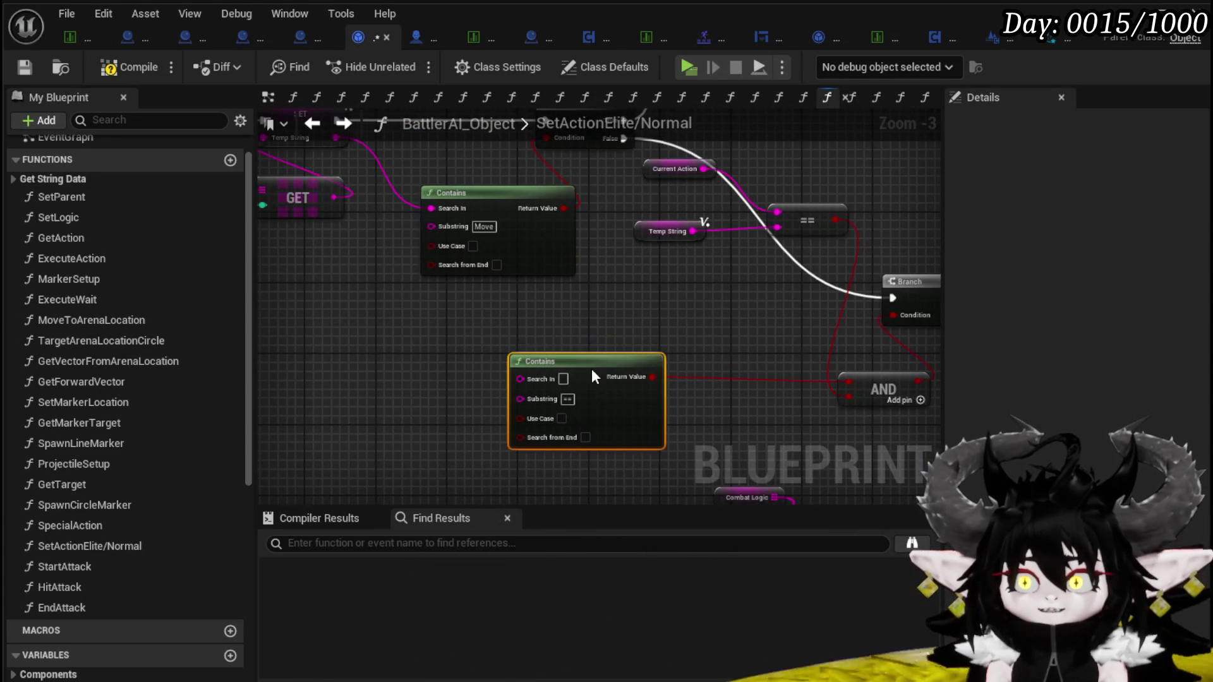
Duplicate the Temp String getter and wire the copy into the pasted Contains' Search In
left_click(646, 337)
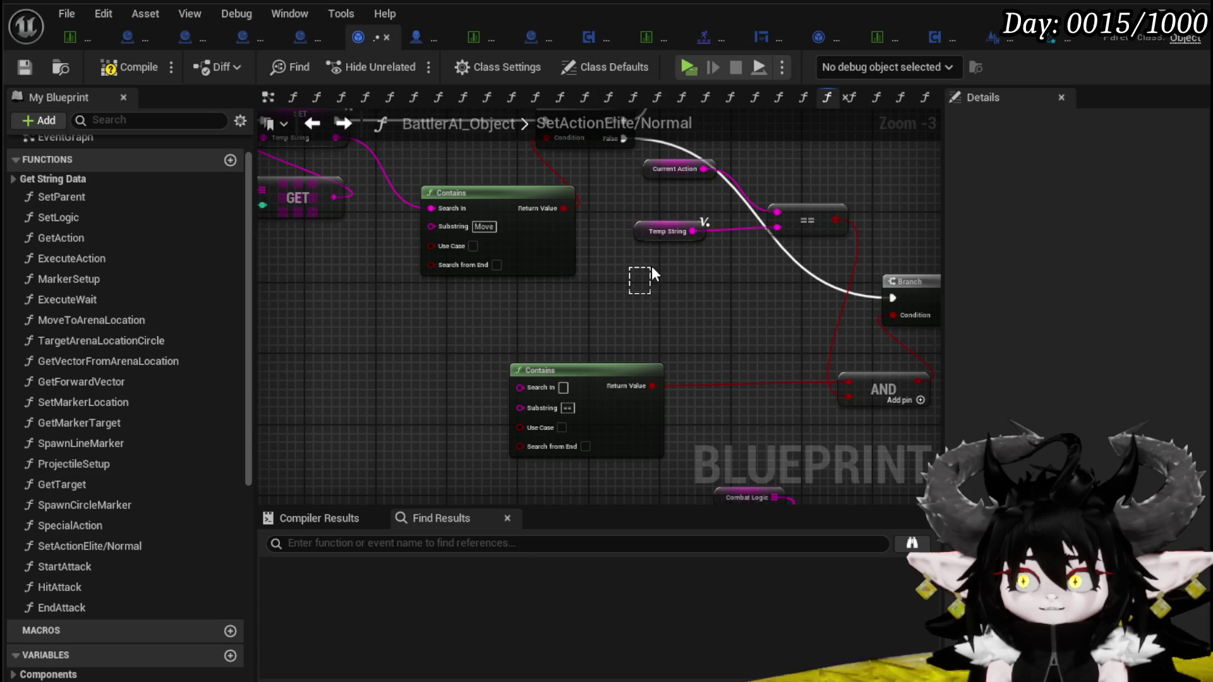
left_click(663, 231)
key("ctrl+c")
key("ctrl+v")
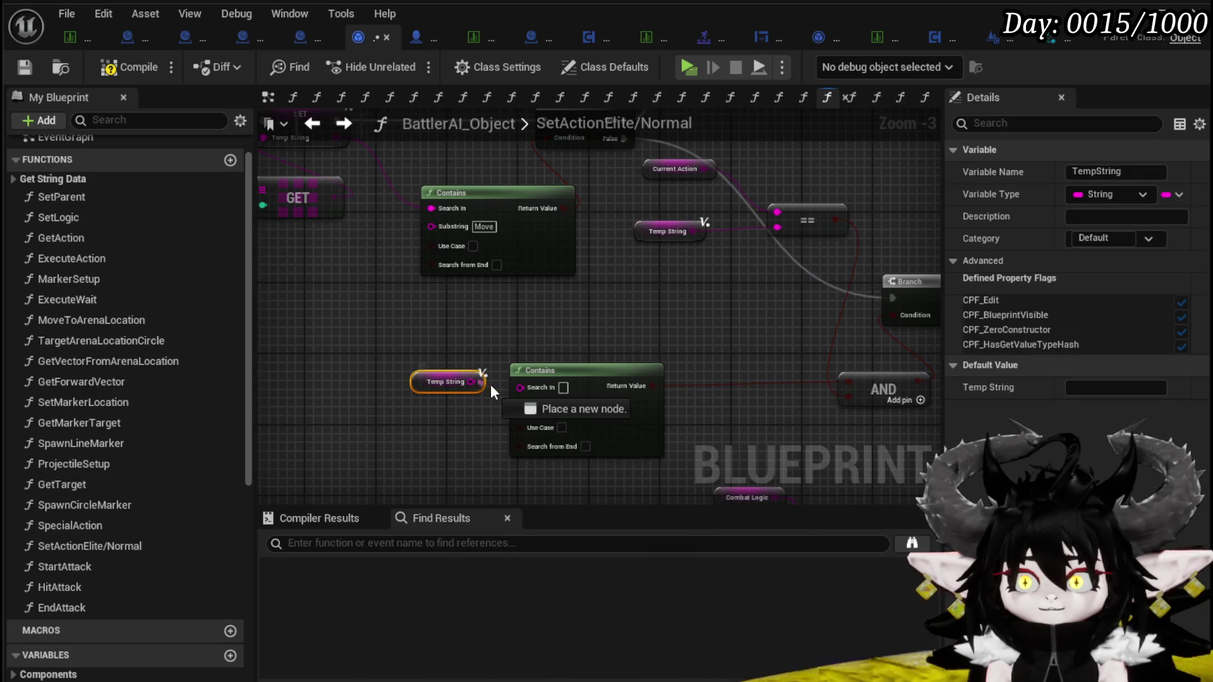
left_click_drag(521, 388, 521, 387)
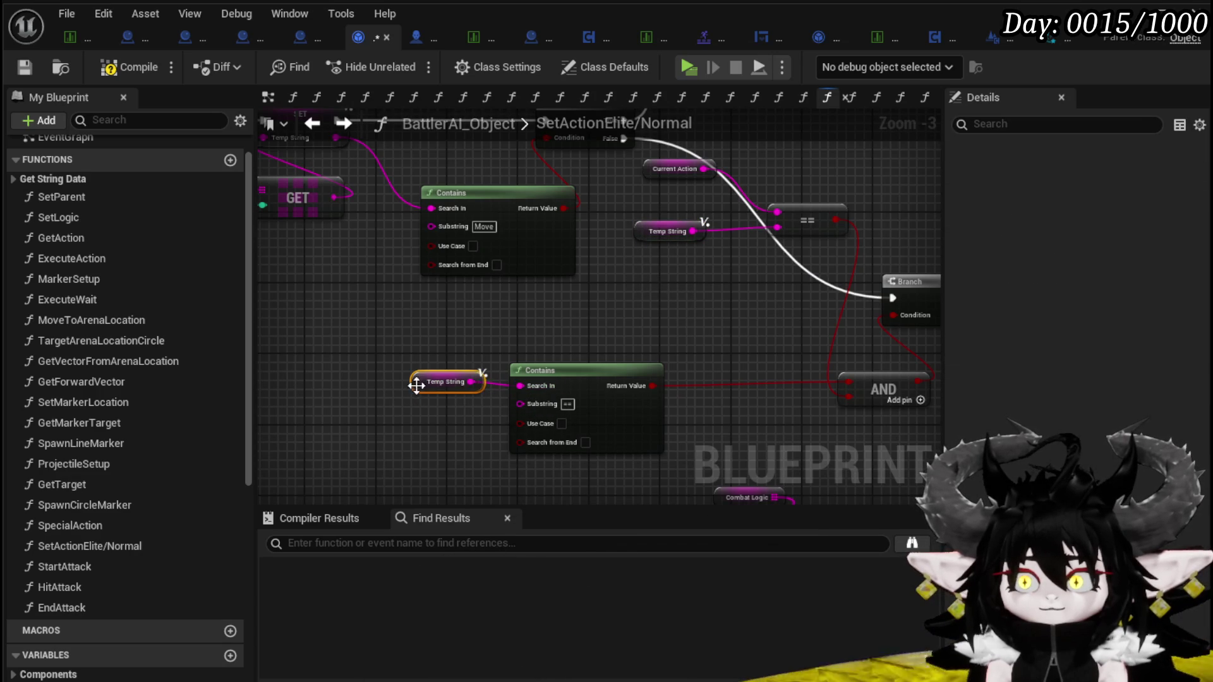
left_click_drag(415, 396, 192, 411)
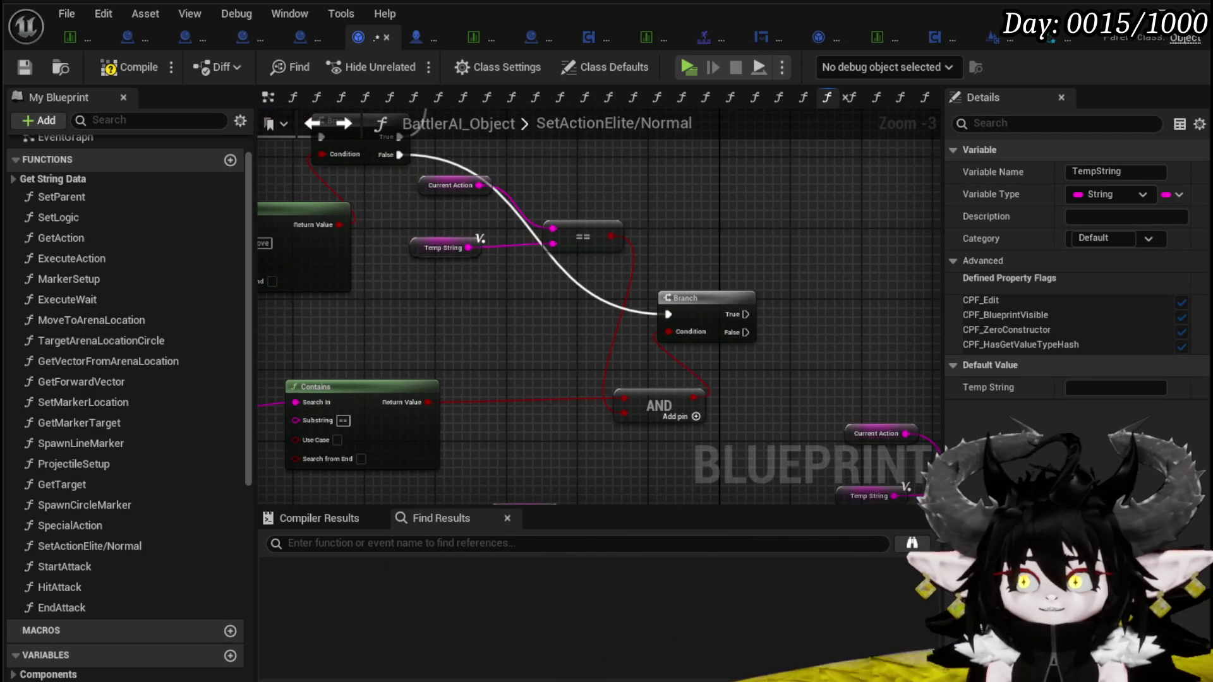
mouse_move(436, 265)
left_mouse_down()
mouse_move(482, 282)
mouse_move(717, 275)
mouse_move(651, 318)
mouse_move(663, 207)
mouse_move(907, 64)
mouse_move(615, 395)
mouse_move(56, 354)
mouse_move(654, 354)
mouse_move(701, 417)
mouse_move(500, 379)
mouse_move(483, 279)
left_mouse_up()
Shift the Branch and AND nodes slightly to the left
scroll(654, 354, "down", 1)
scroll(701, 417, "down", 3)
scroll(526, 391, "up", 2)
scroll(526, 392, "up", 2)
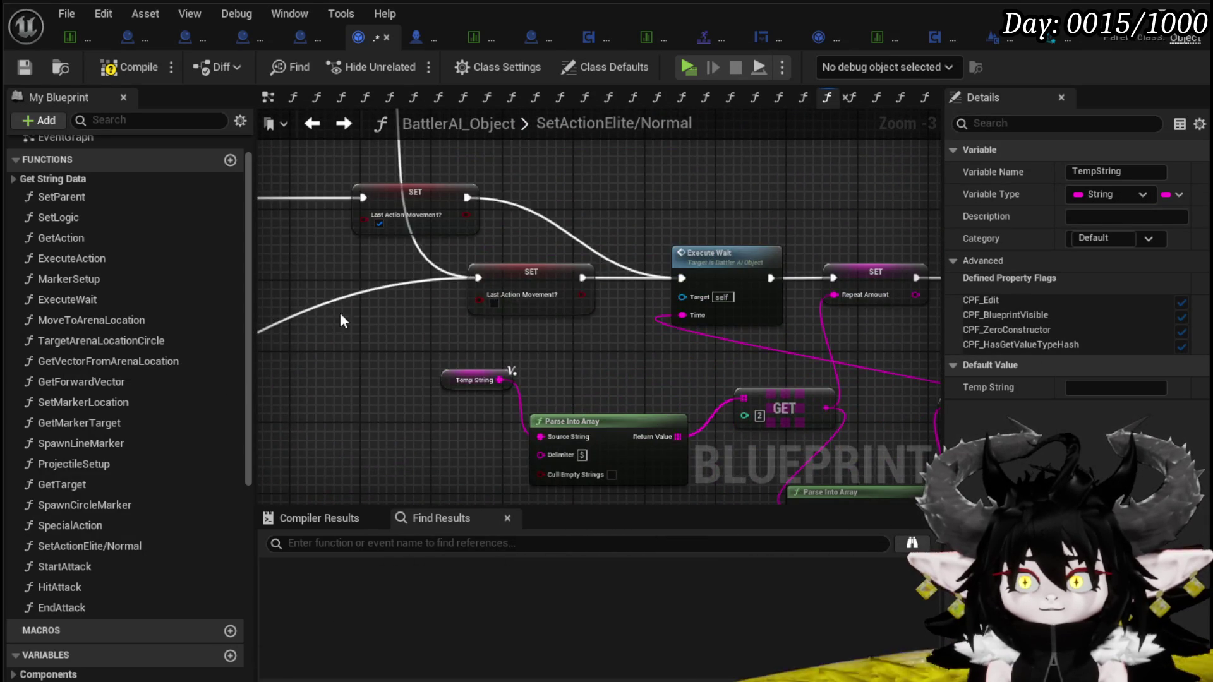
scroll(700, 335, "down", 1)
scroll(588, 274, "down", 1)
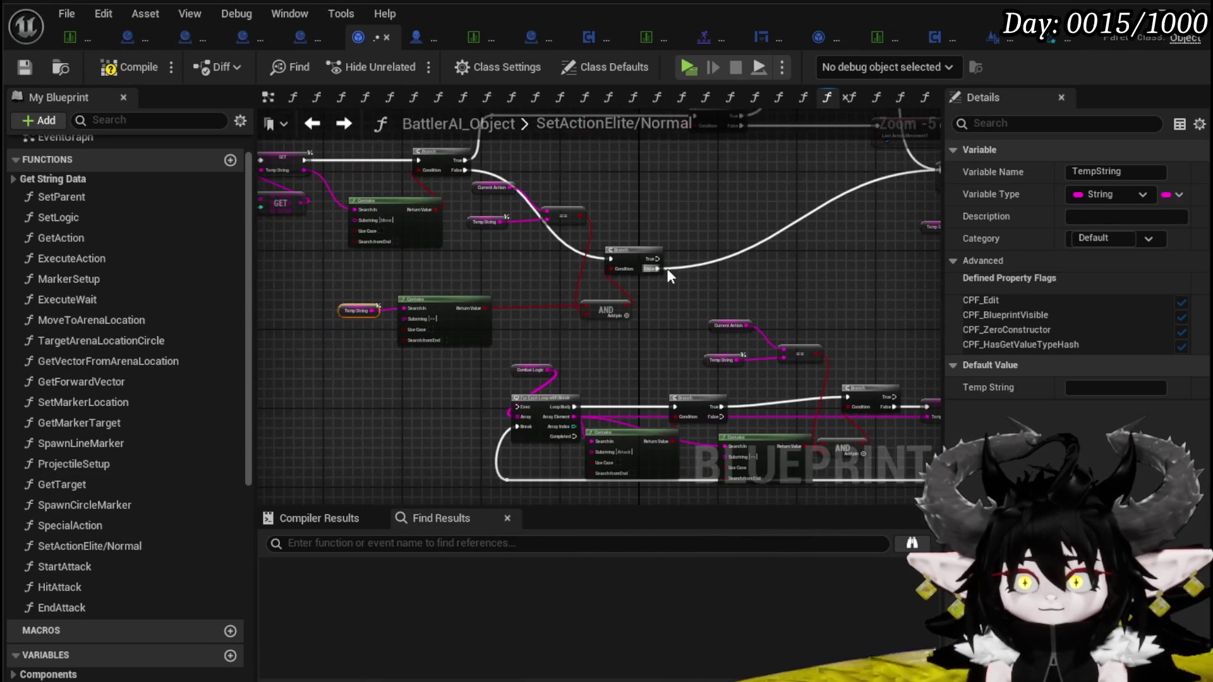
mouse_move(611, 262)
left_mouse_down()
mouse_move(569, 260)
mouse_move(359, 453)
mouse_move(427, 383)
left_mouse_up()
Route the For Each Loop's Loop Body into the AND-gated Branch and delete the old left Branch
scroll(556, 259, "up", 2)
mouse_move(567, 256)
left_mouse_down()
mouse_move(495, 300)
mouse_move(416, 299)
mouse_move(672, 274)
mouse_move(525, 256)
left_mouse_up()
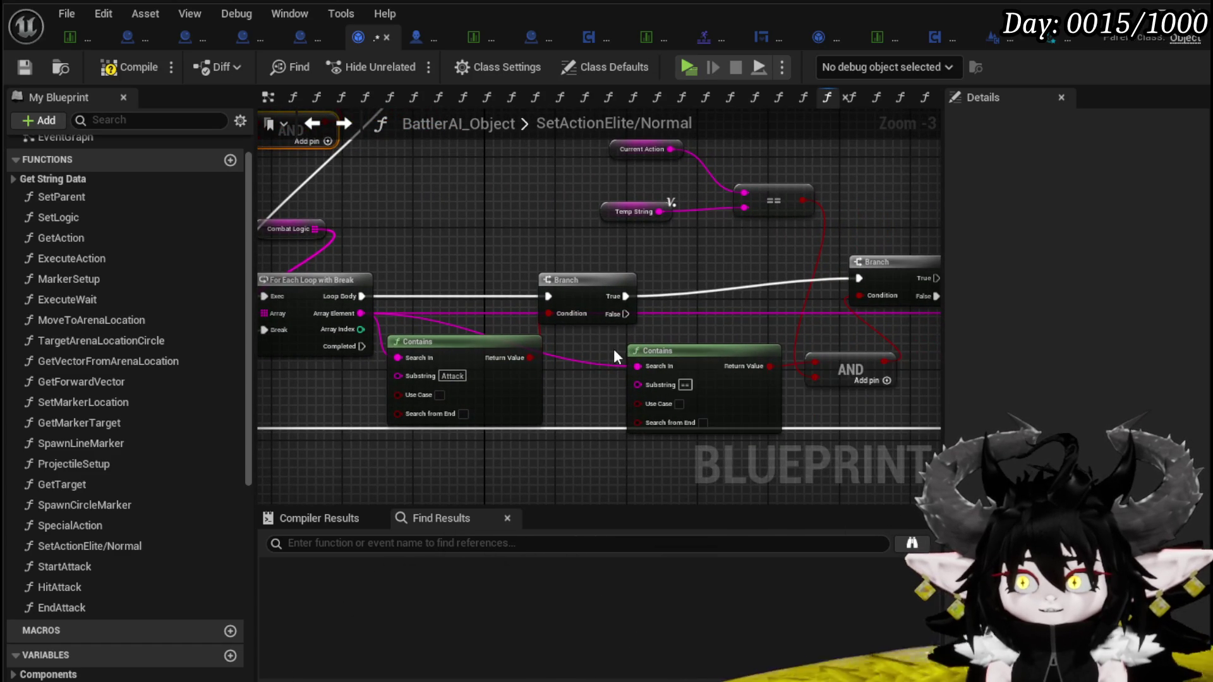
mouse_move(601, 347)
left_mouse_down()
mouse_move(415, 328)
mouse_move(494, 362)
left_mouse_up()
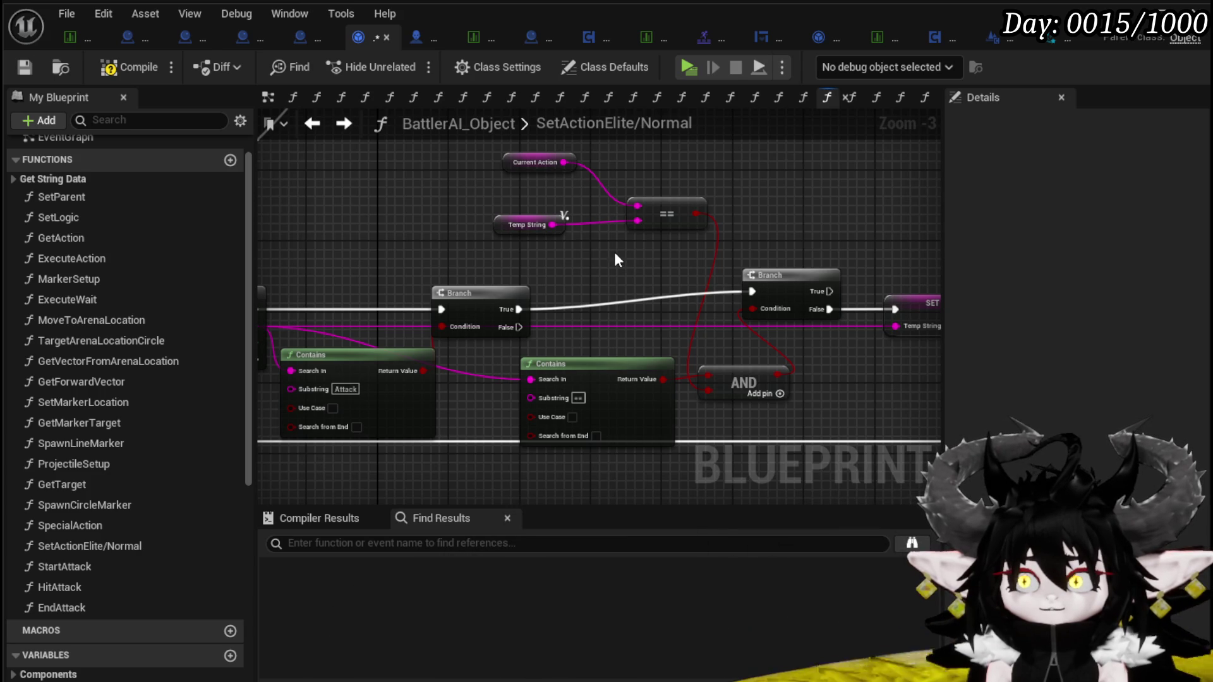
mouse_move(346, 297)
left_mouse_down()
mouse_move(441, 304)
mouse_move(420, 325)
mouse_move(405, 309)
mouse_move(540, 348)
left_mouse_up()
mouse_move(449, 366)
left_mouse_down()
mouse_move(438, 339)
mouse_move(461, 290)
mouse_move(515, 300)
mouse_move(499, 293)
left_mouse_up()
mouse_move(297, 337)
left_mouse_down()
mouse_move(775, 312)
mouse_move(795, 323)
left_mouse_up()
key("Delete")
Reposition the SET node and move the Branch down and left
left_click_drag(449, 316, 487, 311)
left_click_drag(610, 370, 548, 303)
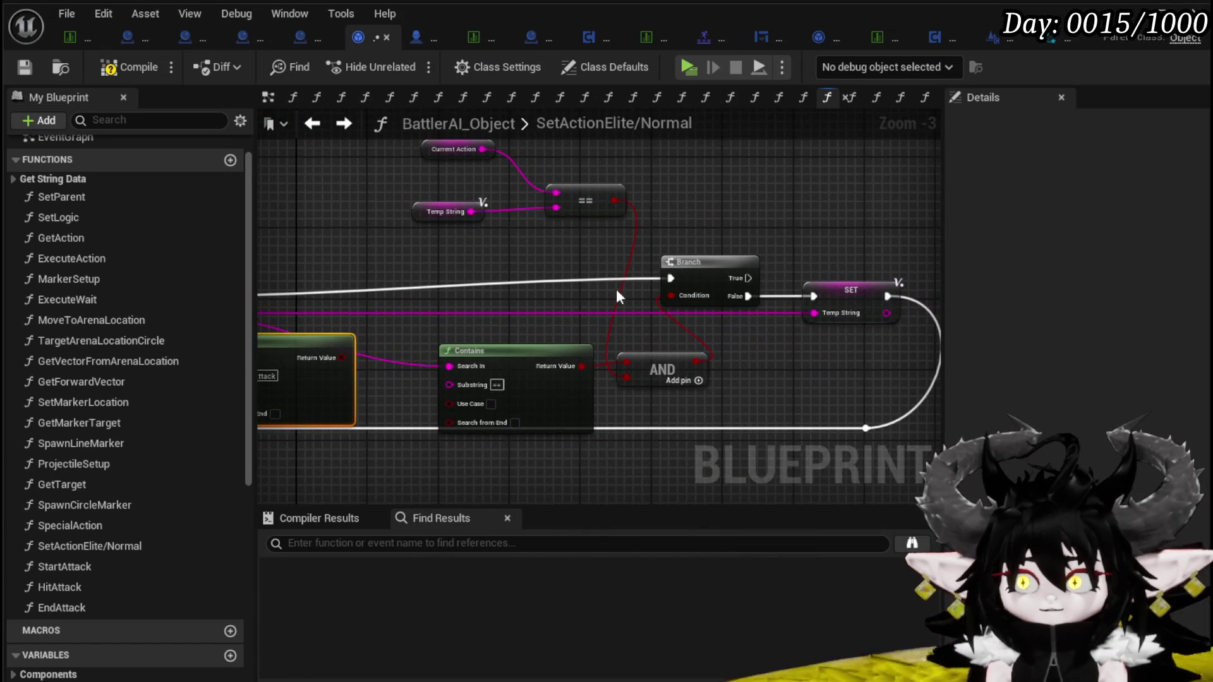
left_click_drag(696, 264, 617, 283)
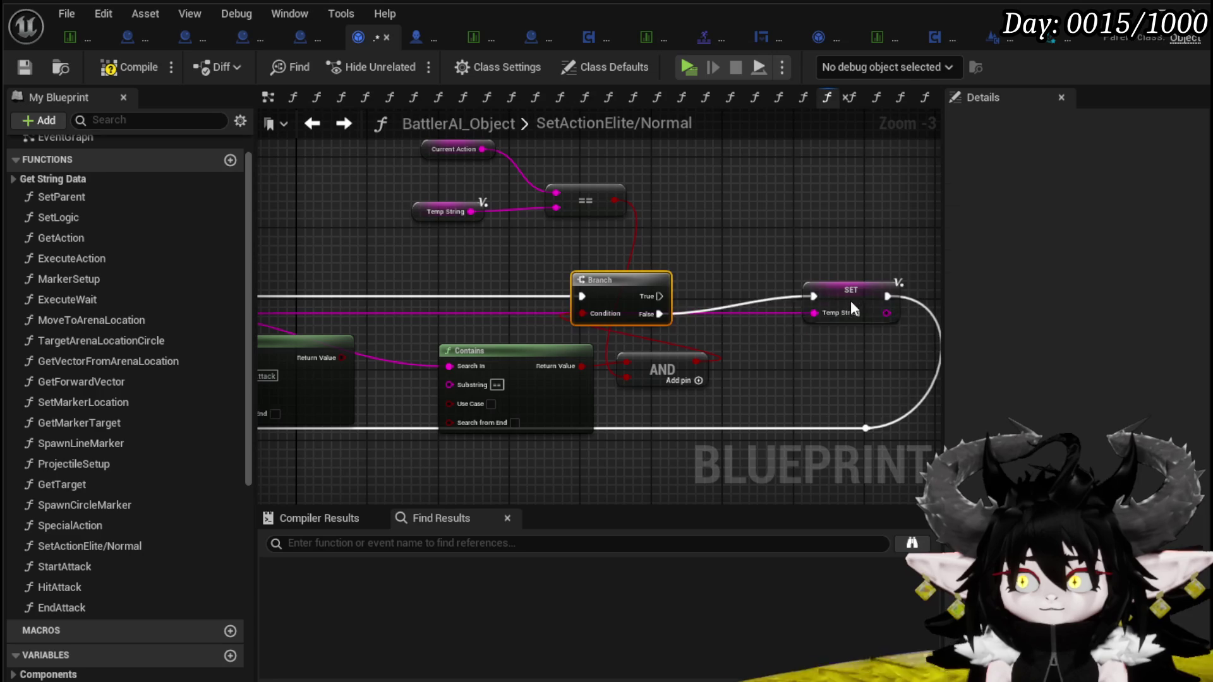
Place the SET node beside the Branch and delete the upper Contains node
left_click_drag(850, 296, 825, 309)
mouse_move(698, 398)
left_mouse_down()
mouse_move(755, 355)
mouse_move(734, 333)
mouse_move(648, 378)
mouse_move(651, 454)
mouse_move(651, 414)
left_mouse_up()
mouse_move(522, 292)
left_mouse_down()
mouse_move(679, 212)
mouse_move(552, 236)
left_mouse_up()
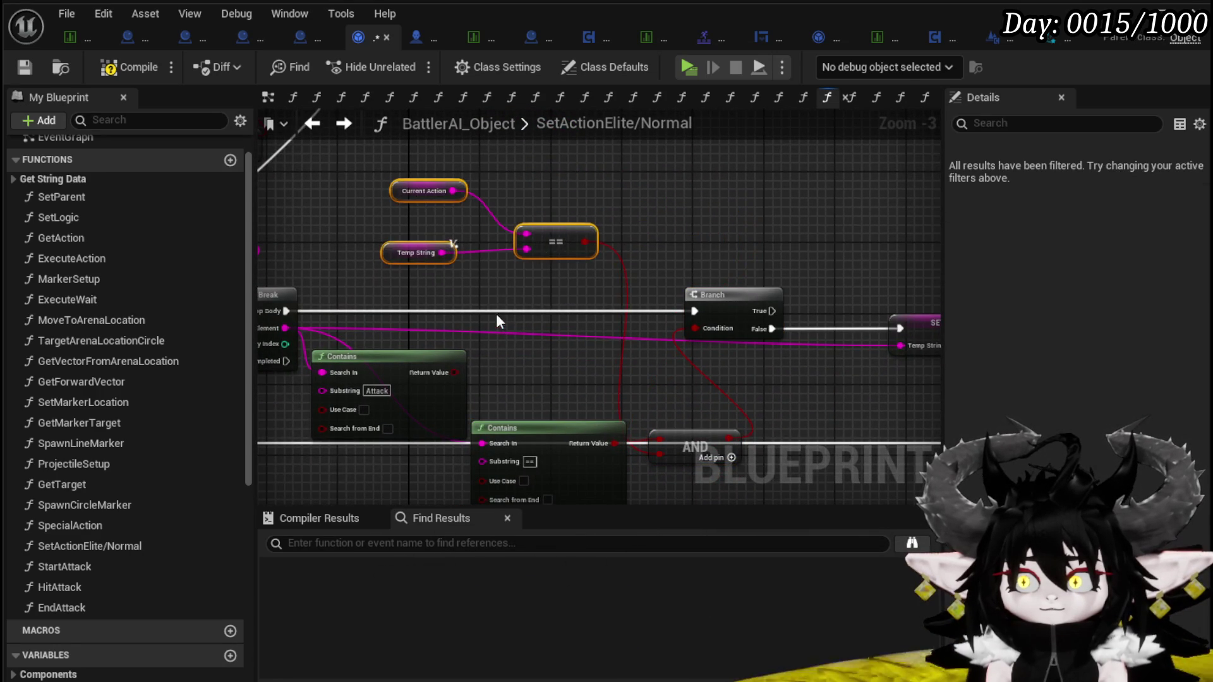
left_click_drag(499, 308, 594, 277)
left_click(518, 327)
key("Delete")
Separate the remaining Contains node from the AND node and delete it
left_click_drag(670, 361, 565, 331)
left_click(717, 379)
left_click(506, 370, "ctrl")
mouse_move(505, 370)
left_mouse_down()
mouse_move(428, 296)
mouse_move(370, 359)
left_mouse_up()
mouse_move(519, 364)
left_mouse_down()
mouse_move(502, 355)
mouse_move(546, 356)
mouse_move(528, 361)
left_mouse_up()
left_click(590, 352)
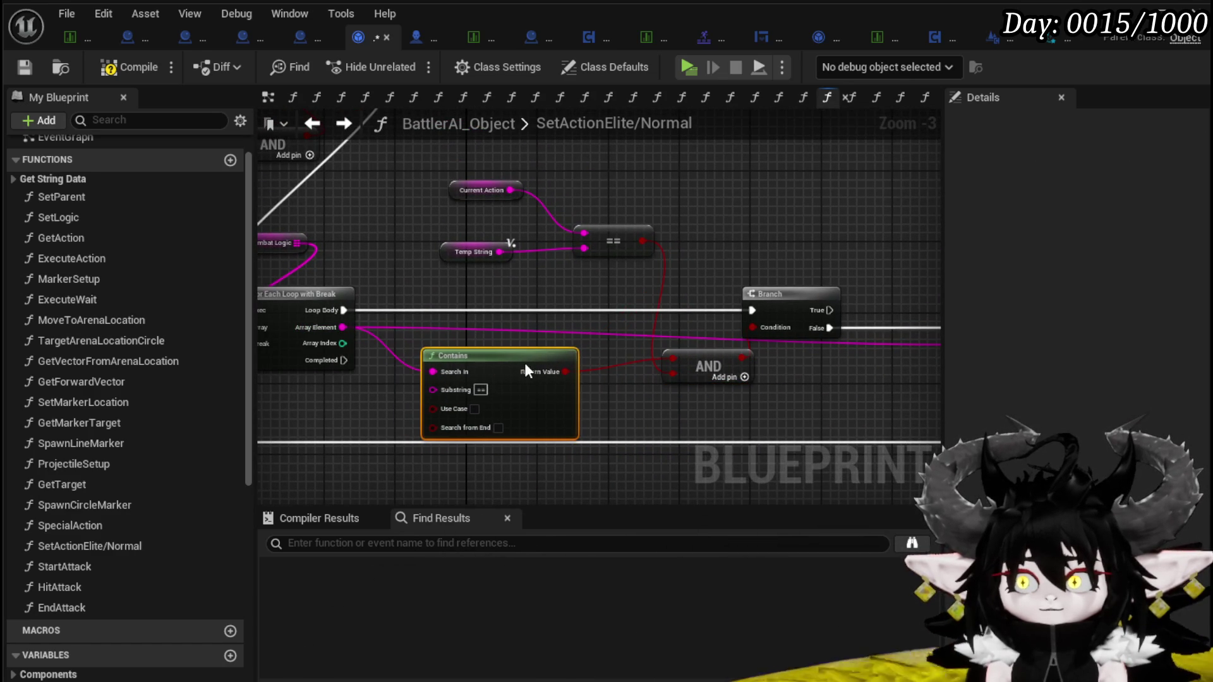
key("Delete")
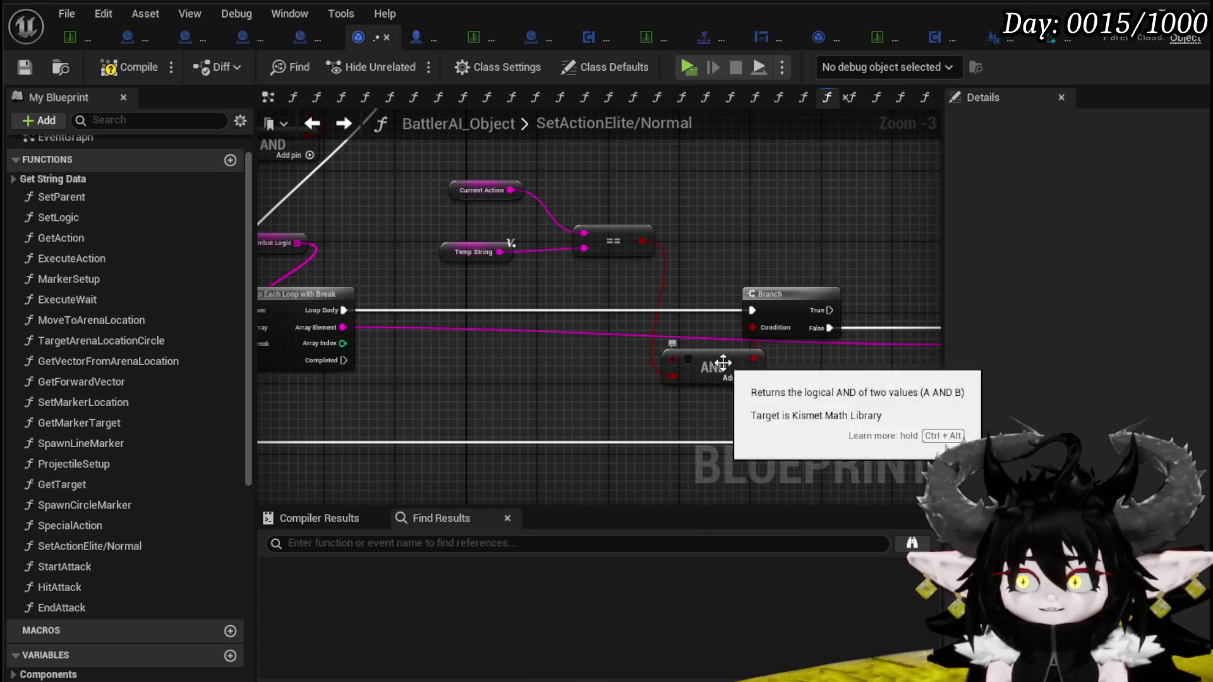
Wire Current Action == Temp String into the Branch Condition and delete the AND node
left_click_drag(710, 357, 654, 368)
mouse_move(643, 241)
left_mouse_down()
mouse_move(679, 312)
mouse_move(750, 327)
left_mouse_up()
mouse_move(751, 327)
left_mouse_down()
mouse_move(590, 387)
mouse_move(710, 388)
left_mouse_up()
key("Delete")
Connect the loop's Completed output to the lower SET node
left_click_drag(427, 344, 444, 429)
mouse_move(310, 446)
left_mouse_down()
mouse_move(844, 185)
mouse_move(929, 229)
mouse_move(387, 367)
mouse_move(646, 365)
left_mouse_up()
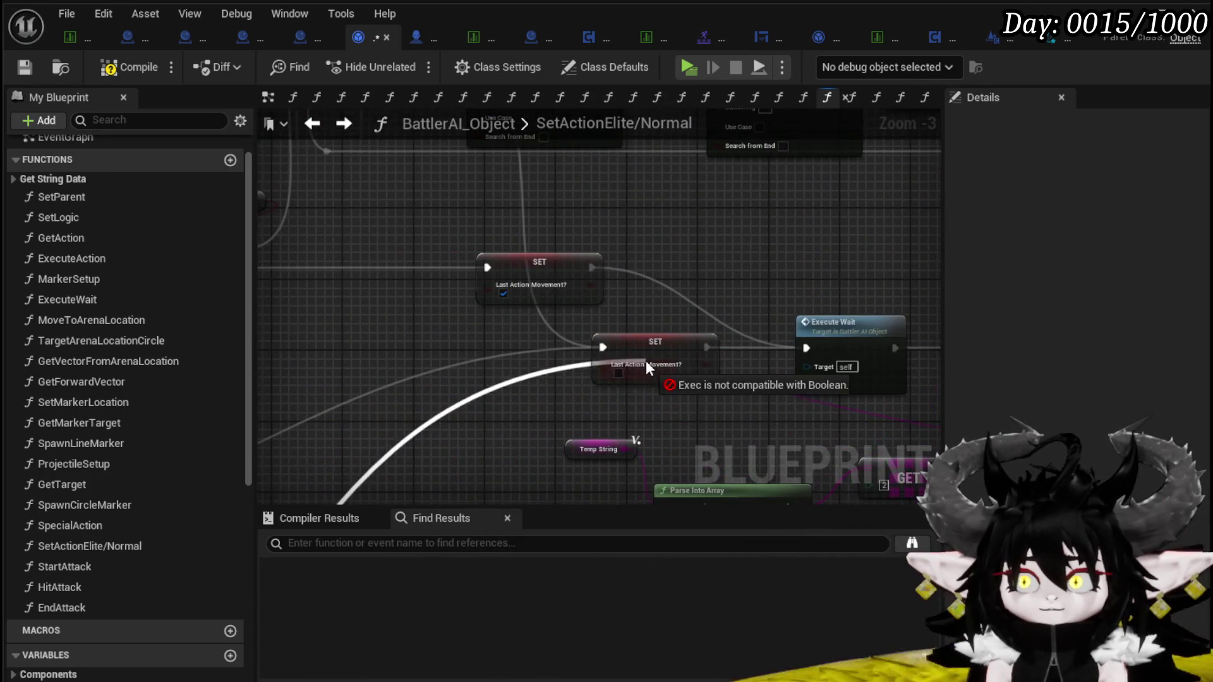
left_click_drag(540, 379, 580, 360)
mouse_move(609, 280)
left_mouse_down()
mouse_move(668, 303)
mouse_move(710, 275)
left_mouse_up()
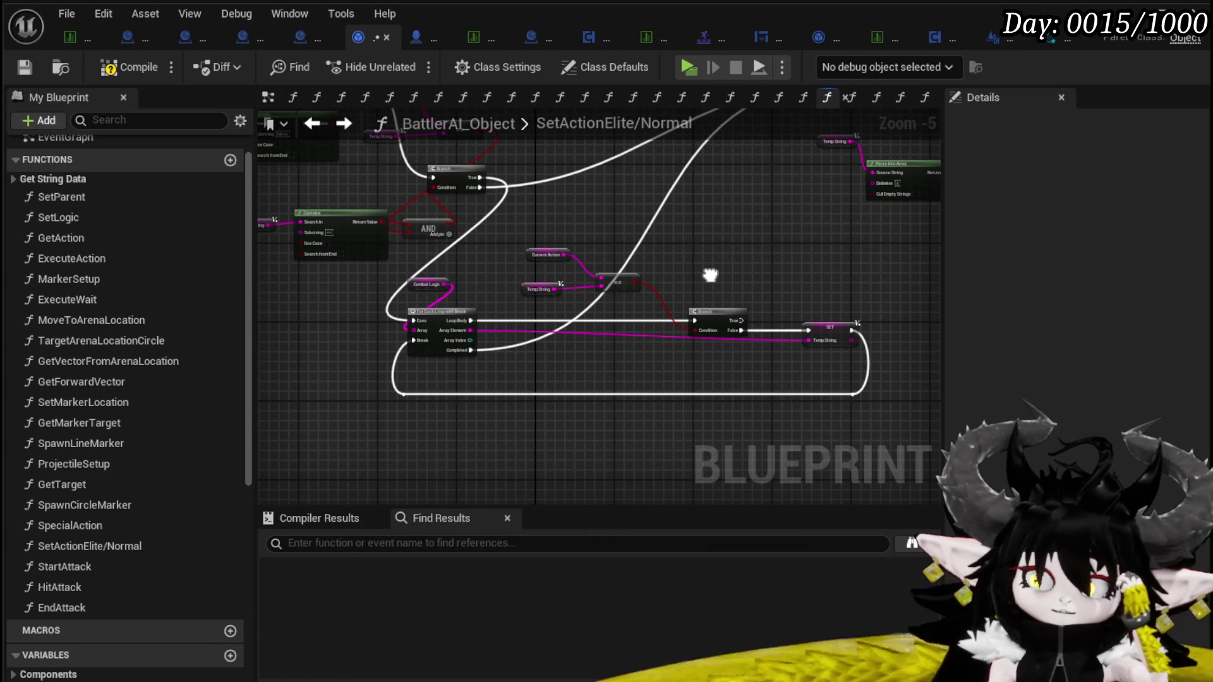
mouse_move(710, 274)
left_mouse_down()
mouse_move(723, 327)
mouse_move(815, 383)
mouse_move(705, 362)
left_mouse_up()
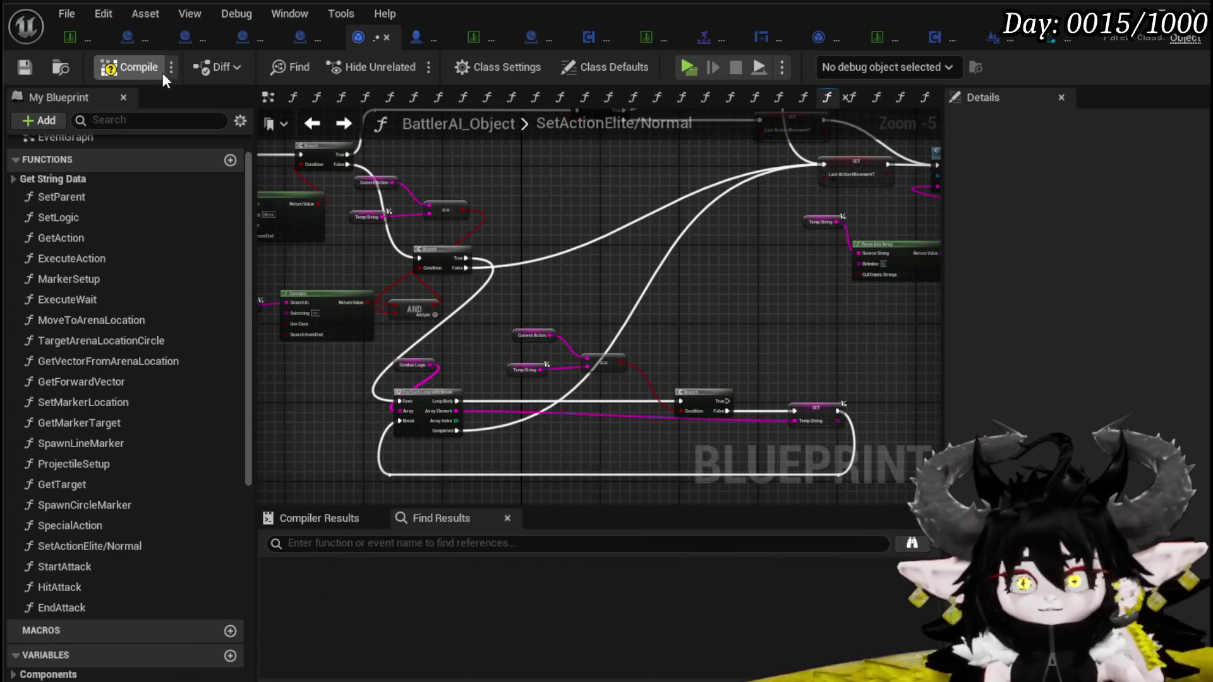
Move the Branch and Last Action Movement nodes left of the loop cluster
mouse_move(520, 189)
left_mouse_down()
mouse_move(515, 361)
mouse_move(476, 373)
mouse_move(570, 329)
mouse_move(387, 354)
mouse_move(549, 347)
mouse_move(465, 217)
mouse_move(369, 174)
left_mouse_up()
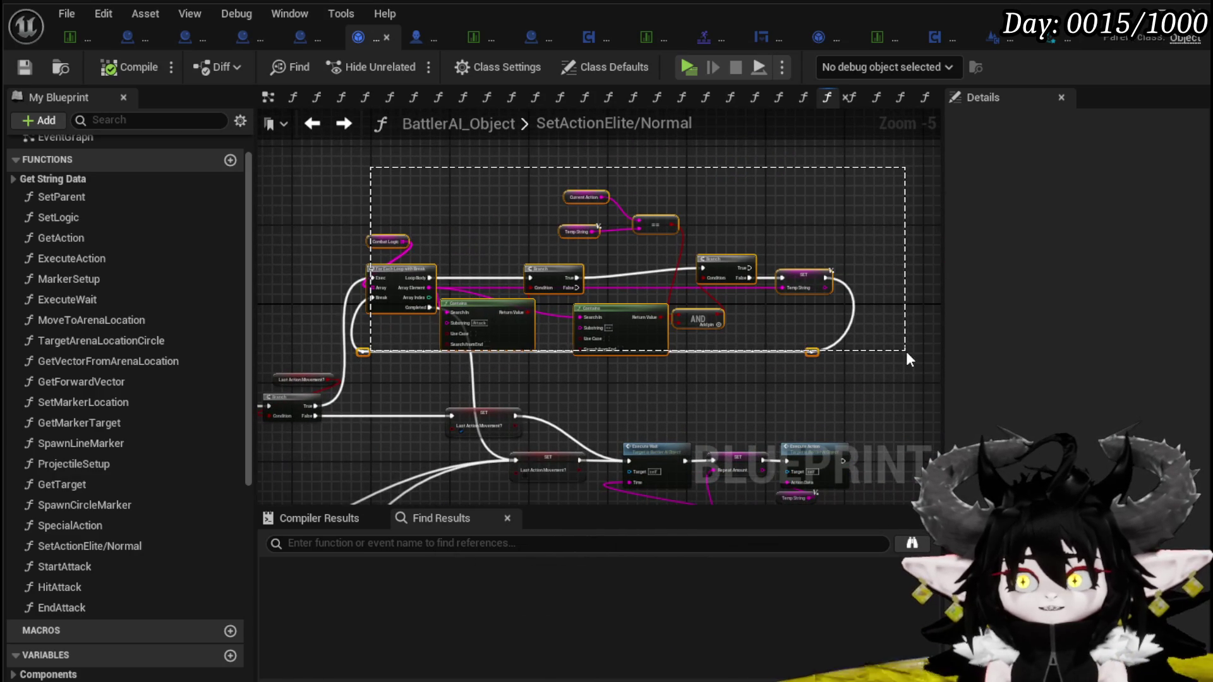
mouse_move(425, 295)
left_mouse_down()
mouse_move(574, 363)
mouse_move(570, 289)
left_mouse_up()
mouse_move(495, 339)
left_mouse_down()
mouse_move(415, 339)
mouse_move(430, 342)
left_mouse_up()
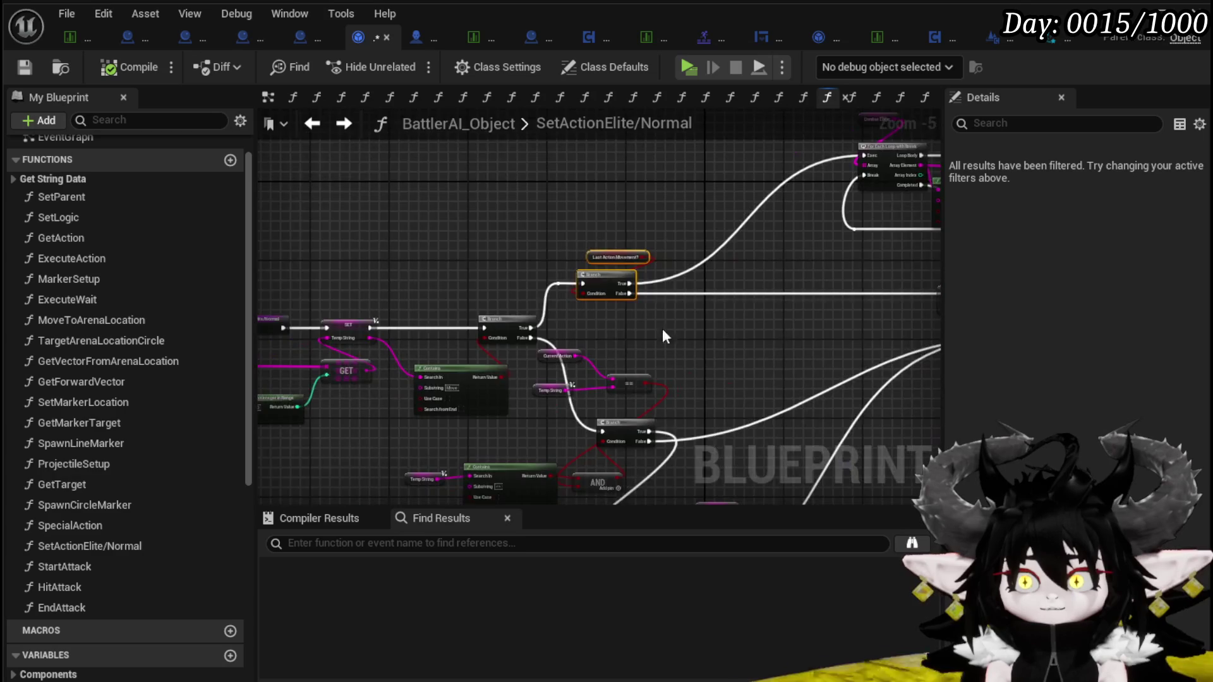
scroll(433, 351, "up", 3)
left_click(373, 208)
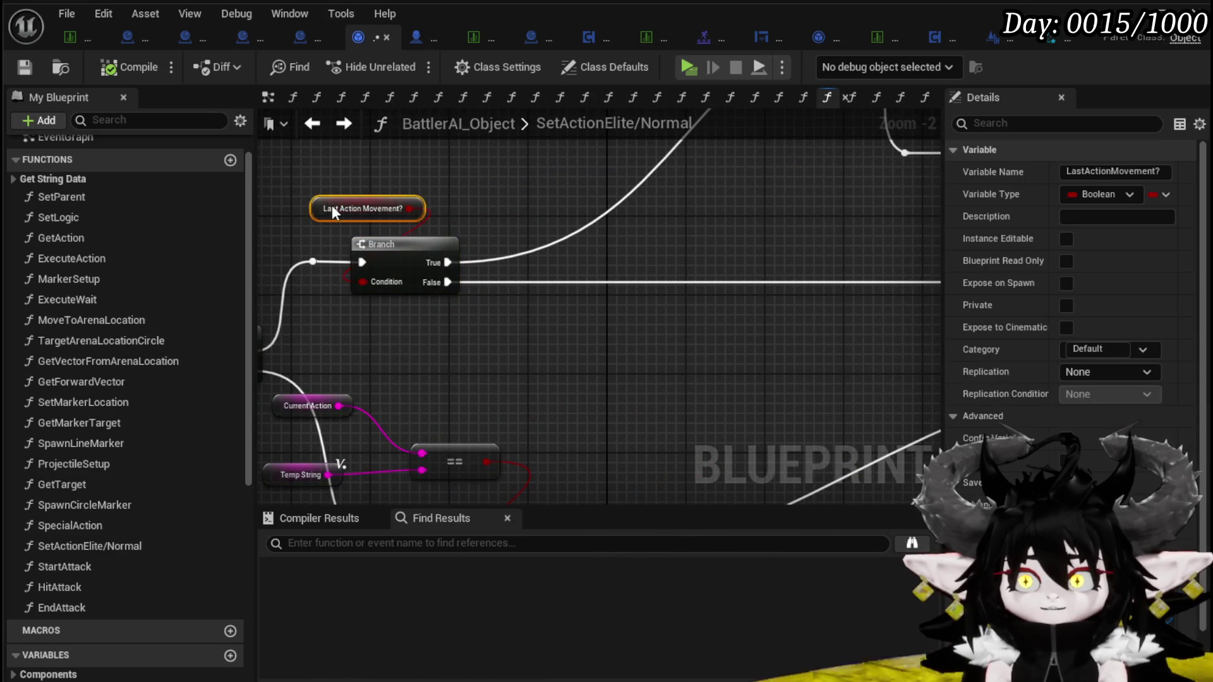
scroll(335, 284, "down", 4)
Reposition the top node cluster and paste a copy shifted down and right
left_click_drag(335, 370, 695, 234)
mouse_move(453, 330)
left_mouse_down()
mouse_move(628, 334)
mouse_move(495, 224)
left_mouse_up()
mouse_move(600, 371)
left_mouse_down()
mouse_move(487, 248)
mouse_move(799, 283)
left_mouse_up()
left_click_drag(417, 351, 613, 158)
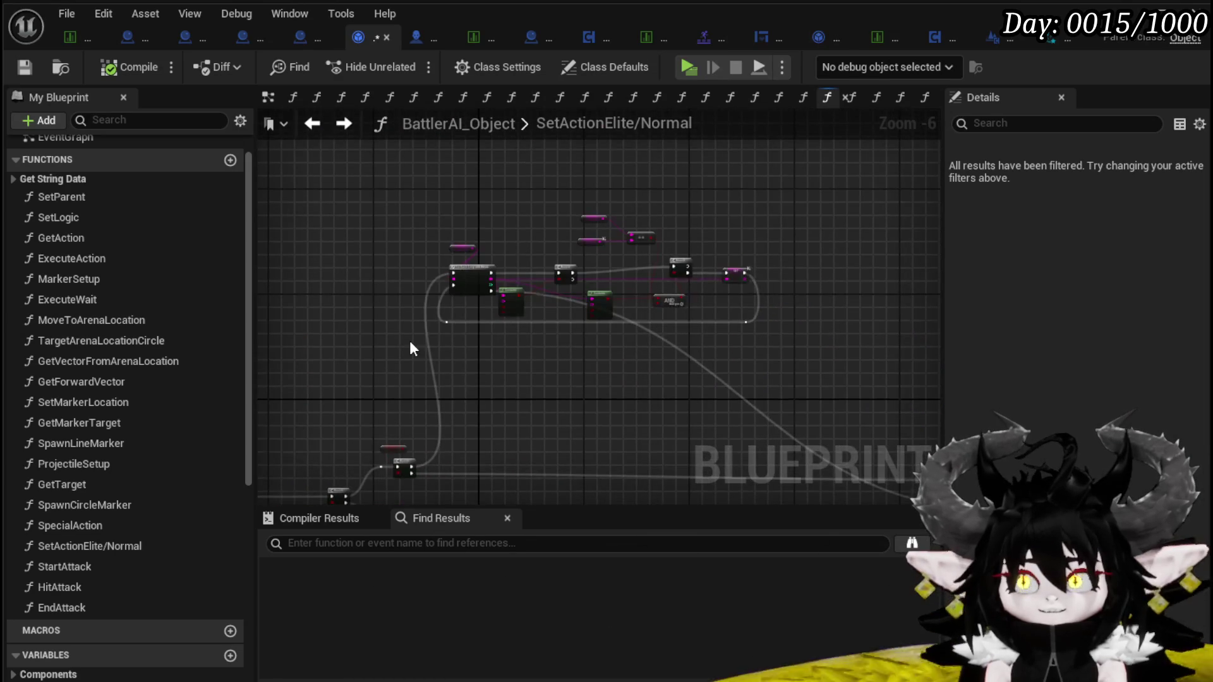
left_click_drag(589, 410, 581, 299)
key("ctrl+v")
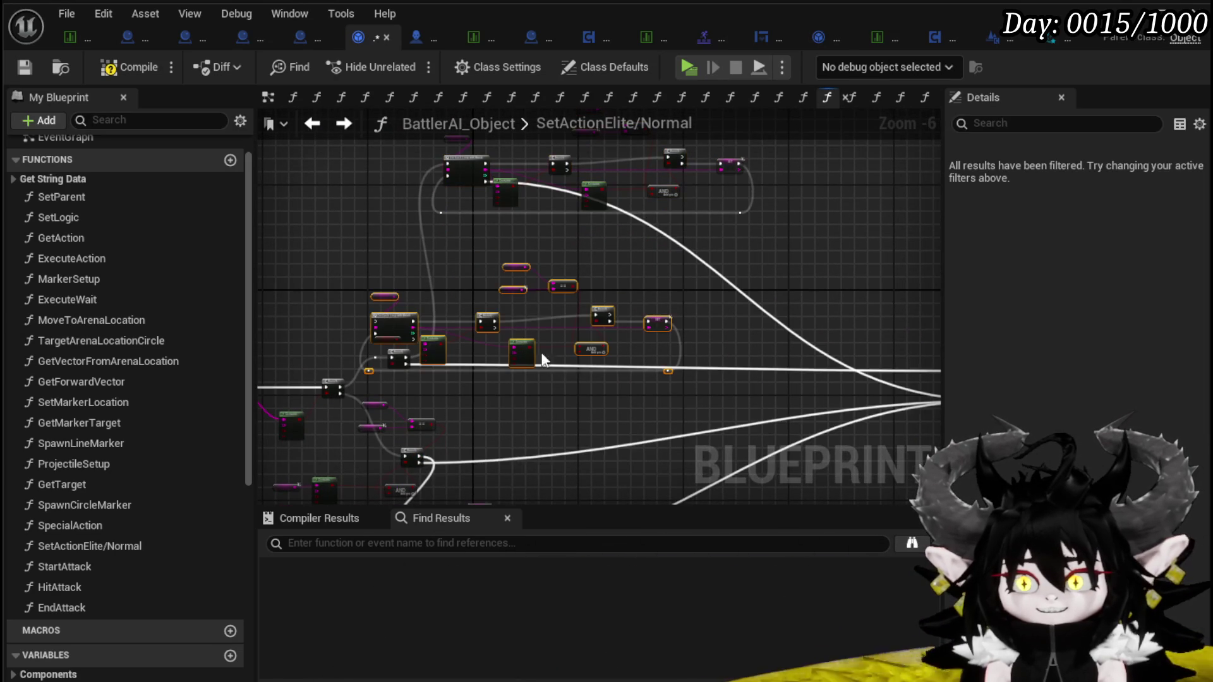
mouse_move(402, 322)
left_mouse_down()
mouse_move(501, 340)
mouse_move(487, 354)
left_mouse_up()
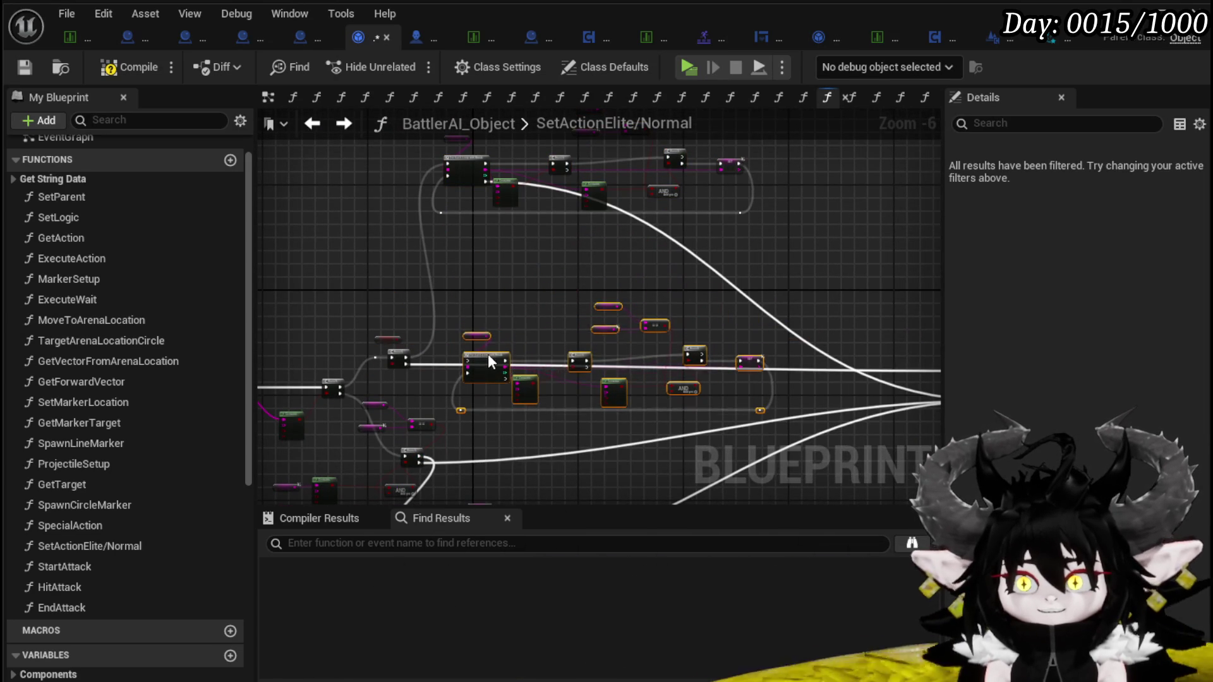
scroll(433, 361, "up", 4)
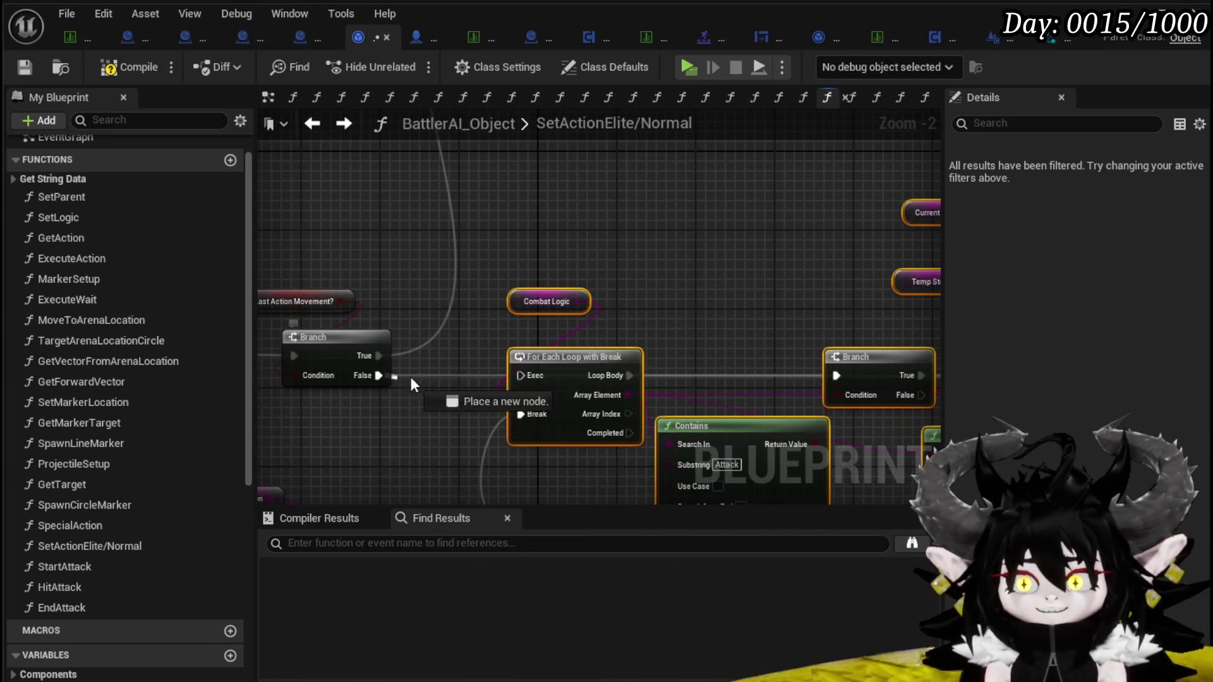
Connect the first Branch's False to the loop's Exec and delete the extra Contains node
left_click_drag(517, 374, 517, 374)
mouse_move(700, 337)
left_mouse_down()
mouse_move(437, 279)
mouse_move(618, 274)
mouse_move(636, 304)
mouse_move(780, 297)
mouse_move(596, 273)
mouse_move(836, 313)
mouse_move(915, 290)
mouse_move(655, 282)
mouse_move(830, 222)
left_mouse_up()
left_click(639, 363)
key("Delete")
Move the Combat Logic, loop and reroute nodes right and draw the new Branch's False wire
scroll(615, 278, "down", 1)
mouse_move(414, 321)
left_mouse_down()
mouse_move(455, 372)
mouse_move(525, 404)
mouse_move(426, 328)
left_mouse_up()
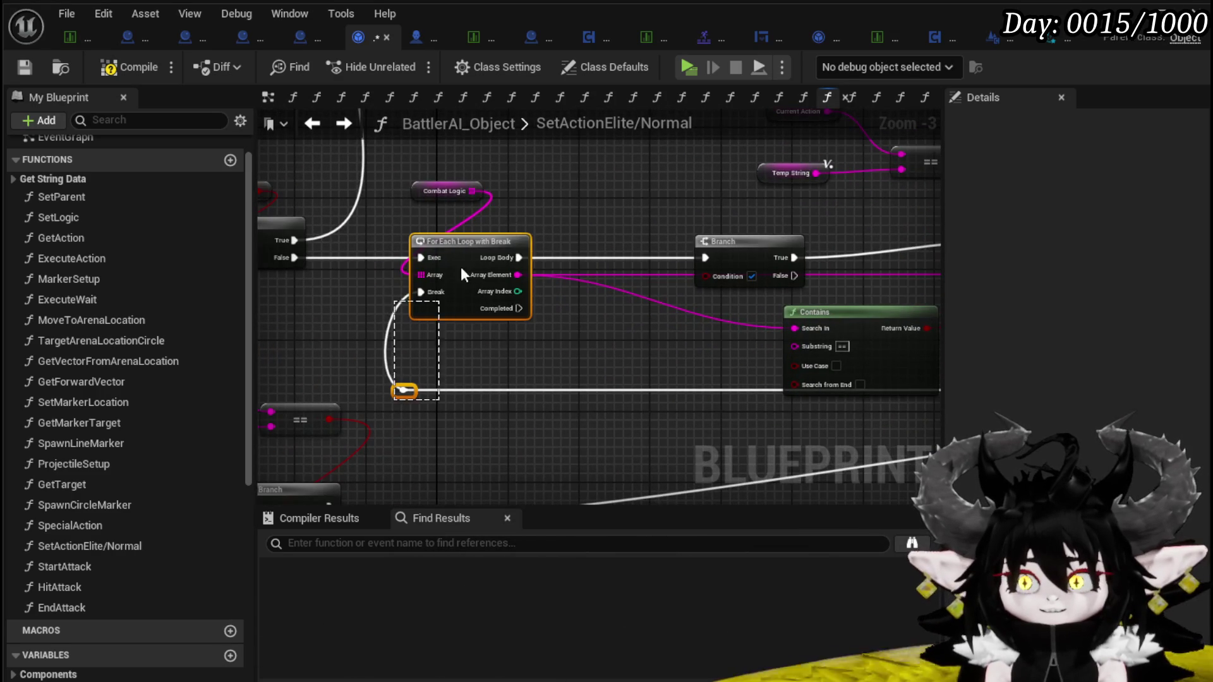
left_click_drag(491, 241, 656, 232)
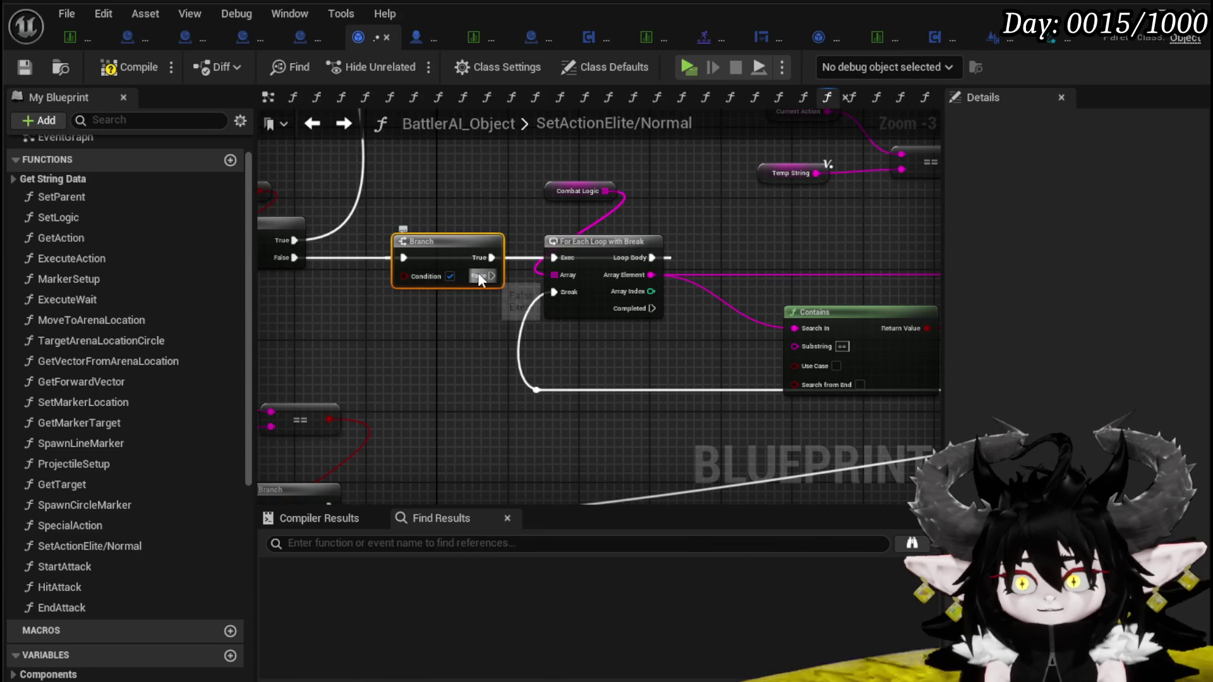
mouse_move(871, 300)
left_mouse_down()
mouse_move(671, 303)
mouse_move(558, 384)
left_mouse_up()
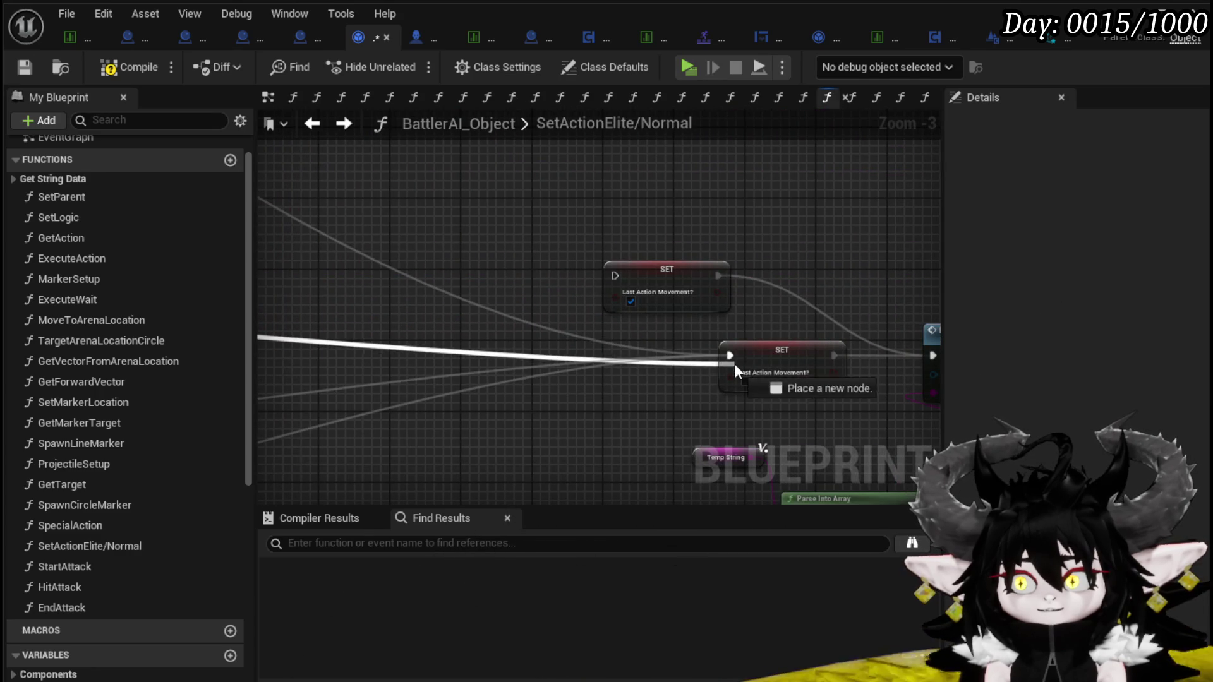
scroll(581, 342, "down", 1)
mouse_move(581, 341)
left_mouse_down()
mouse_move(326, 320)
mouse_move(379, 330)
mouse_move(473, 285)
mouse_move(862, 425)
mouse_move(673, 341)
mouse_move(801, 322)
left_mouse_up()
scroll(474, 285, "down", 2)
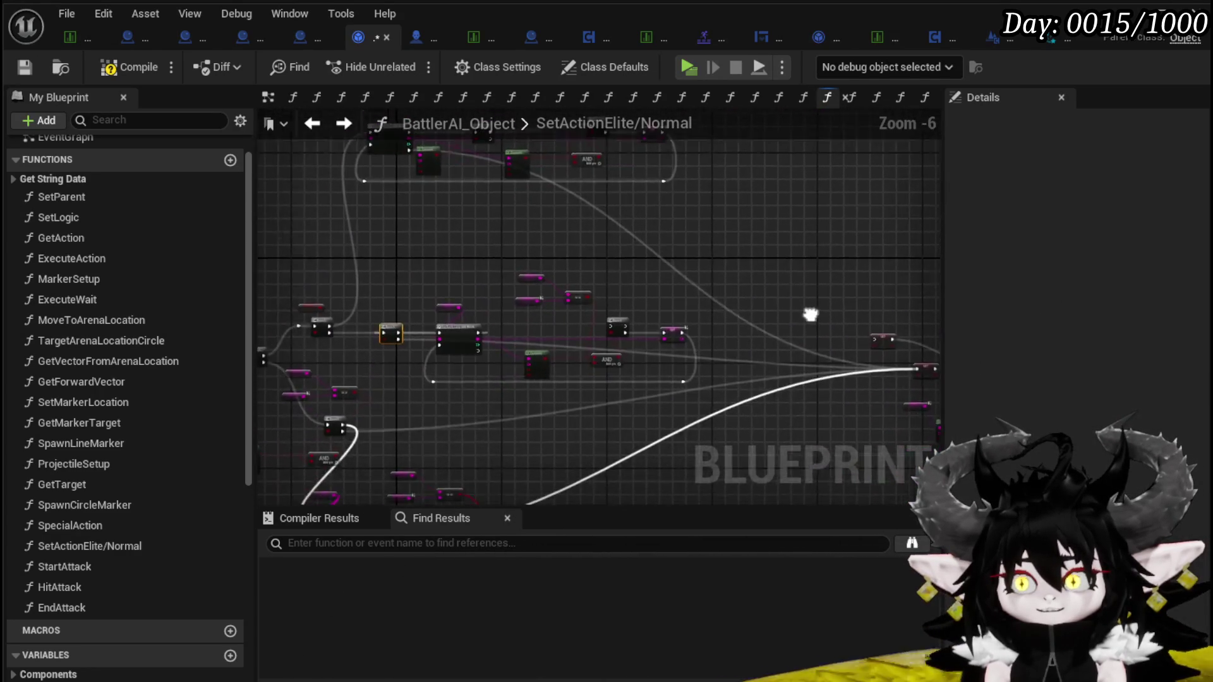
Connect the Branch's False wire to the SET node
scroll(376, 353, "up", 3)
left_click_drag(344, 322, 861, 325)
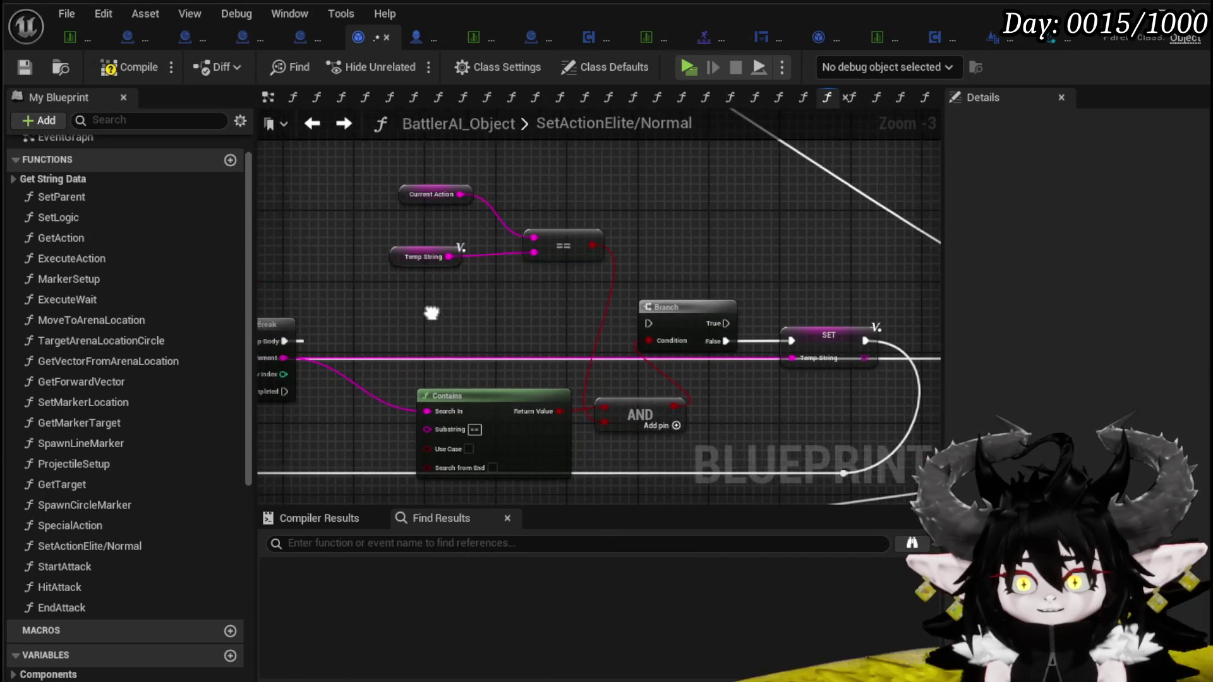
left_click_drag(428, 312, 704, 320)
Move the Current Action, Temp String and == nodes and paste a duplicate of them
left_click_drag(637, 180, 484, 214)
mouse_move(786, 259)
left_mouse_down()
mouse_move(400, 198)
mouse_move(651, 211)
mouse_move(453, 370)
mouse_move(502, 351)
left_mouse_up()
mouse_move(548, 212)
left_mouse_down()
mouse_move(570, 244)
mouse_move(468, 206)
mouse_move(593, 249)
mouse_move(420, 223)
mouse_move(627, 265)
left_mouse_up()
left_click_drag(422, 221, 620, 333)
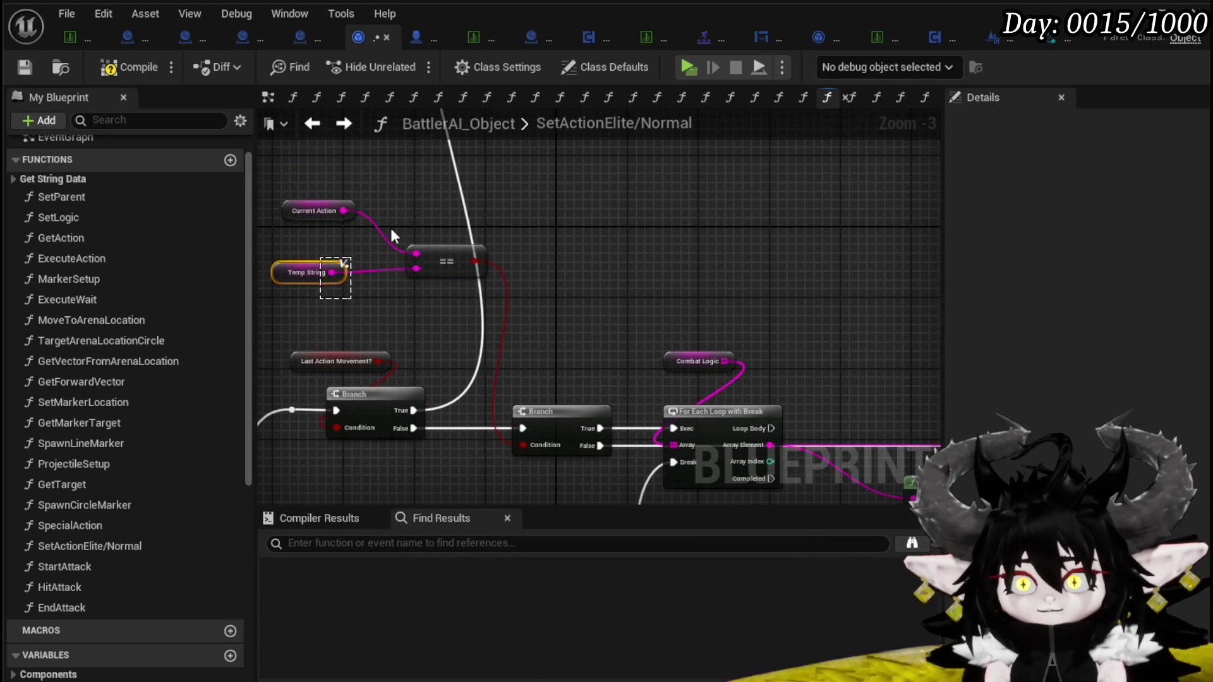
left_click_drag(742, 252, 389, 187)
key("ctrl+v")
Wire Loop Body and the == result into the Branch, deleting the old Contains and AND nodes
mouse_move(364, 344)
left_mouse_down()
mouse_move(495, 350)
mouse_move(727, 326)
mouse_move(683, 289)
left_mouse_up()
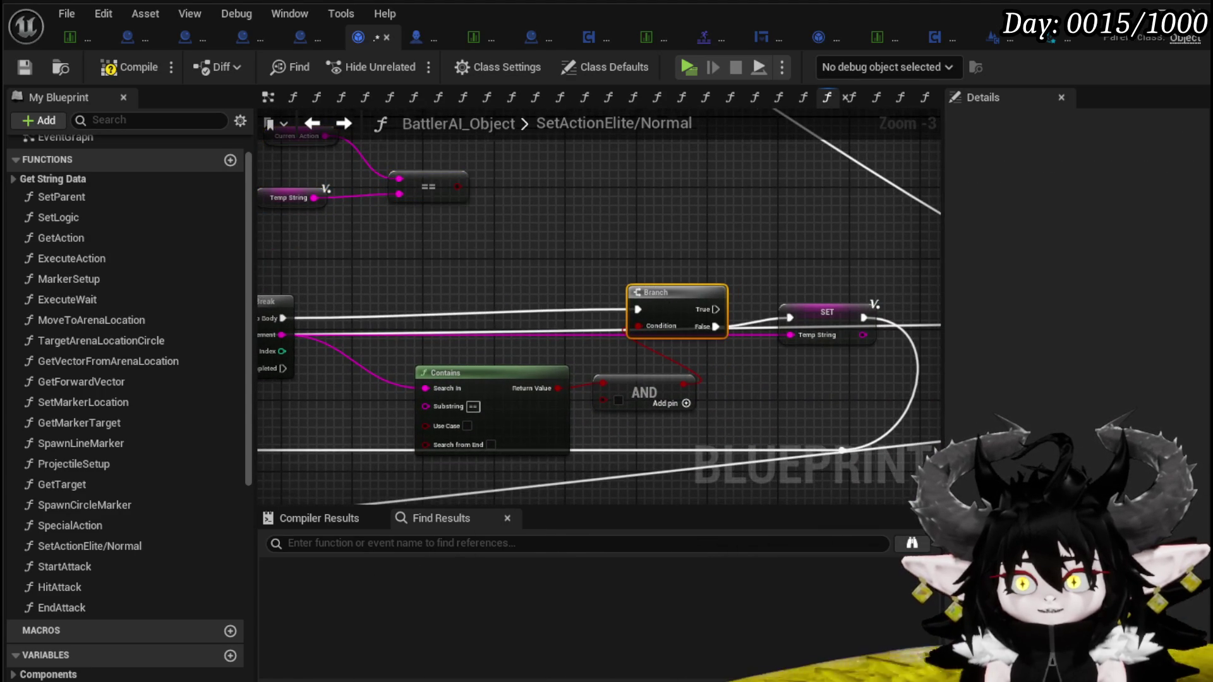
left_click_drag(476, 233, 511, 274)
mouse_move(492, 234)
left_mouse_down()
mouse_move(688, 375)
mouse_move(672, 367)
left_mouse_up()
mouse_move(719, 420)
left_mouse_down()
mouse_move(674, 388)
mouse_move(667, 354)
left_mouse_up()
key("Delete")
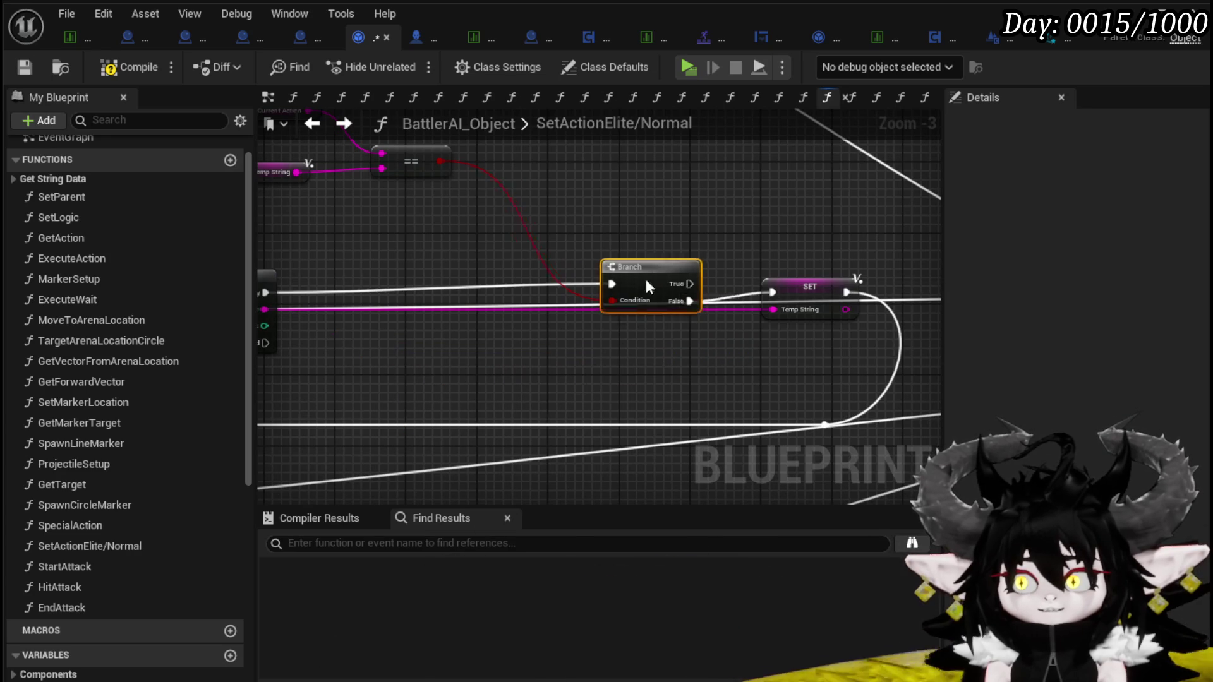
Tidy the Branch and SET nodes and connect the loop's Completed to the next node
mouse_move(818, 302)
left_mouse_down()
mouse_move(744, 327)
mouse_move(740, 261)
left_mouse_up()
left_click(587, 276, "shift")
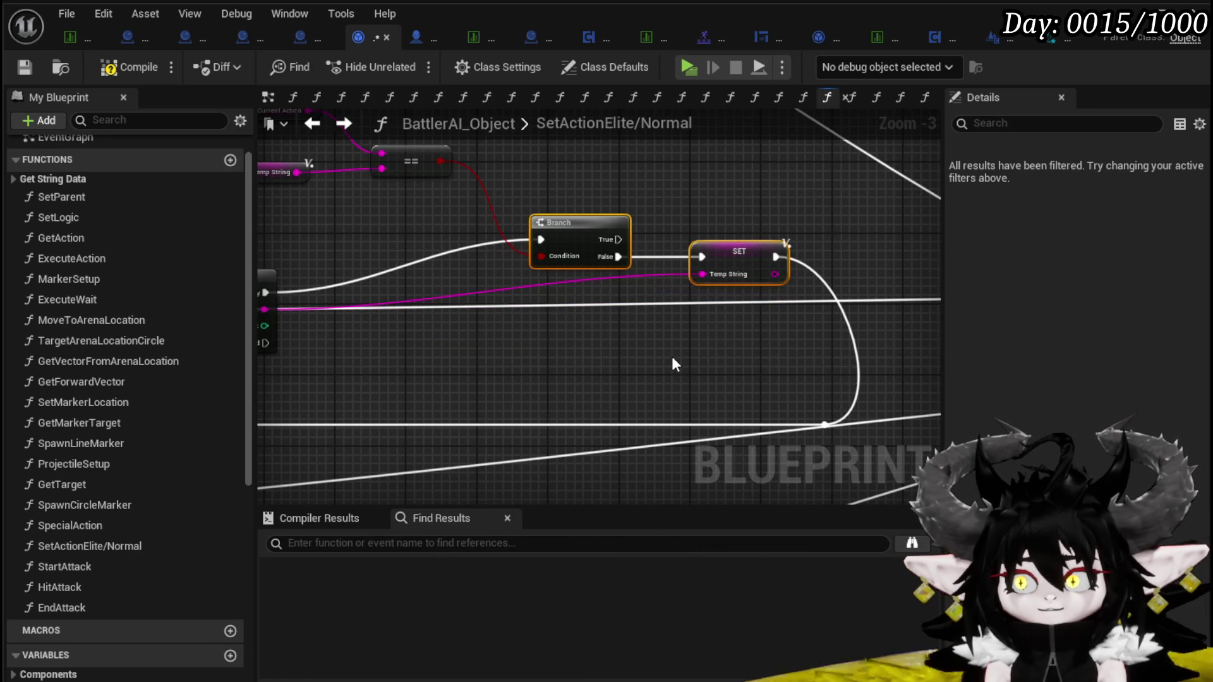
scroll(711, 340, "down", 1)
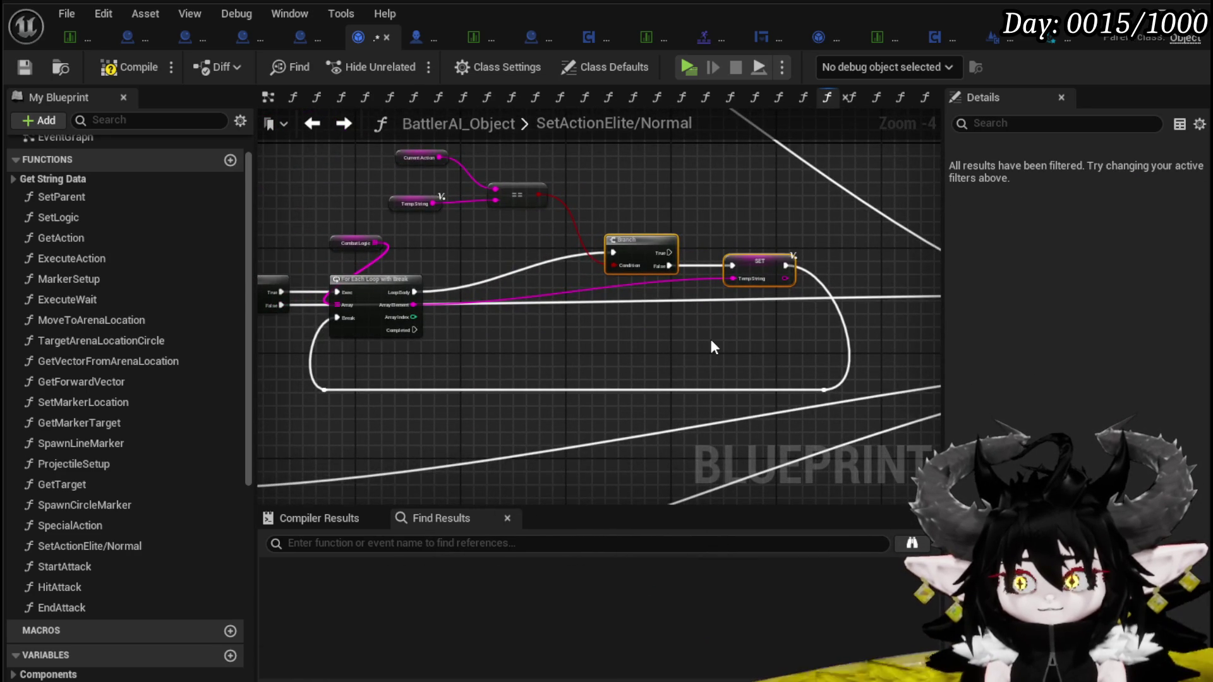
left_click_drag(407, 333, 846, 374)
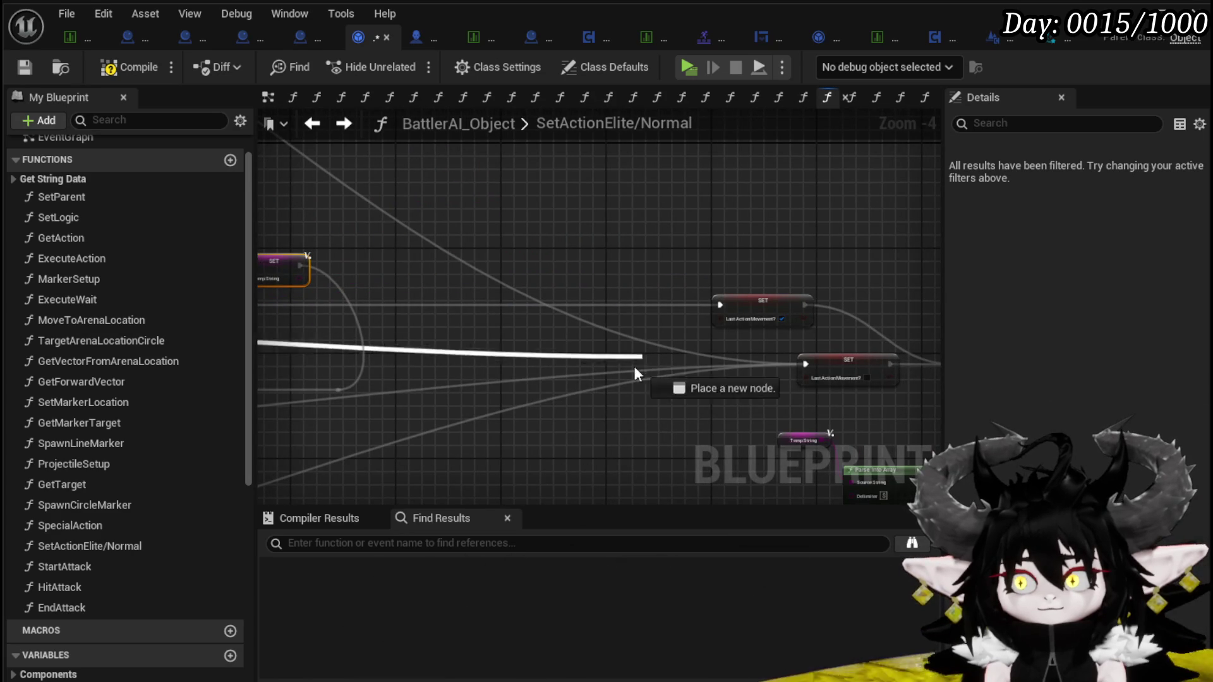
mouse_move(668, 398)
left_mouse_down()
mouse_move(493, 337)
mouse_move(266, 121)
mouse_move(339, 332)
left_mouse_up()
mouse_move(412, 347)
left_mouse_down()
mouse_move(920, 347)
mouse_move(723, 342)
mouse_move(873, 376)
left_mouse_up()
Add a Contains node after the loop and wire its Return Value into the Branch Condition
mouse_move(472, 262)
left_mouse_down()
mouse_move(695, 249)
mouse_move(437, 395)
left_mouse_up()
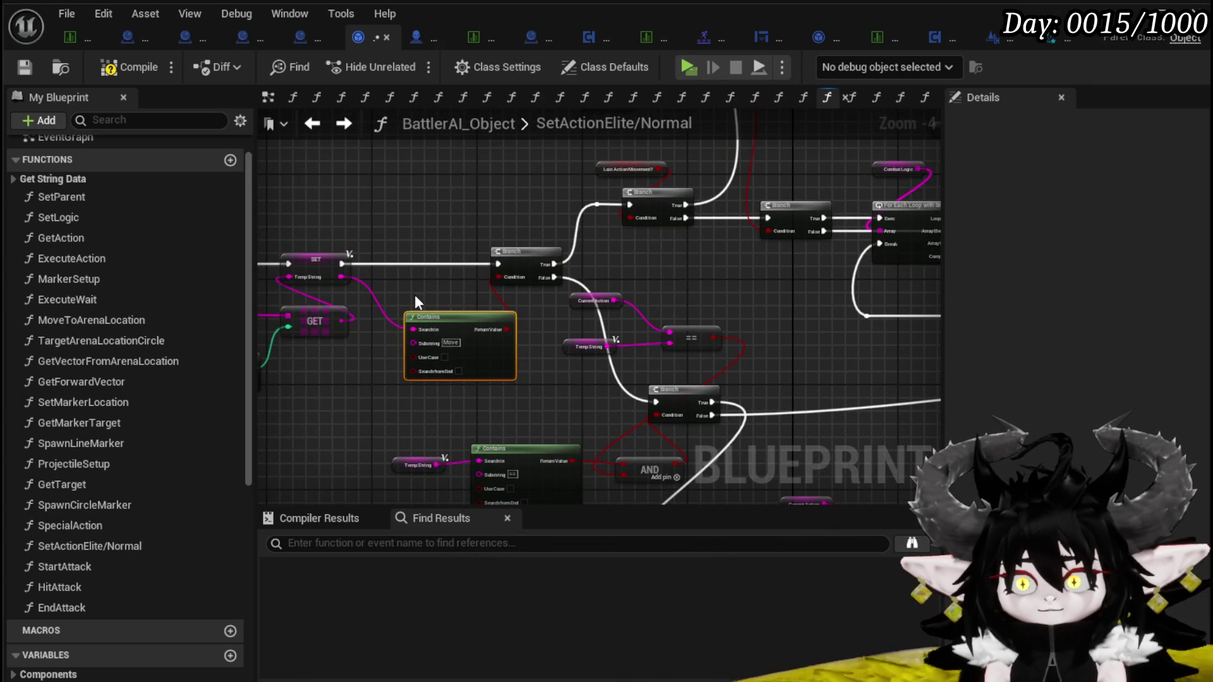
scroll(712, 314, "up", 2)
left_click_drag(712, 314, 272, 333)
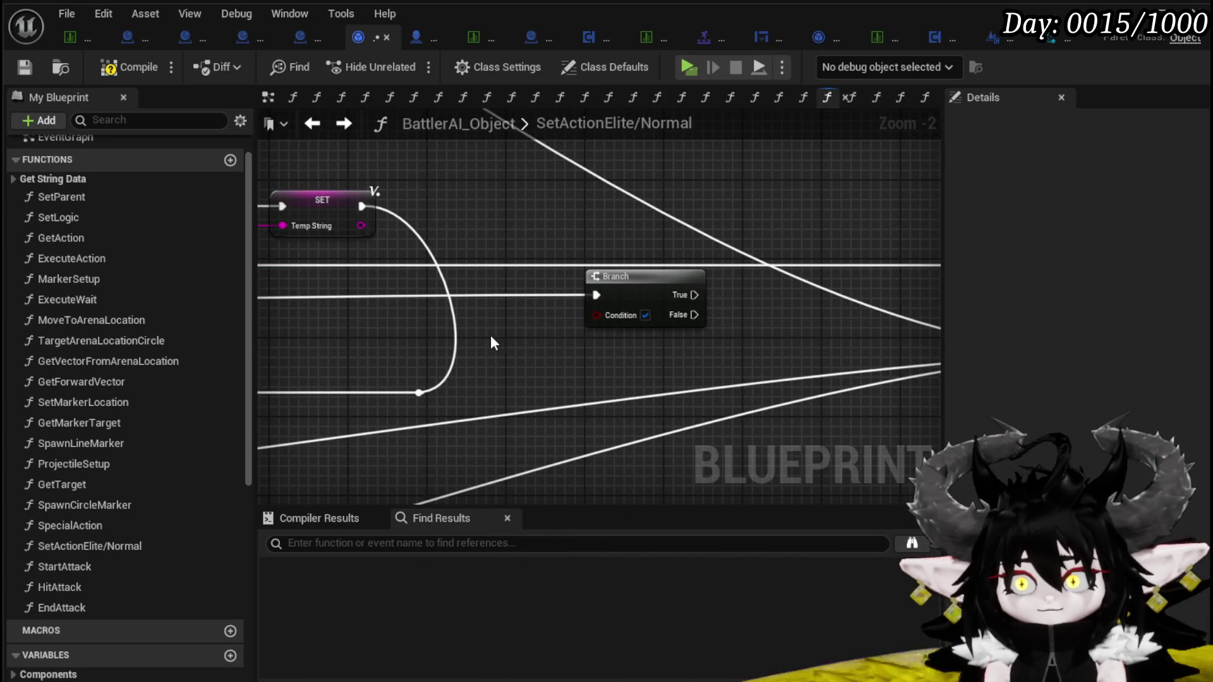
key("ctrl+v")
left_click_drag(631, 354, 612, 349)
mouse_move(686, 351)
left_mouse_down()
mouse_move(619, 316)
mouse_move(468, 317)
mouse_move(434, 290)
mouse_move(491, 302)
mouse_move(567, 236)
mouse_move(542, 179)
left_mouse_up()
scroll(609, 328, "down", 2)
mouse_move(609, 328)
left_mouse_down()
mouse_move(627, 282)
mouse_move(506, 315)
mouse_move(414, 365)
mouse_move(461, 352)
mouse_move(589, 392)
left_mouse_up()
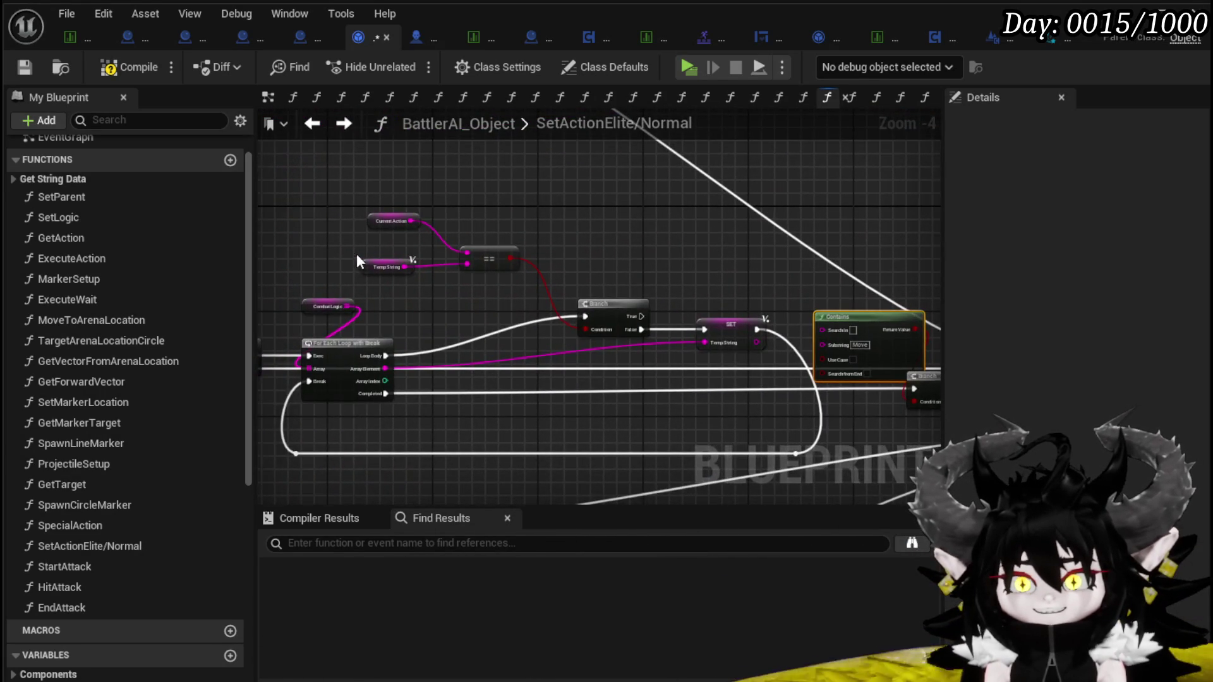
Feed the Temp String getter into the Contains node's Search In input
scroll(356, 259, "up", 3)
left_click(404, 271)
scroll(574, 244, "up", 1)
mouse_move(644, 289)
left_mouse_down()
mouse_move(573, 244)
mouse_move(653, 355)
left_mouse_up()
scroll(504, 264, "down", 2)
left_click_drag(847, 363, 607, 303)
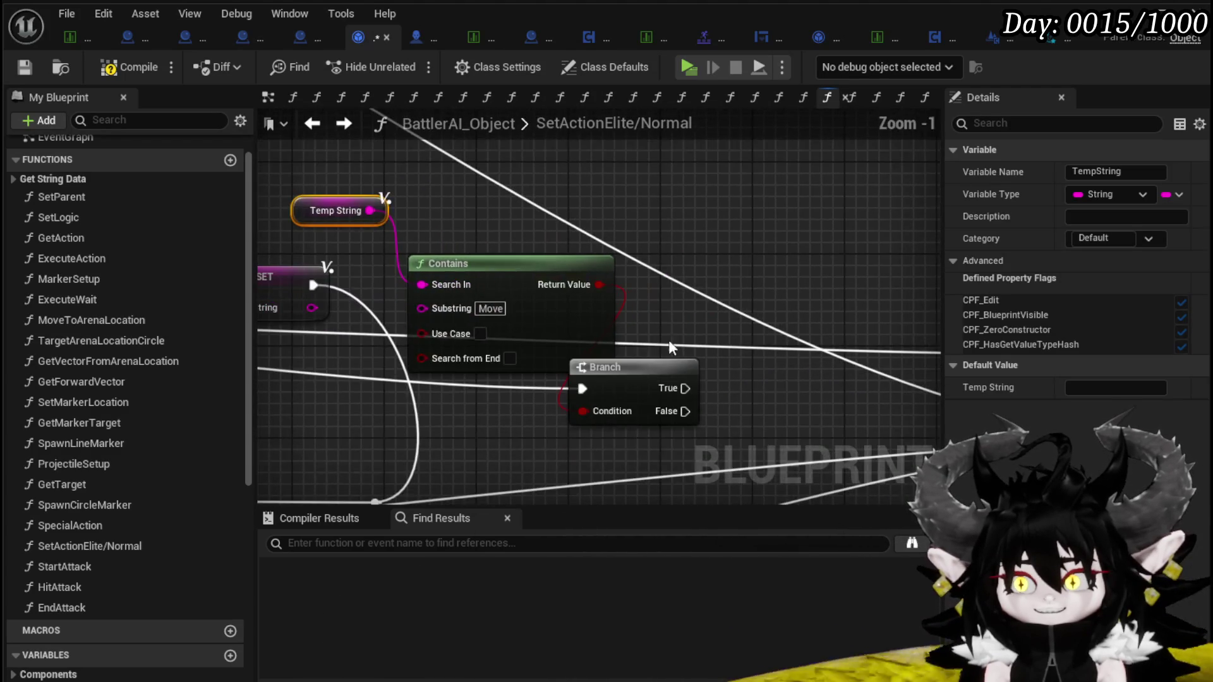
Wire the Branch's True output to the upper SET LastActionMovement? node
scroll(740, 382, "down", 1)
mouse_move(739, 382)
left_mouse_down()
mouse_move(496, 337)
mouse_move(765, 312)
left_mouse_up()
left_click_drag(395, 295, 845, 336)
scroll(522, 344, "down", 4)
scroll(801, 321, "down", 4)
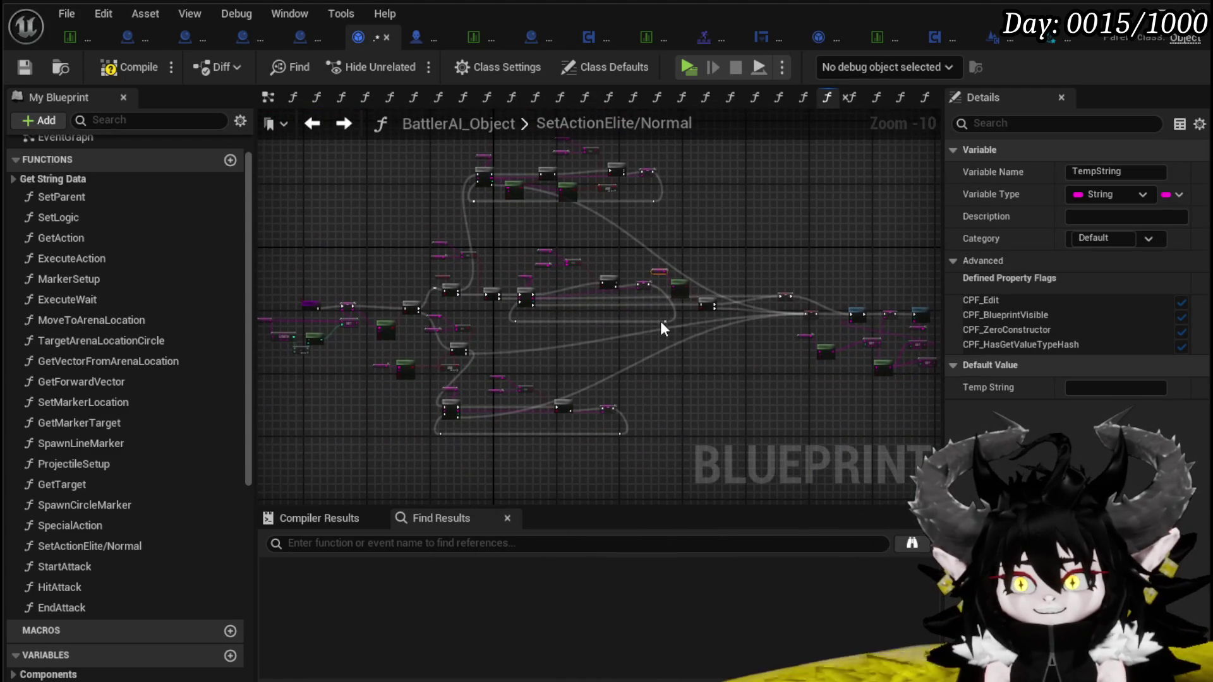
Review the finished SetActionElite/Normal graph, then launch the level in play-in-editor
mouse_move(758, 393)
left_mouse_down()
mouse_move(708, 375)
mouse_move(723, 365)
mouse_move(704, 371)
mouse_move(720, 400)
mouse_move(791, 400)
mouse_move(725, 412)
left_mouse_up()
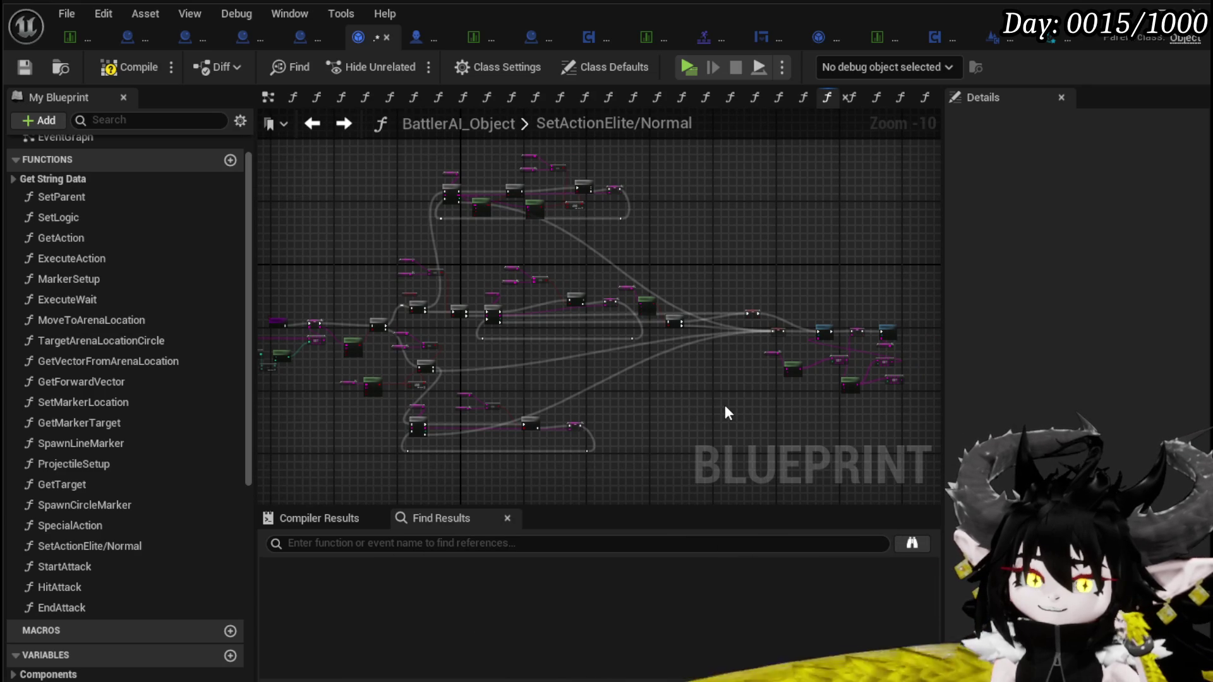
mouse_move(749, 405)
left_mouse_down()
mouse_move(689, 395)
mouse_move(776, 411)
left_mouse_up()
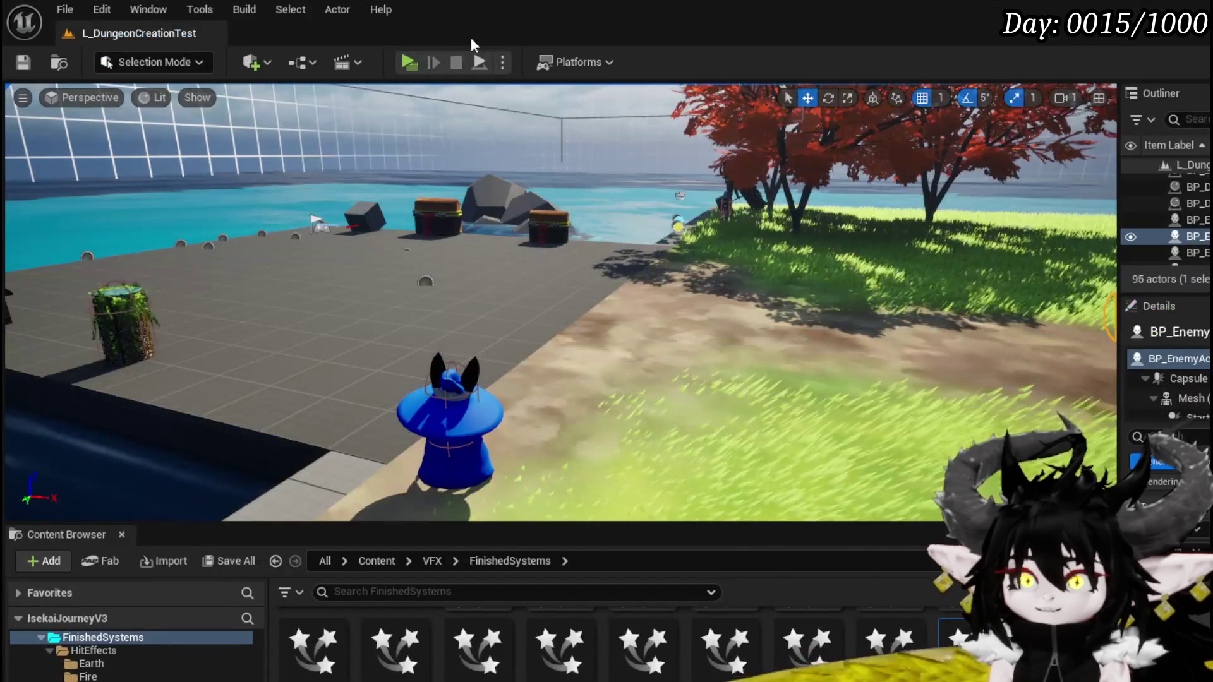
left_click(397, 61)
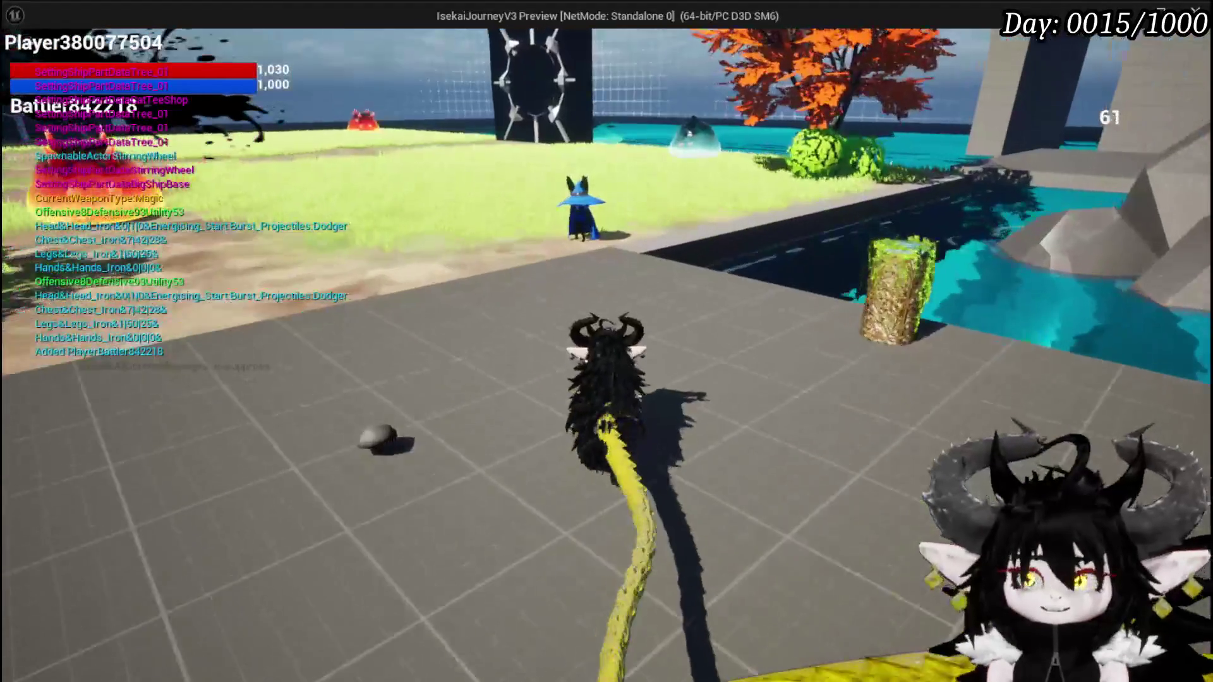
Walk to the Slime_Water enemy, start the battle, and end several turns while enemies attack
key("w")
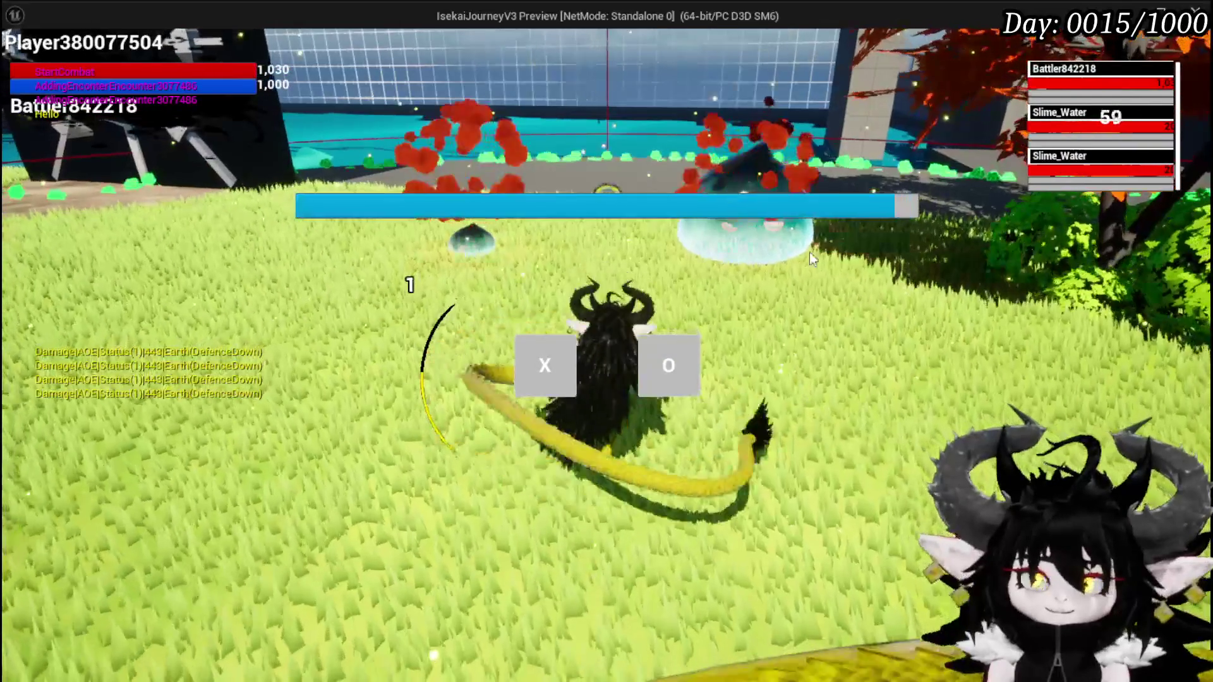
left_click(544, 365)
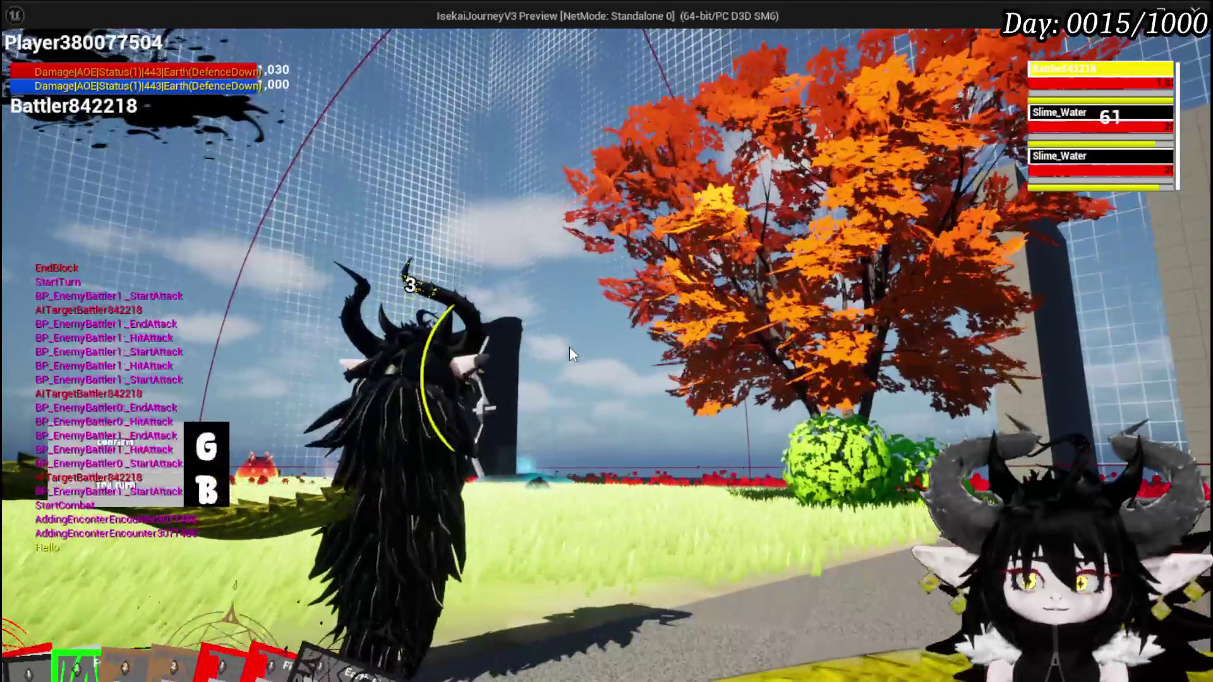
key("g")
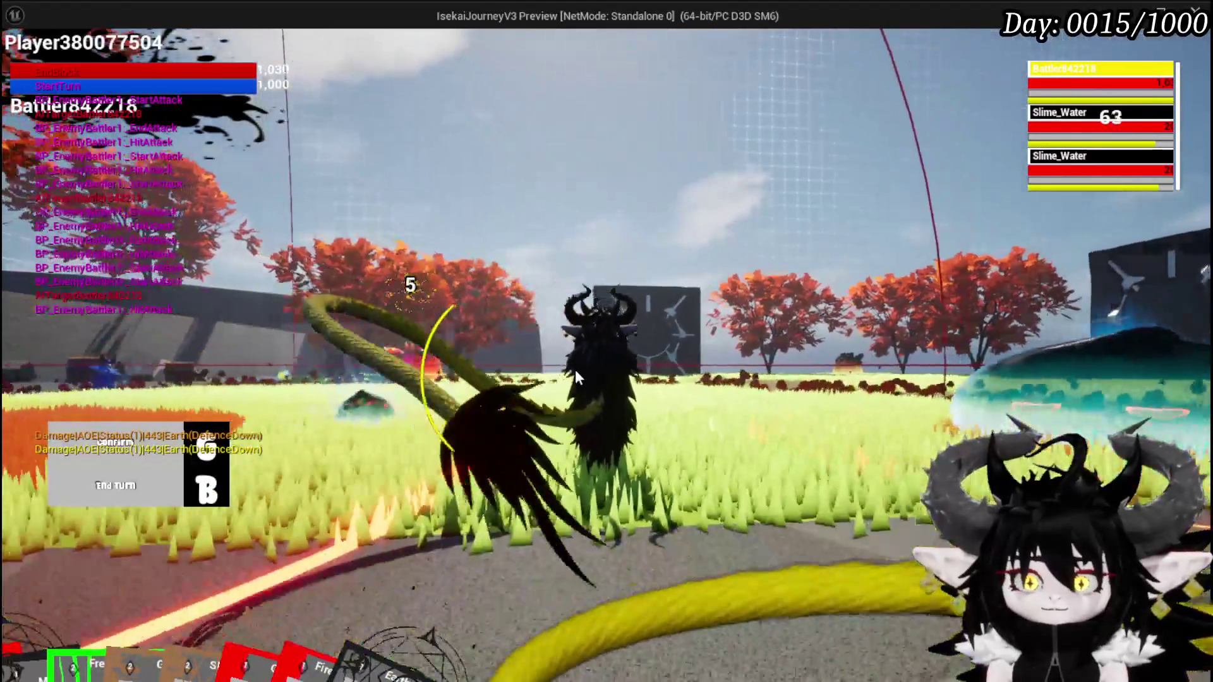
left_click(575, 369)
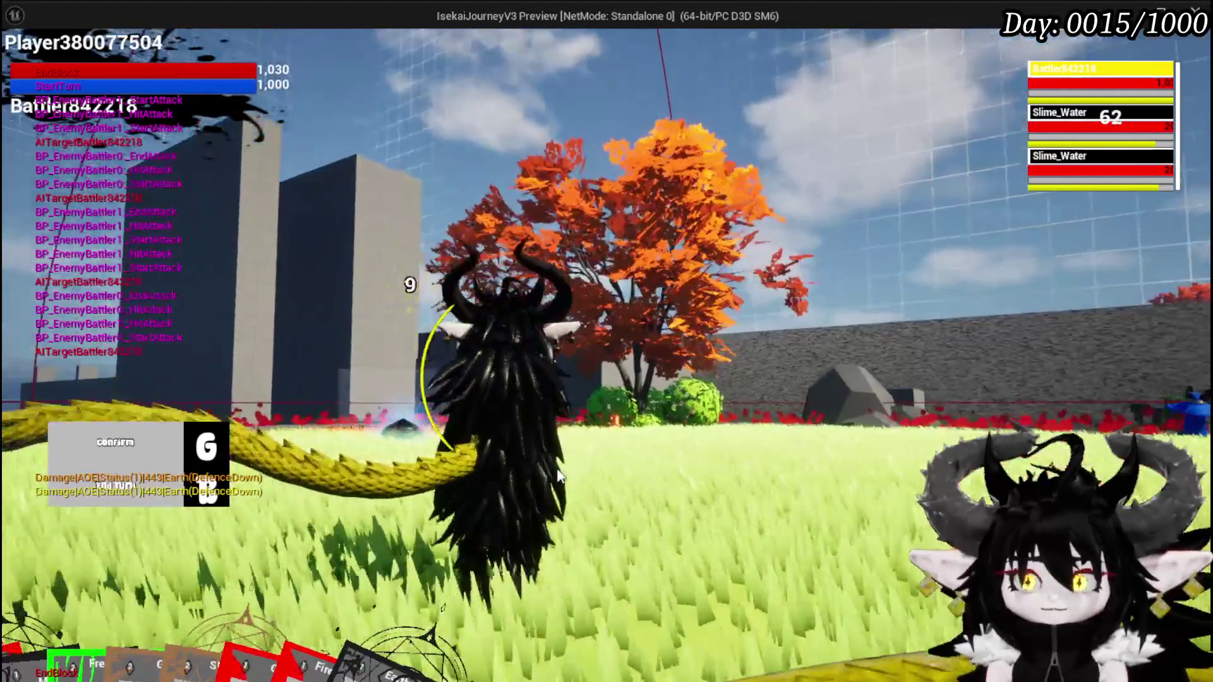
key("g")
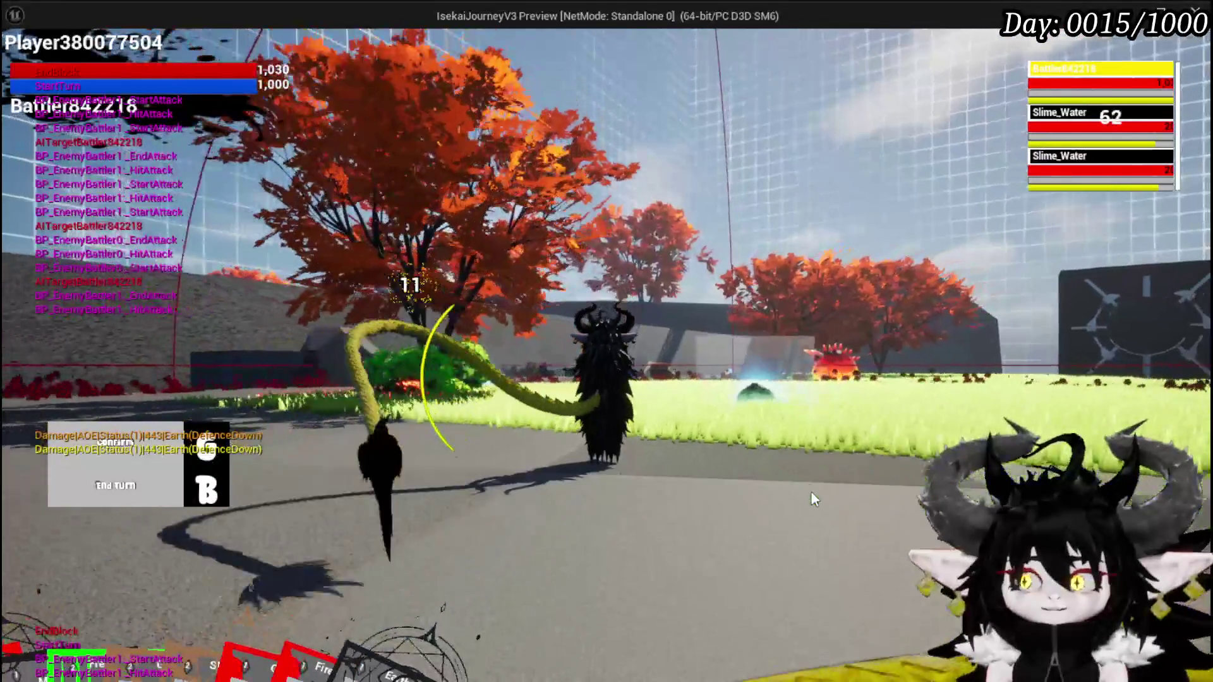
left_click(812, 492)
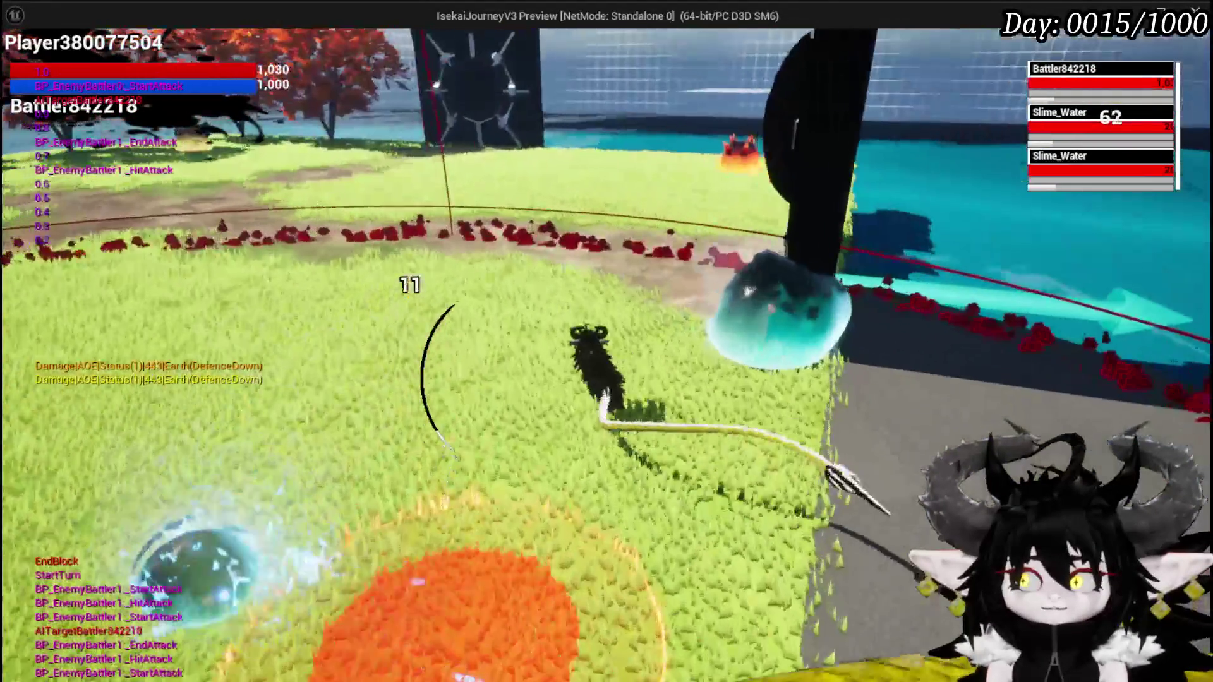
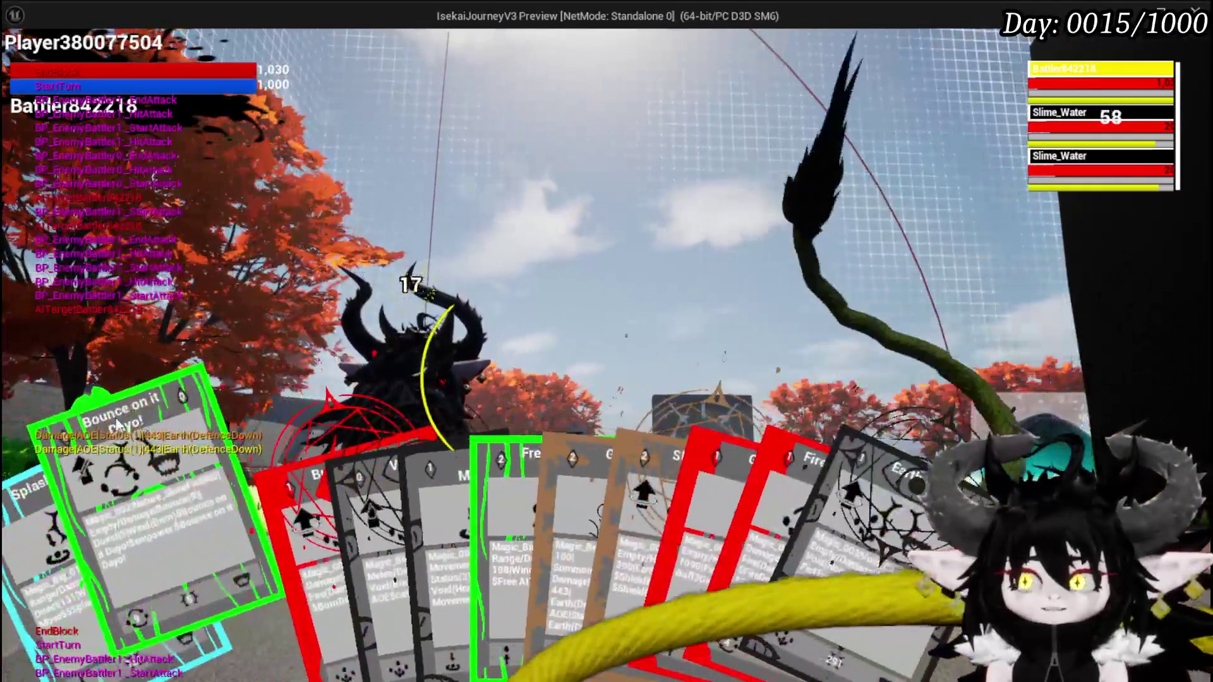
Play the area attack card on the slimes, then stop the Play In Editor session
left_click(113, 537)
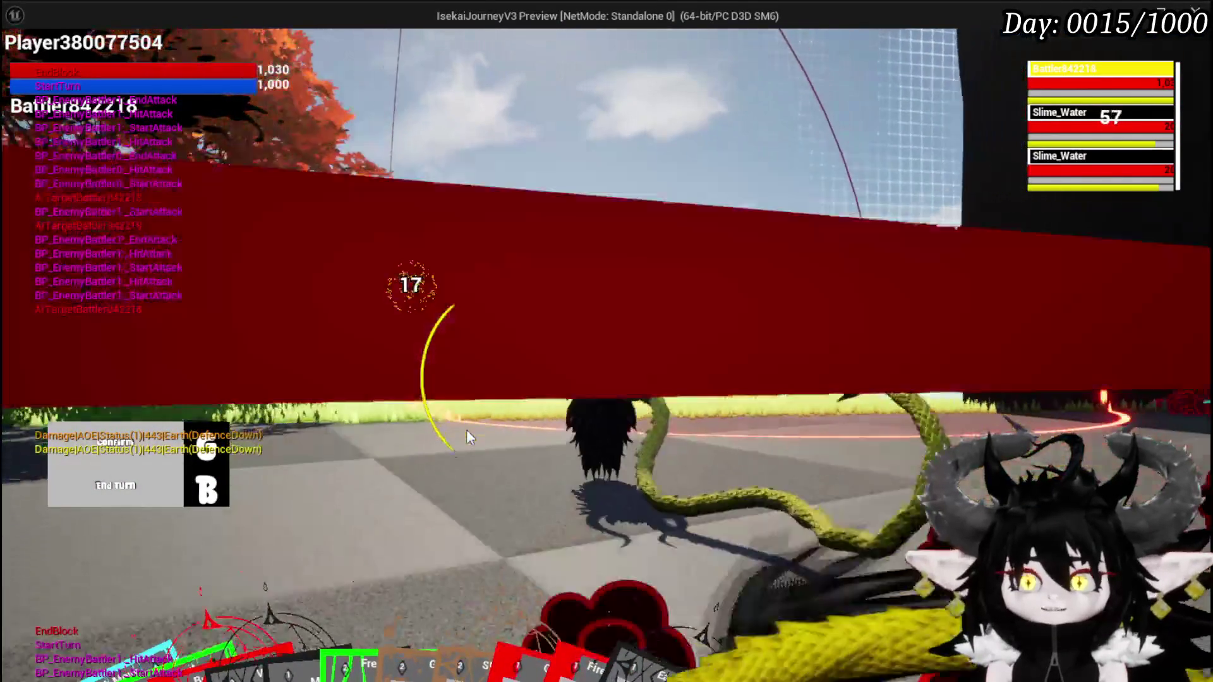
left_click(467, 431)
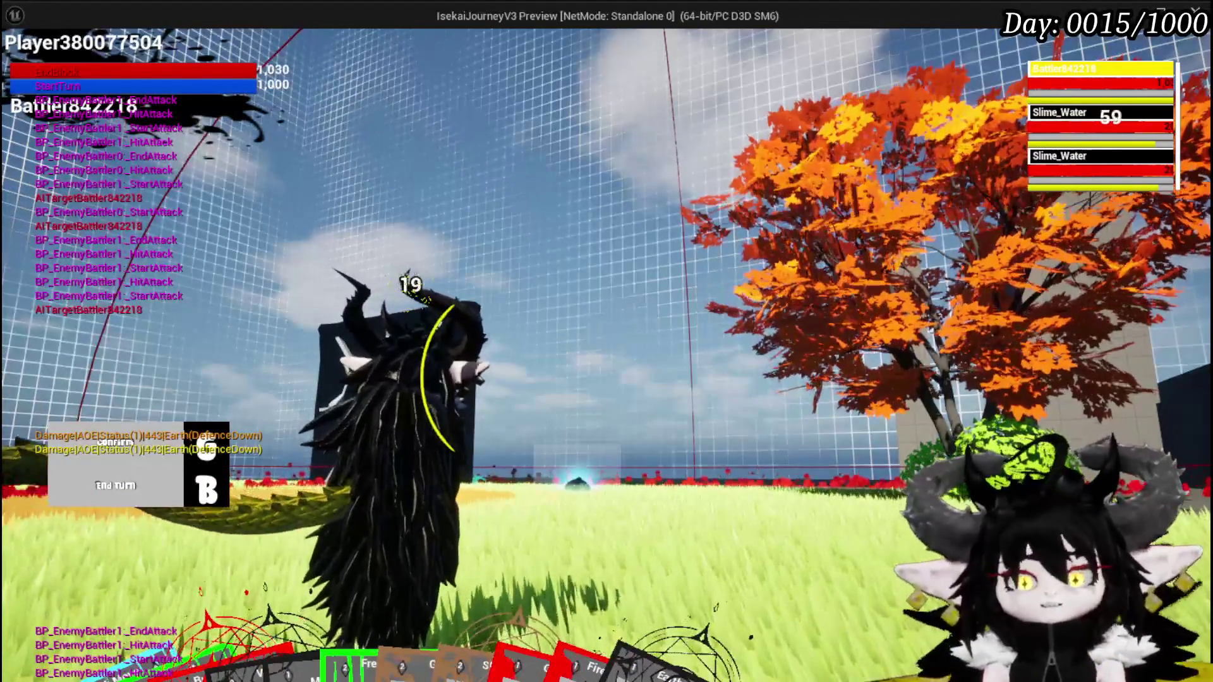
key("Escape")
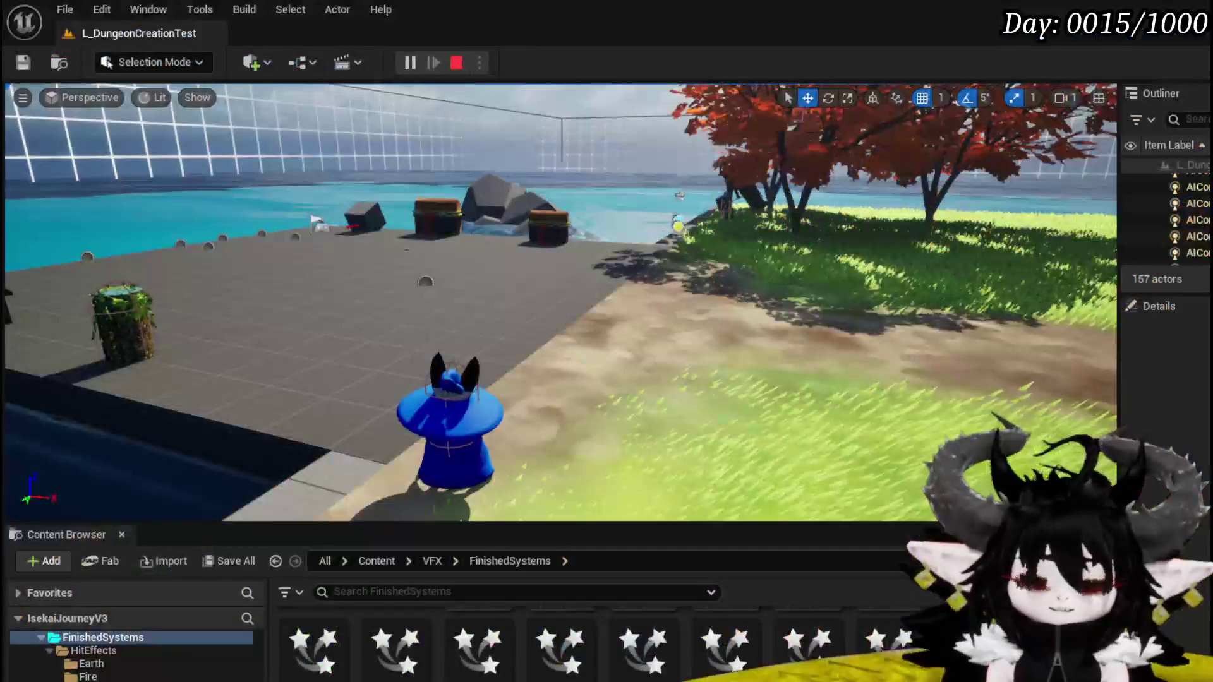
Save the level and arrange the graph around the Last Action Movement? SET and Contains nodes
left_click(27, 66)
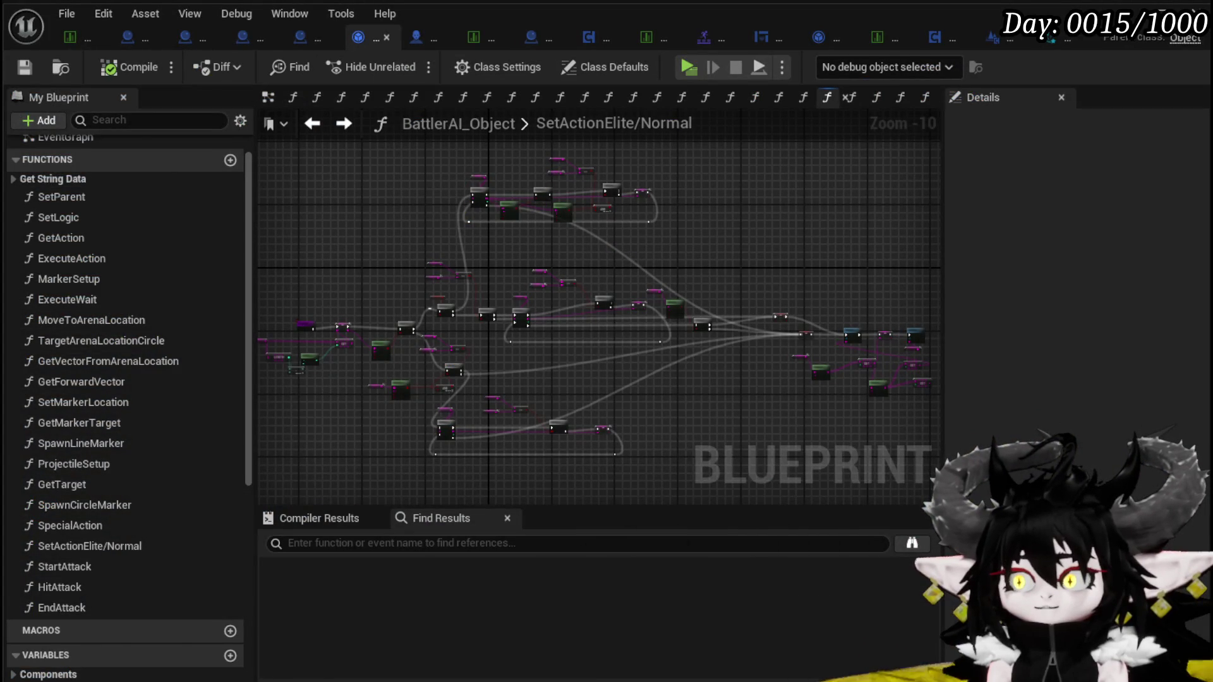
scroll(641, 338, "up", 6)
mouse_move(563, 352)
left_mouse_down()
mouse_move(458, 377)
mouse_move(393, 372)
left_mouse_up()
scroll(677, 260, "up", 3)
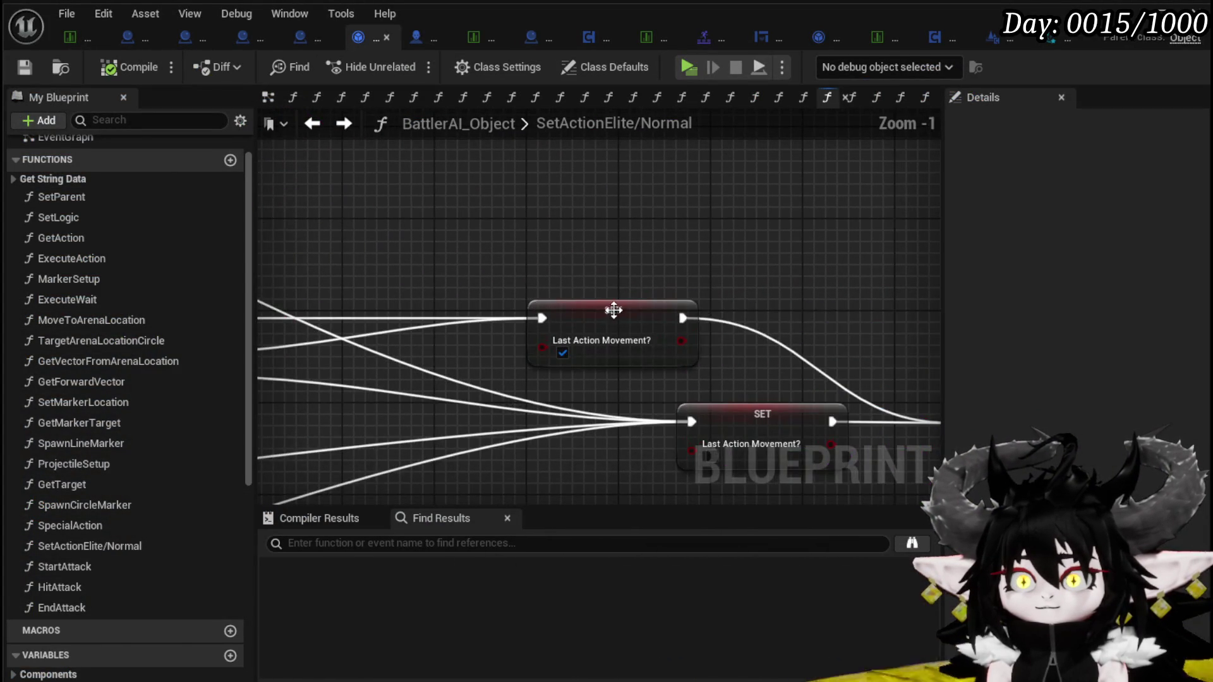
mouse_move(618, 332)
left_mouse_down()
mouse_move(487, 292)
mouse_move(779, 294)
left_mouse_up()
scroll(488, 292, "down", 1)
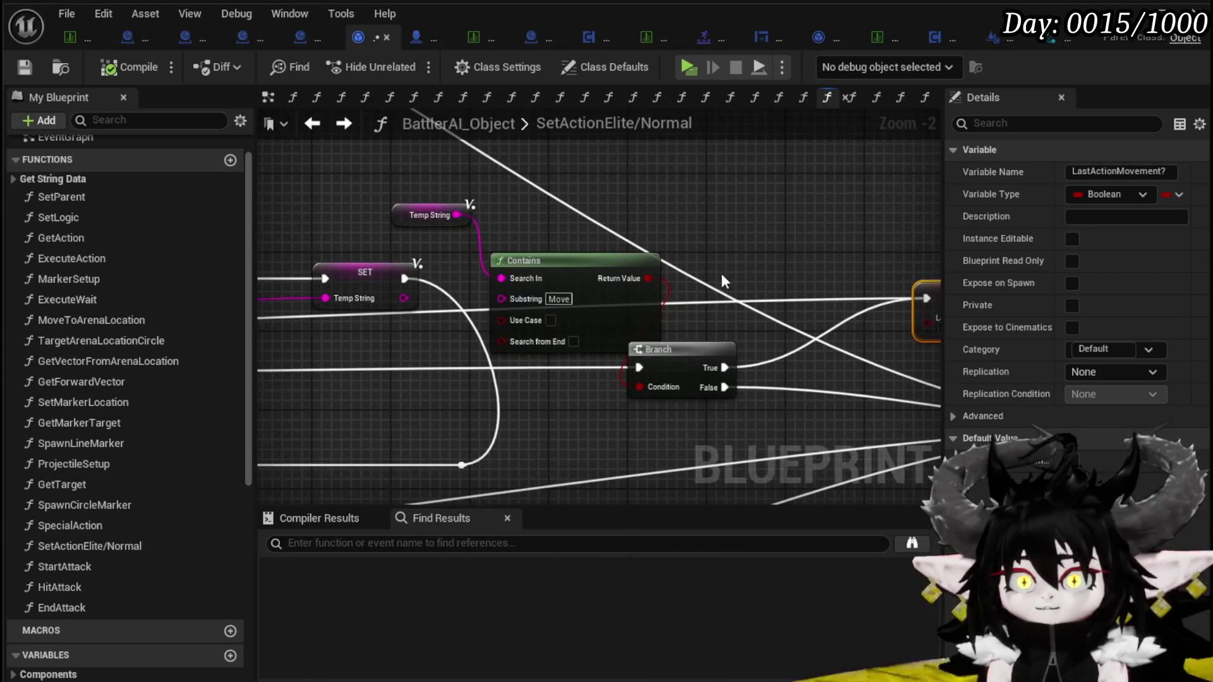
left_click_drag(453, 271, 289, 238)
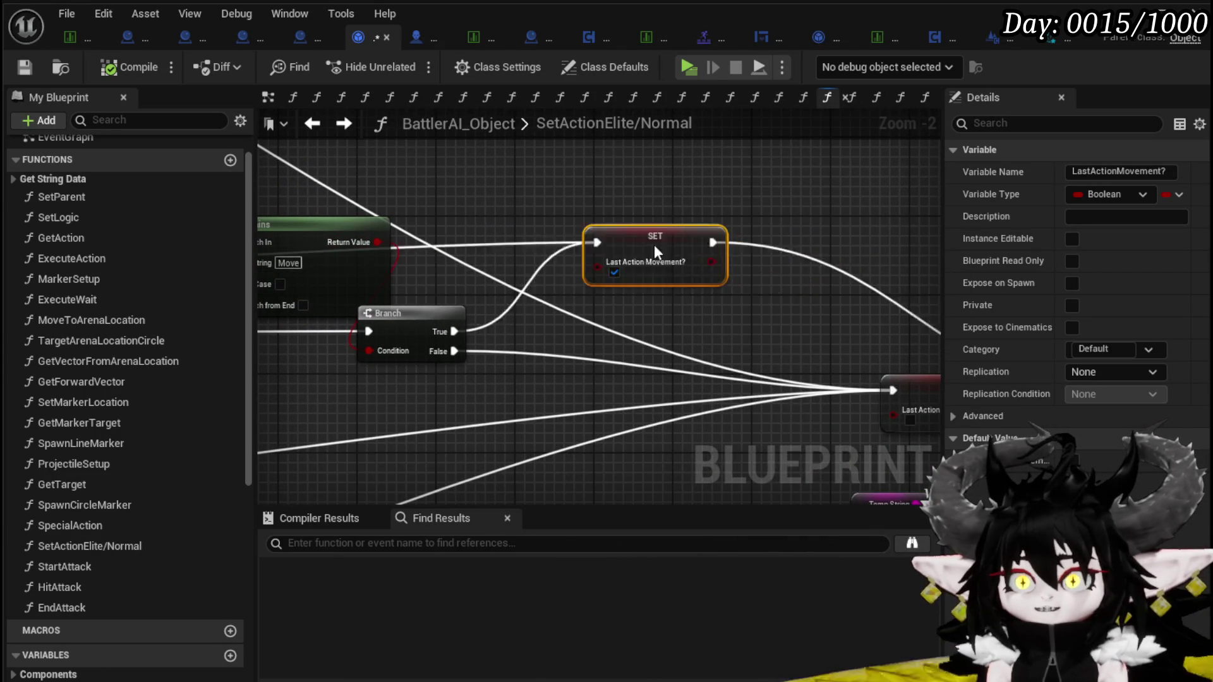
left_click_drag(711, 245, 1037, 277)
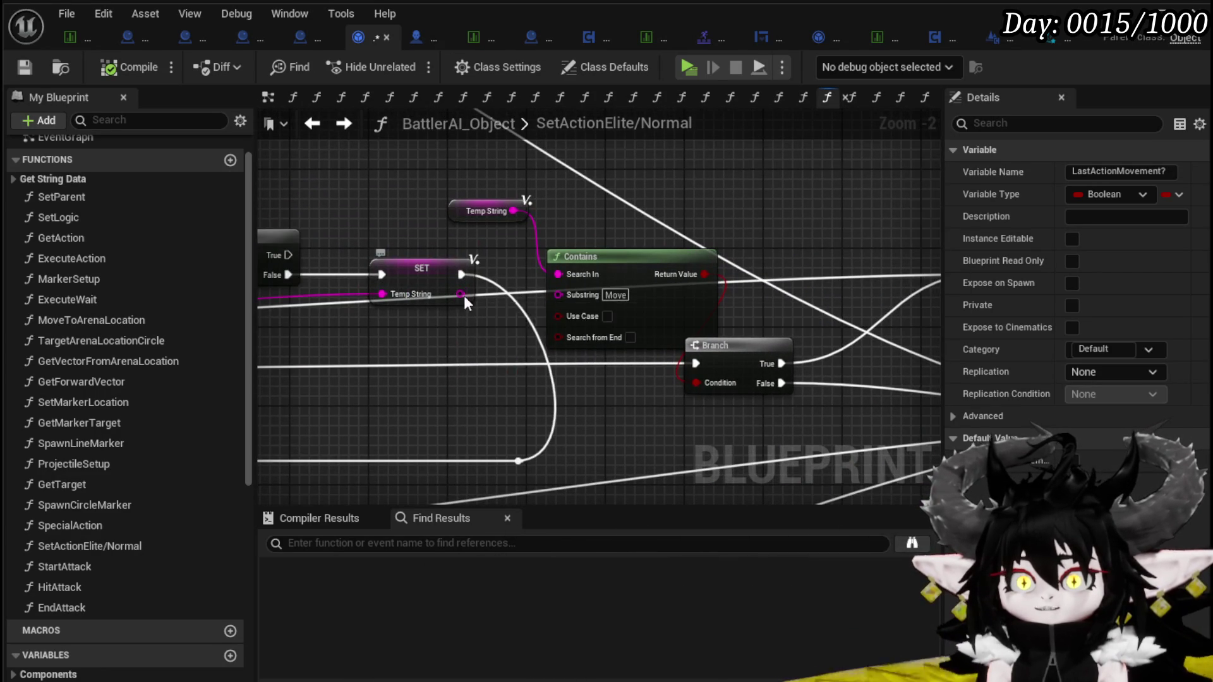
Promote the Temp String output pin to a new string variable
right_click(464, 295)
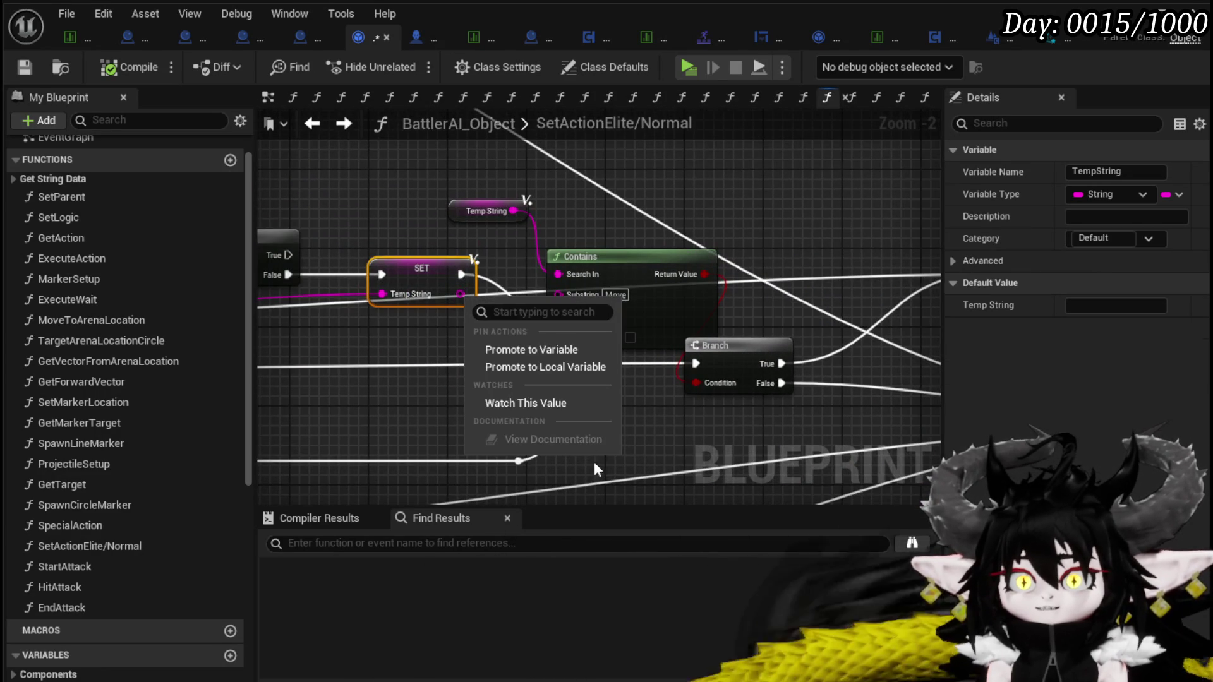
right_click(510, 210)
left_click(600, 337)
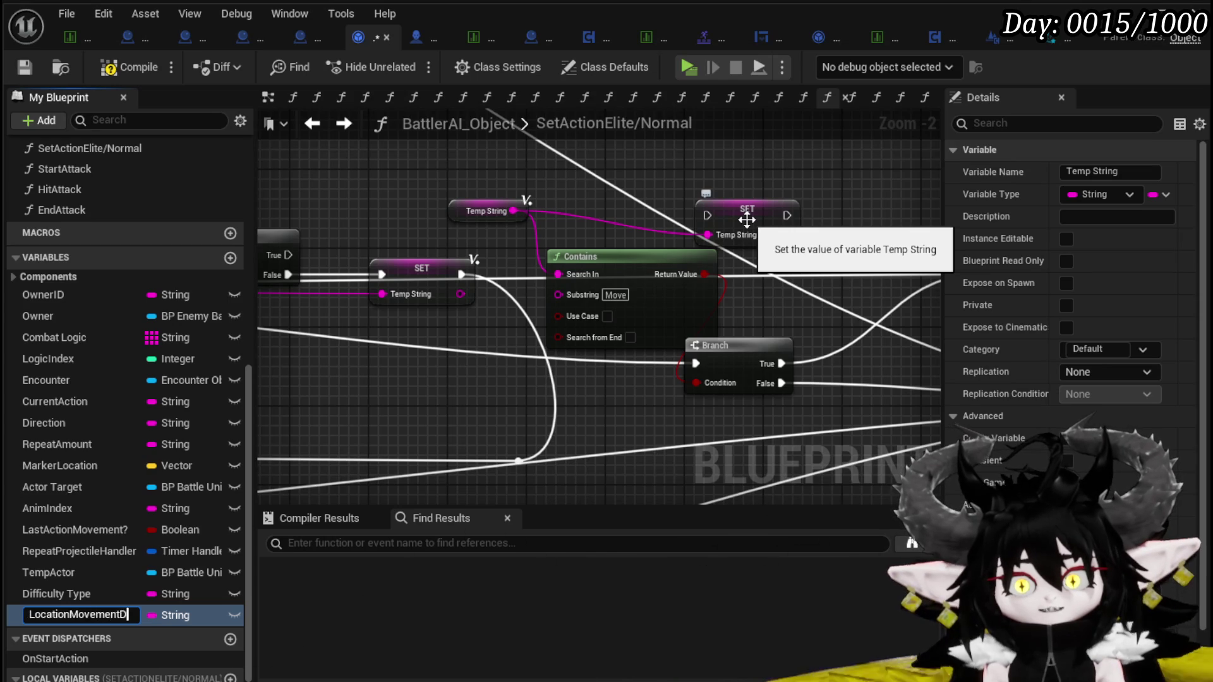
Chain the new SET node between the Last Action Movement? SET and Execute Wait
left_click_drag(747, 219, 404, 243)
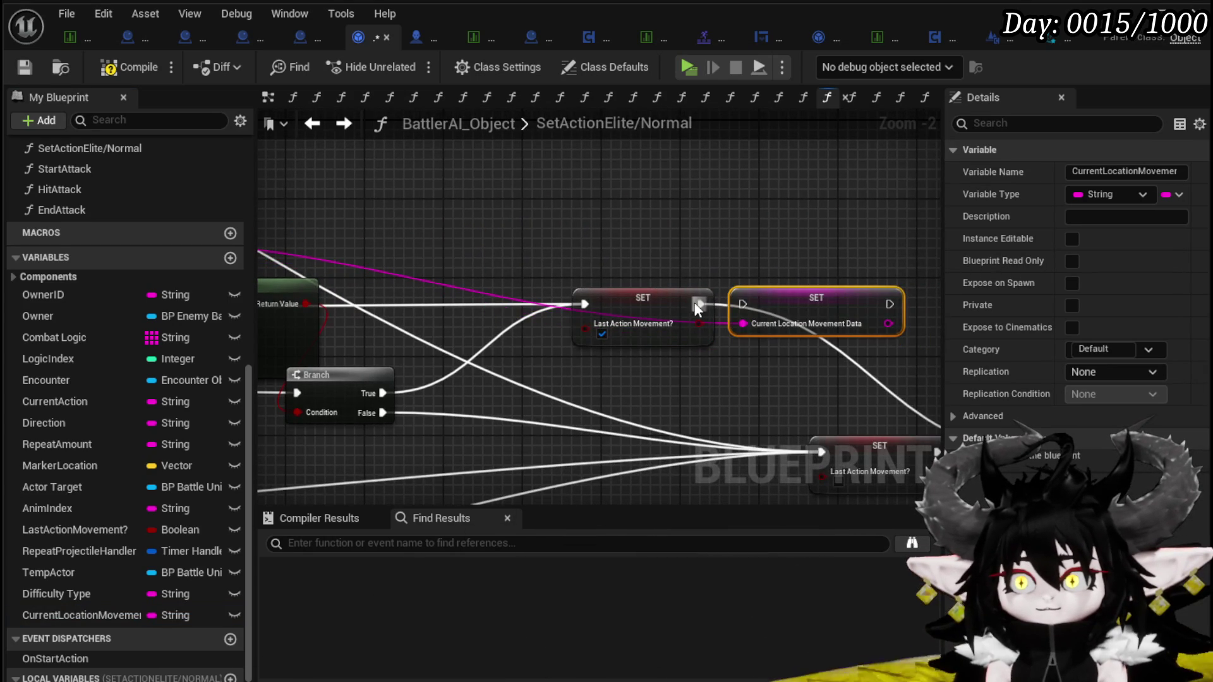
left_click_drag(749, 306, 561, 257)
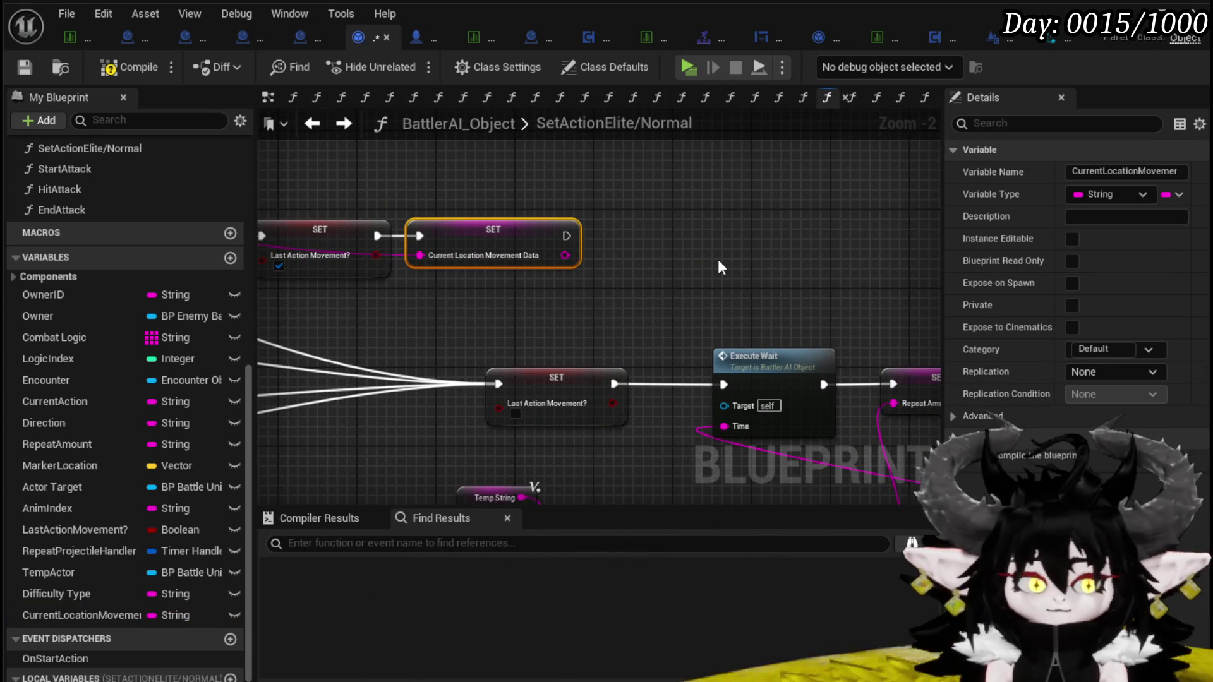
mouse_move(724, 384)
left_mouse_down()
mouse_move(493, 235)
mouse_move(563, 244)
mouse_move(374, 237)
mouse_move(544, 248)
mouse_move(384, 238)
left_mouse_up()
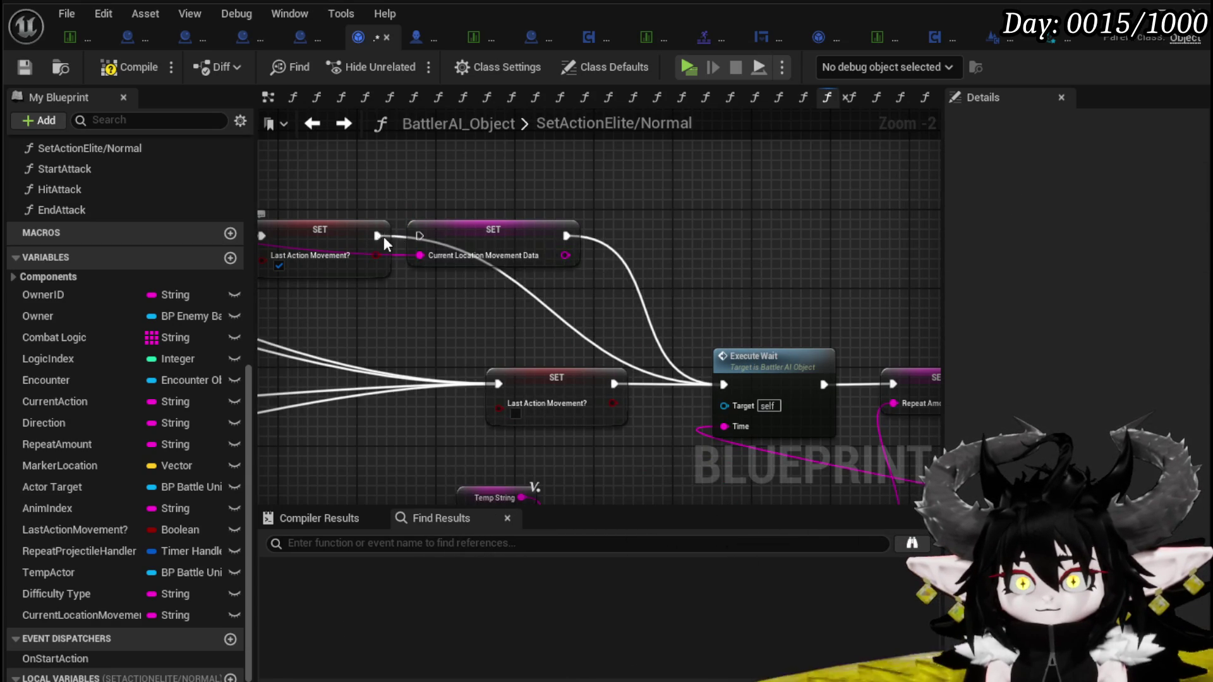
left_click_drag(427, 236, 427, 237)
Feed a copied Temp String getter into the Current Location Movement Data SET
scroll(427, 237, "down", 2)
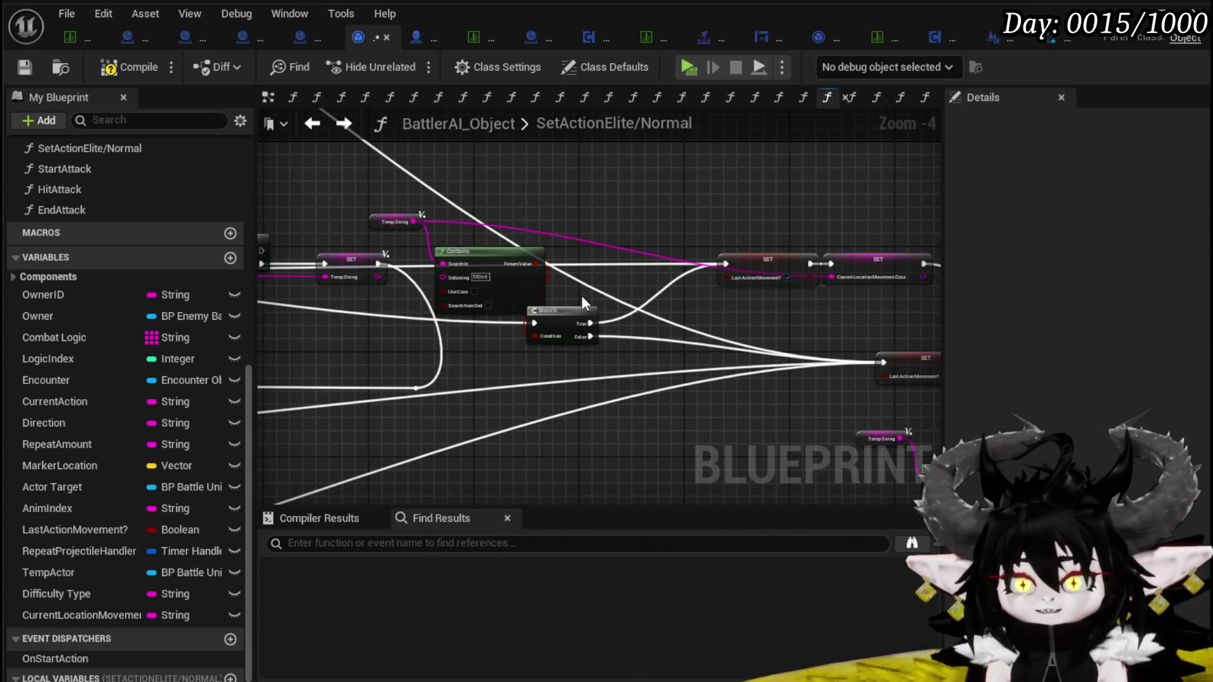
left_click(775, 236)
key("ctrl+v")
left_click_drag(821, 232, 823, 297)
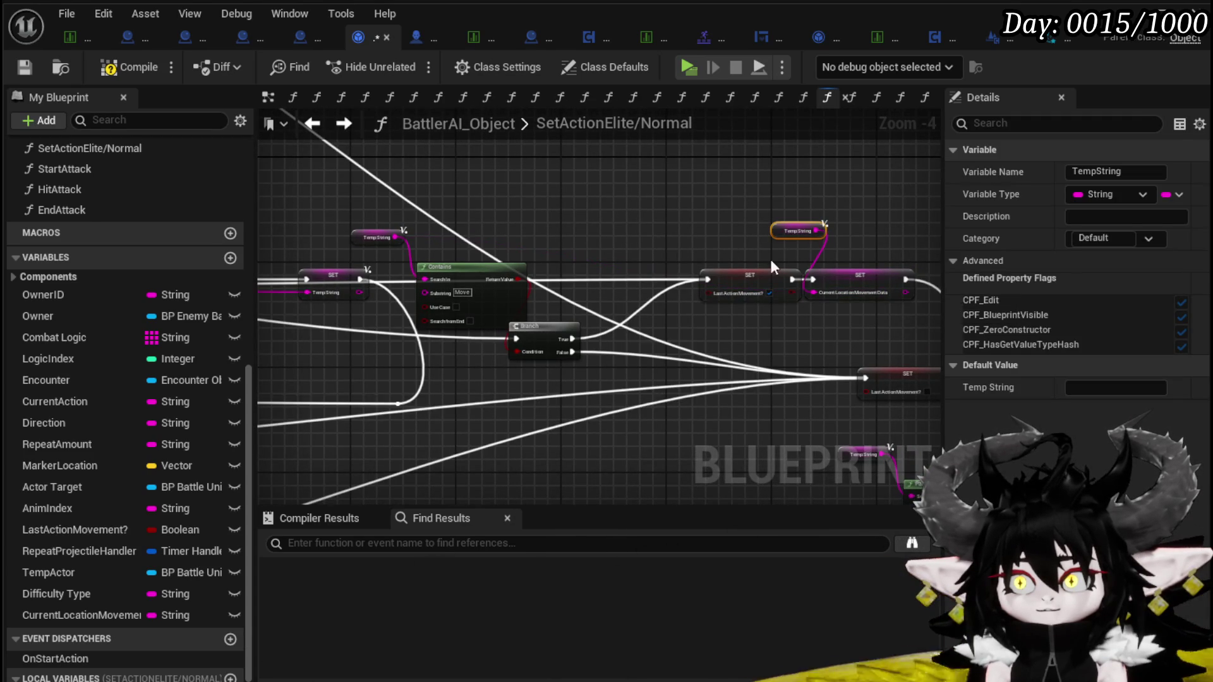
left_click_drag(760, 236, 785, 250)
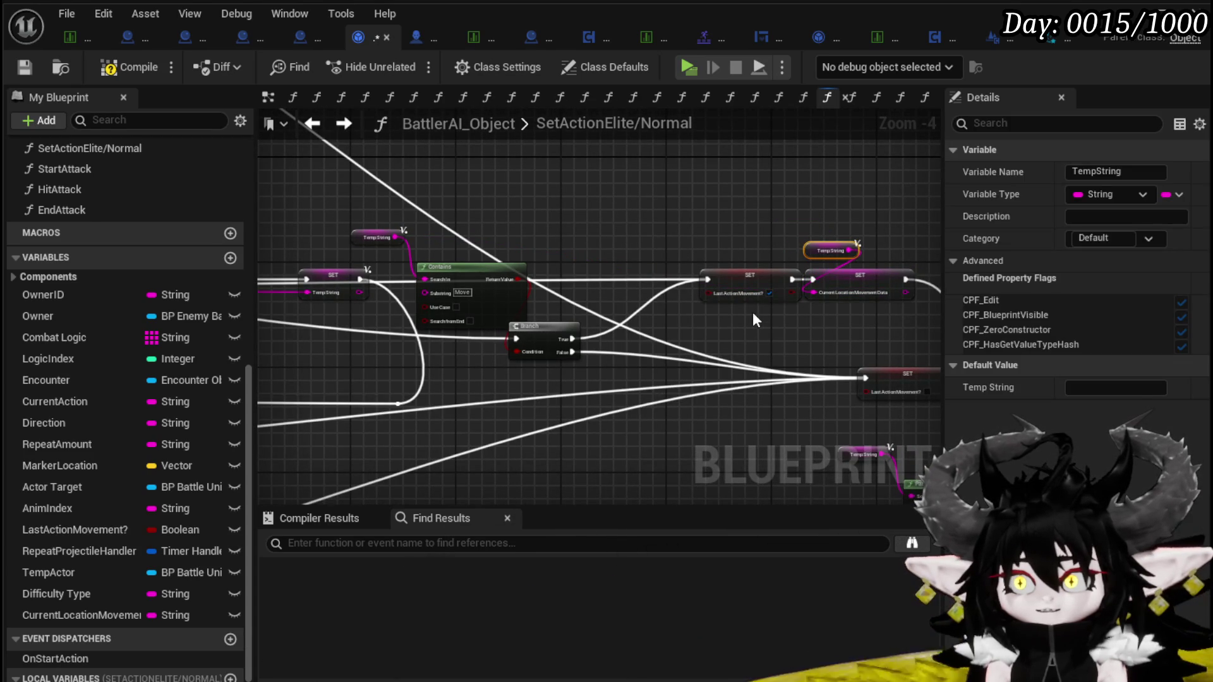
left_click_drag(756, 318, 877, 280)
left_click_drag(750, 249, 718, 254)
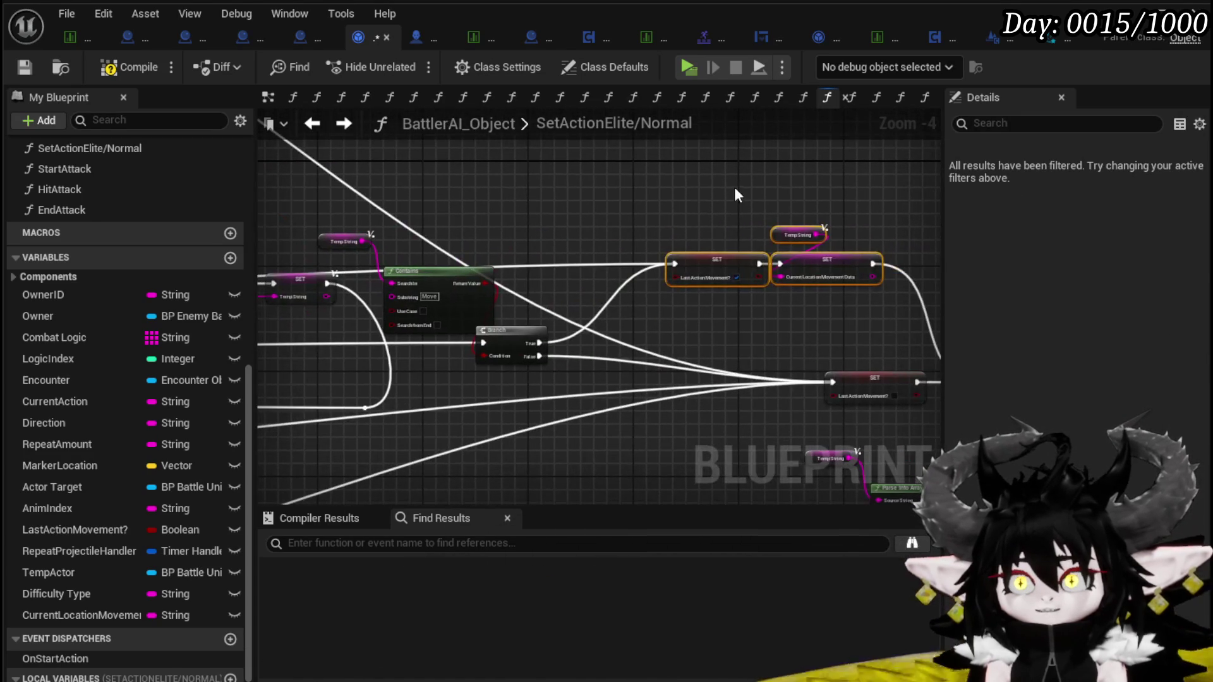
Connect a Temp String getter copy to the == node's second input
left_click(794, 248)
scroll(646, 222, "down", 2)
scroll(574, 272, "up", 4)
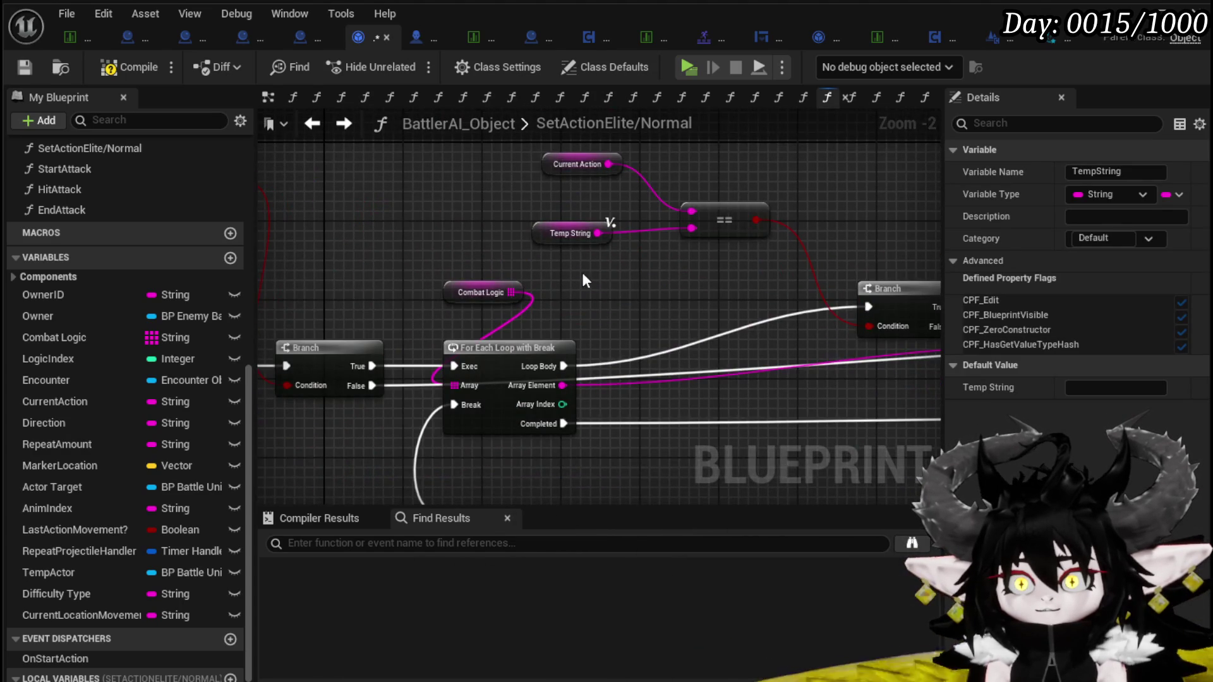
left_click_drag(575, 276, 442, 292)
key("ctrl+v")
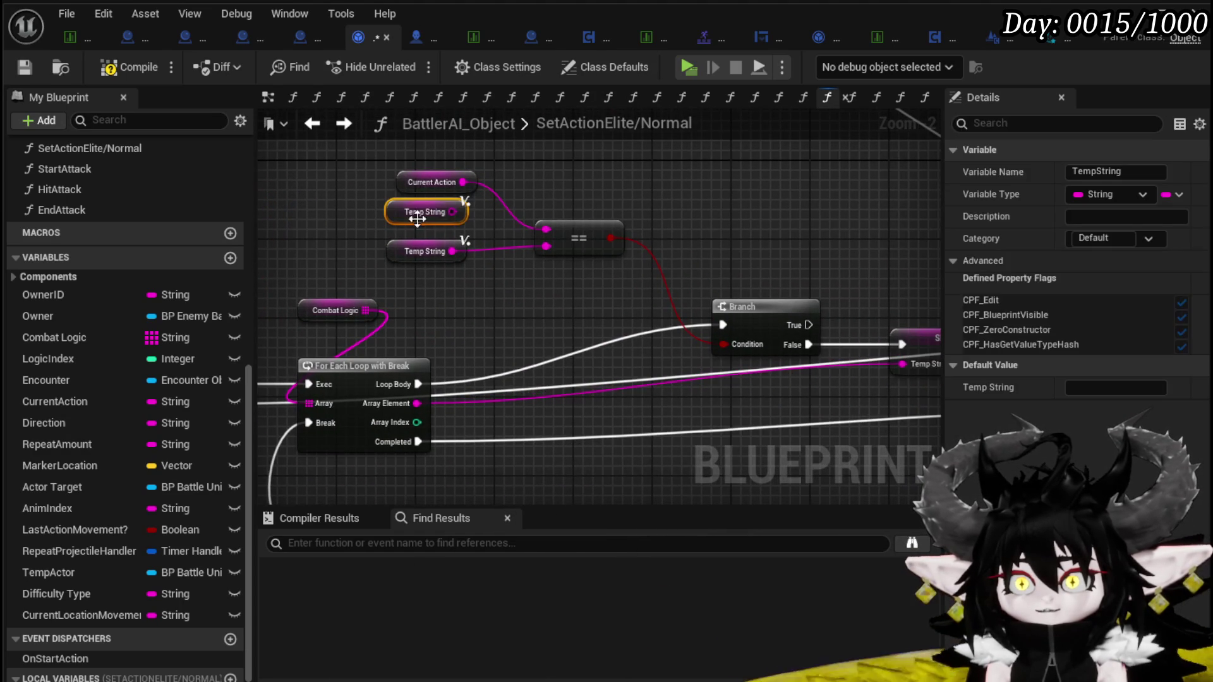
left_click_drag(546, 248, 546, 247)
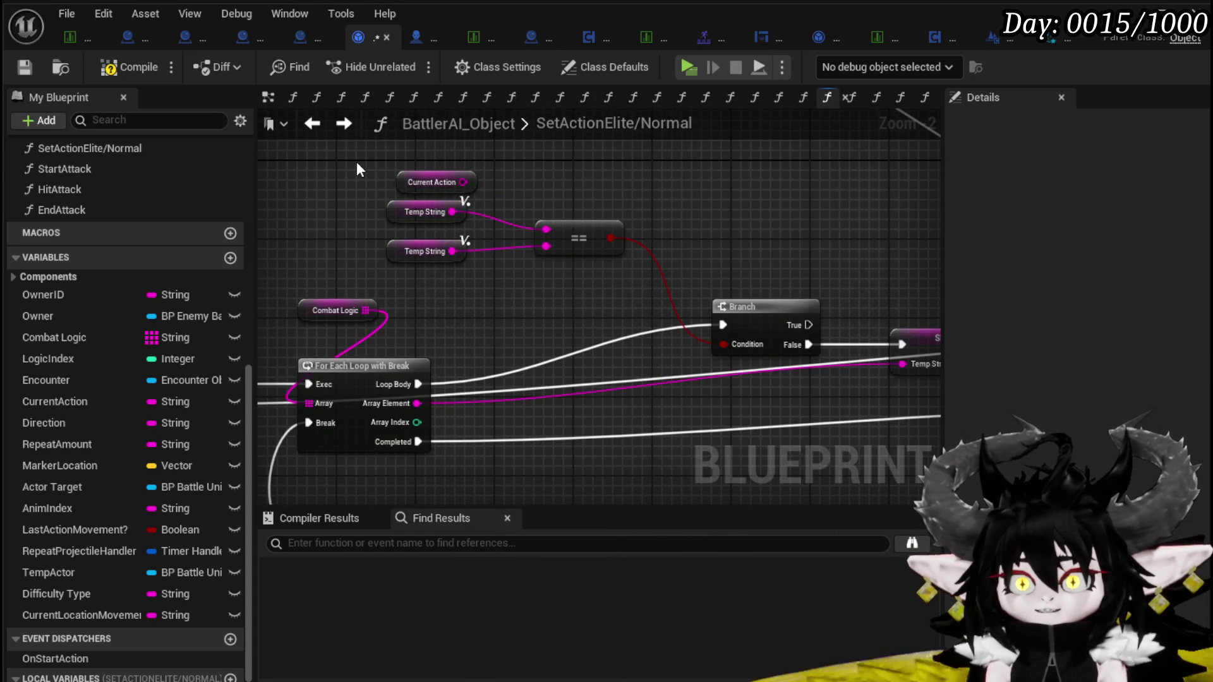
Wire a Current Location Movement Data getter into ==, deleting Current Action and the extra Temp String
mouse_move(369, 214)
left_mouse_down()
mouse_move(268, 195)
mouse_move(285, 209)
mouse_move(151, 491)
left_mouse_up()
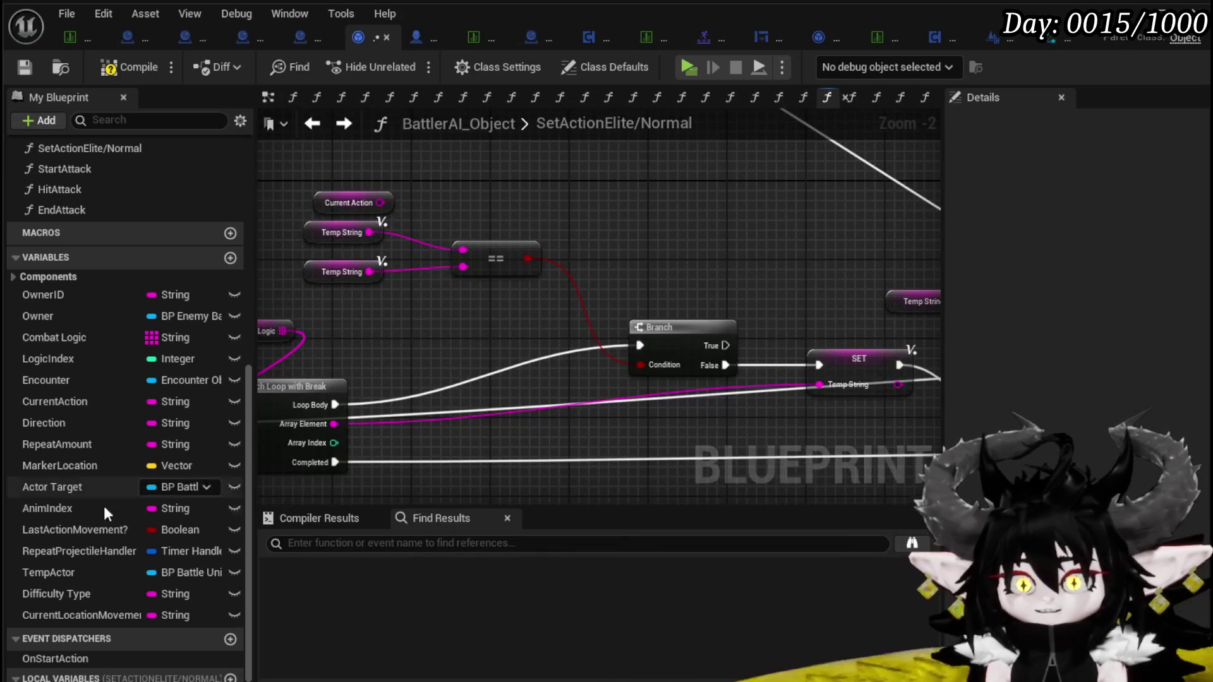
left_click_drag(58, 618, 391, 191)
left_click(396, 193)
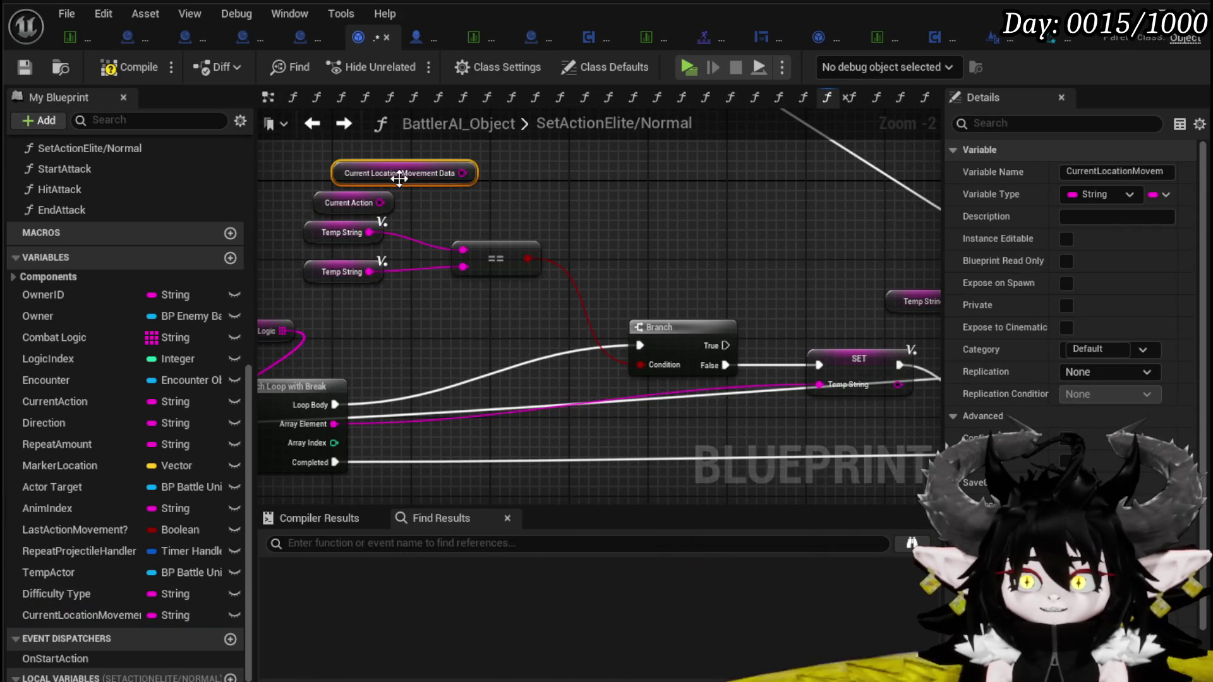
mouse_move(462, 173)
left_mouse_down()
mouse_move(462, 251)
mouse_move(359, 201)
mouse_move(317, 195)
mouse_move(408, 199)
left_mouse_up()
key("Delete")
Compile the blueprint and save it with Ctrl+S
scroll(650, 212, "down", 2)
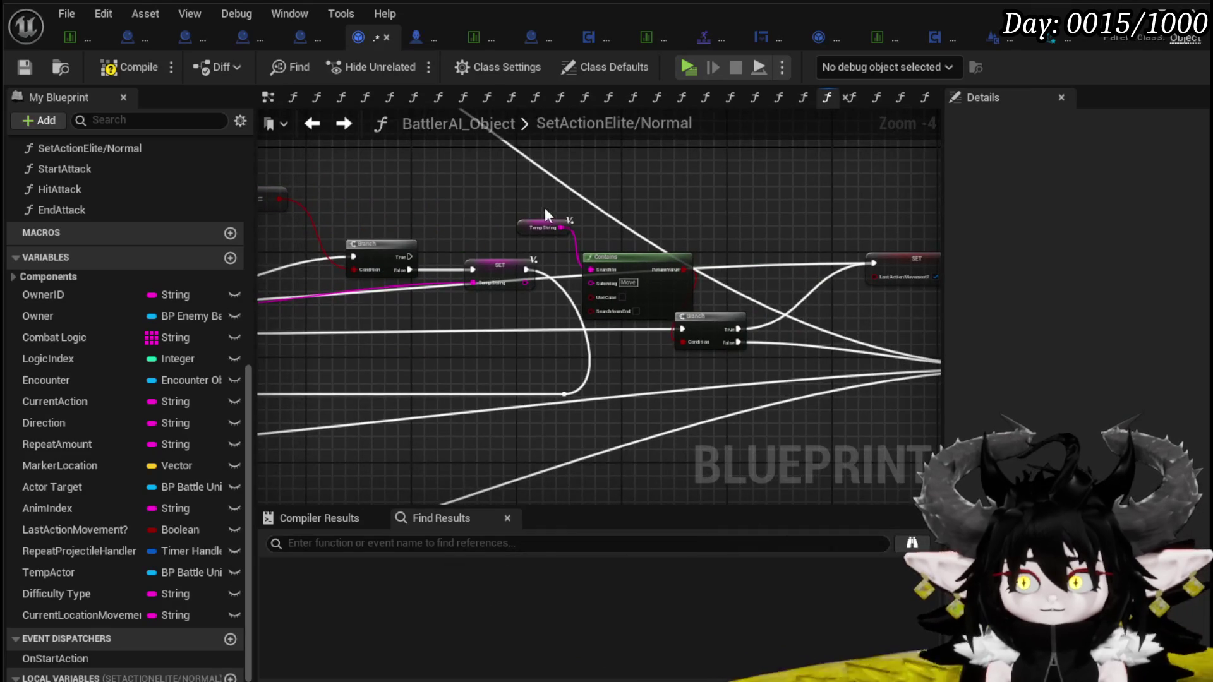
left_click(130, 66)
key("ctrl+s")
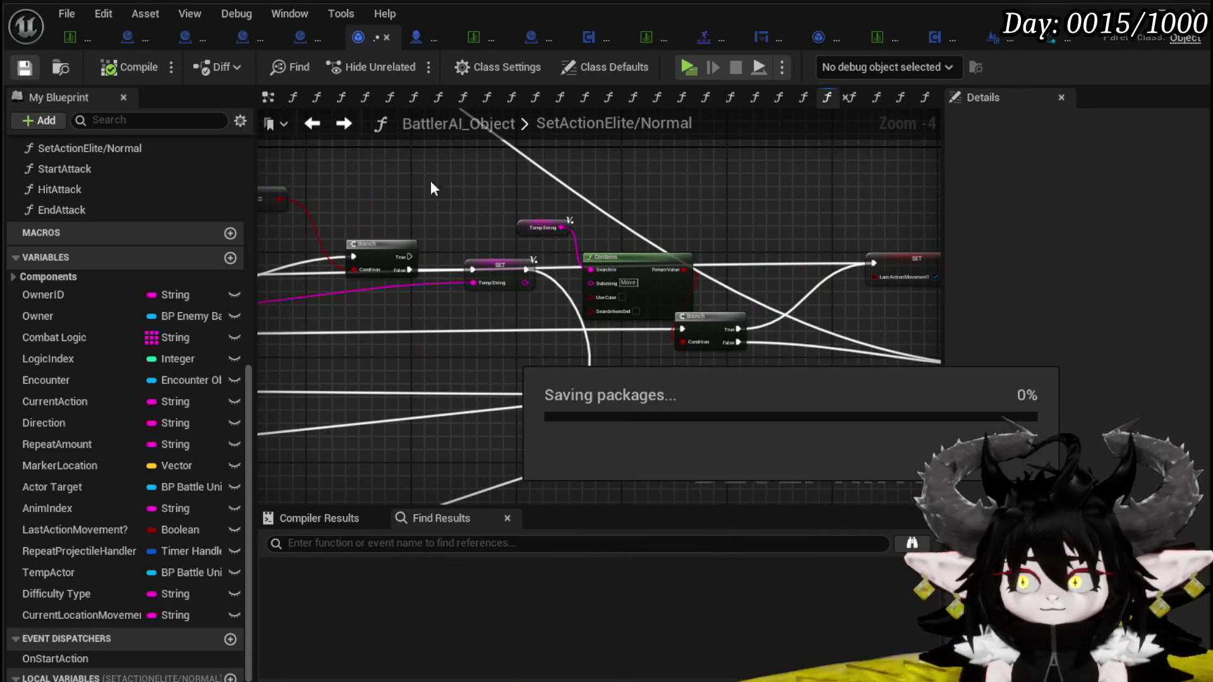
Pan and zoom around the graph to review the Contains and Branch nodes
scroll(520, 215, "down", 1)
mouse_move(519, 215)
left_mouse_down()
mouse_move(623, 303)
mouse_move(812, 347)
mouse_move(641, 344)
mouse_move(657, 343)
left_mouse_up()
mouse_move(456, 375)
left_mouse_down()
mouse_move(582, 358)
mouse_move(397, 324)
mouse_move(631, 300)
left_mouse_up()
scroll(397, 323, "down", 2)
scroll(631, 300, "down", 1)
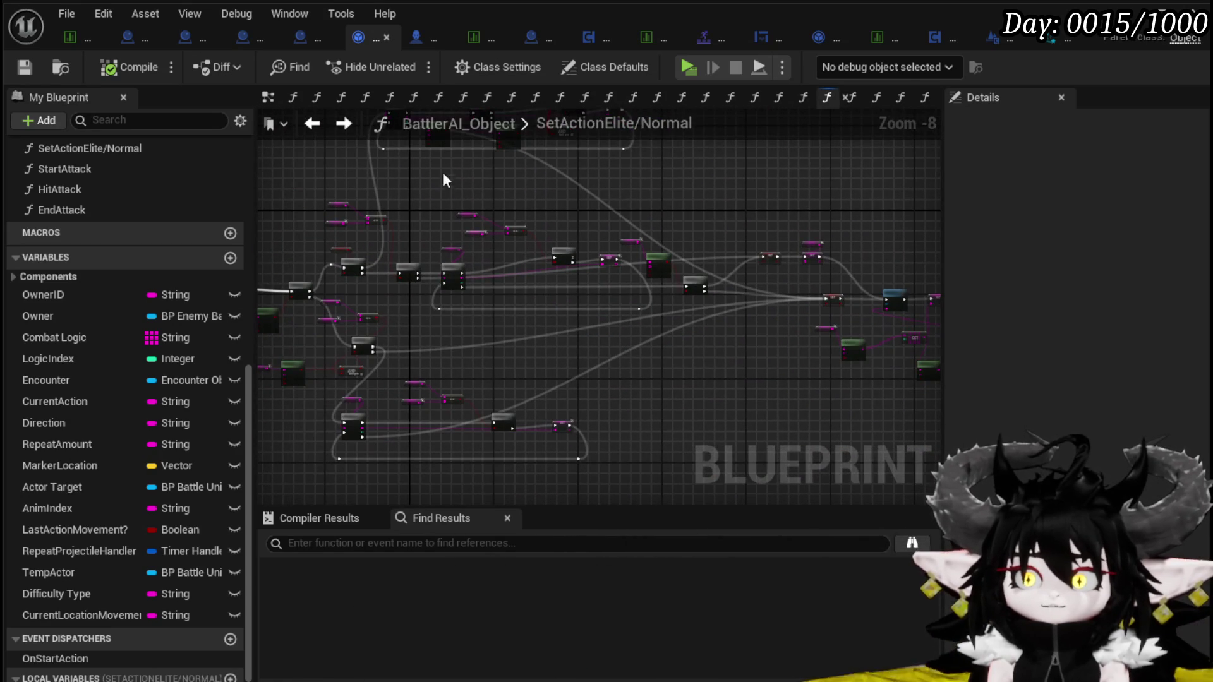
left_click_drag(695, 408, 854, 417)
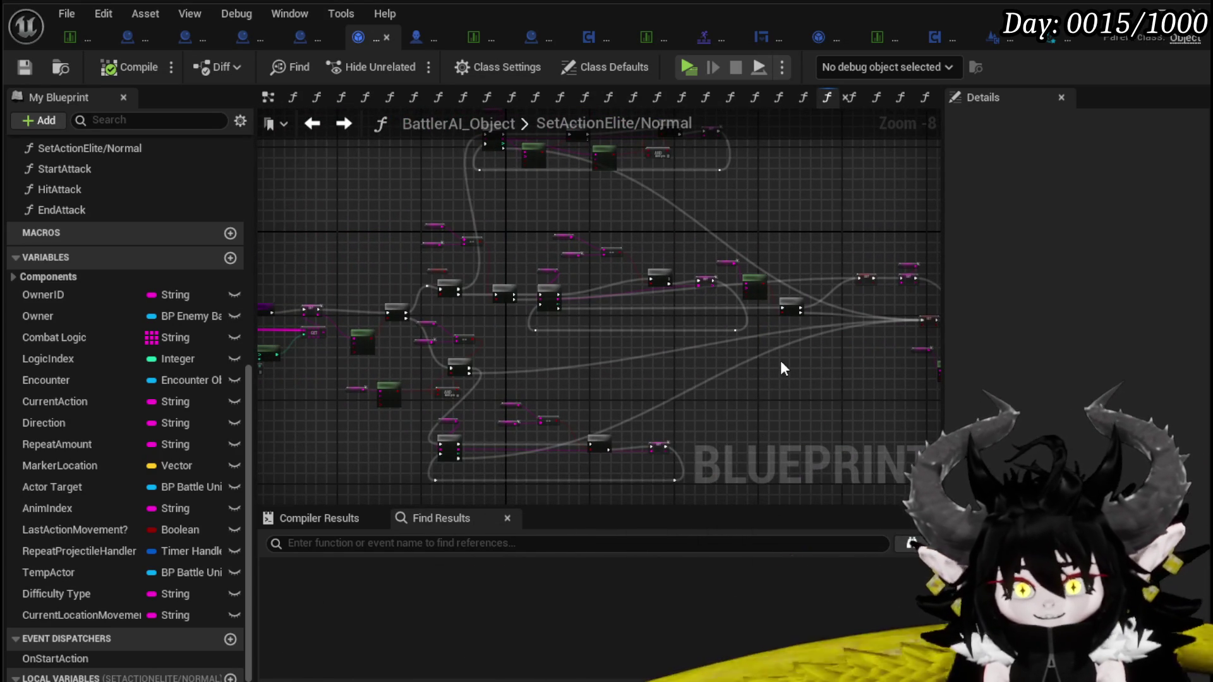
scroll(781, 364, "up", 4)
scroll(624, 397, "down", 2)
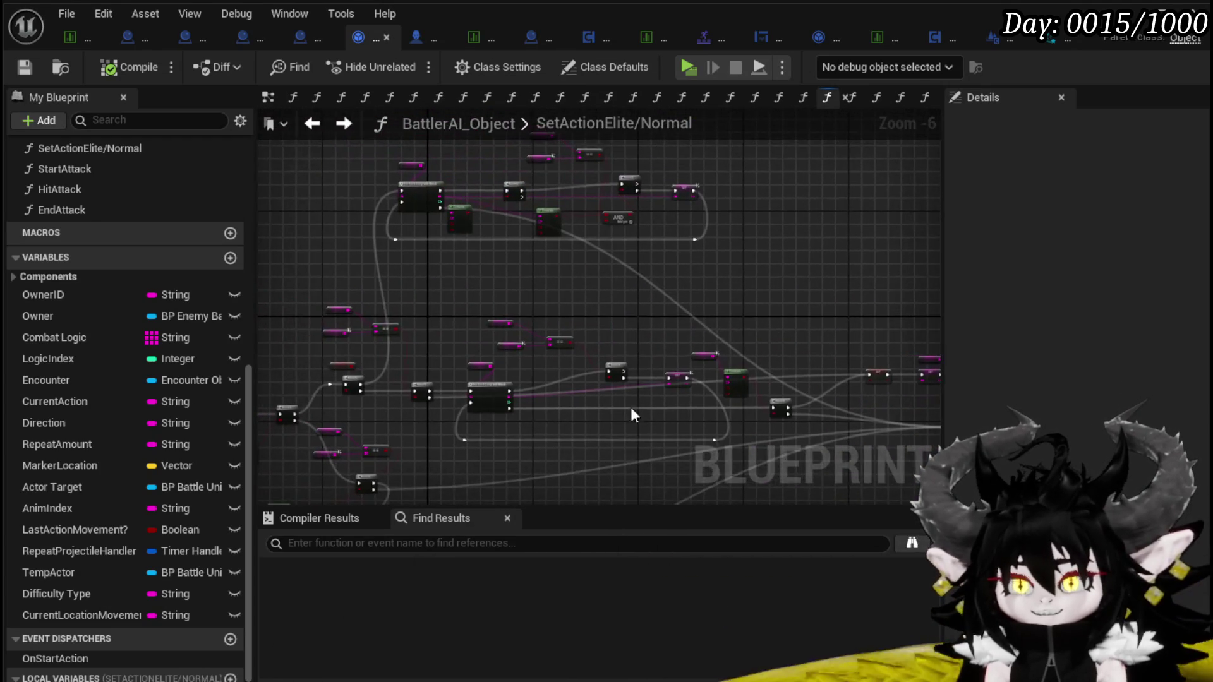
scroll(620, 227, "up", 3)
mouse_move(620, 228)
left_mouse_down()
mouse_move(628, 244)
mouse_move(367, 369)
mouse_move(519, 366)
mouse_move(538, 377)
left_mouse_up()
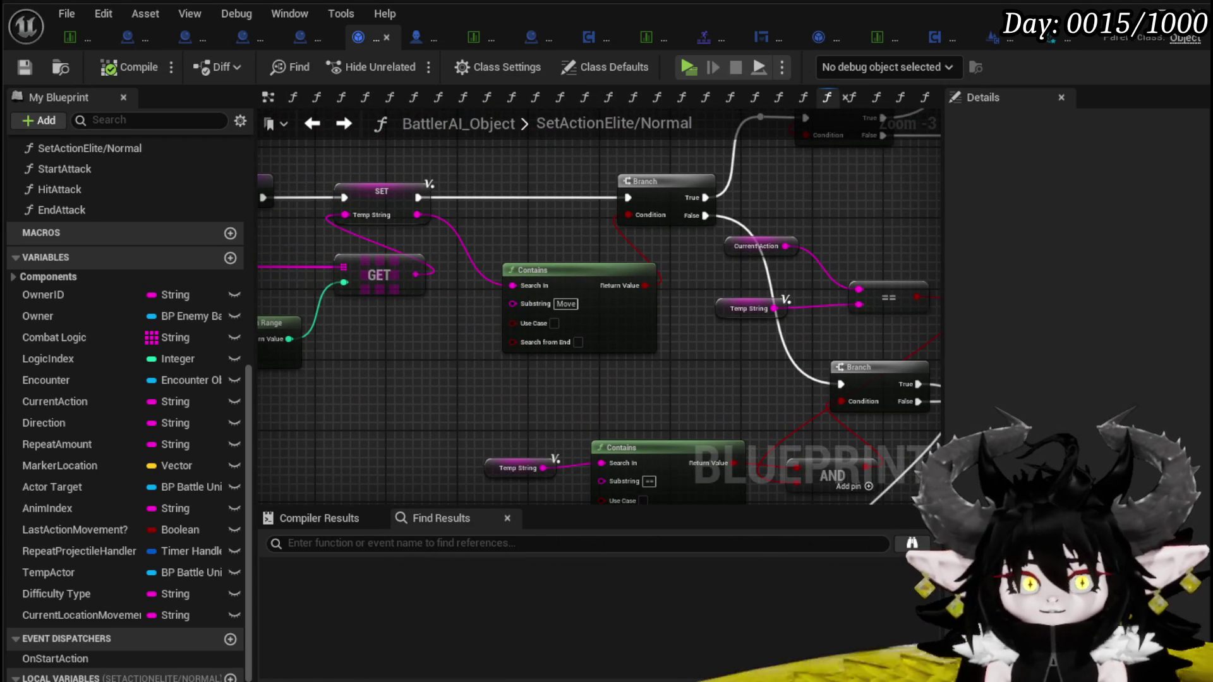
Jump to the SetActionElite/Normal entry and review its Branch, Contains, AND and SET nodes
double_click(88, 148)
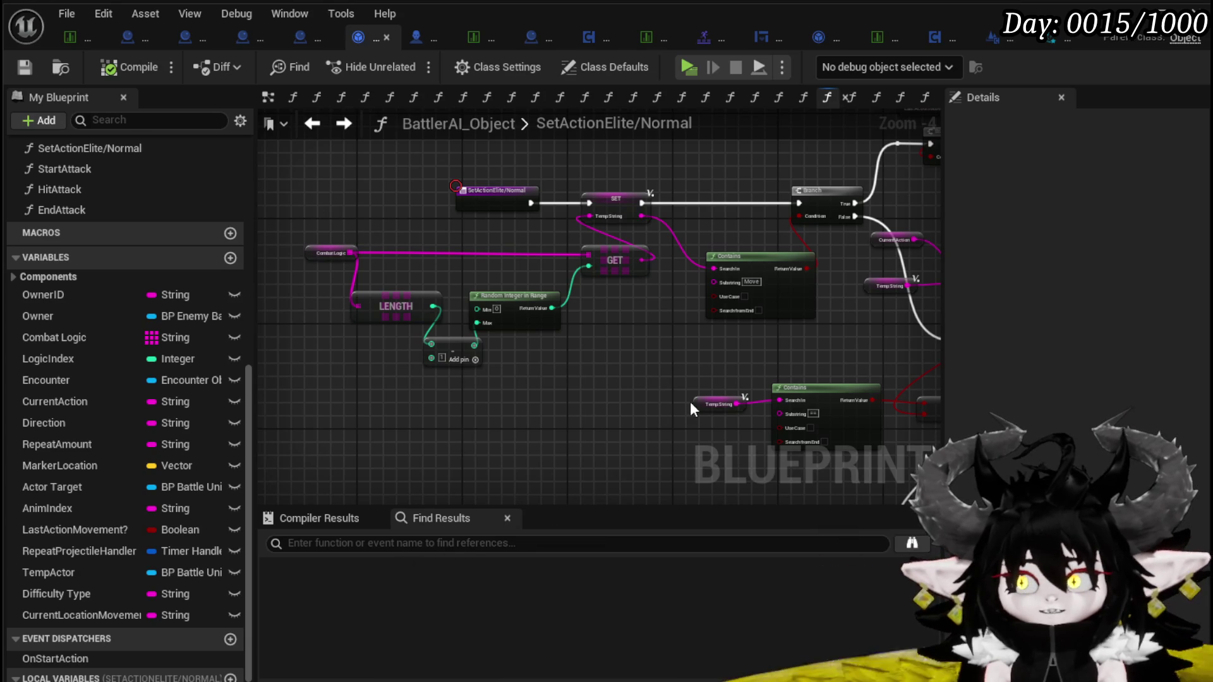
left_click_drag(327, 203, 0, 166)
scroll(264, 348, "down", 1)
left_click_drag(264, 348, 293, 371)
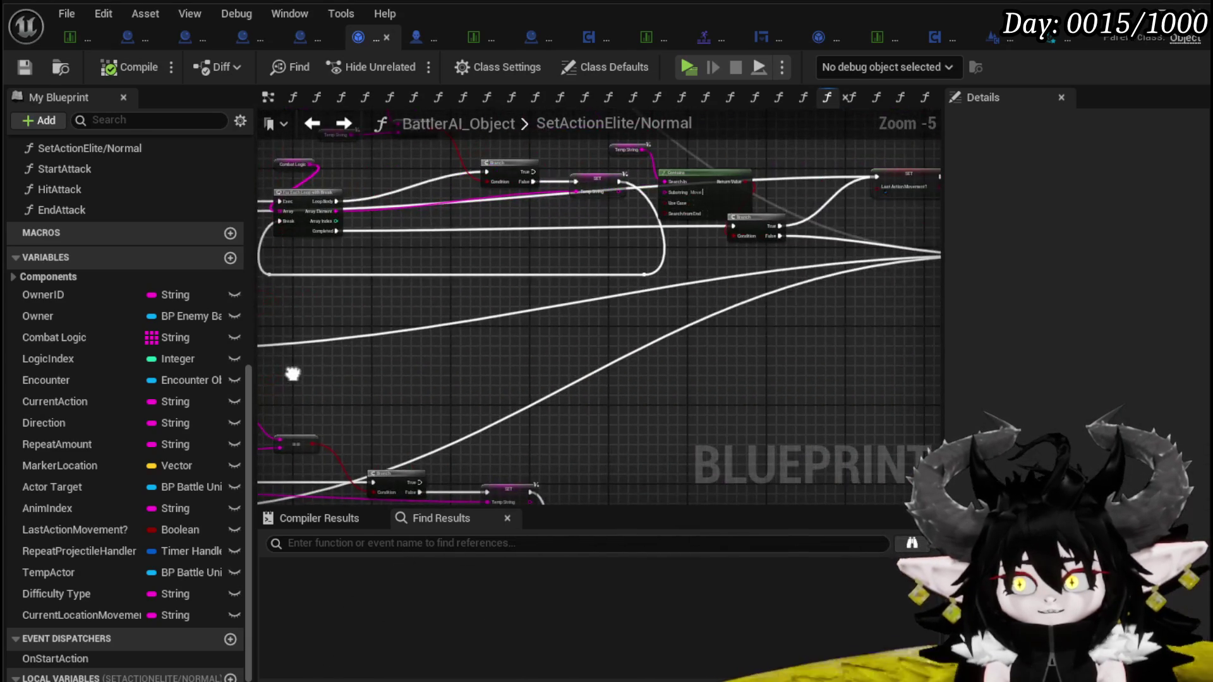
left_click_drag(670, 363, 436, 381)
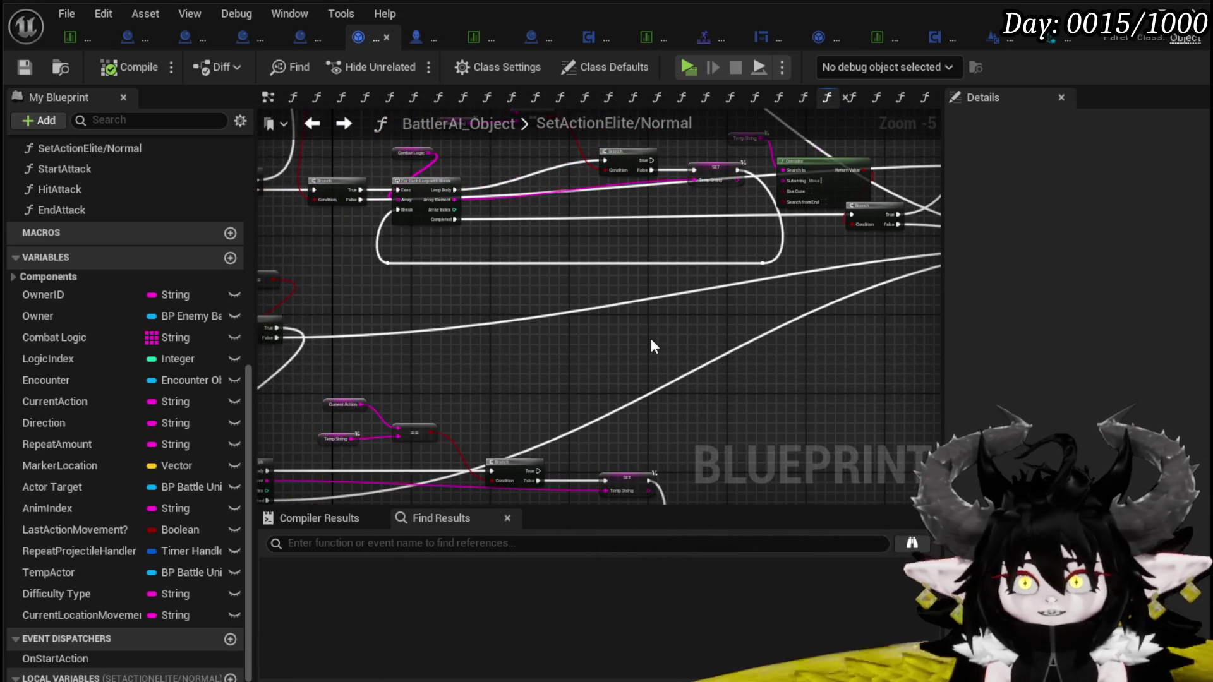
Save the blueprint and switch to the enemy data table's Slime_Water|Elite row
left_click(24, 67)
left_click_drag(642, 243, 582, 347)
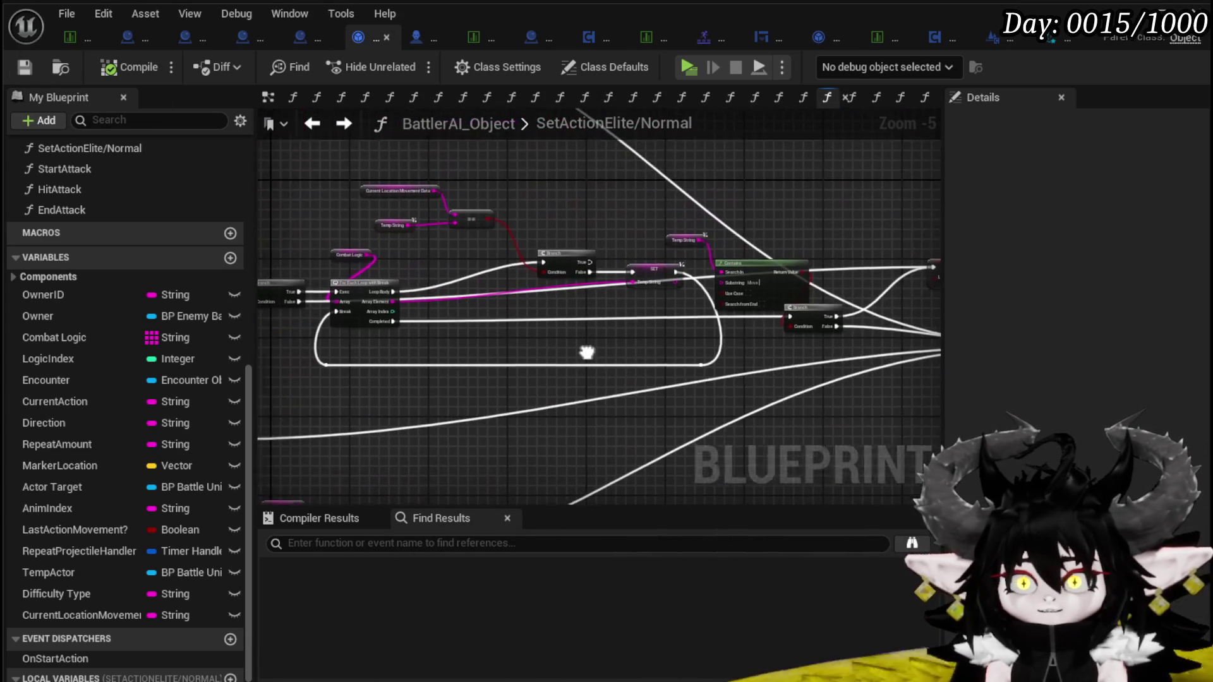
left_click_drag(567, 174, 652, 264)
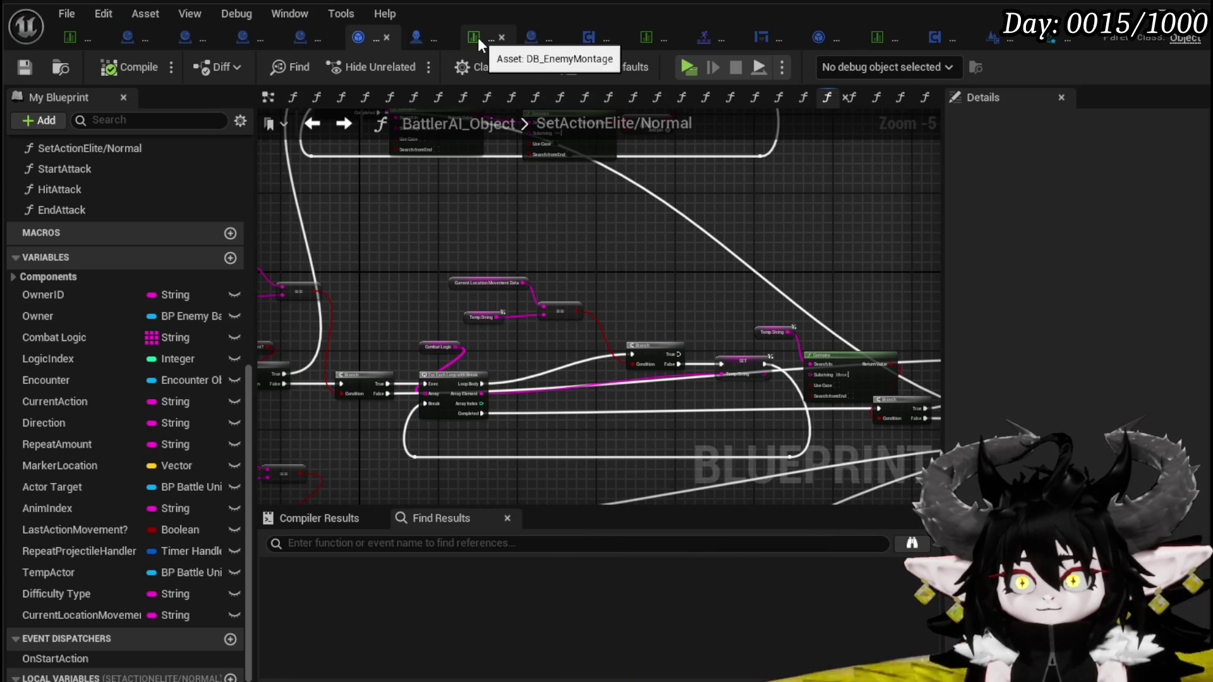
left_click(81, 33)
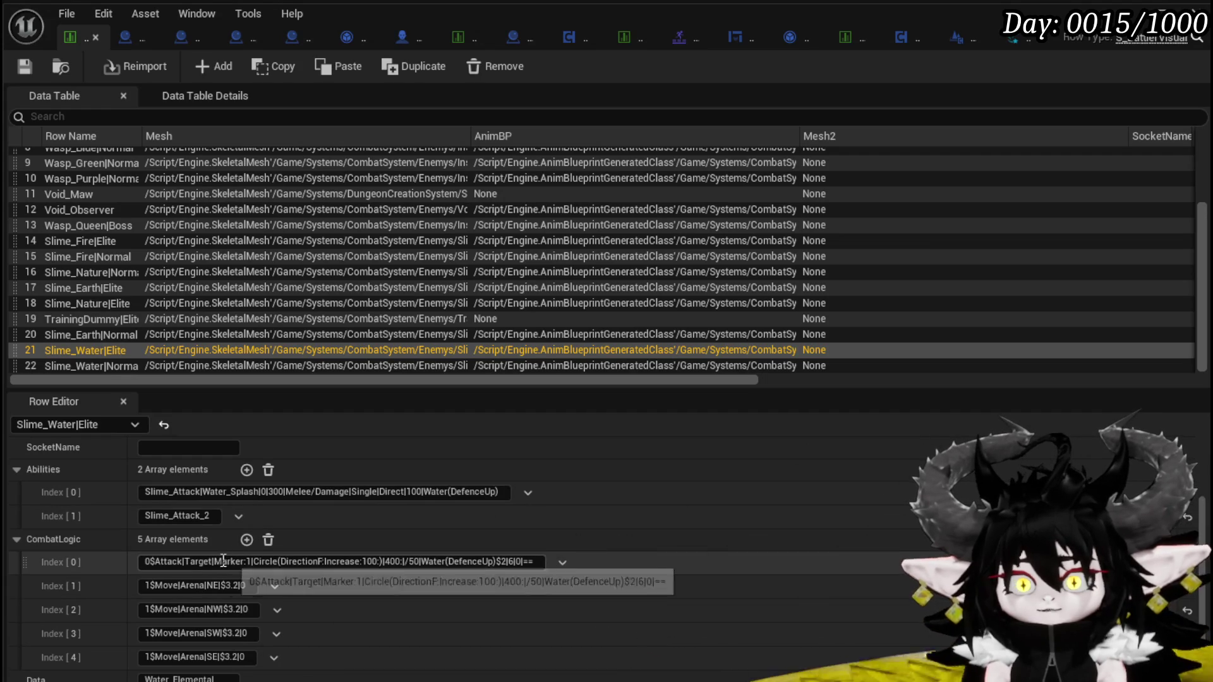
Set Slime_Water|Elite's CombatLogic[0] to Marker:0.3 and $2|7|0, then view NS_EarthSlimeDonut
double_click(249, 562)
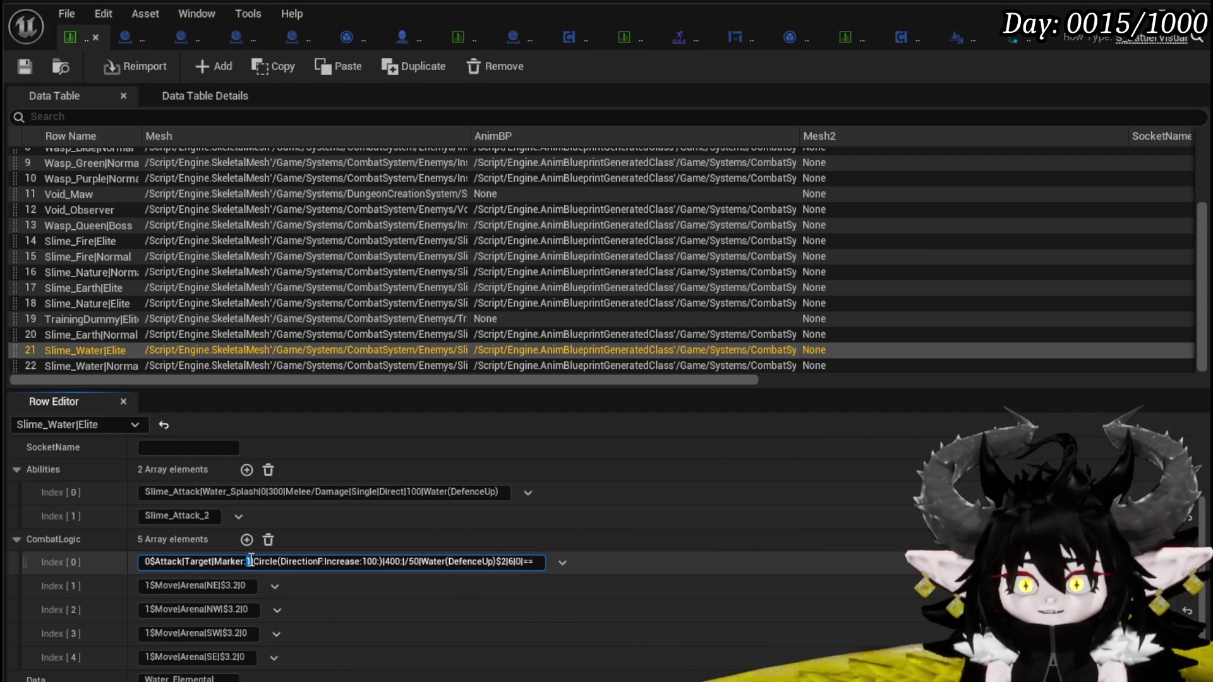
type("0.")
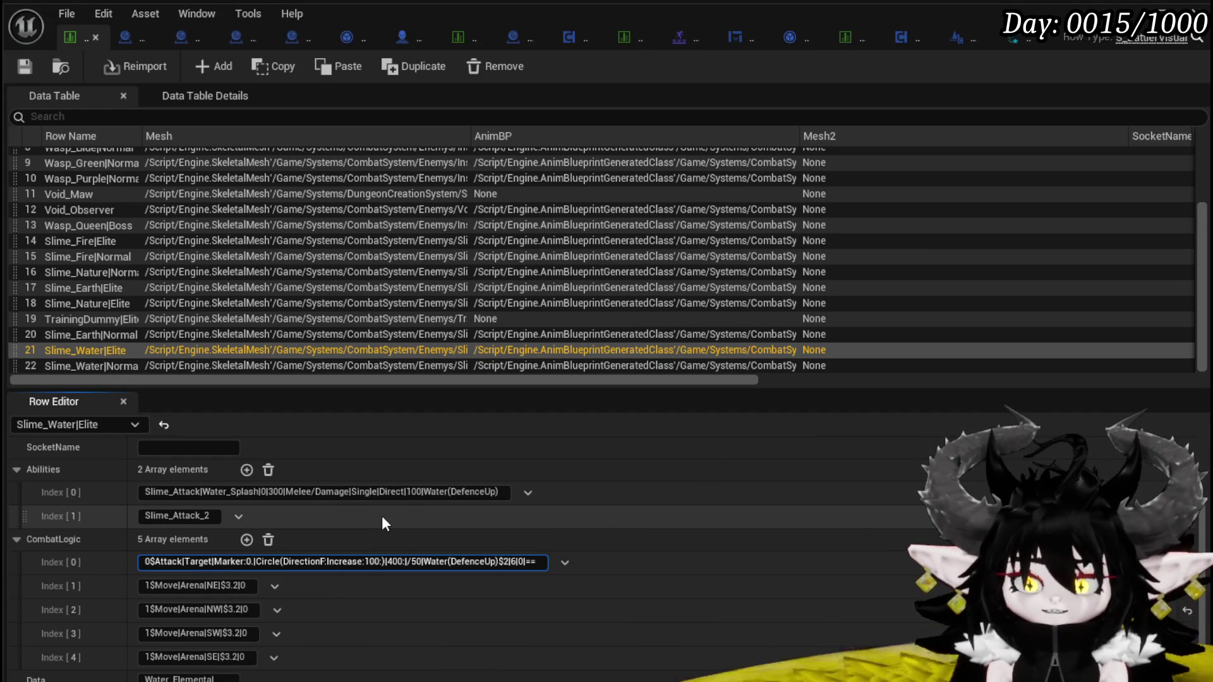
type("3")
key("Return")
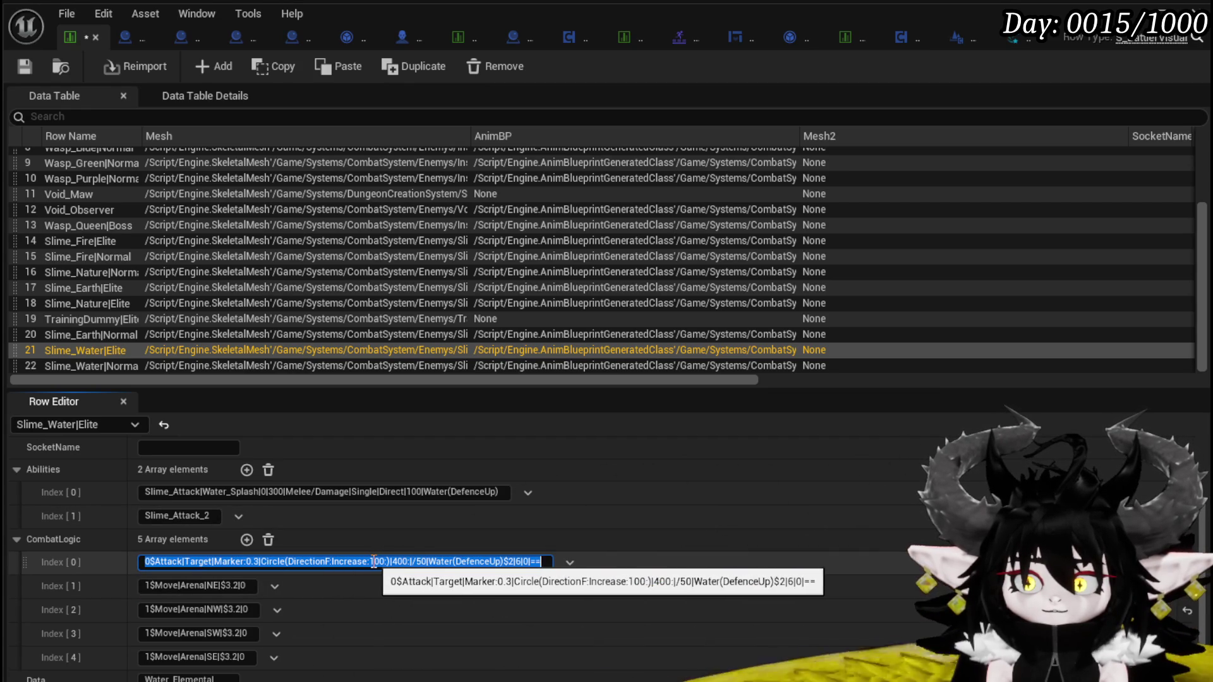
left_click(519, 561)
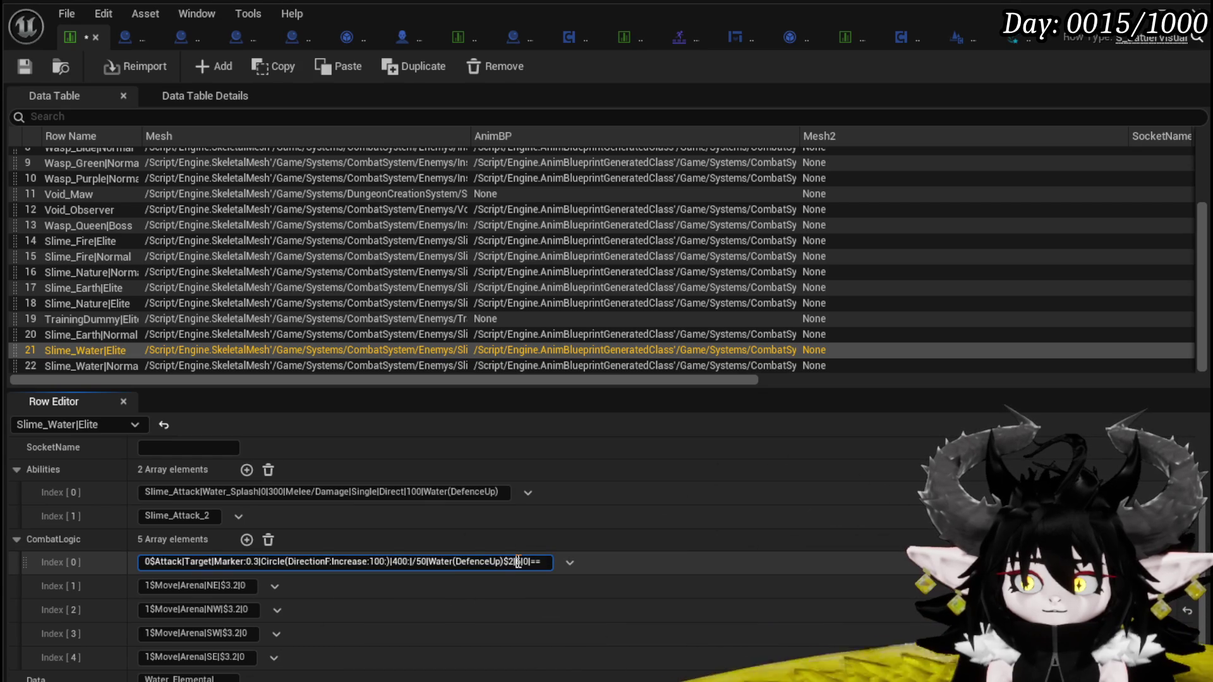
type("7")
key("Return")
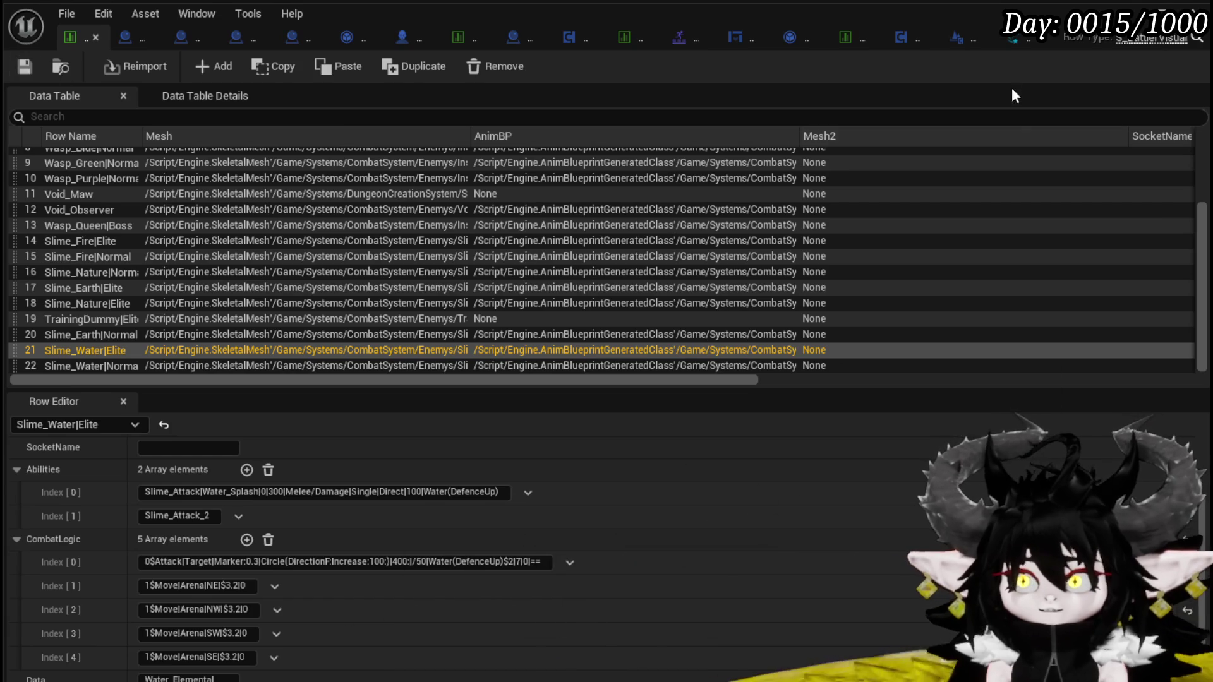
left_click(1017, 42)
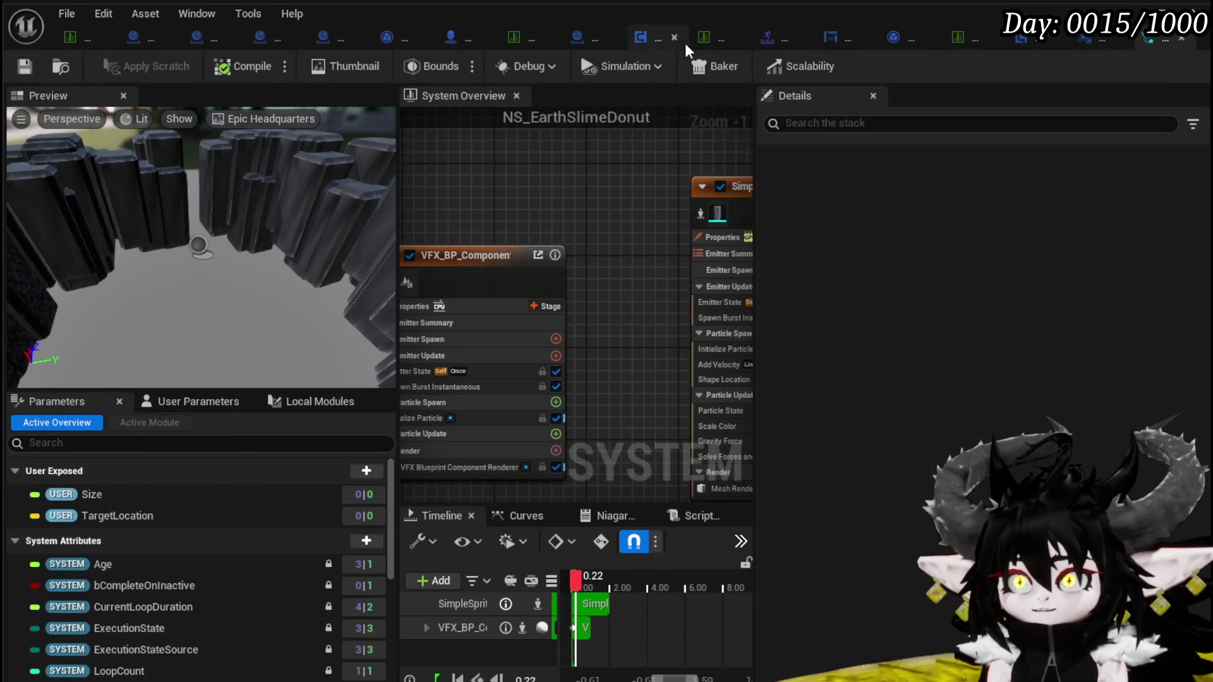
Check Slime_Attack_2's 0.9 montage time, then select Water_Splash in the ability VFX table
left_click(513, 39)
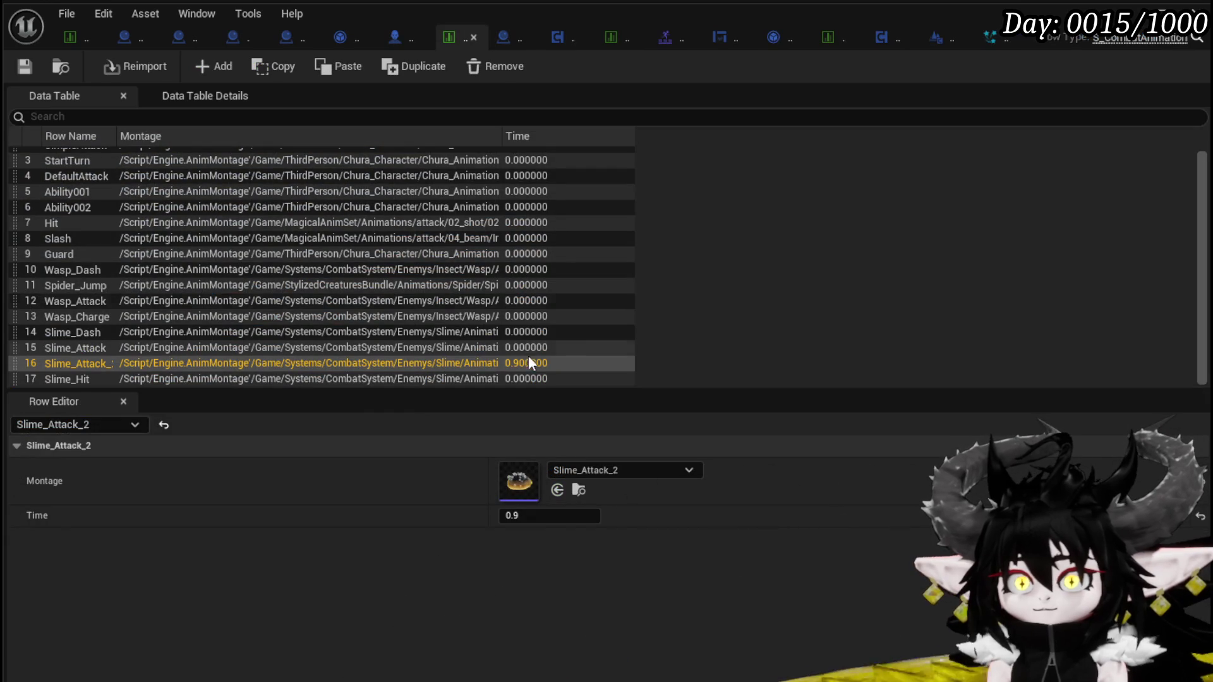
left_click(59, 35)
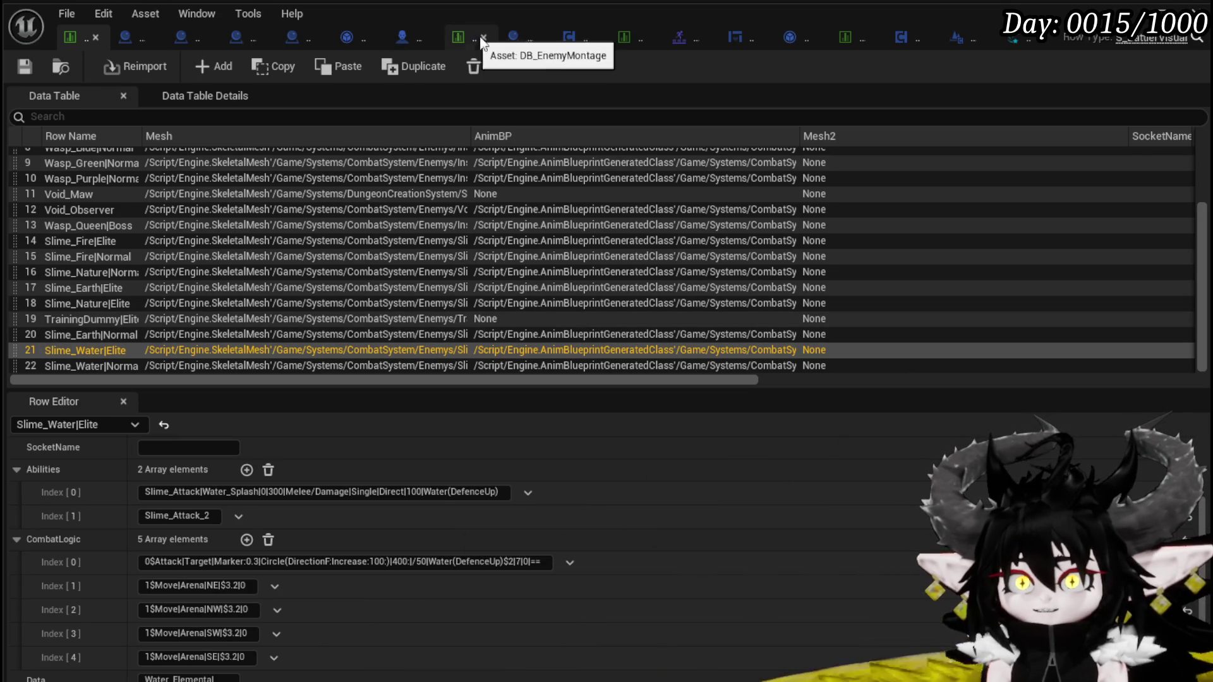
left_click(629, 37)
scroll(151, 228, "up", 5)
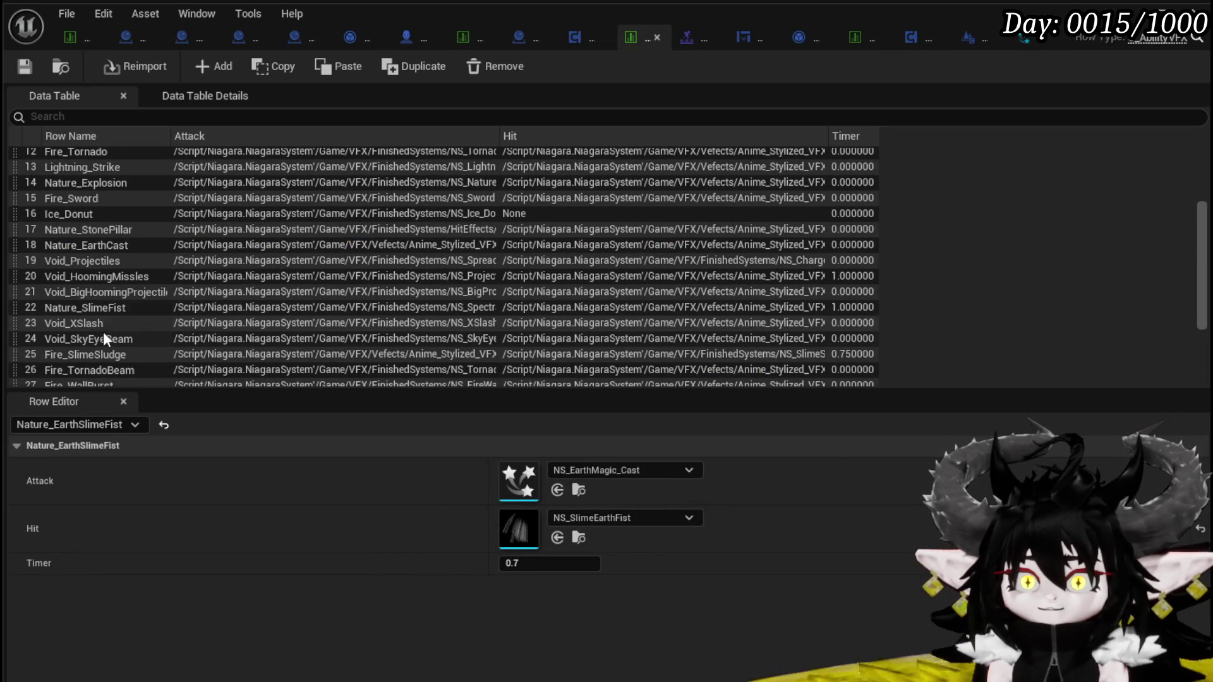
scroll(115, 278, "up", 2)
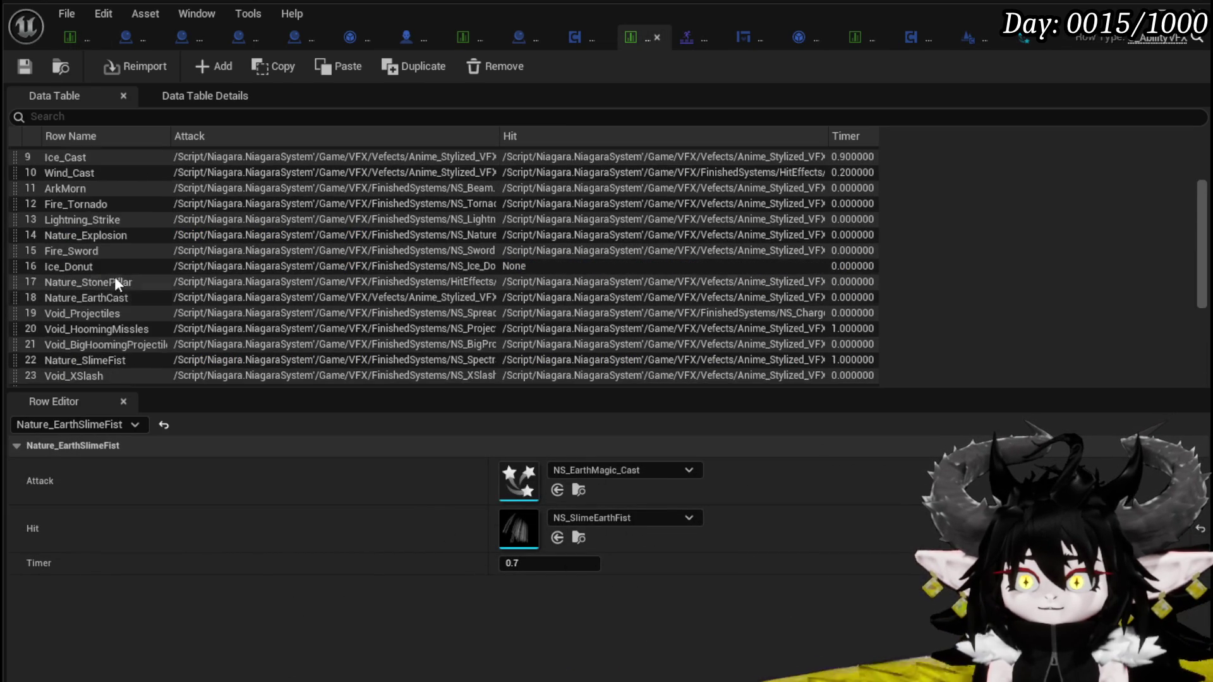
scroll(123, 264, "up", 4)
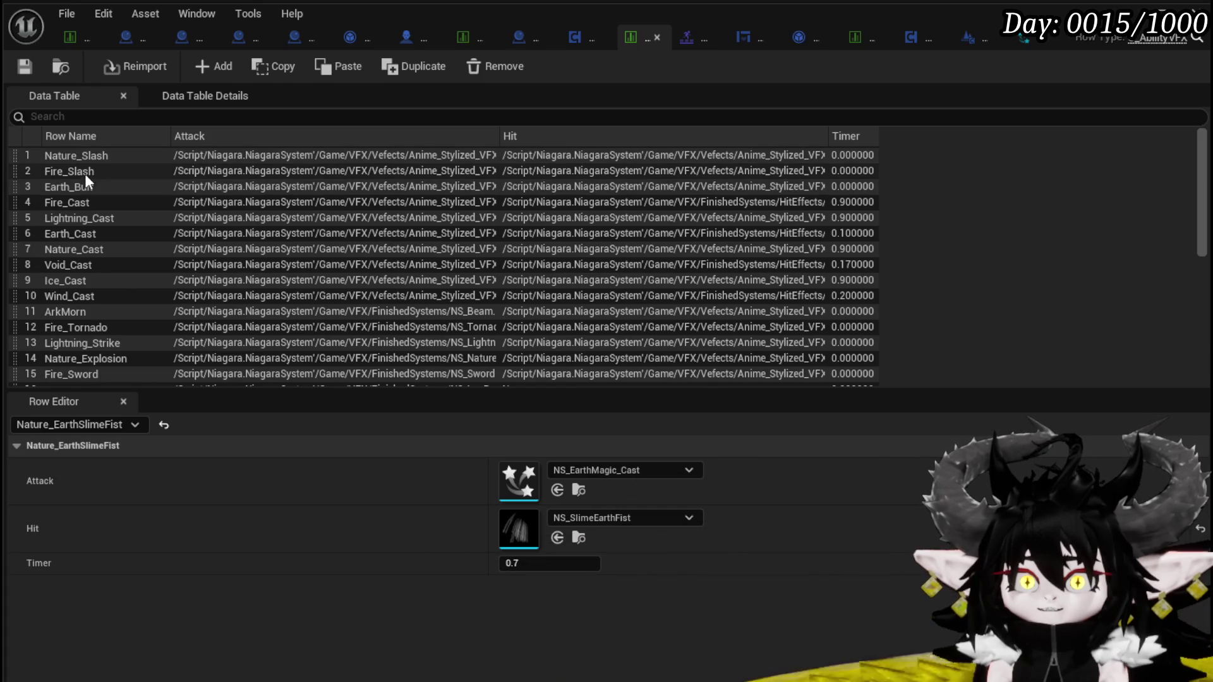
scroll(85, 268, "down", 3)
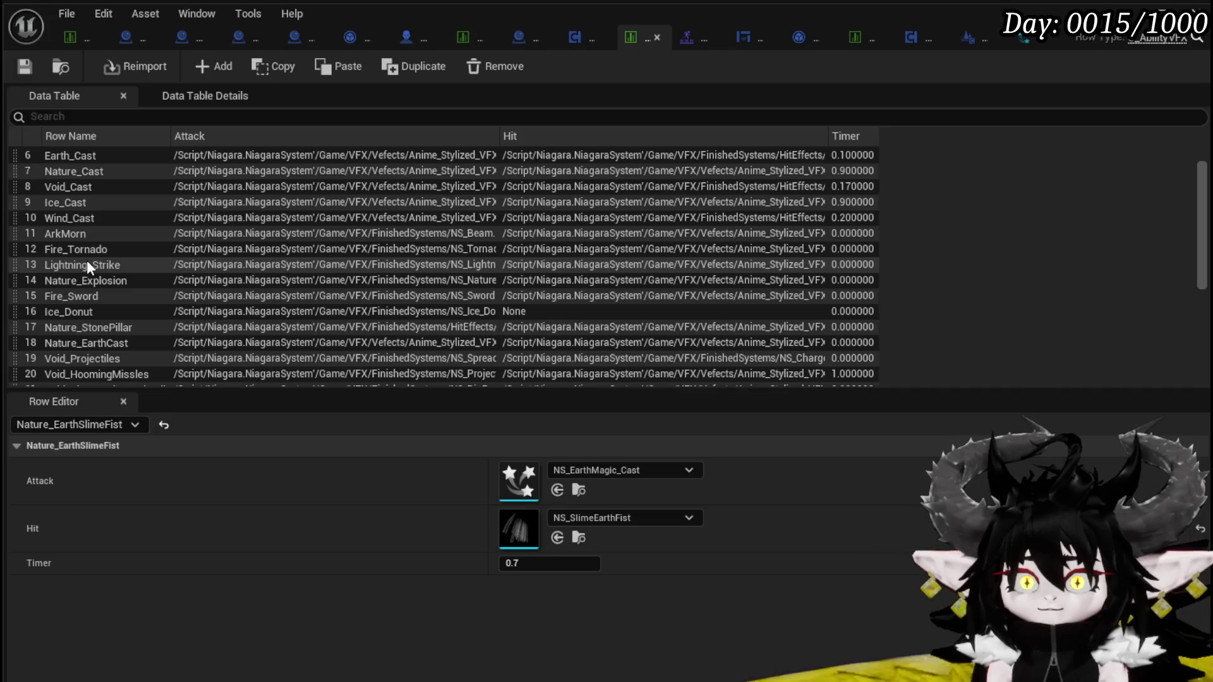
scroll(100, 296, "down", 2)
scroll(100, 297, "down", 5)
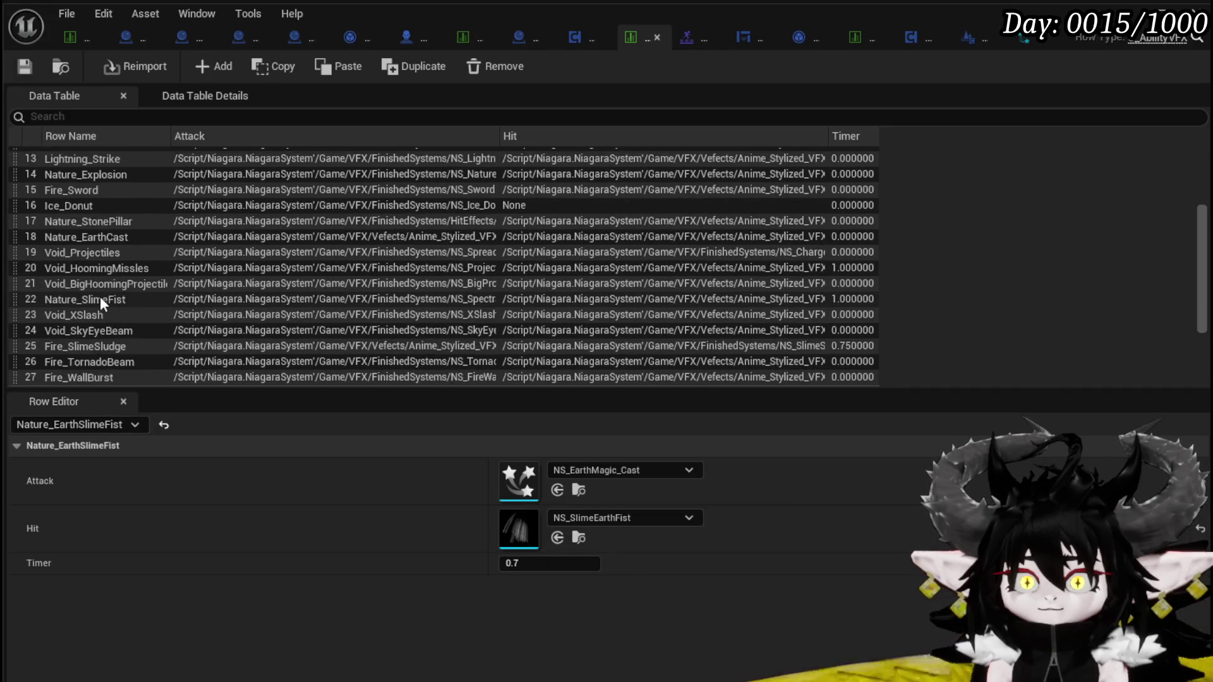
left_click(94, 351)
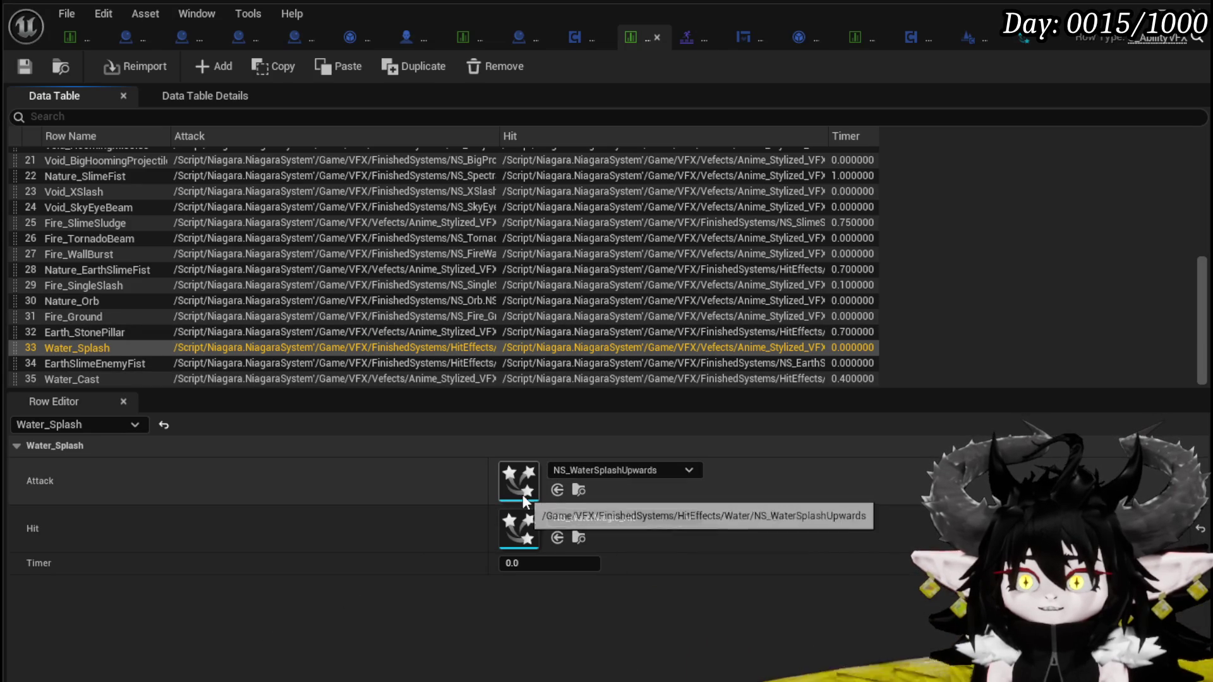
Give Water_Splash the NS_WaterMagic_Cast attack effect and a 0.7 timer
left_click(587, 471)
type("Water")
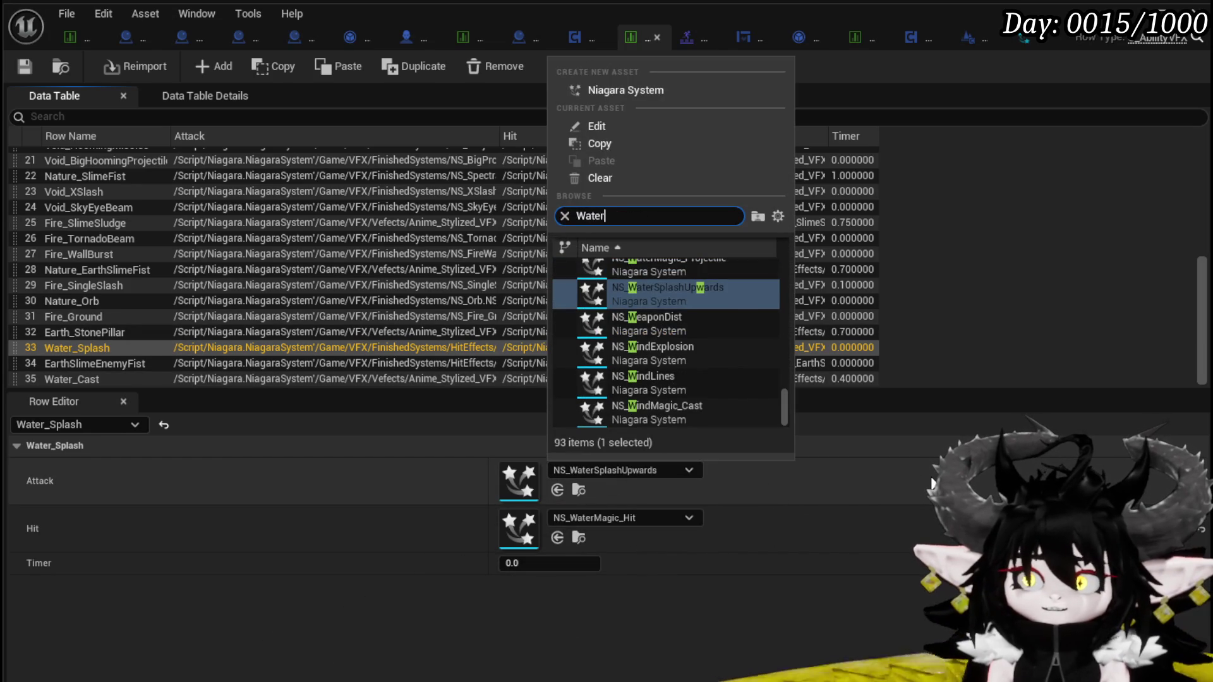
type(" Cast")
left_click(655, 275)
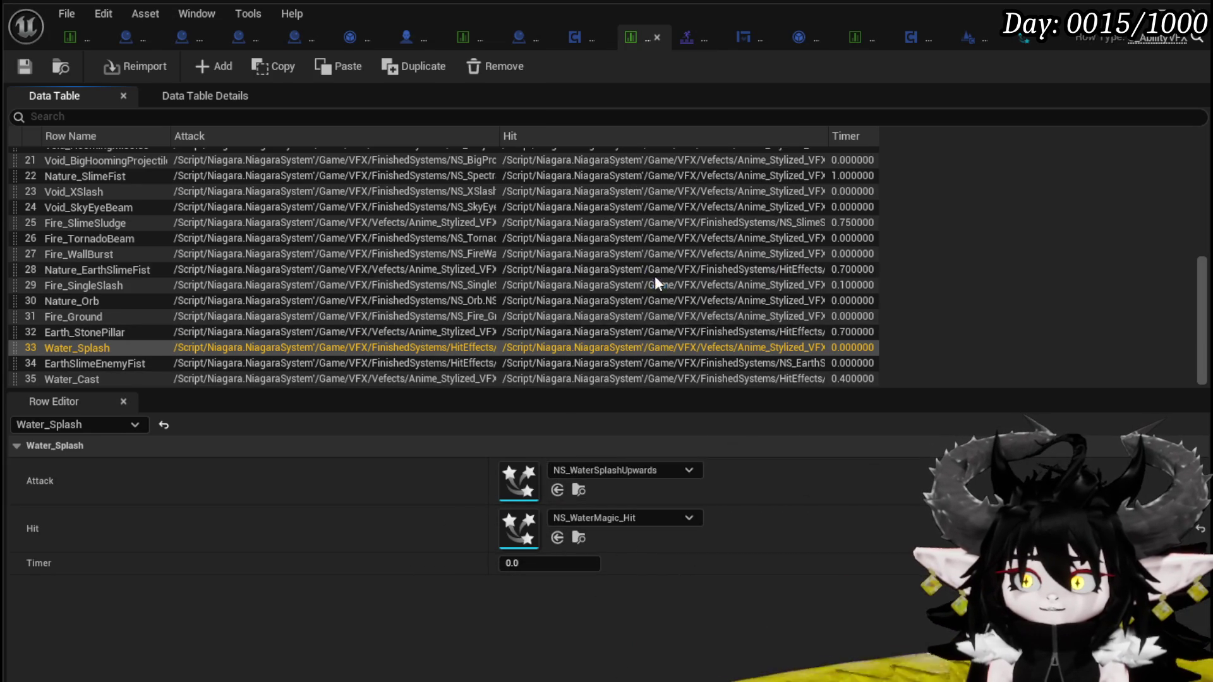
left_click(517, 563)
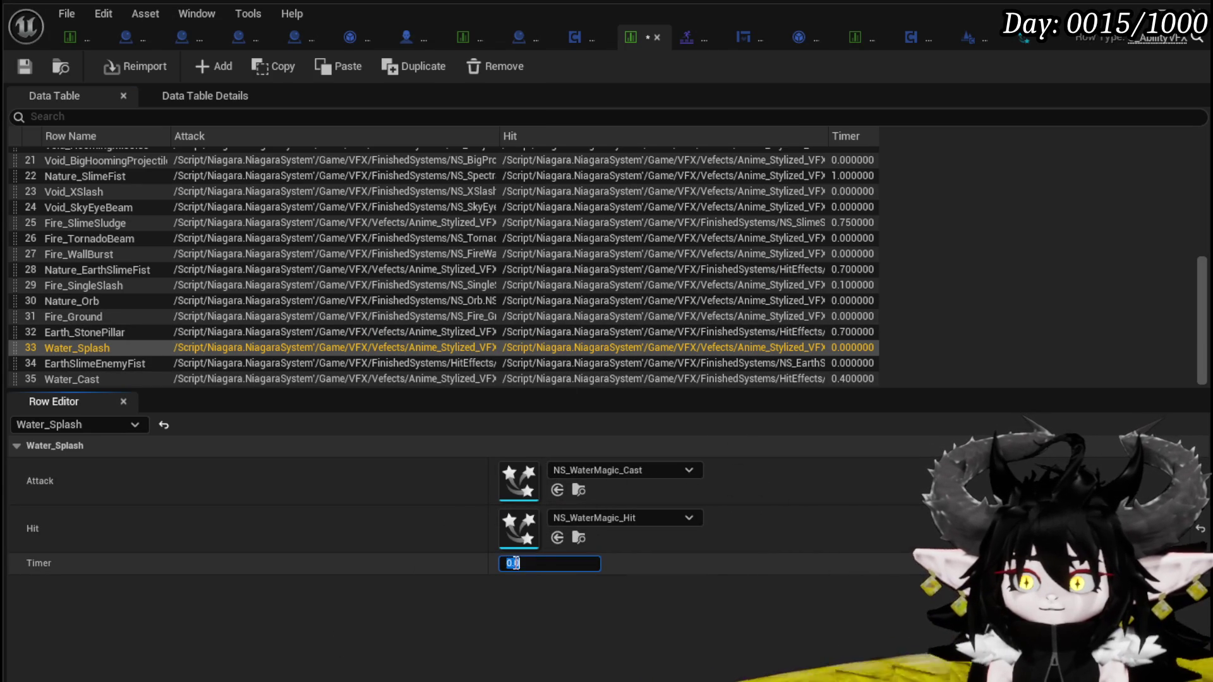
type("0.7")
key("Return")
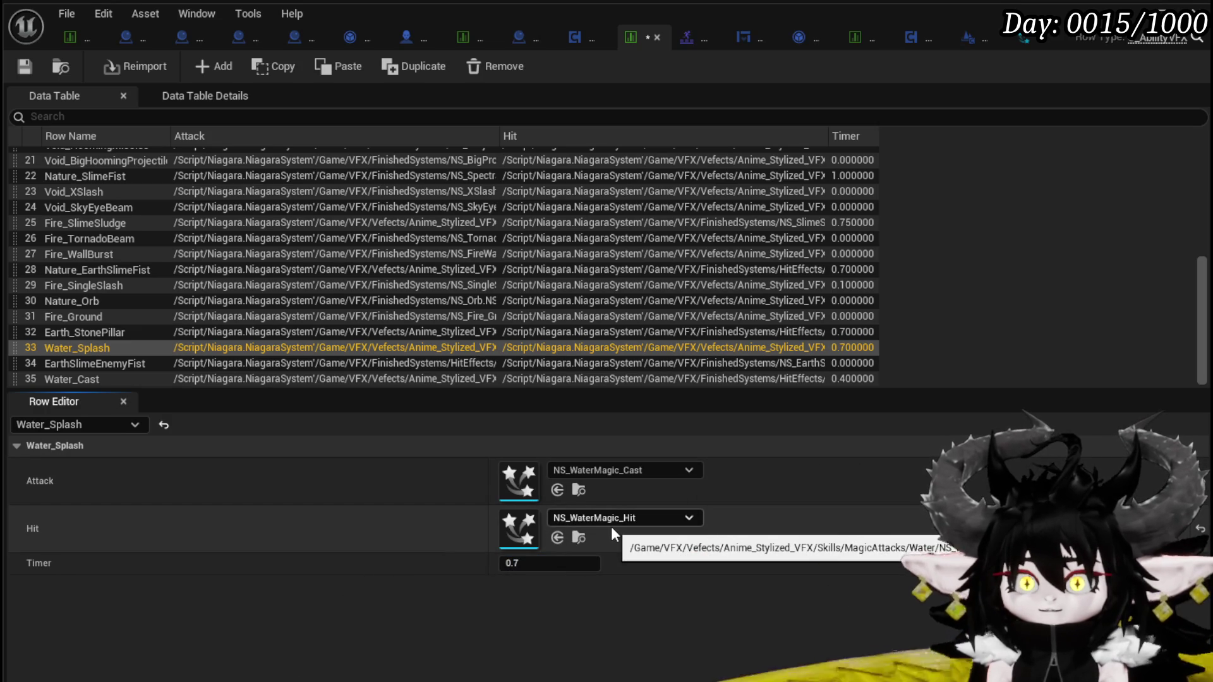
Set Water_Splash's hit effect to NS_WaterSplashUpwards and save the table
left_click(612, 524)
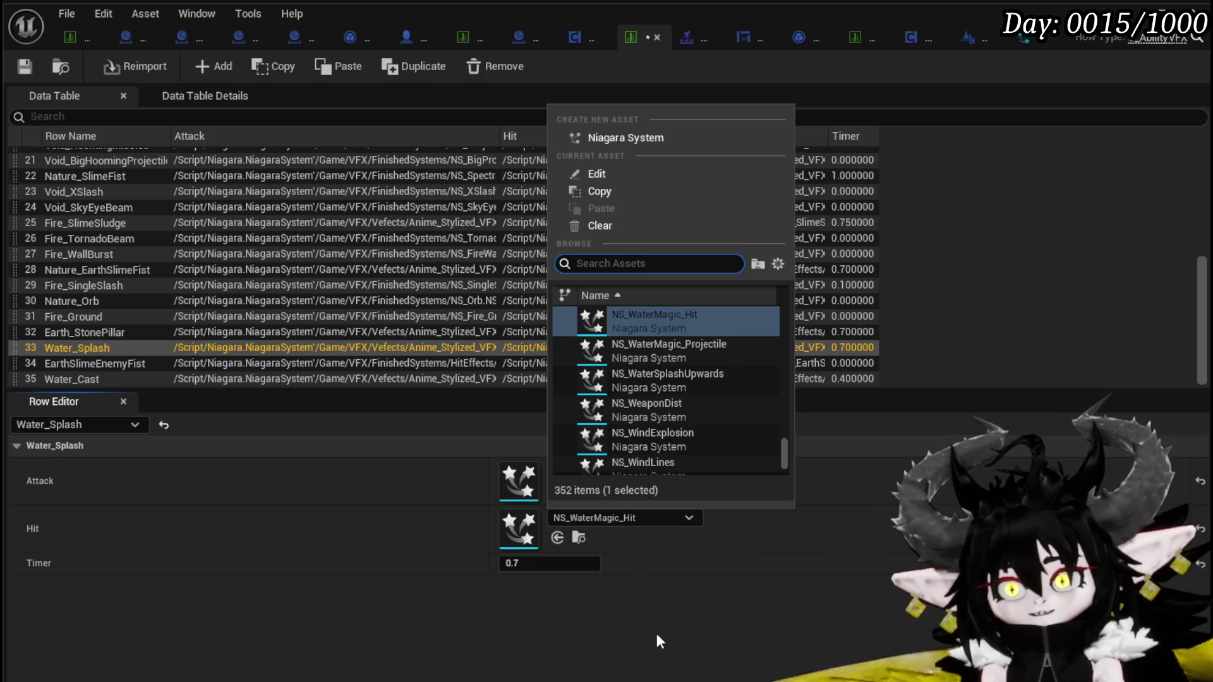
type("W")
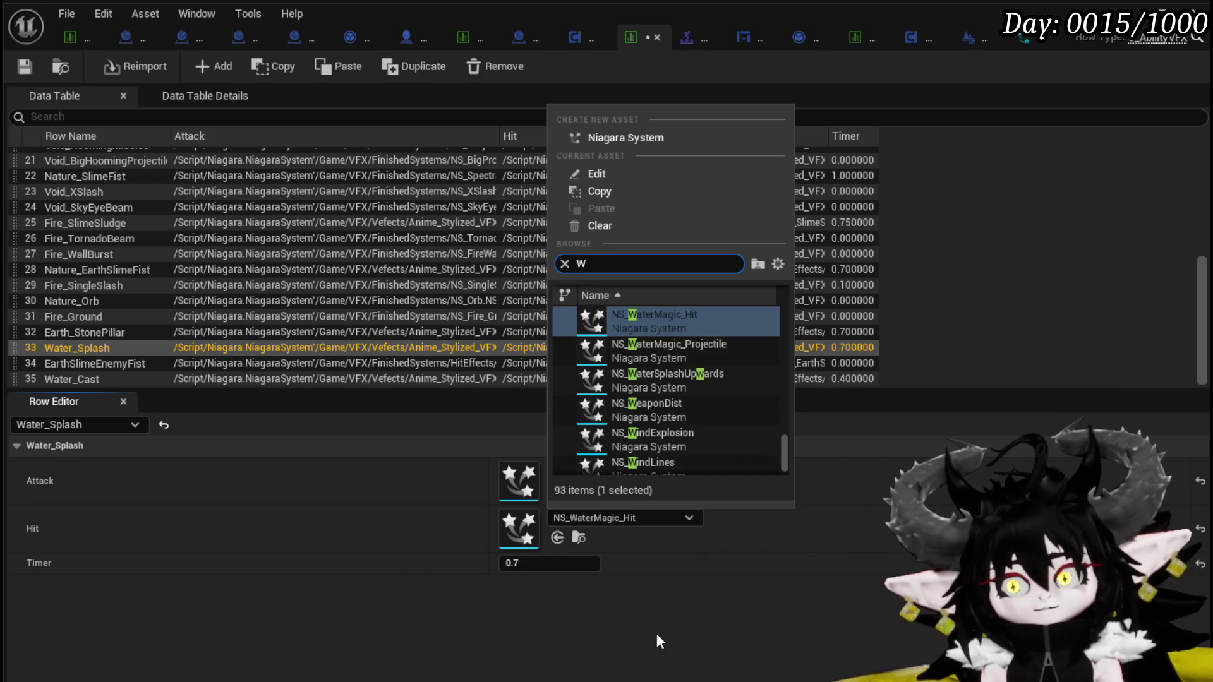
type("ater")
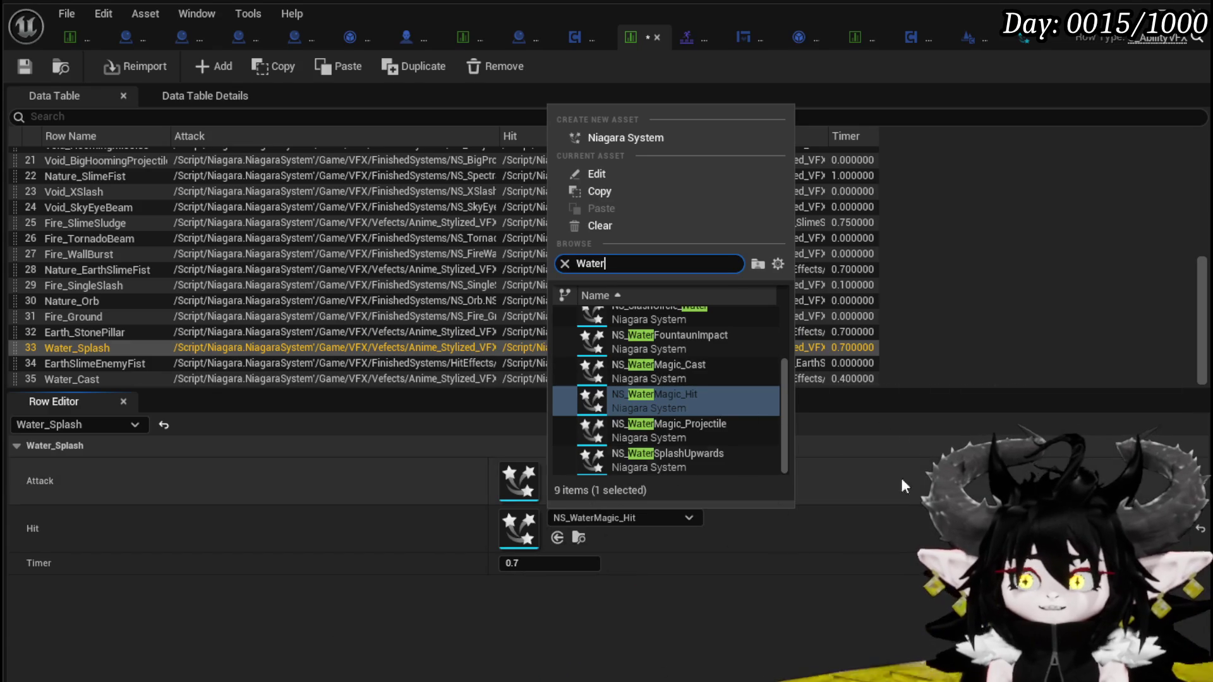
mouse_move(721, 436)
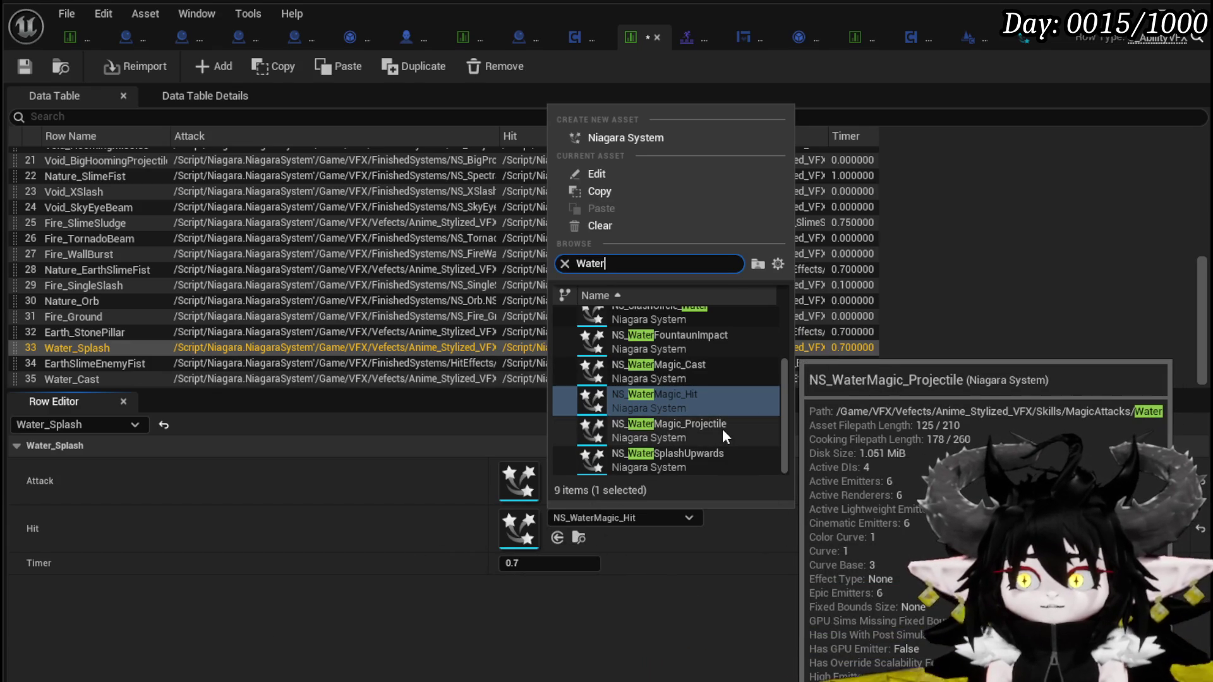
left_click(717, 452)
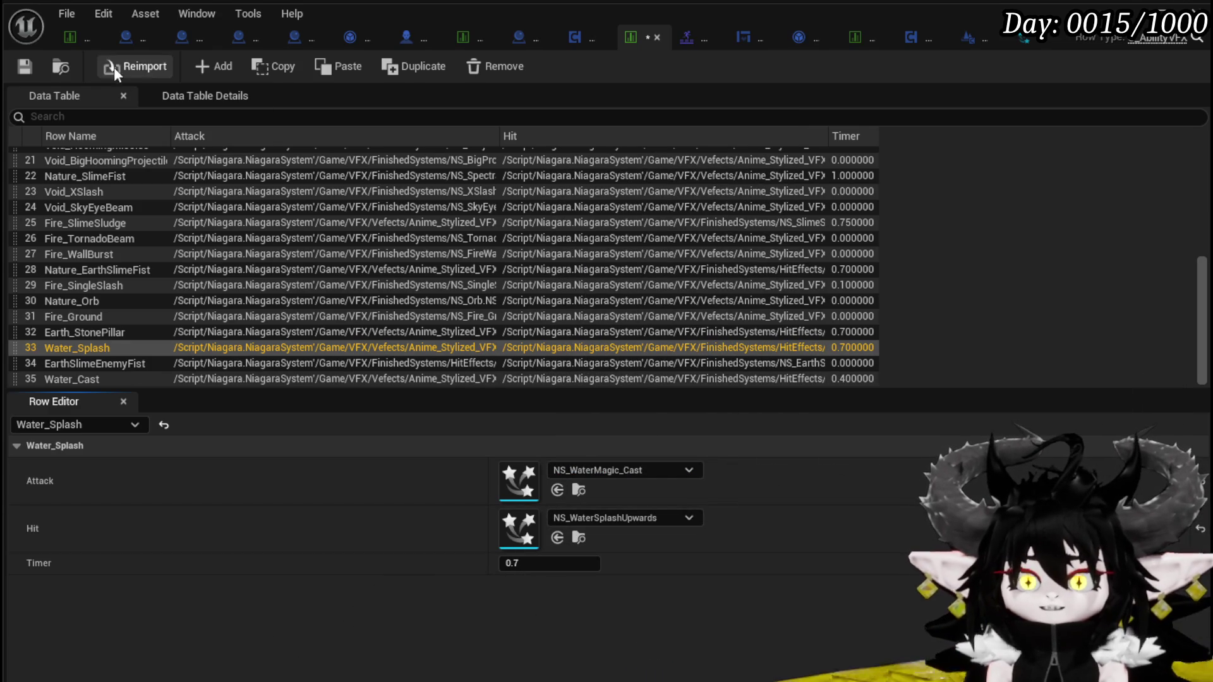
left_click(25, 66)
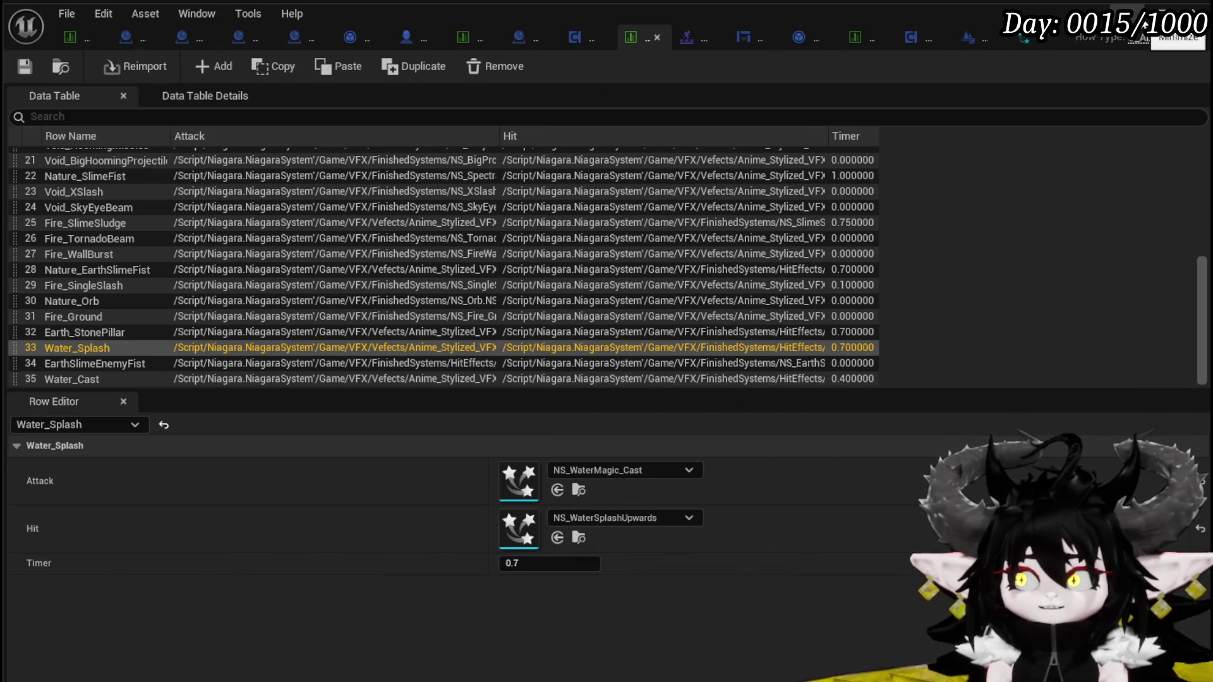
key("alt+Tab")
Launch the standalone game, walk to the blue slime, cast magic, and start the battle
left_click(419, 60)
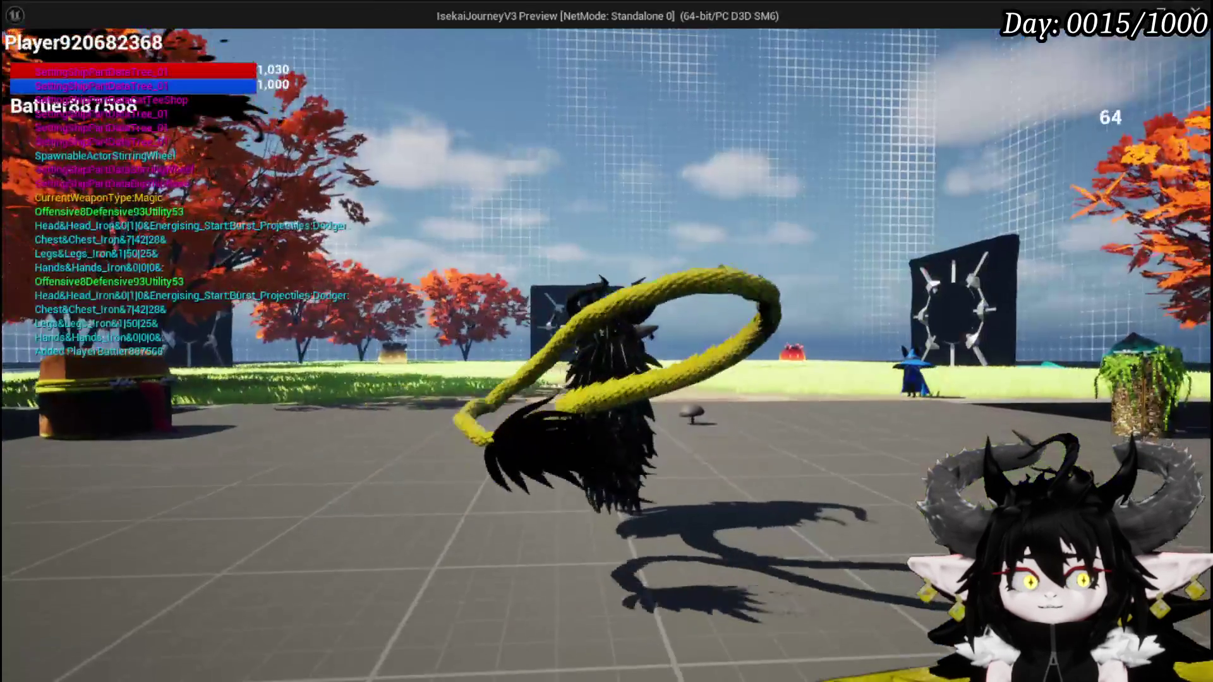
key("w")
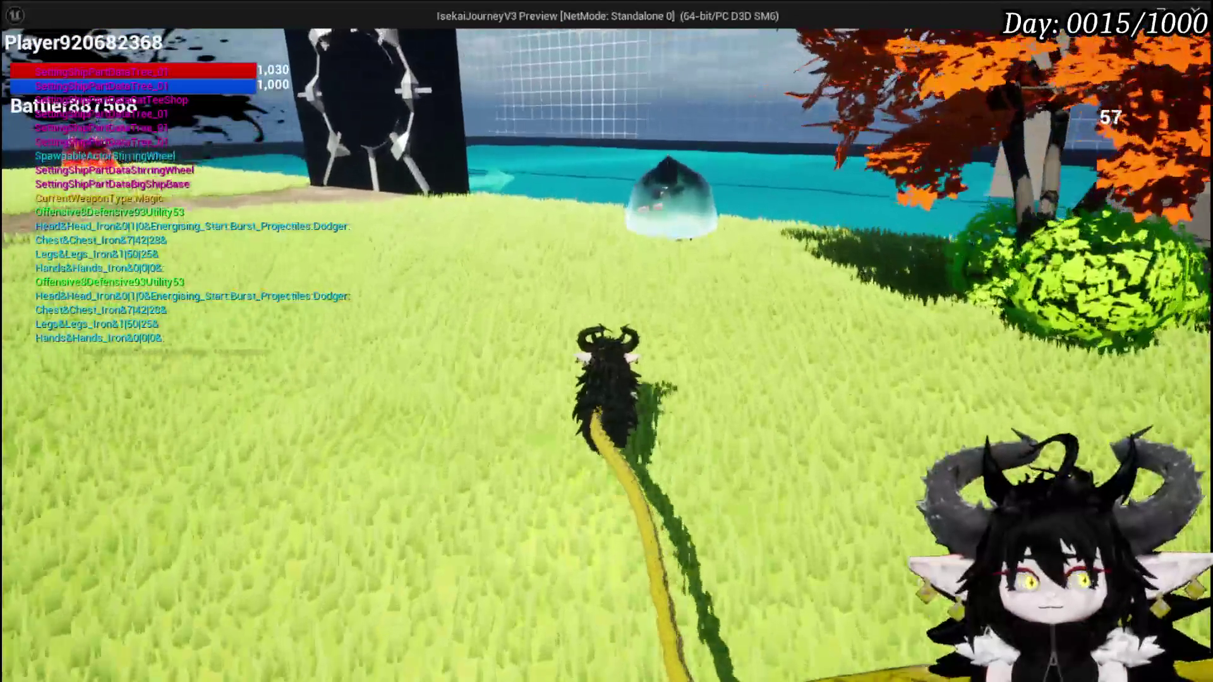
key("w")
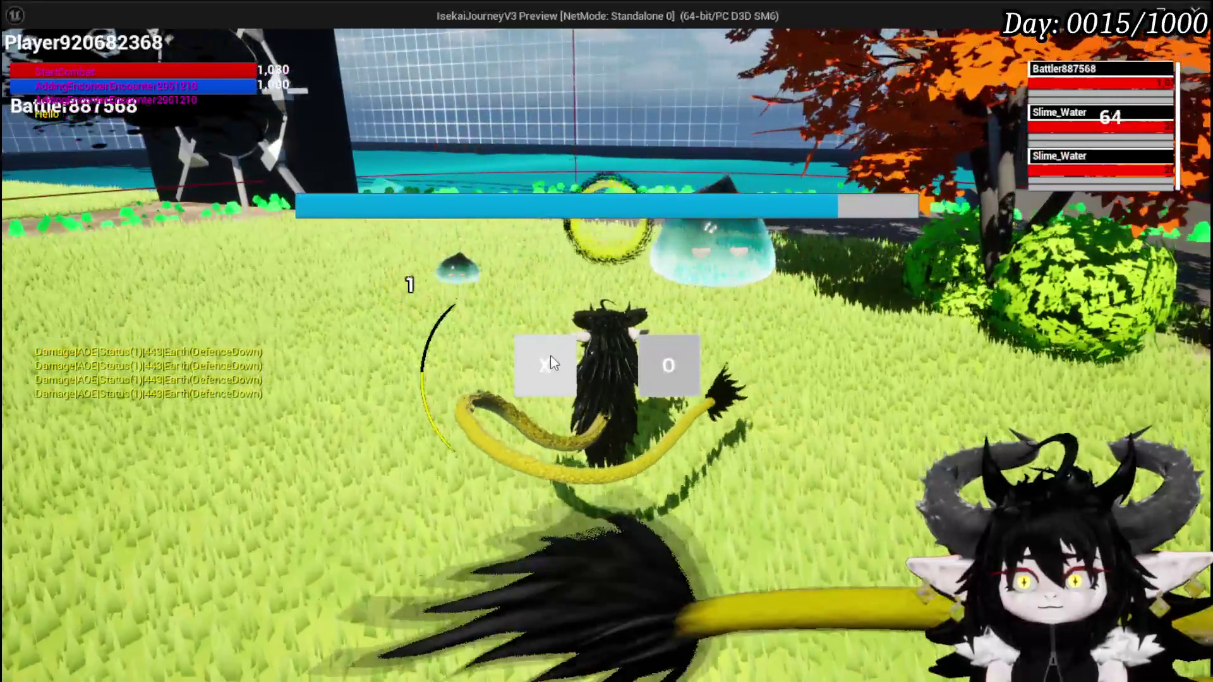
left_click(548, 362)
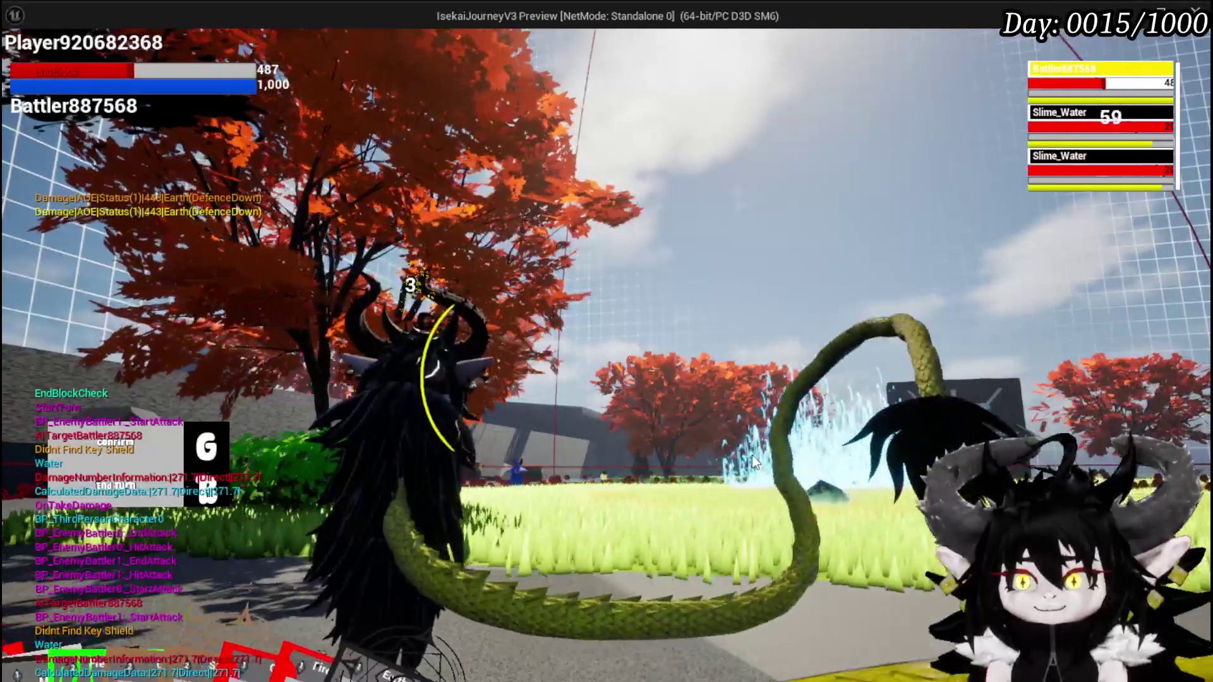
Cast the Void Movement card at its aimed target
mouse_move(336, 570)
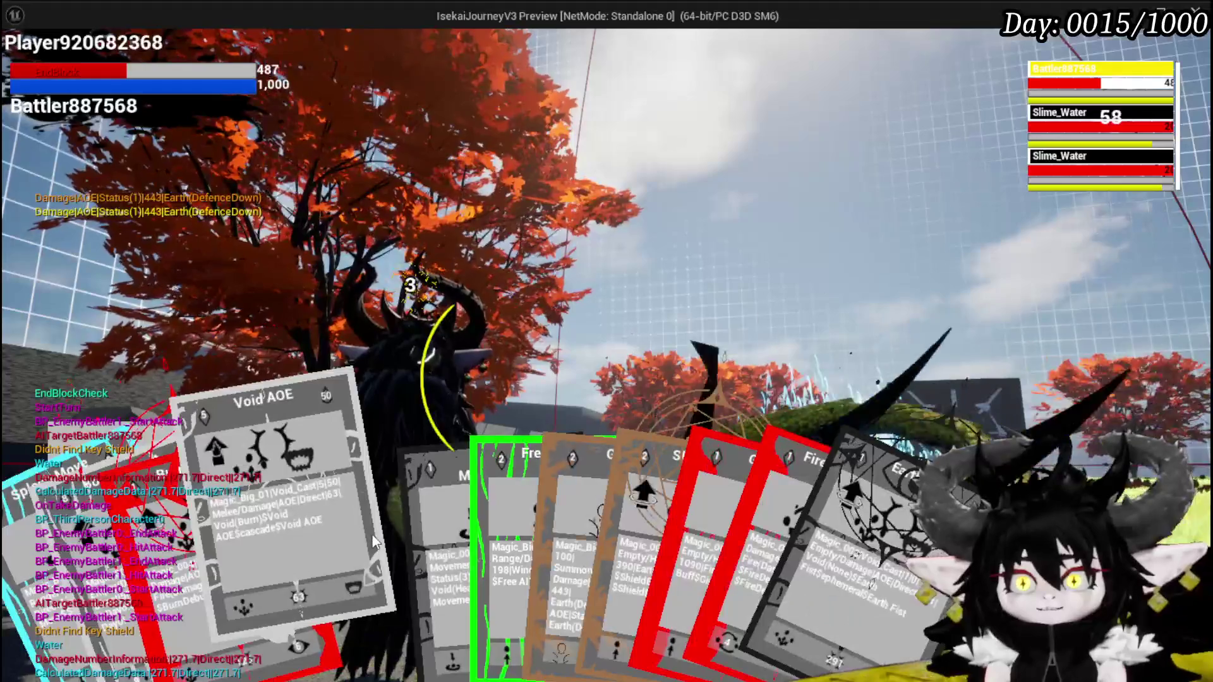
left_click(427, 512)
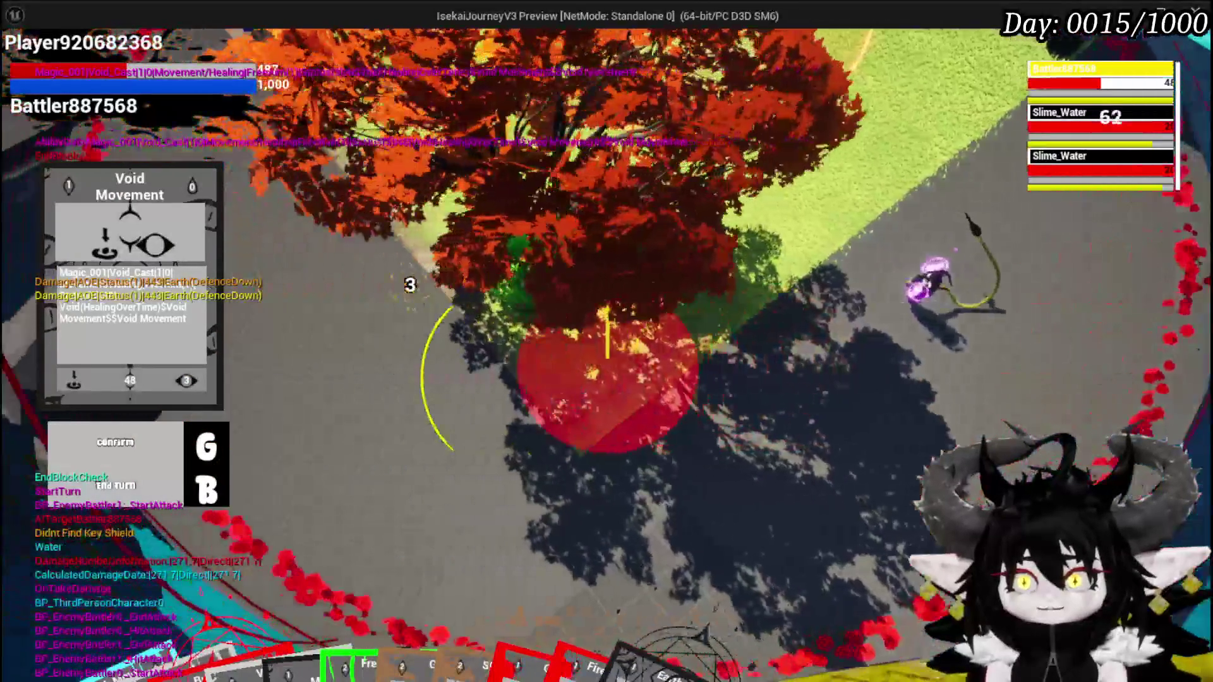
key("g")
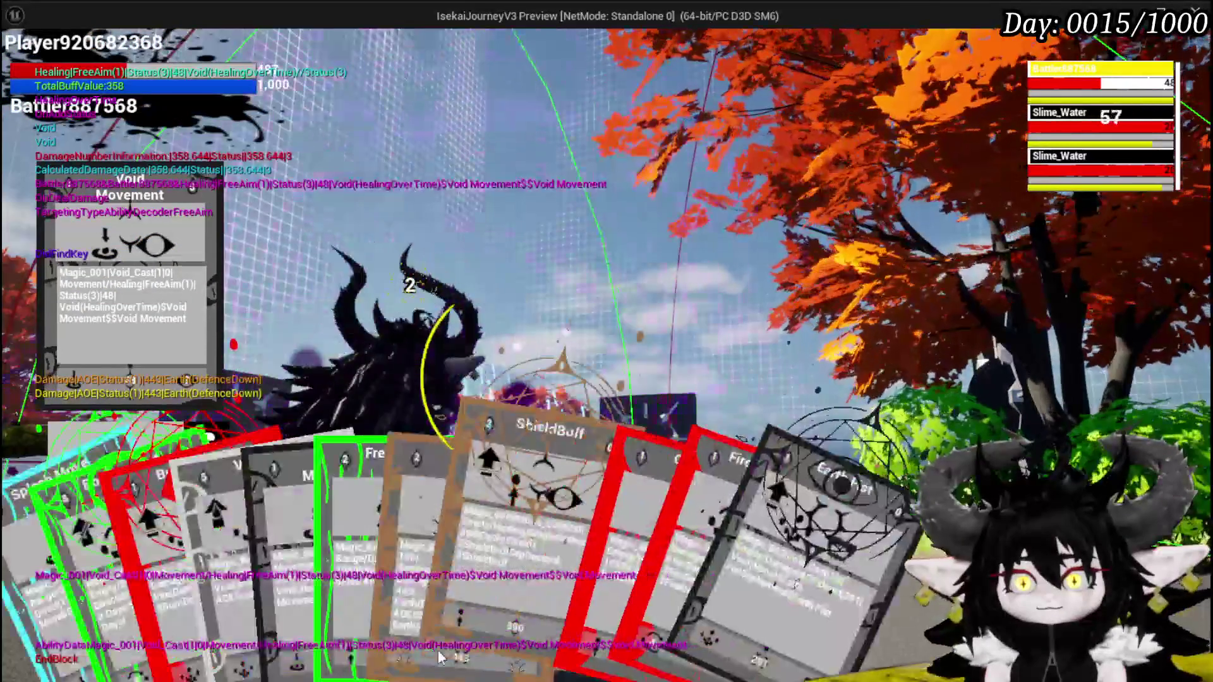
Cast ShieldBuff on the player and end the turn
left_click(515, 578)
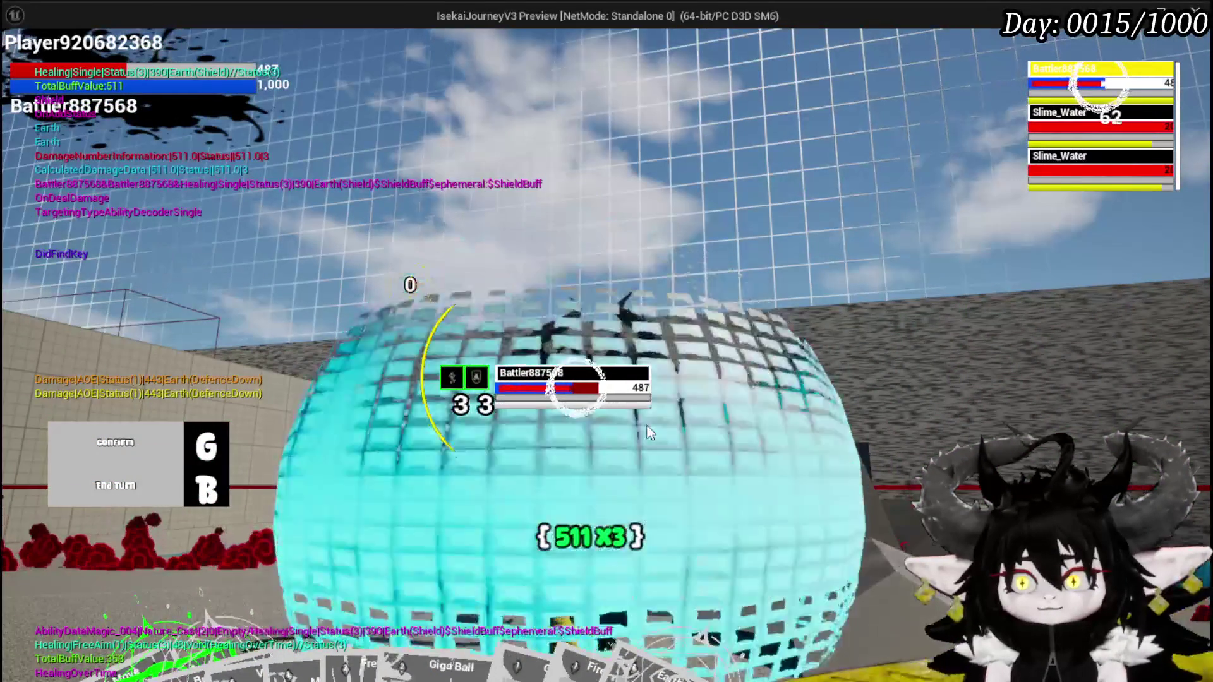
key("b")
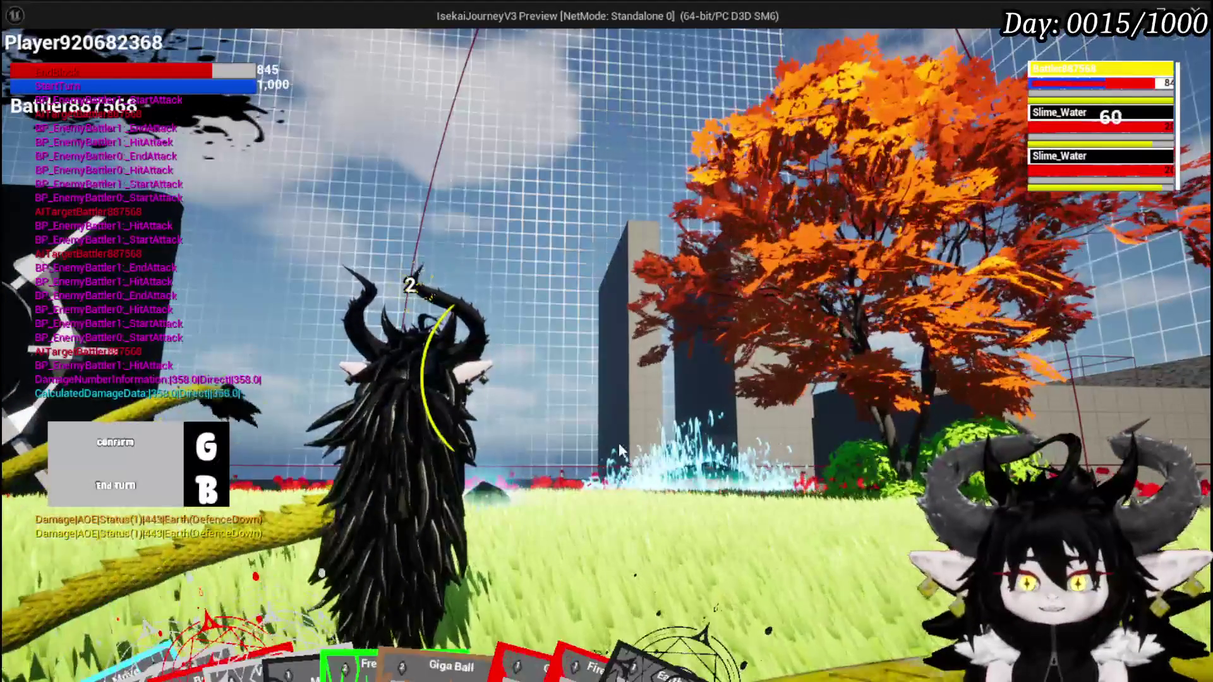
key("g")
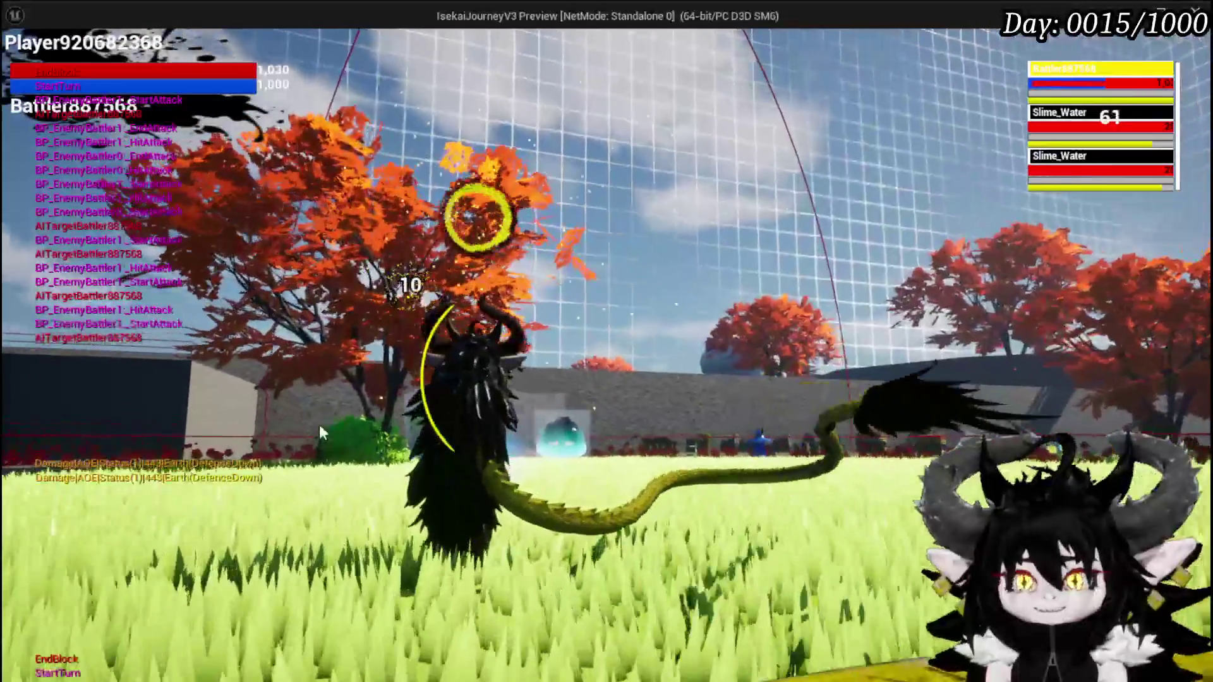
End the turn, cast Splash Move on the slime, then end the turn again, leaving health at 758
key("g")
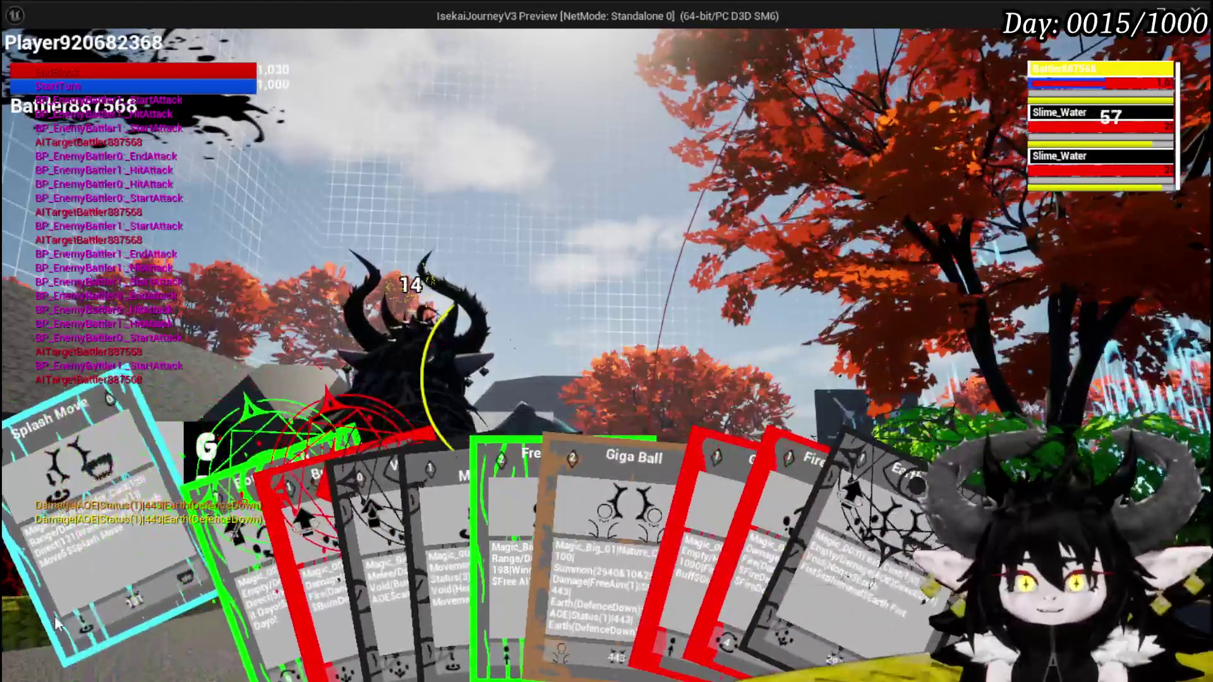
left_click(89, 537)
left_click(922, 438)
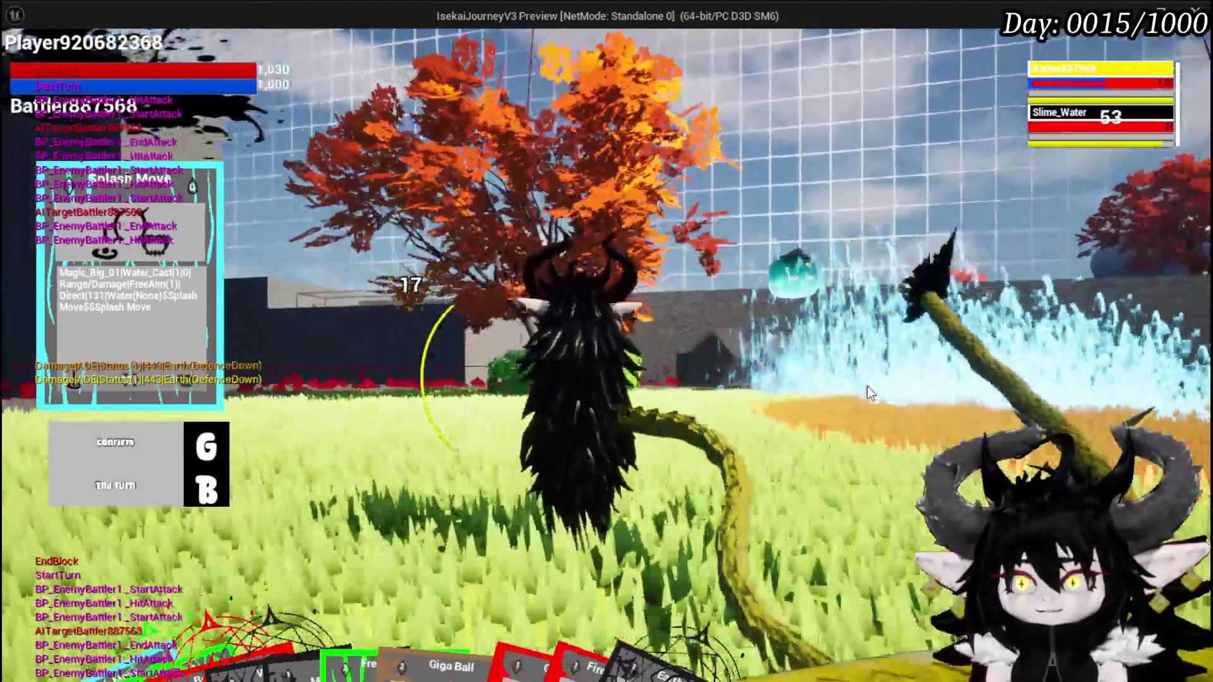
left_click(867, 386)
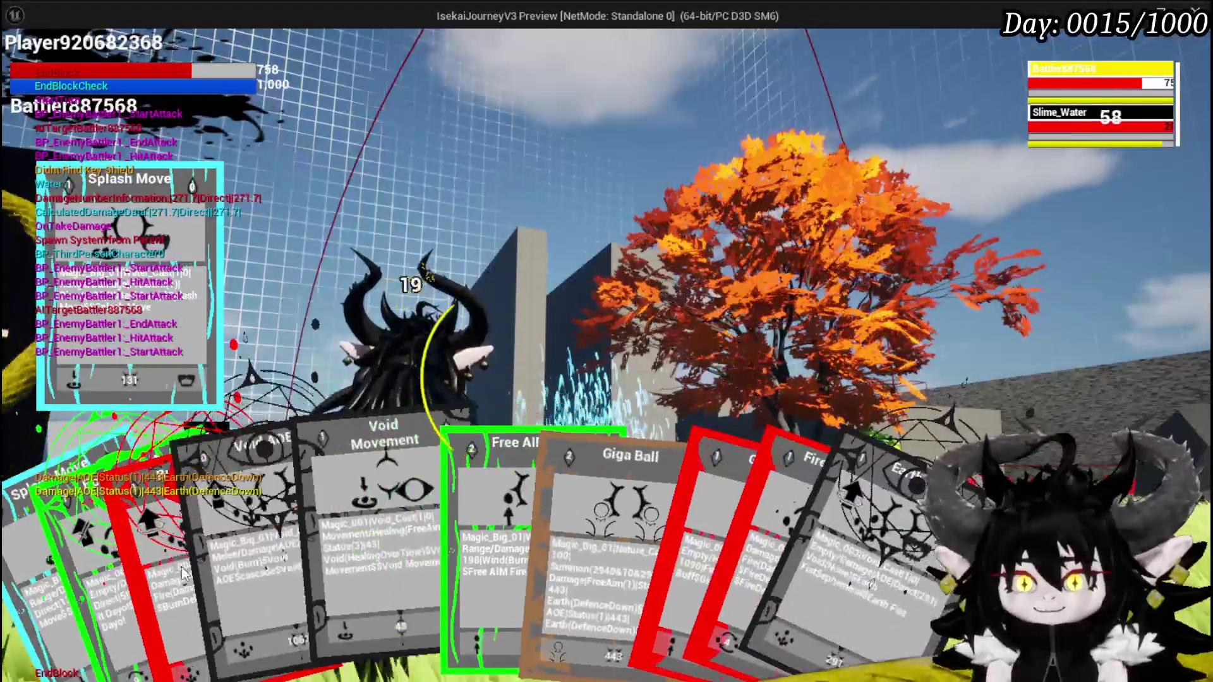
Play Void Movement, end the turn, then ready Void Movement again in the top-down aiming view
left_click(416, 548)
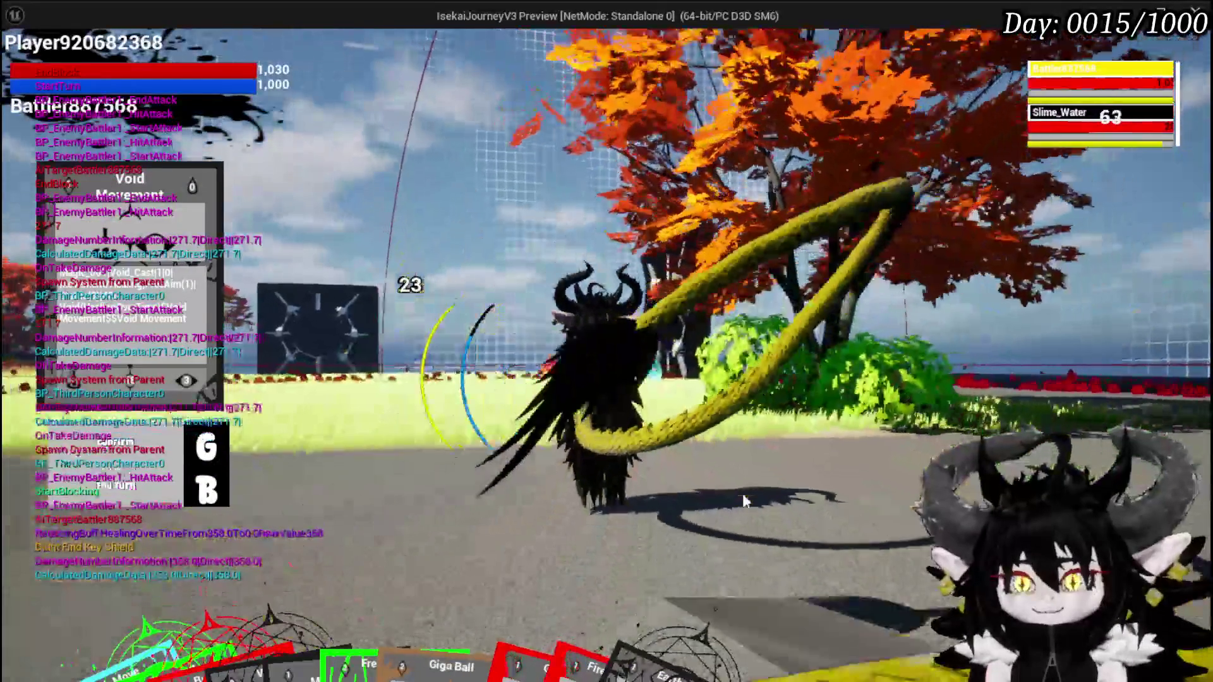
key("g")
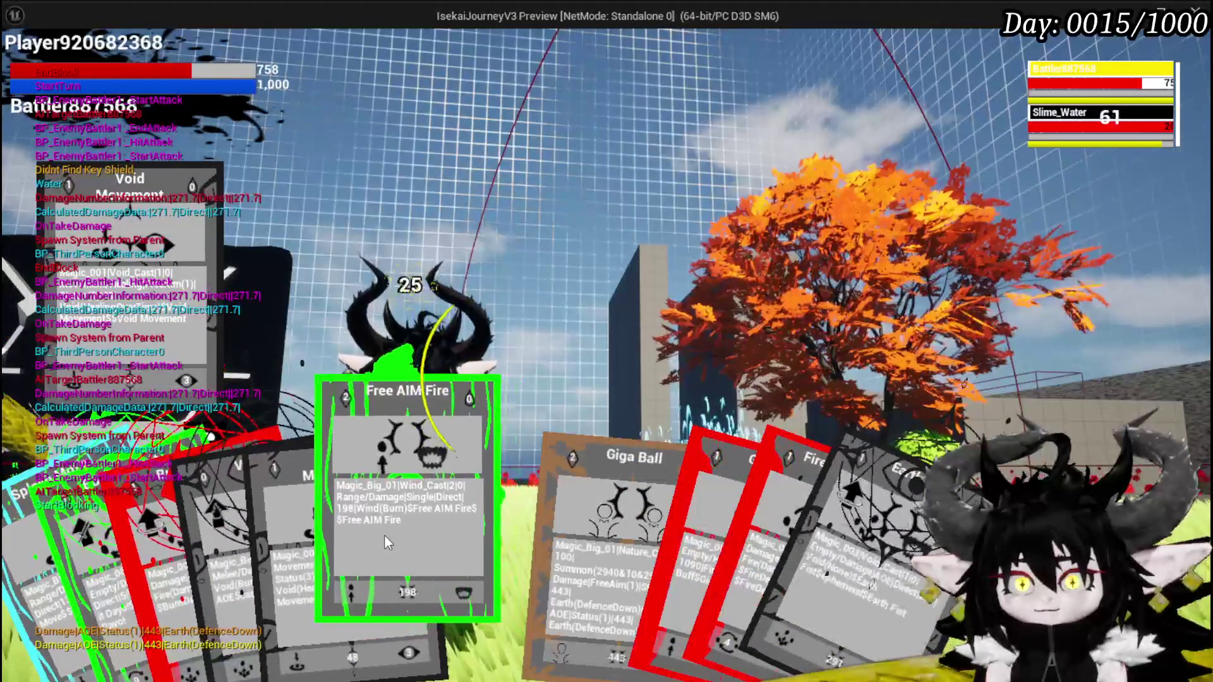
left_click(291, 535)
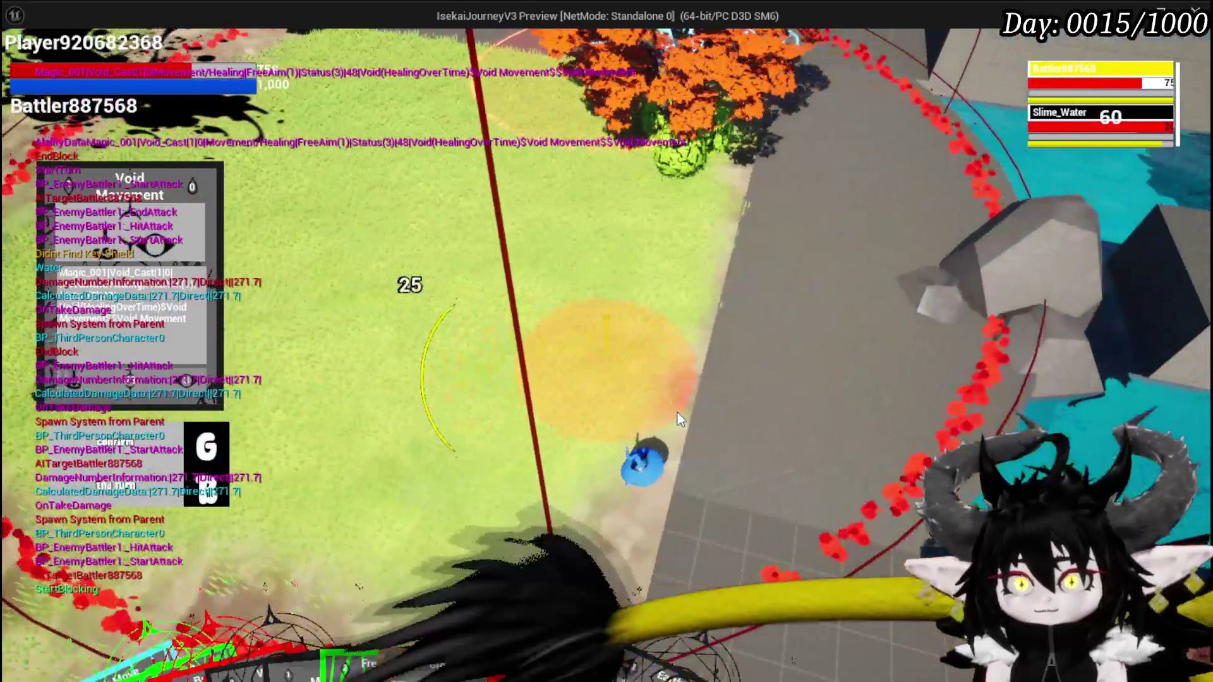
Cast Void Movement on the Slime_Water twice, restoring 1,030 health, then switch back to the editor
left_click(679, 418)
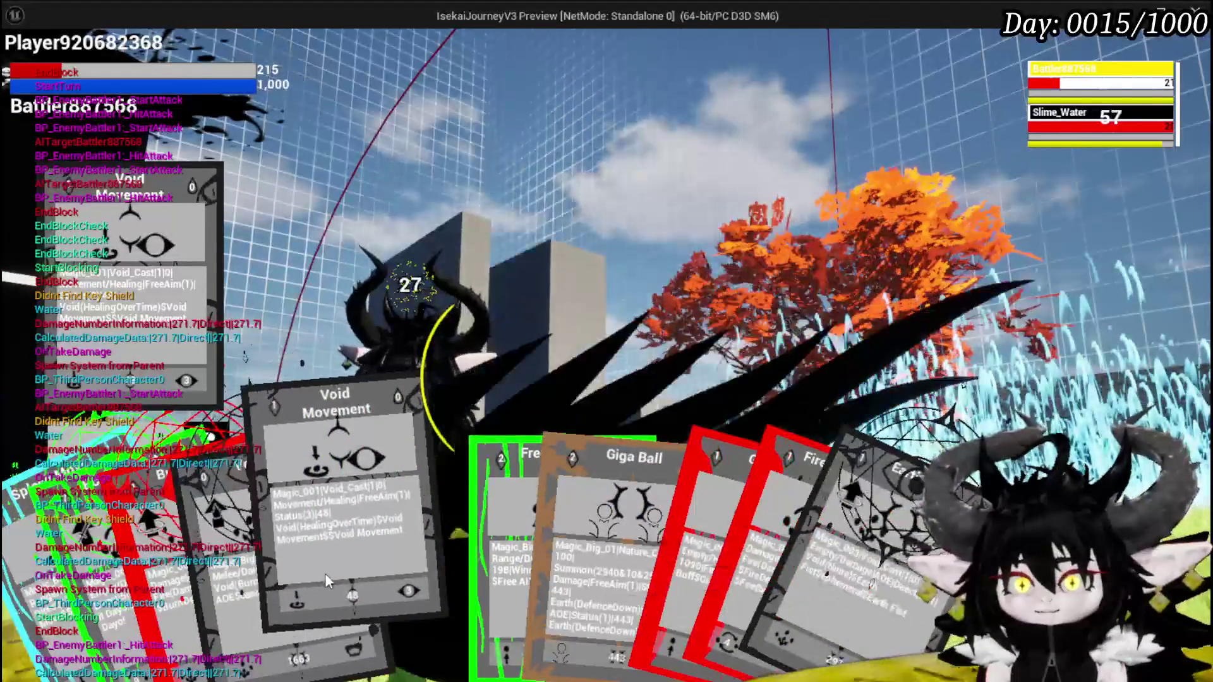
left_click(325, 574)
key("g")
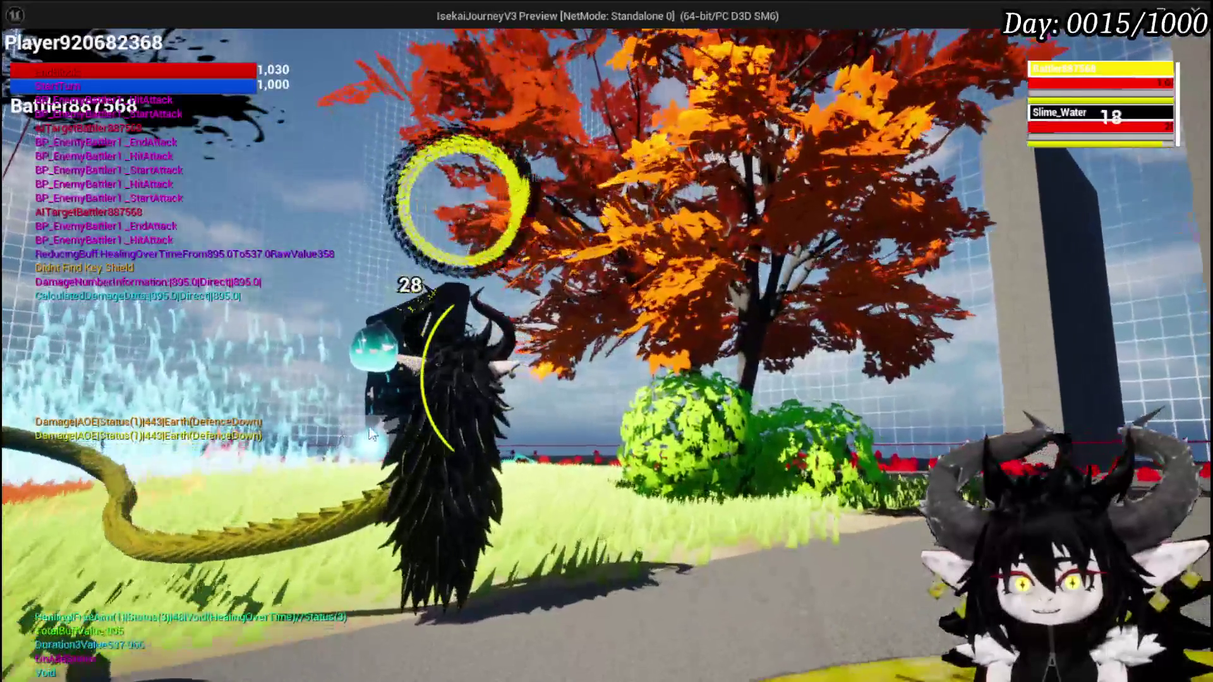
key("alt+Tab")
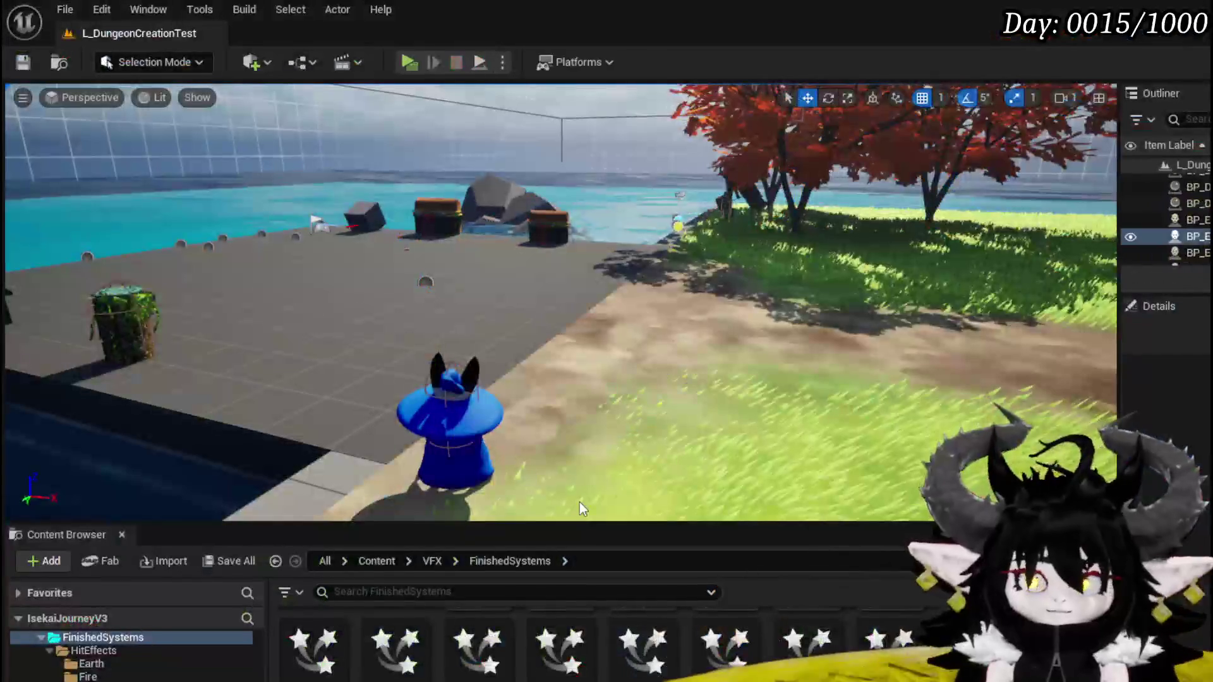
Save all assets and return to the ability VFX data table showing the Water_Splash row
left_click(23, 62)
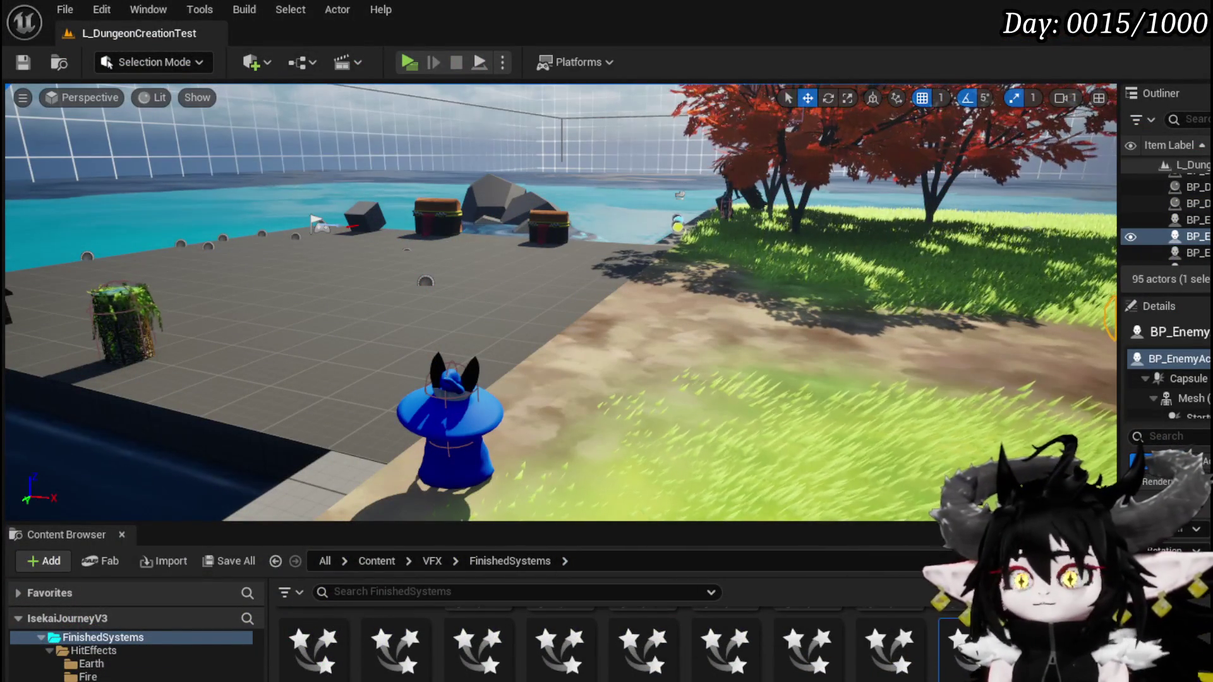
key("alt+Tab")
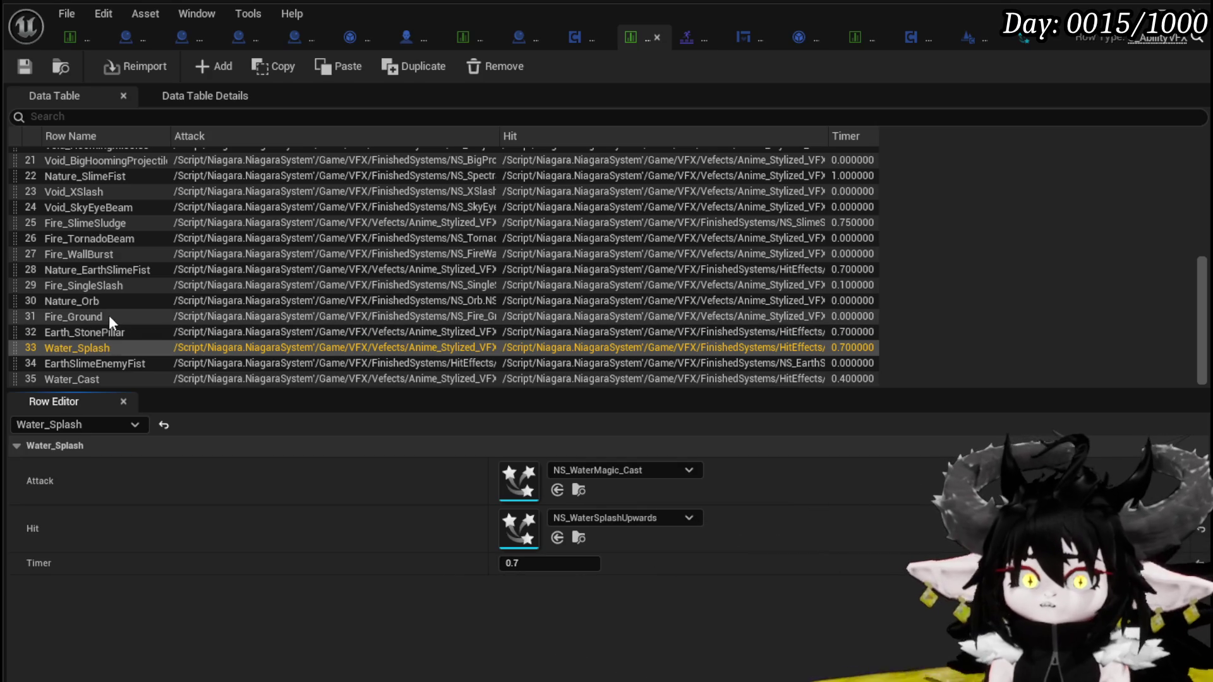
Compare Earth_StonePillar against Water_Splash, keep the 0.7 timer, save the VFX table, then go to the enemy table
left_click(83, 334)
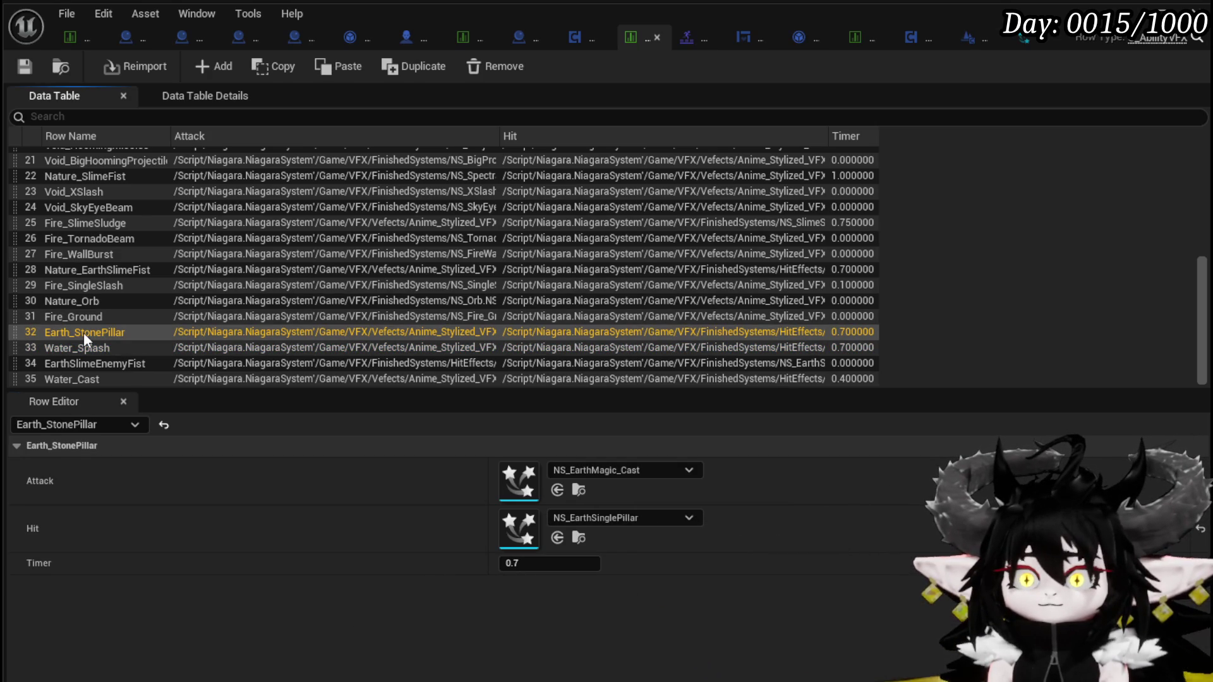
left_click(75, 349)
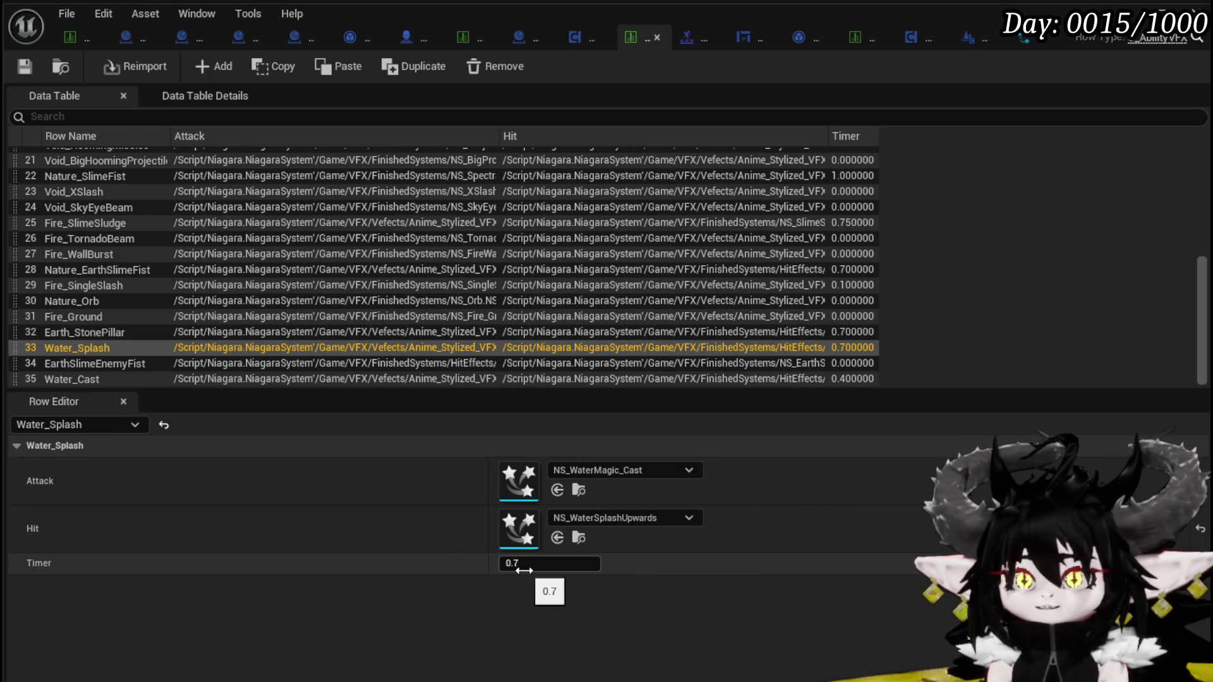
left_click(32, 69)
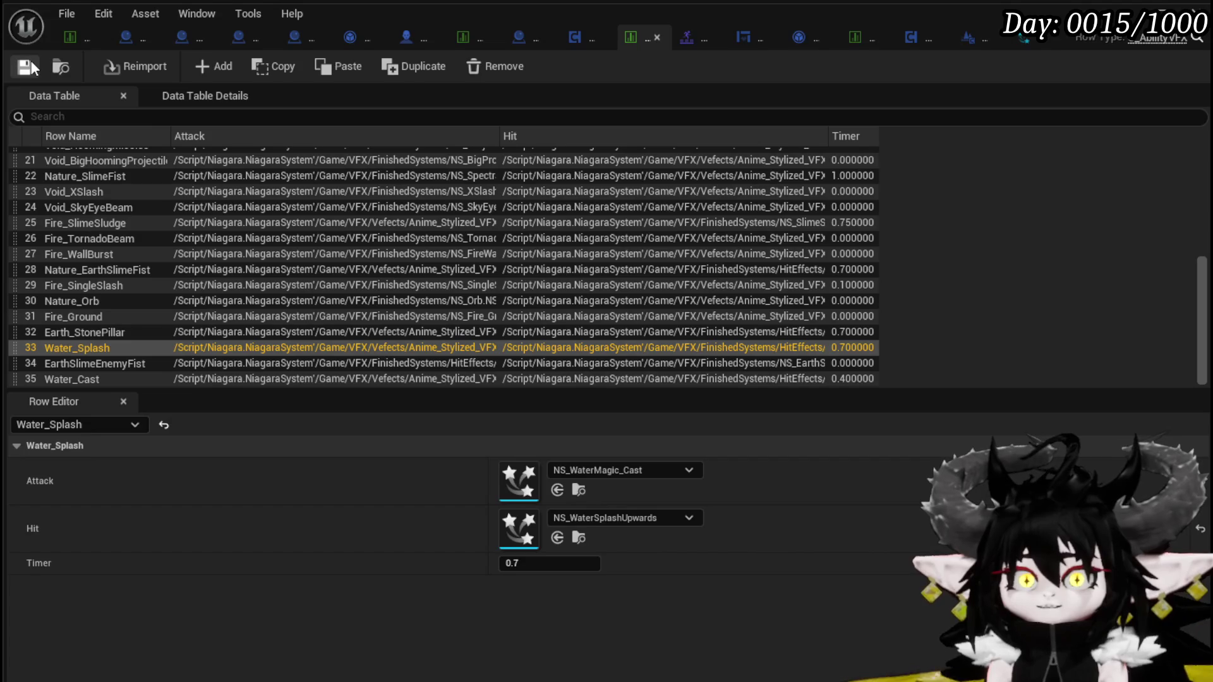
left_click(78, 40)
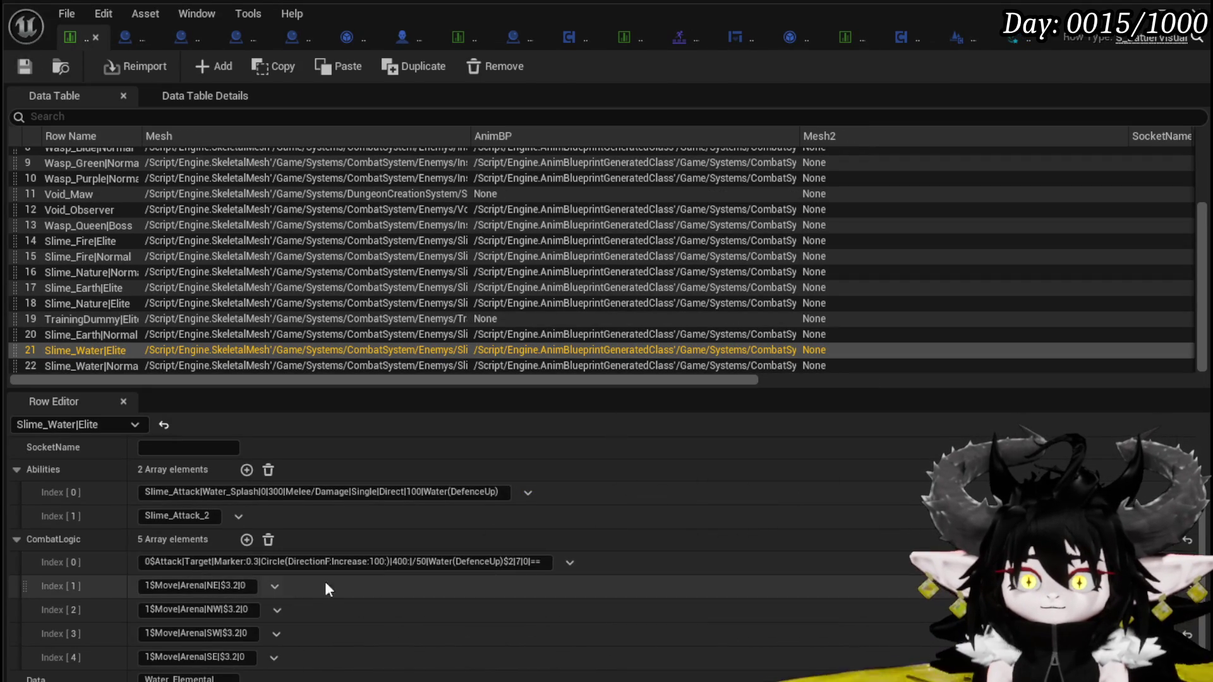
Change the first Slime_Water|Elite combat rule's value to 3 and the Index [4] rule's timing to 22
double_click(511, 561)
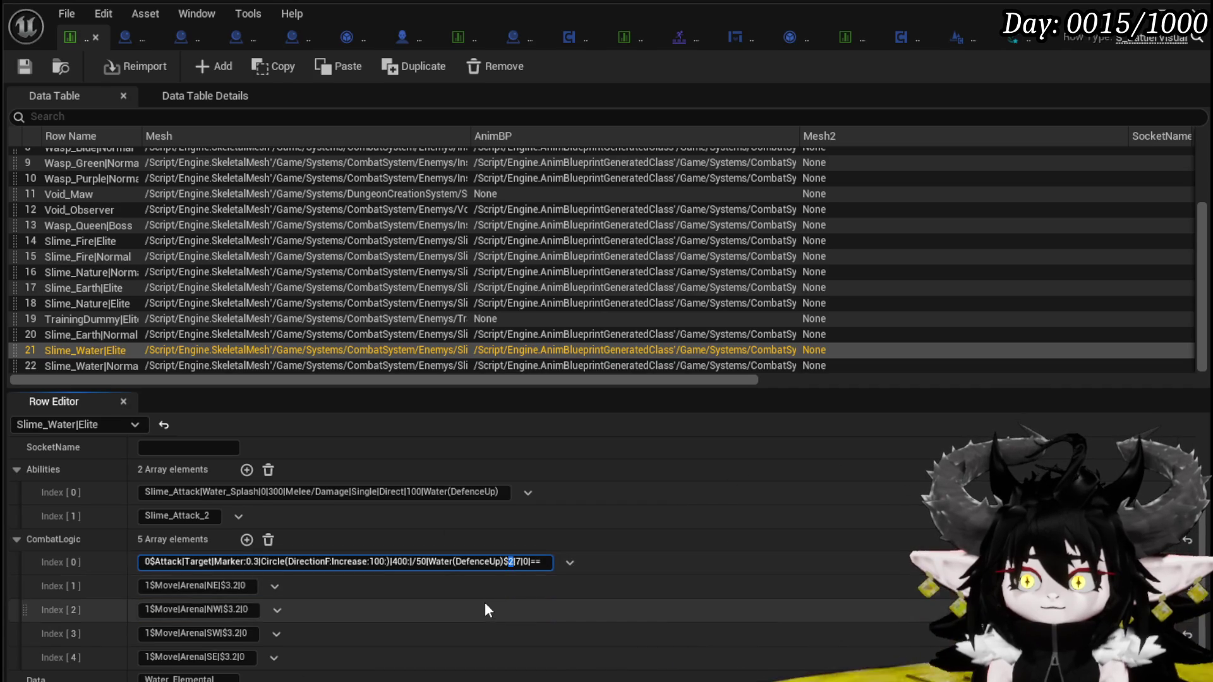
type("3")
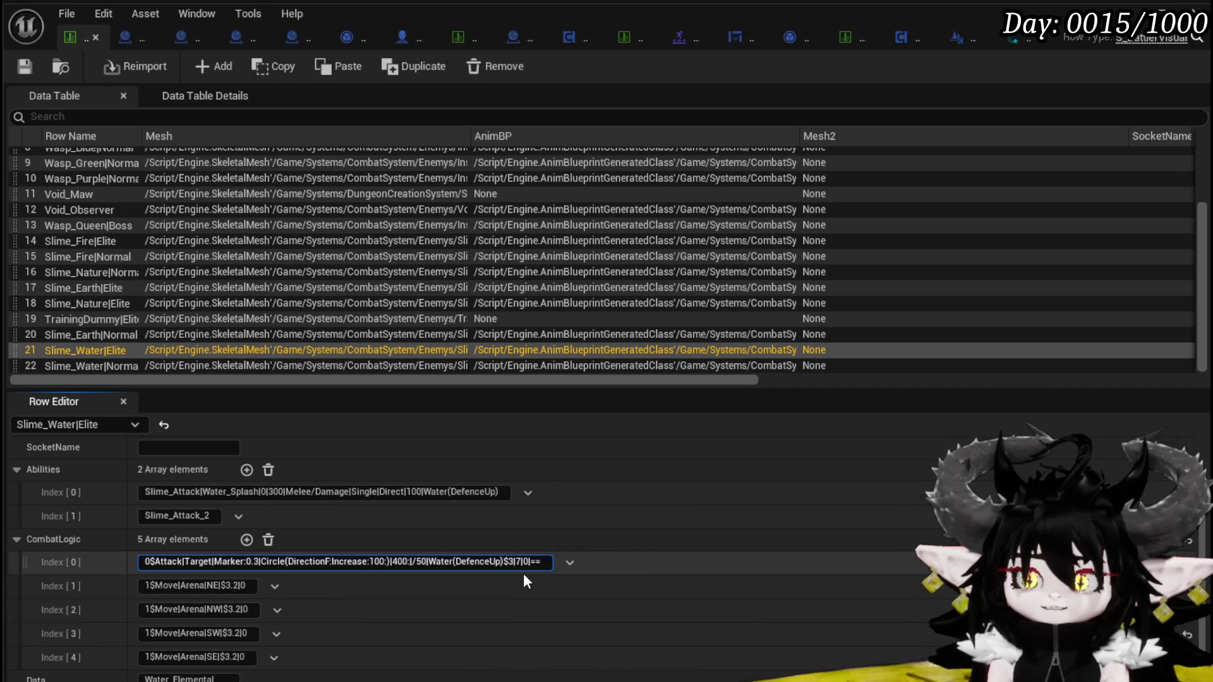
key("Return")
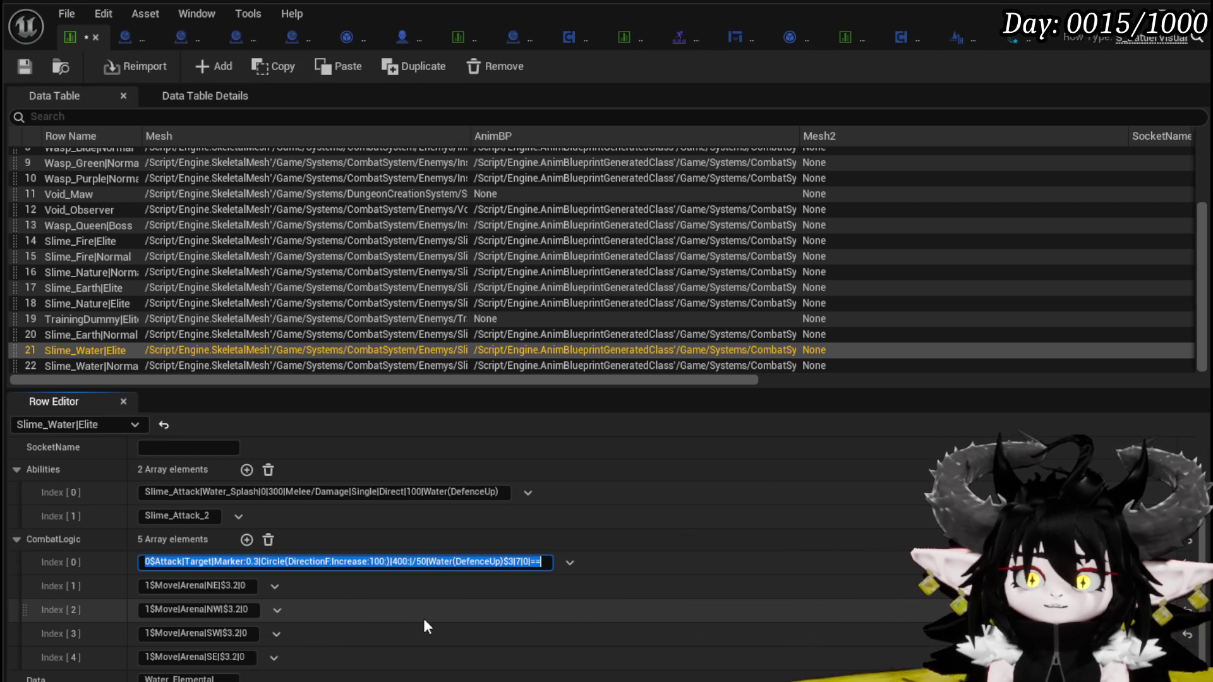
left_click(231, 657)
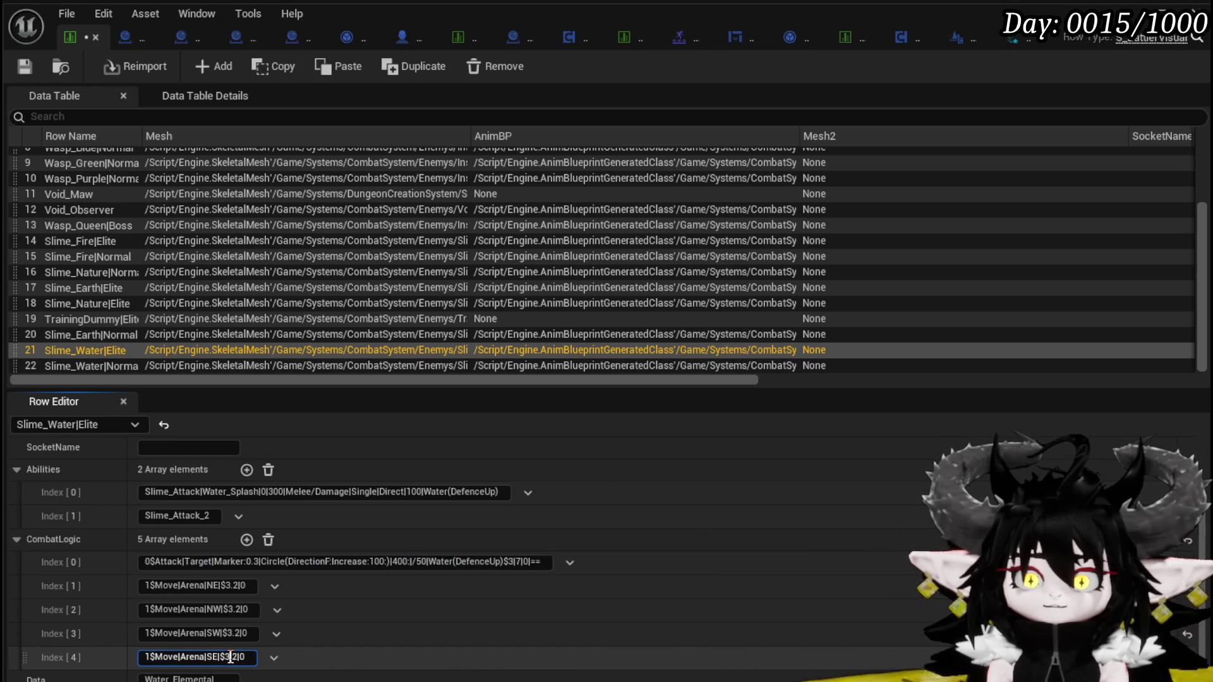
key("shift+Right")
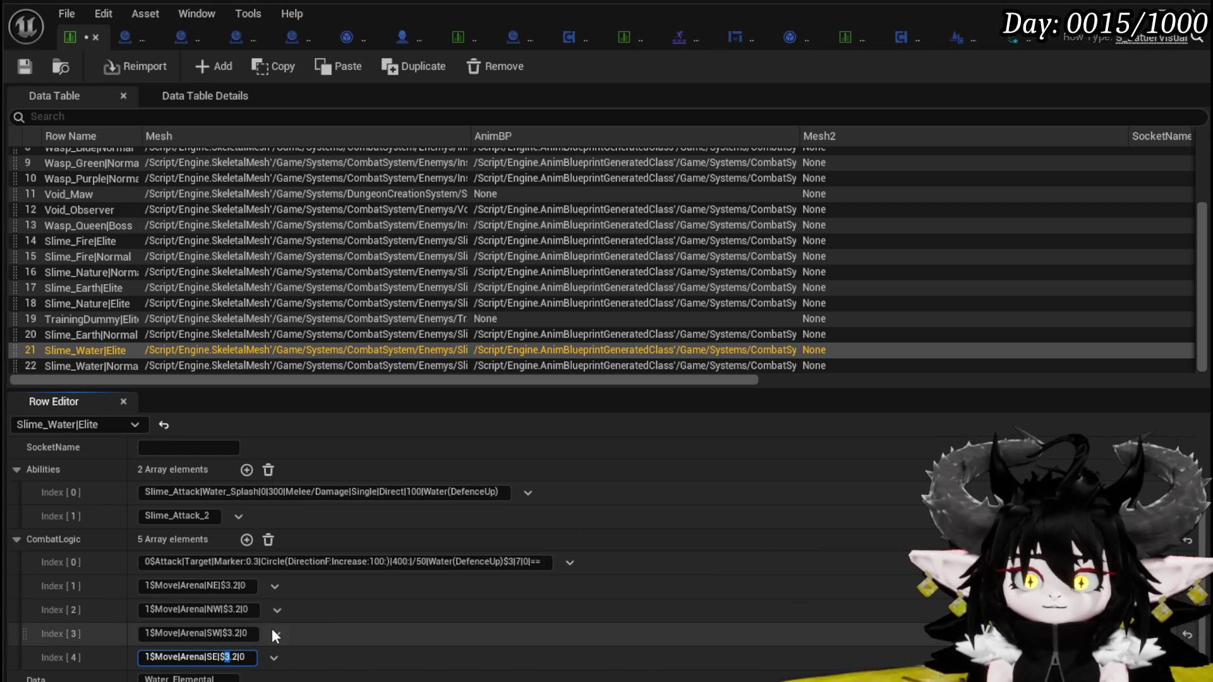
type("2")
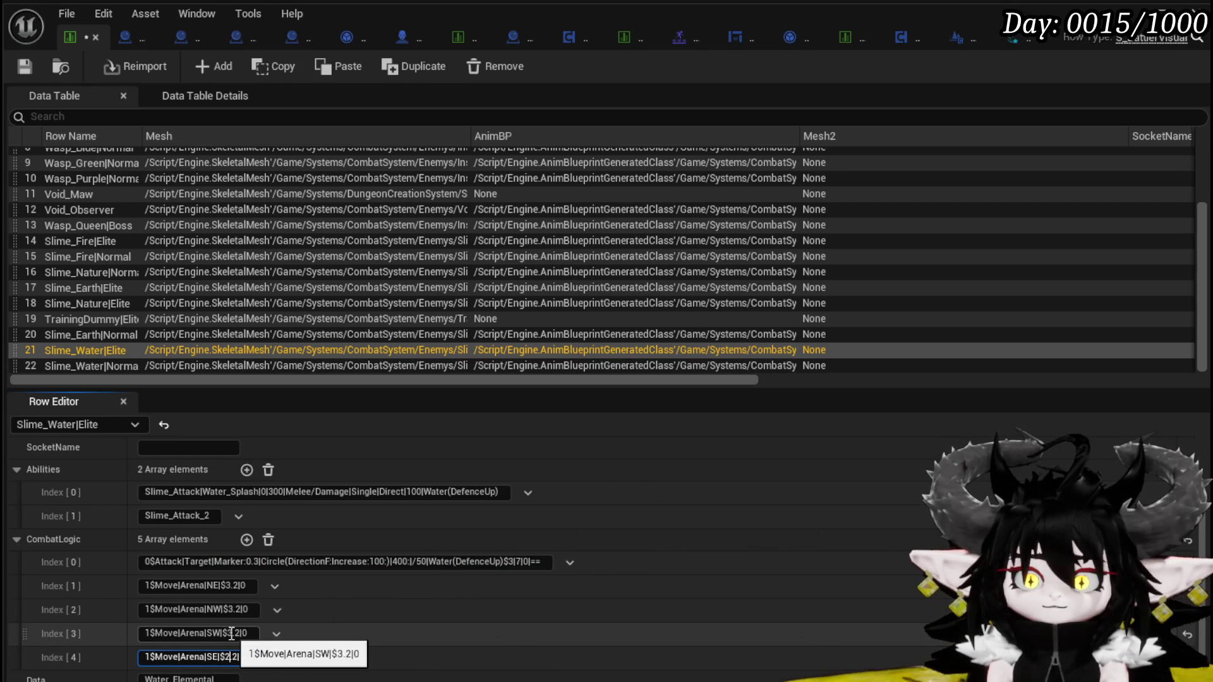
type("2")
Set the Index [2] and Index [1] combat rule timings to 2, then inspect the Slime_Water|Normal row
left_click(232, 610)
left_click(232, 610)
key("shift+Right")
type("2")
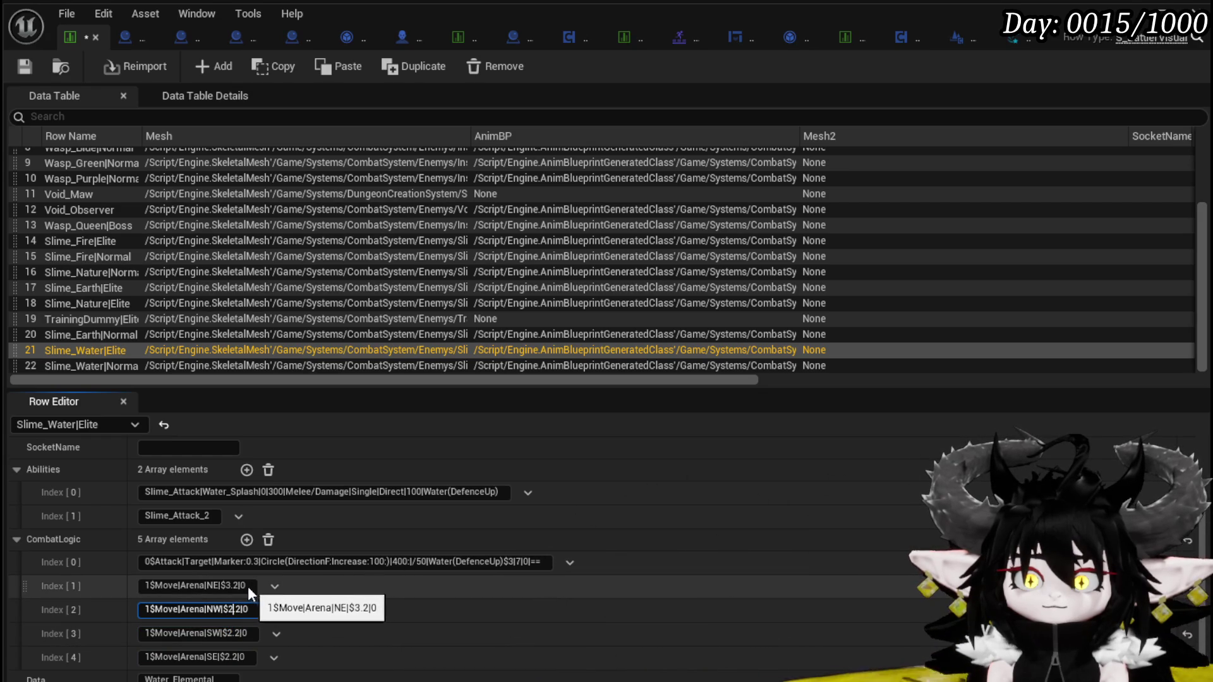
left_click(232, 586)
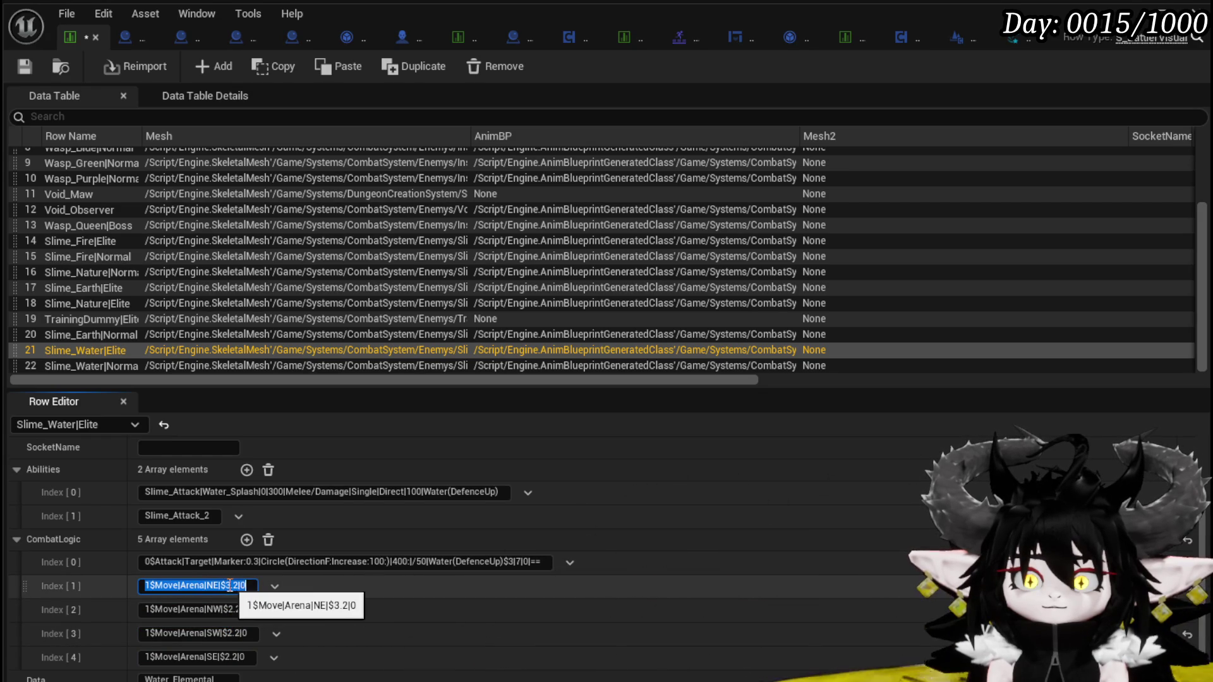
type("2")
key("Return")
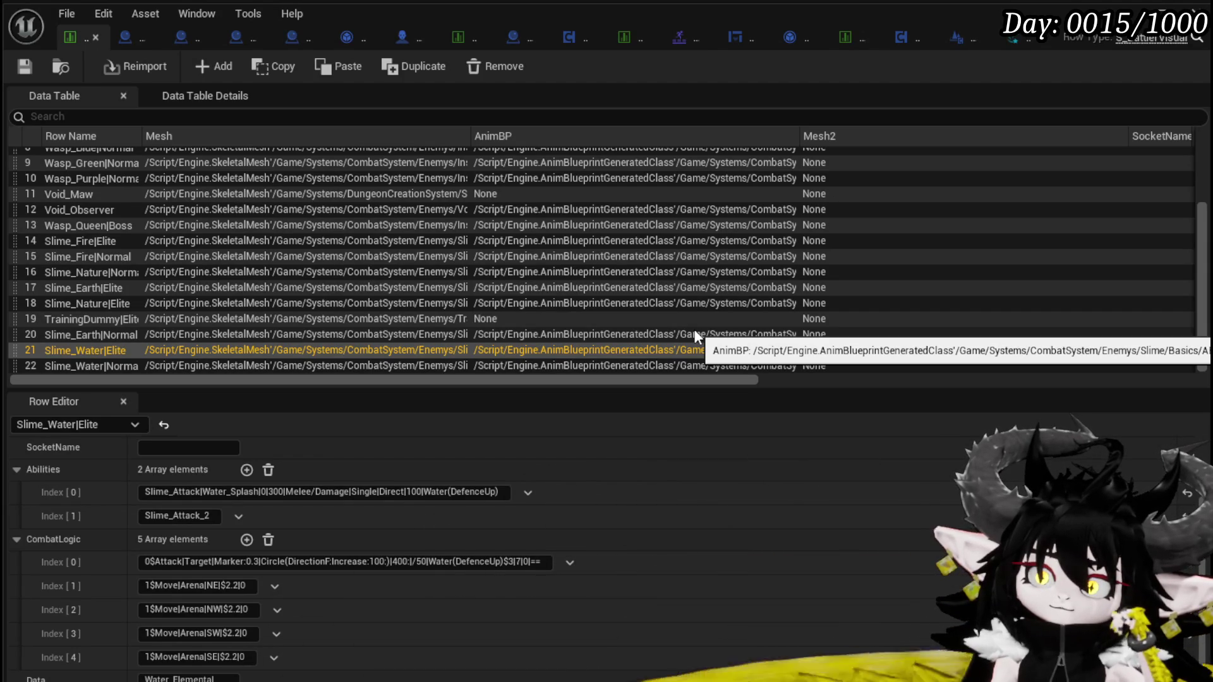
left_click(270, 365)
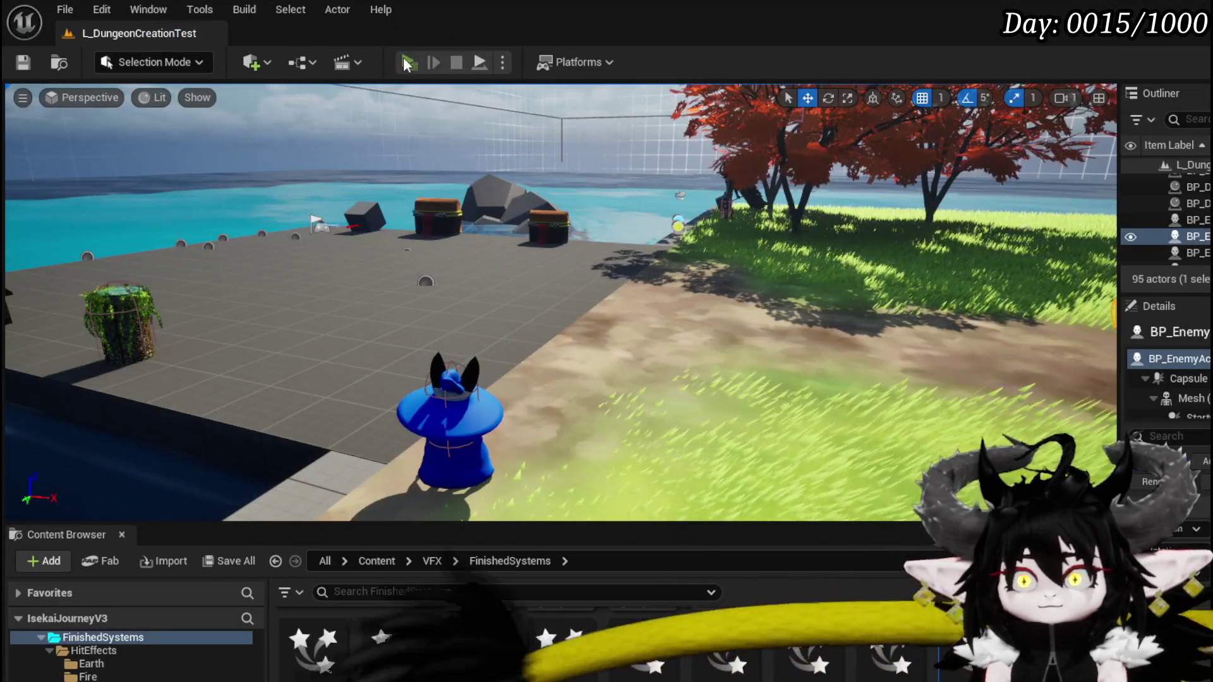
Start a Standalone play session of IsekaiJourneyV3 to test the Slime_Water enemy
left_click(407, 63)
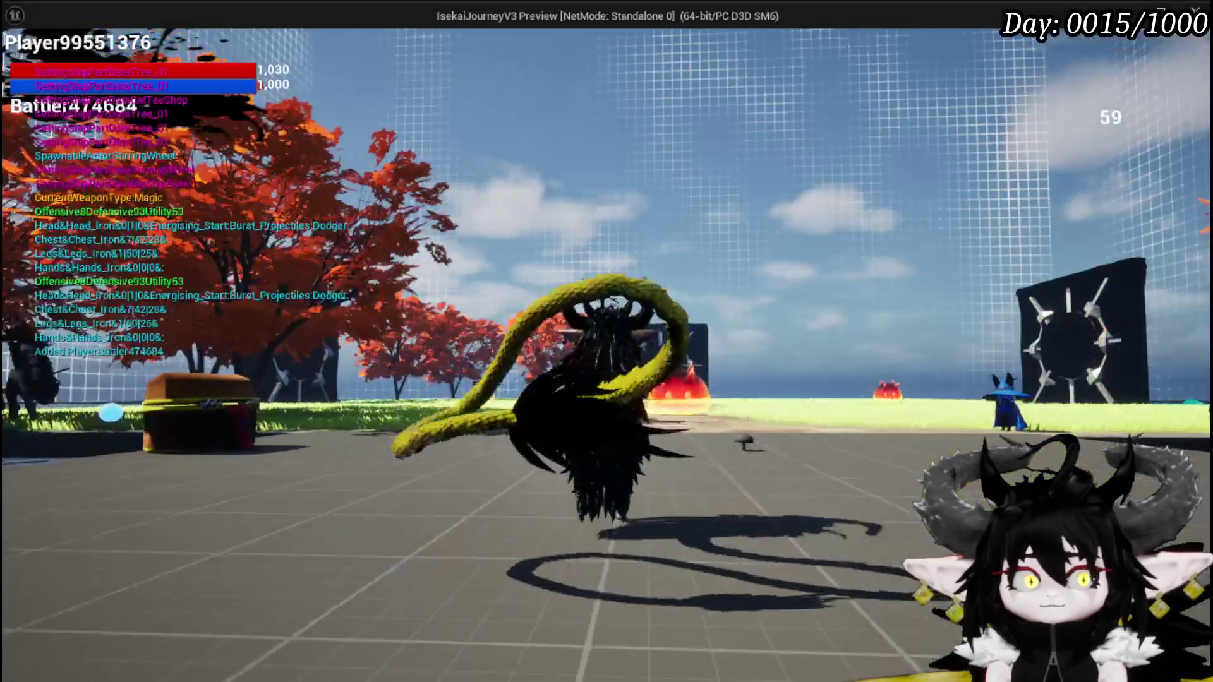
Walk to the slime, confirm the choice, fire the AOE attack, then exit to the BattlerAI_Object graph
key("w")
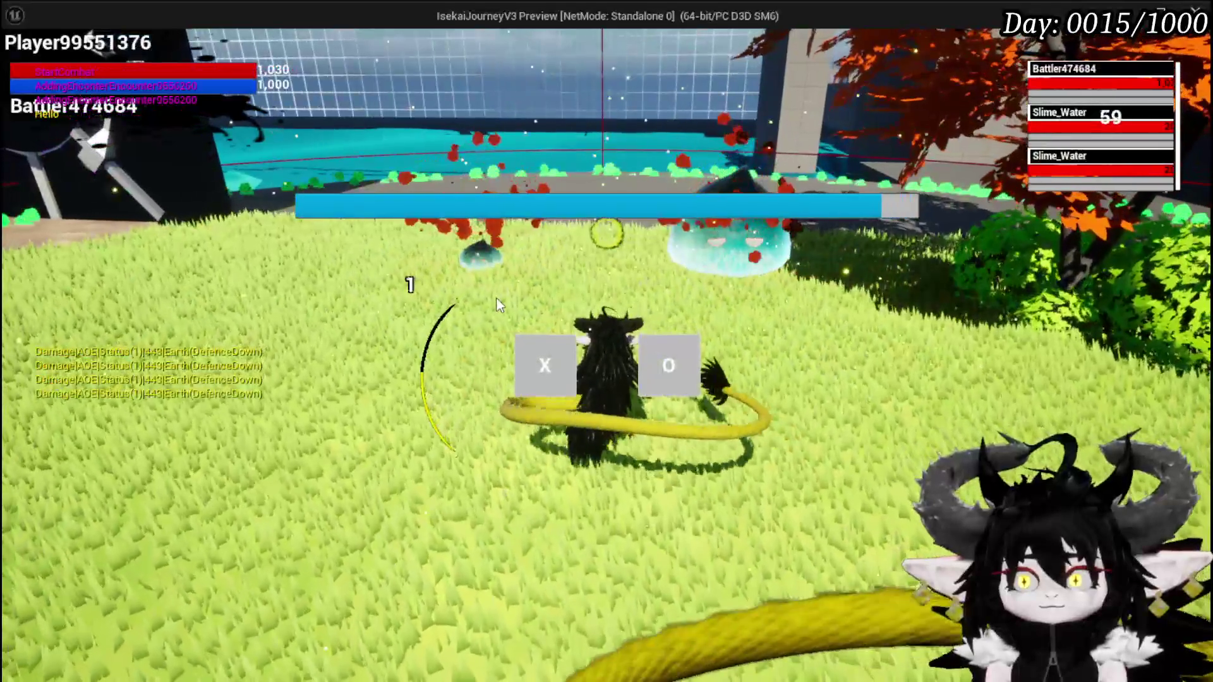
left_click(545, 365)
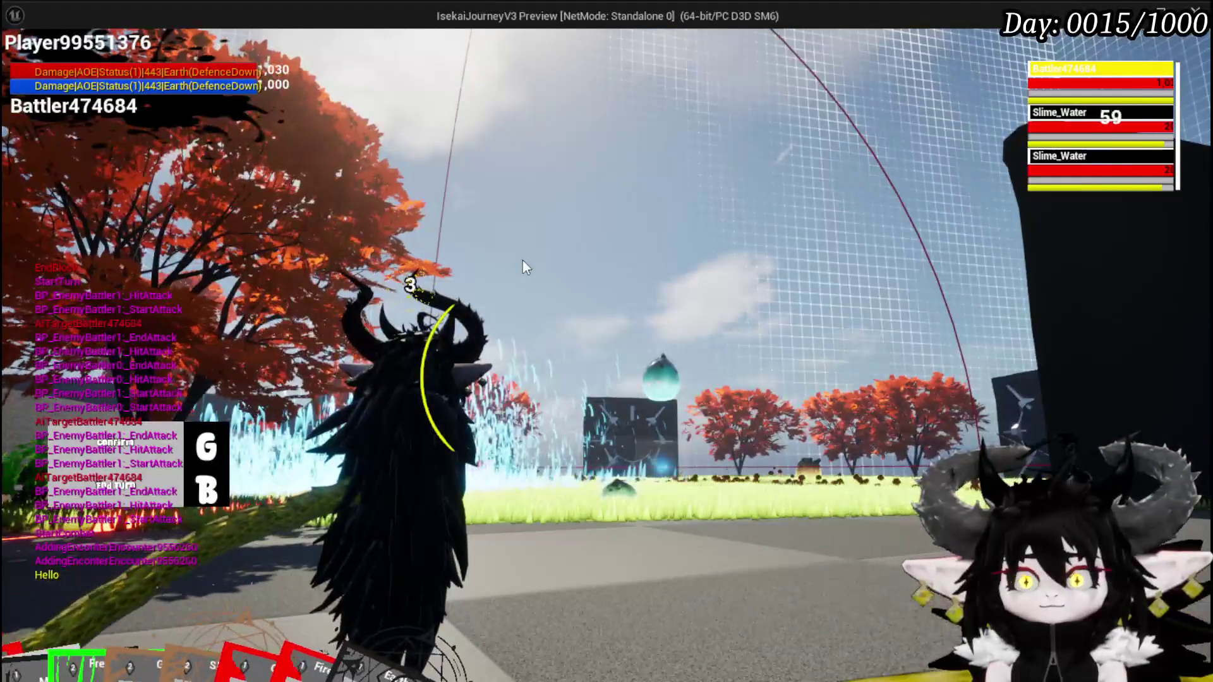
key("g")
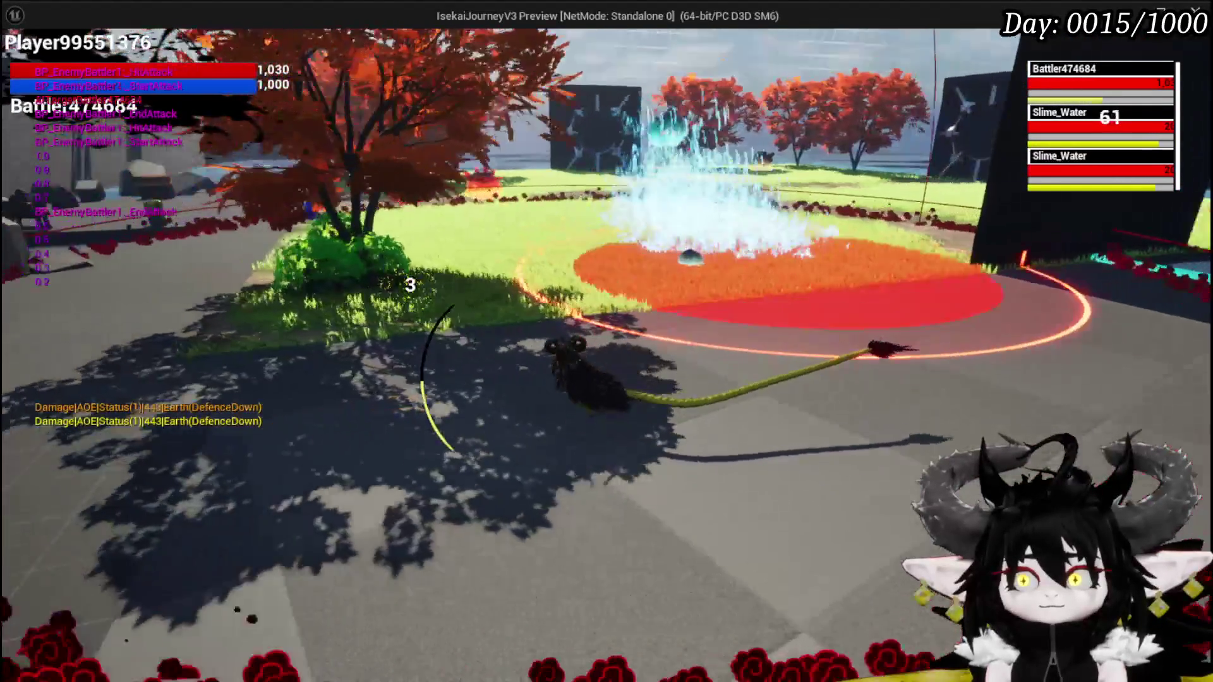
key("alt+Tab")
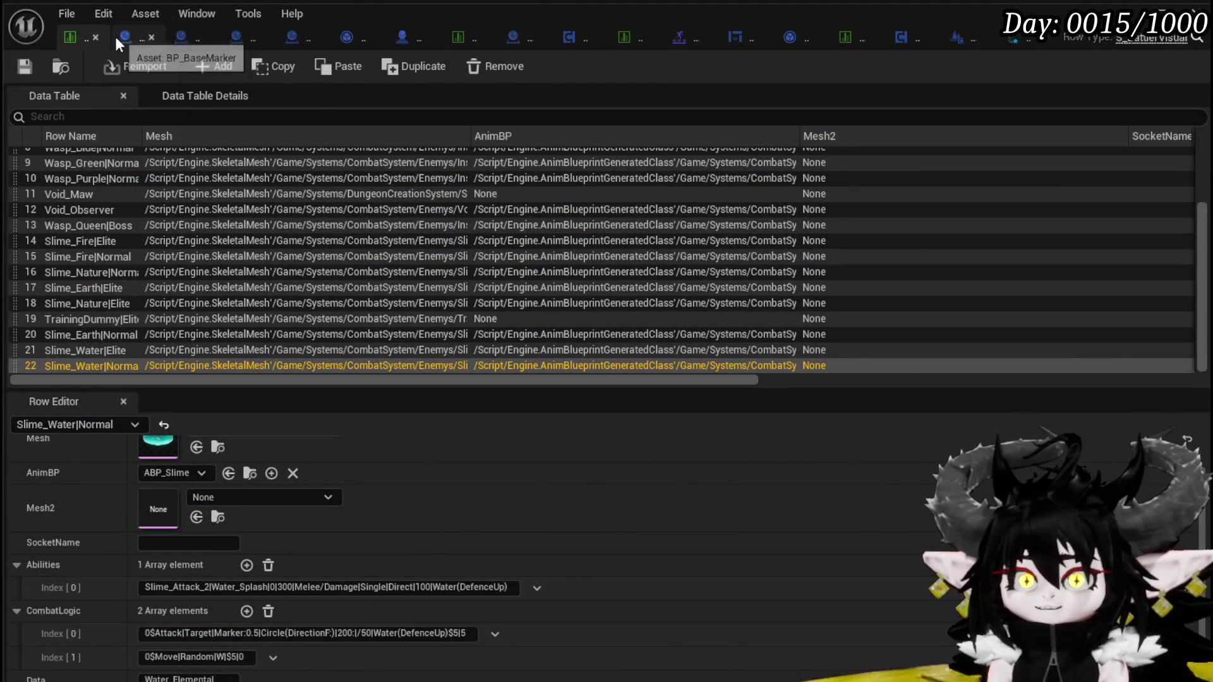
left_click(347, 43)
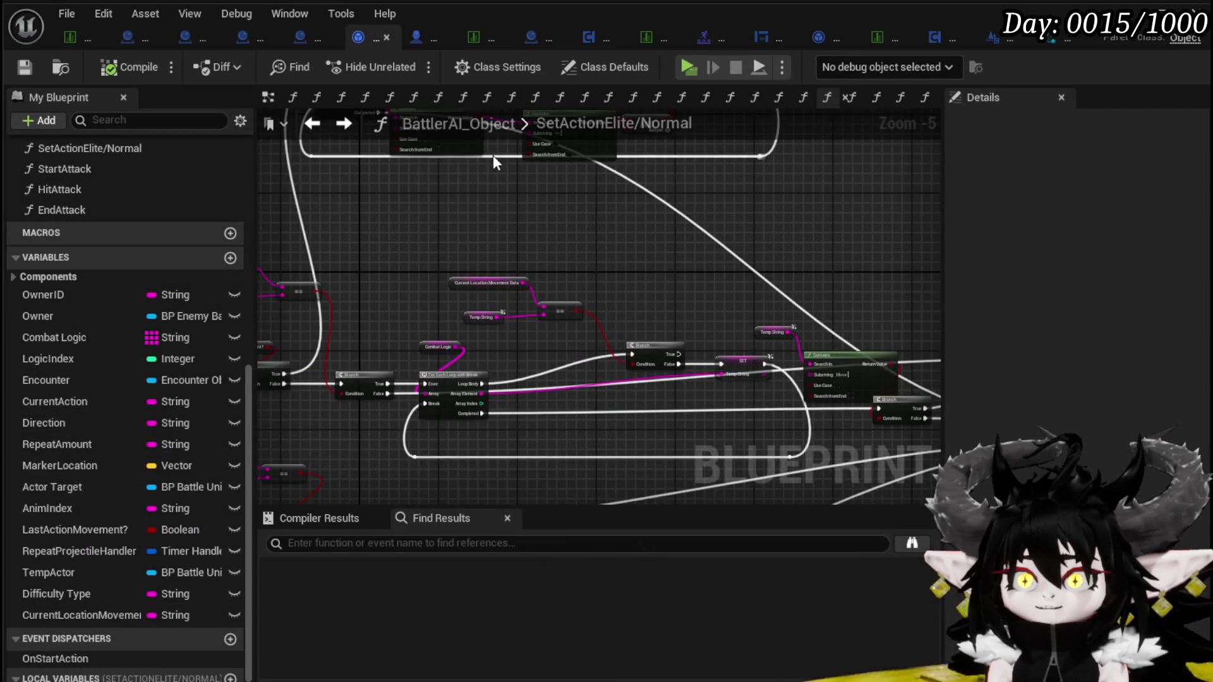
Add a breakpoint to the first Branch after the For Each Loop with Break, following the Move check
mouse_move(453, 226)
left_mouse_down()
mouse_move(682, 243)
mouse_move(638, 214)
mouse_move(855, 279)
mouse_move(664, 225)
mouse_move(517, 241)
mouse_move(333, 344)
mouse_move(568, 368)
mouse_move(547, 328)
left_mouse_up()
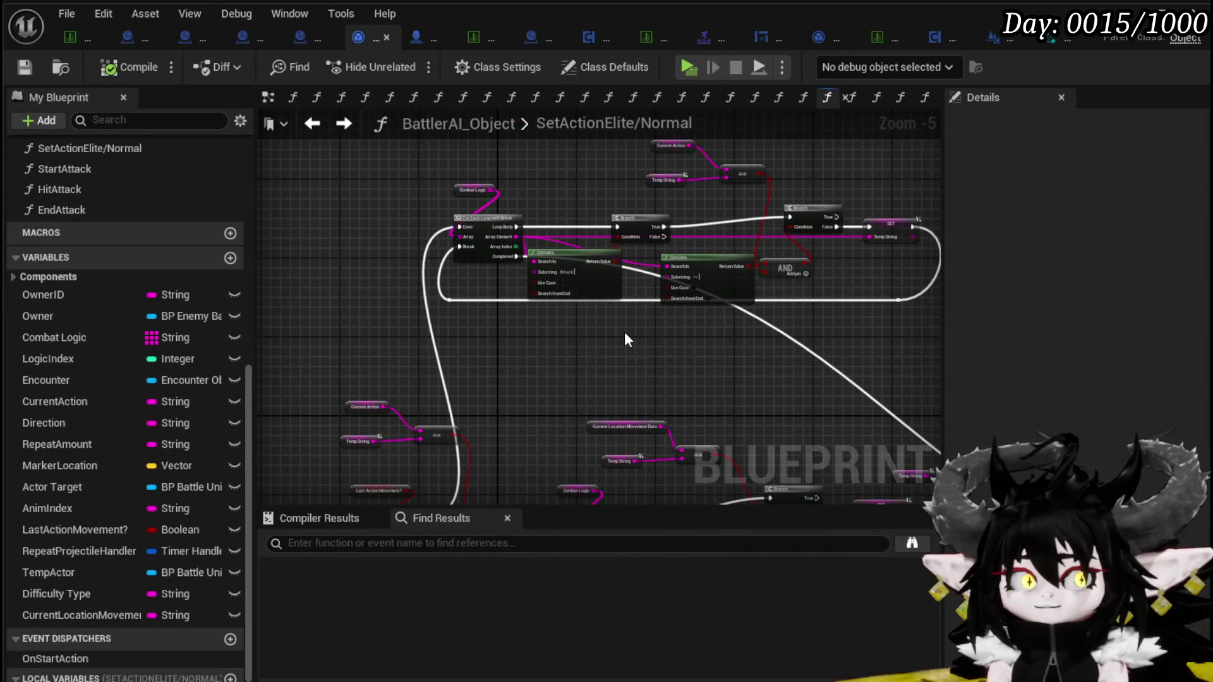
scroll(624, 332, "up", 1)
mouse_move(624, 332)
left_mouse_down()
mouse_move(476, 377)
mouse_move(434, 412)
mouse_move(563, 411)
mouse_move(680, 264)
mouse_move(794, 174)
left_mouse_up()
mouse_move(590, 342)
left_mouse_down()
mouse_move(634, 193)
mouse_move(639, 211)
mouse_move(709, 249)
mouse_move(847, 292)
mouse_move(834, 286)
left_mouse_up()
left_click_drag(228, 192, 441, 179)
left_click_drag(352, 194, 800, 380)
left_click_drag(388, 204, 693, 381)
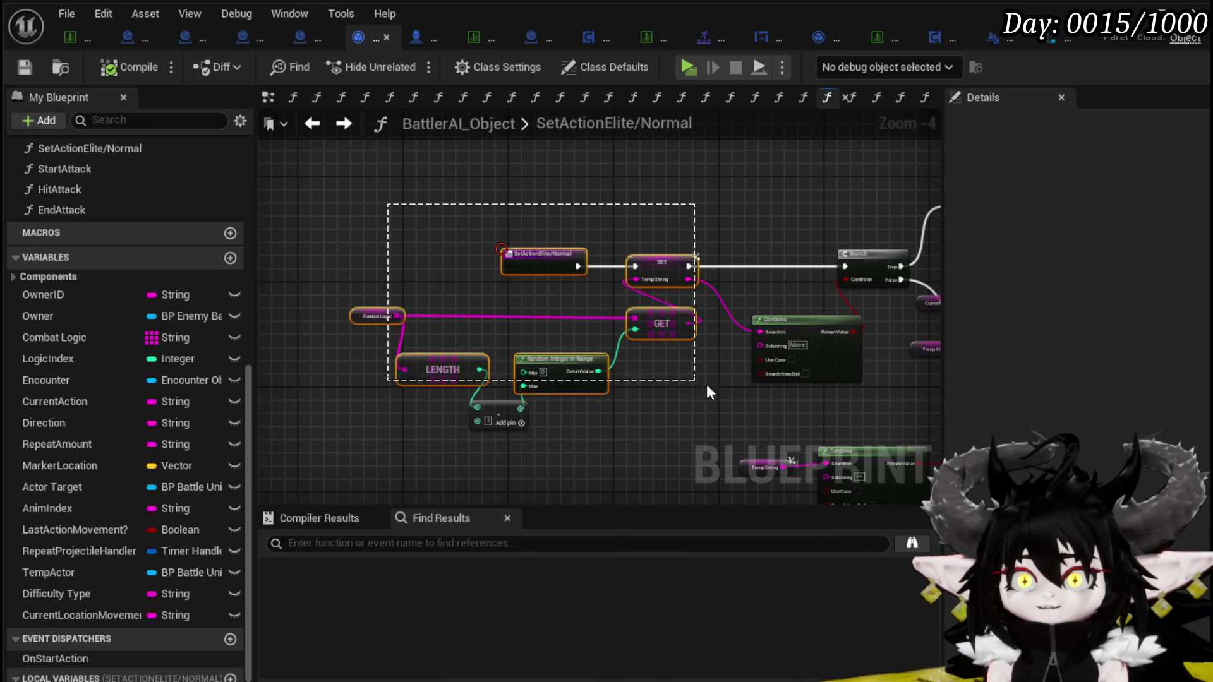
left_click_drag(797, 411, 797, 409)
left_click_drag(765, 220, 507, 252)
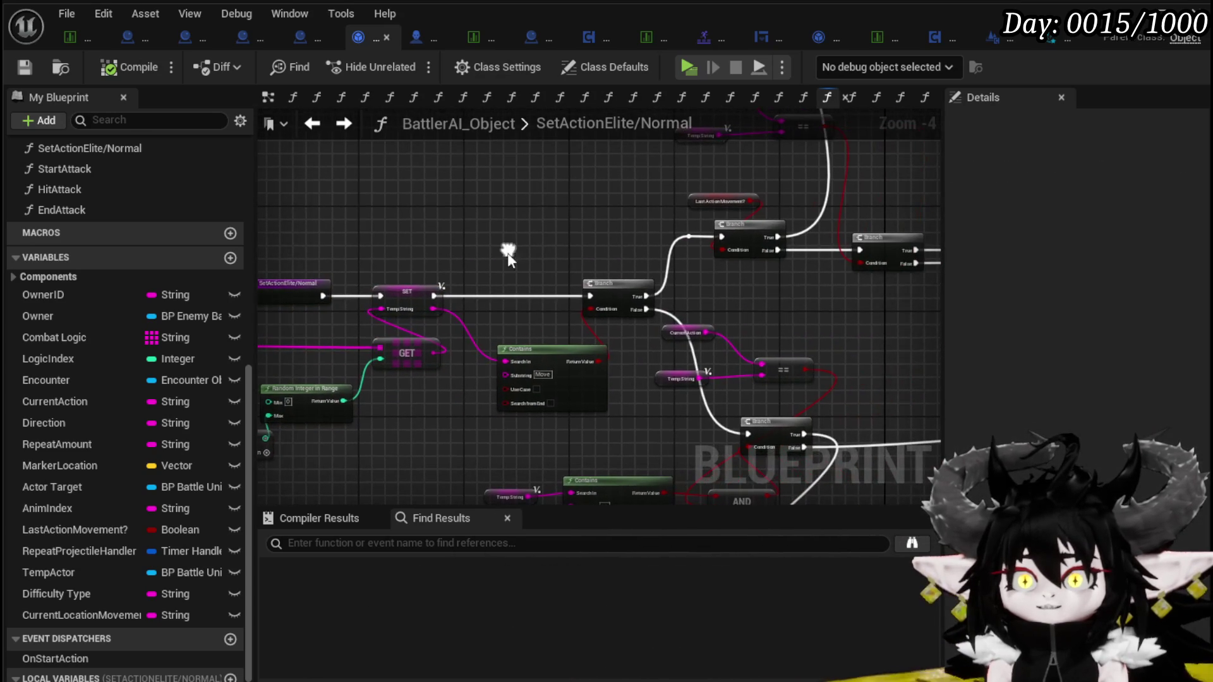
right_click(617, 286)
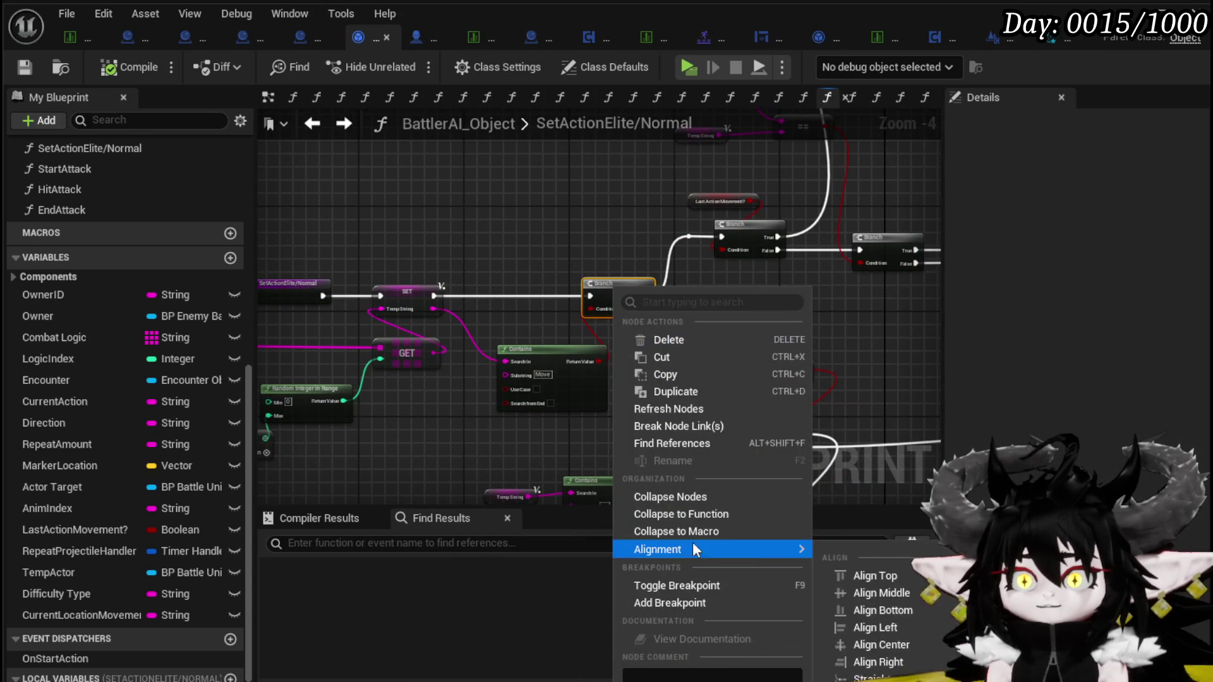
left_click(670, 603)
Add a breakpoint to the Branch after the CurrentLocationMovementData comparison
mouse_move(791, 341)
left_mouse_down()
mouse_move(454, 232)
mouse_move(755, 344)
mouse_move(511, 190)
mouse_move(647, 281)
left_mouse_up()
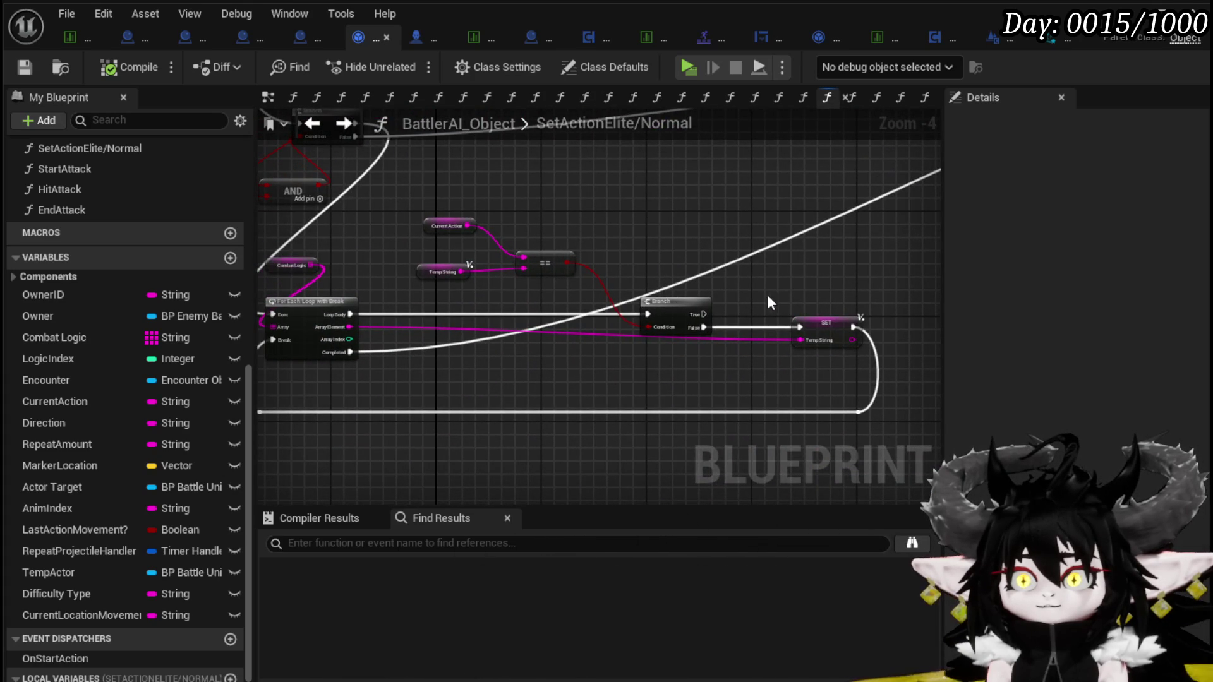
right_click(674, 306)
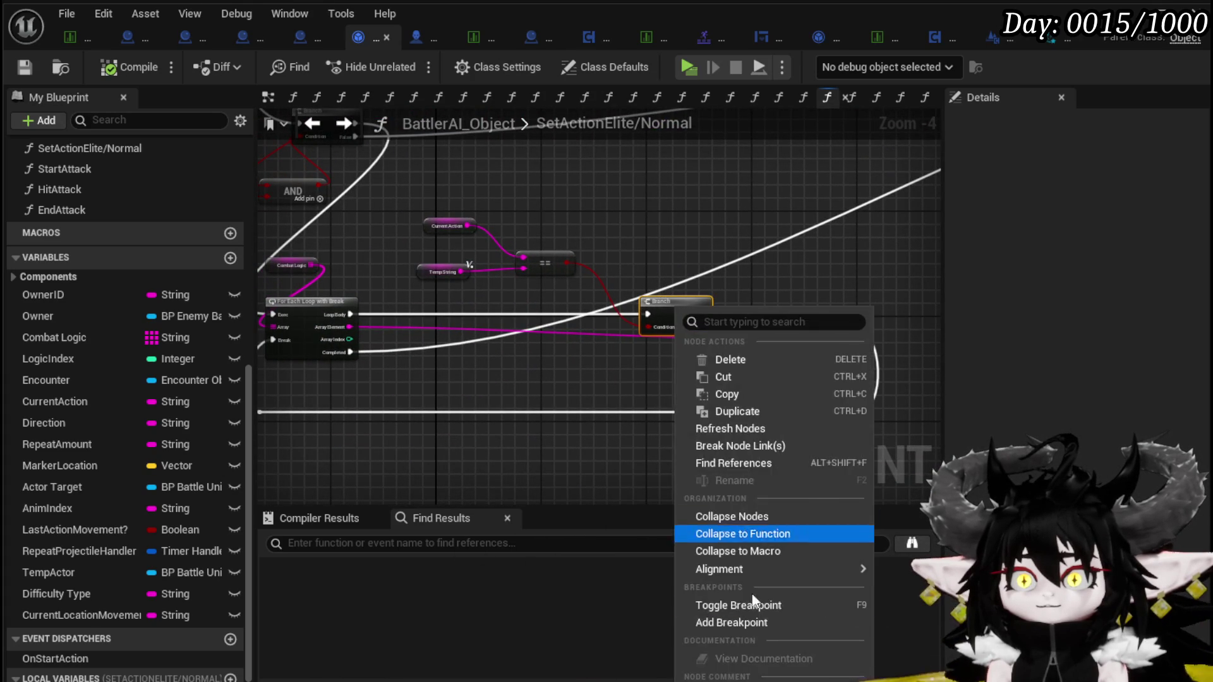
left_click(738, 624)
scroll(635, 188, "down", 1)
left_click_drag(635, 187, 532, 332)
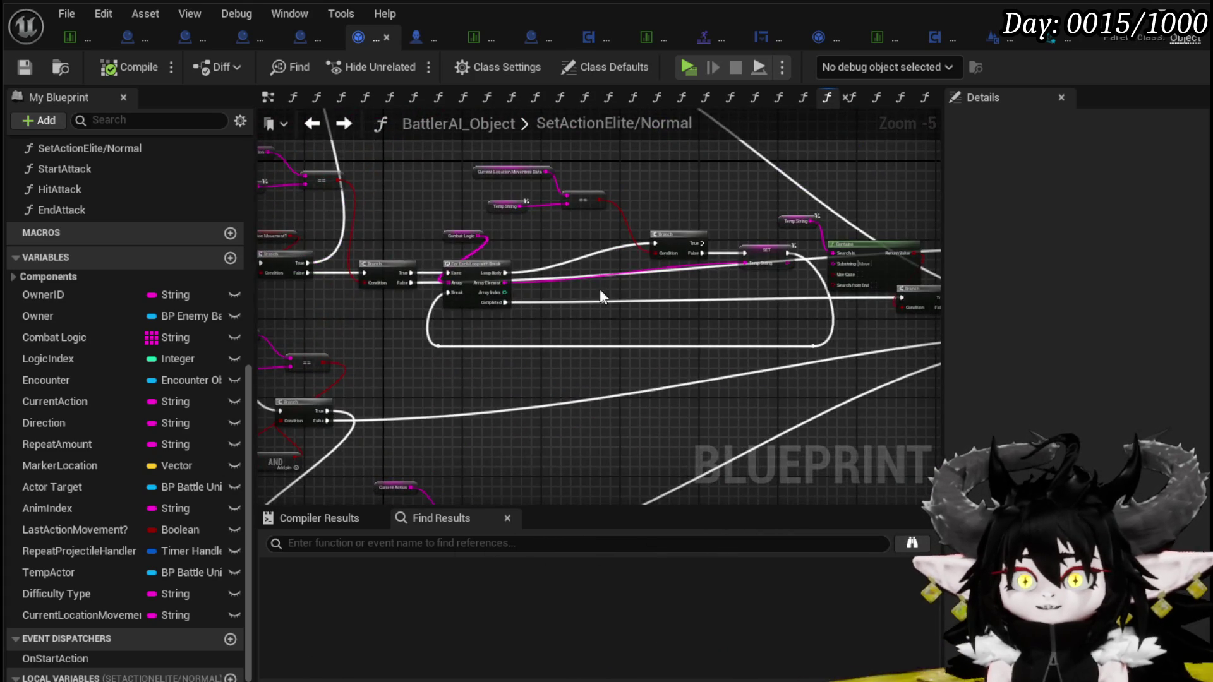
scroll(600, 283, "up", 1)
left_click_drag(607, 332, 562, 387)
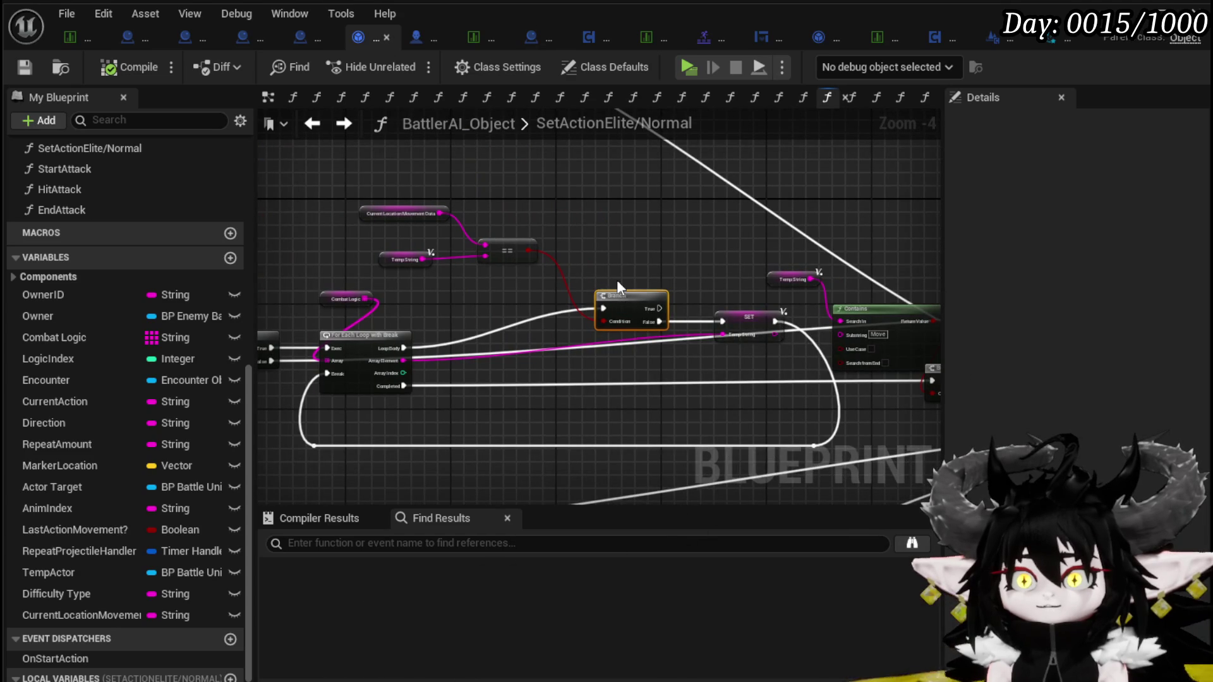
right_click(640, 301)
left_click(704, 611)
Bring the CurrentAction comparison nodes into view and open the loop Branch's context menu
mouse_move(634, 244)
left_mouse_down()
mouse_move(567, 404)
mouse_move(747, 343)
mouse_move(924, 467)
left_mouse_up()
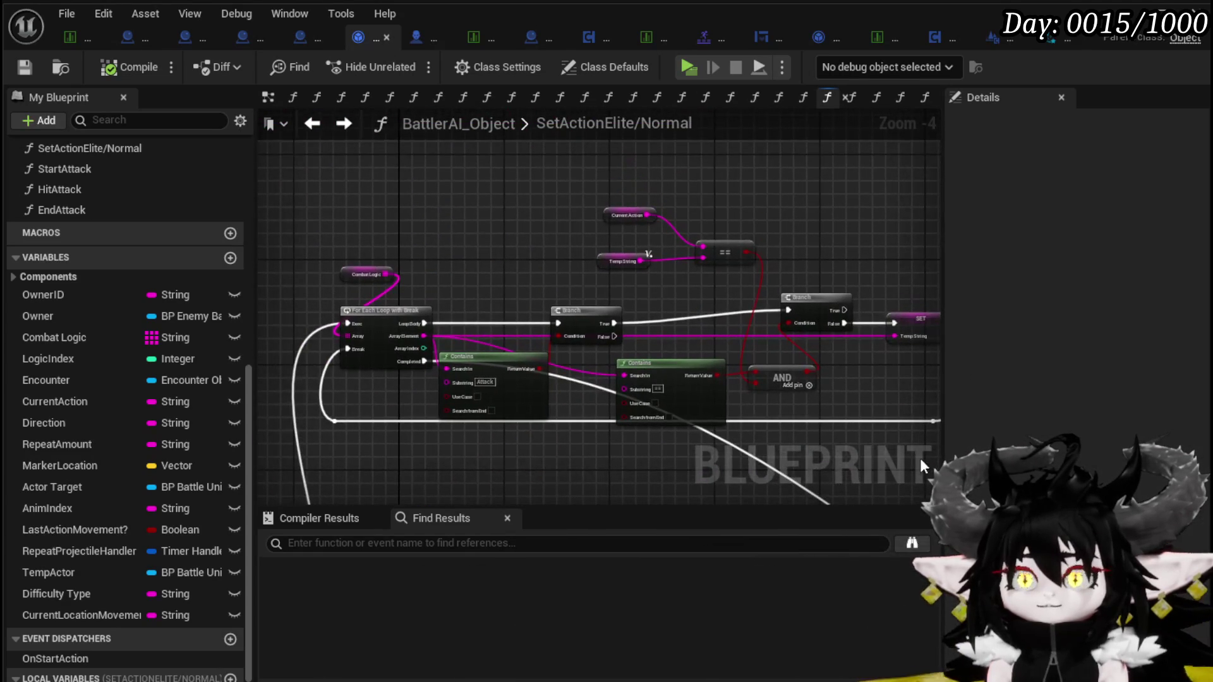
mouse_move(563, 312)
left_mouse_down()
mouse_move(501, 203)
mouse_move(556, 230)
left_mouse_up()
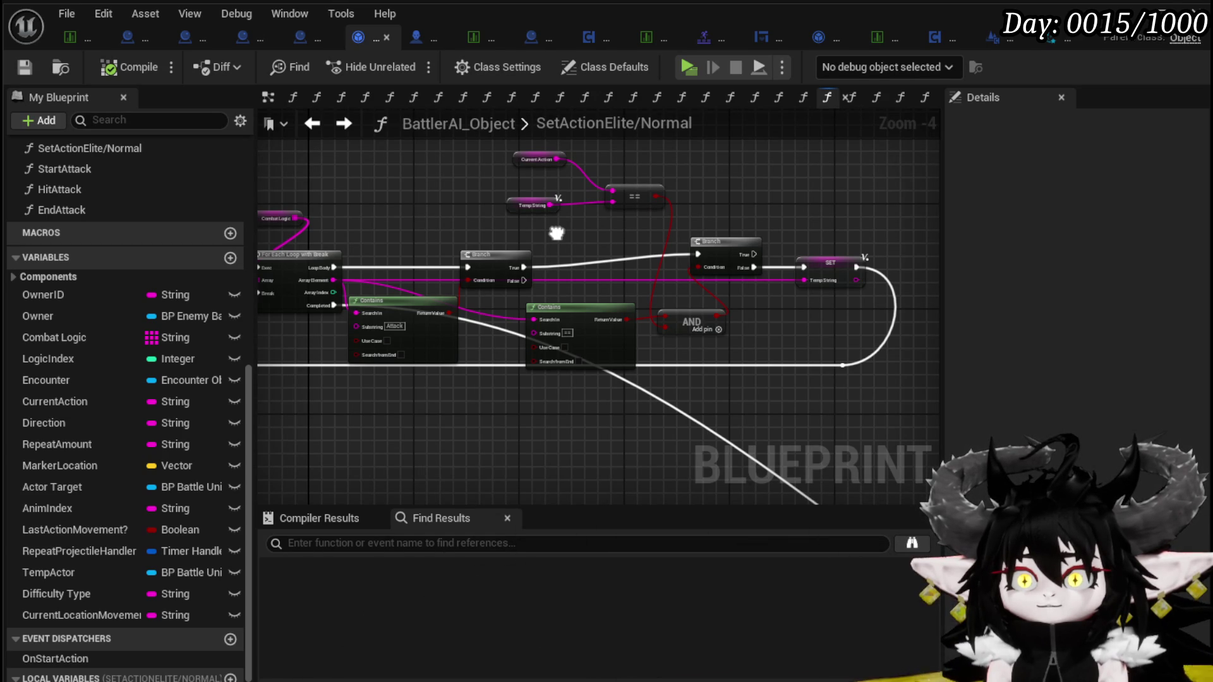
right_click(513, 260)
Add a breakpoint to the Combat Logic loop's Branch and save the BattlerAI_Object blueprint
left_click(568, 570)
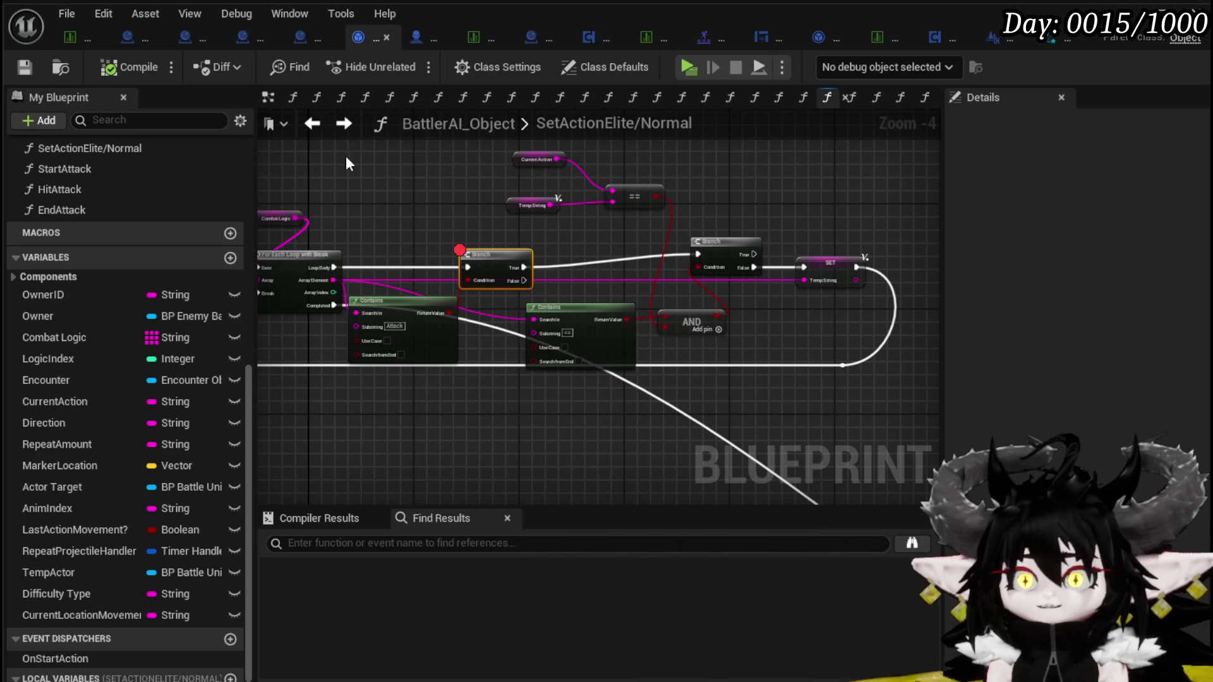
left_click(26, 69)
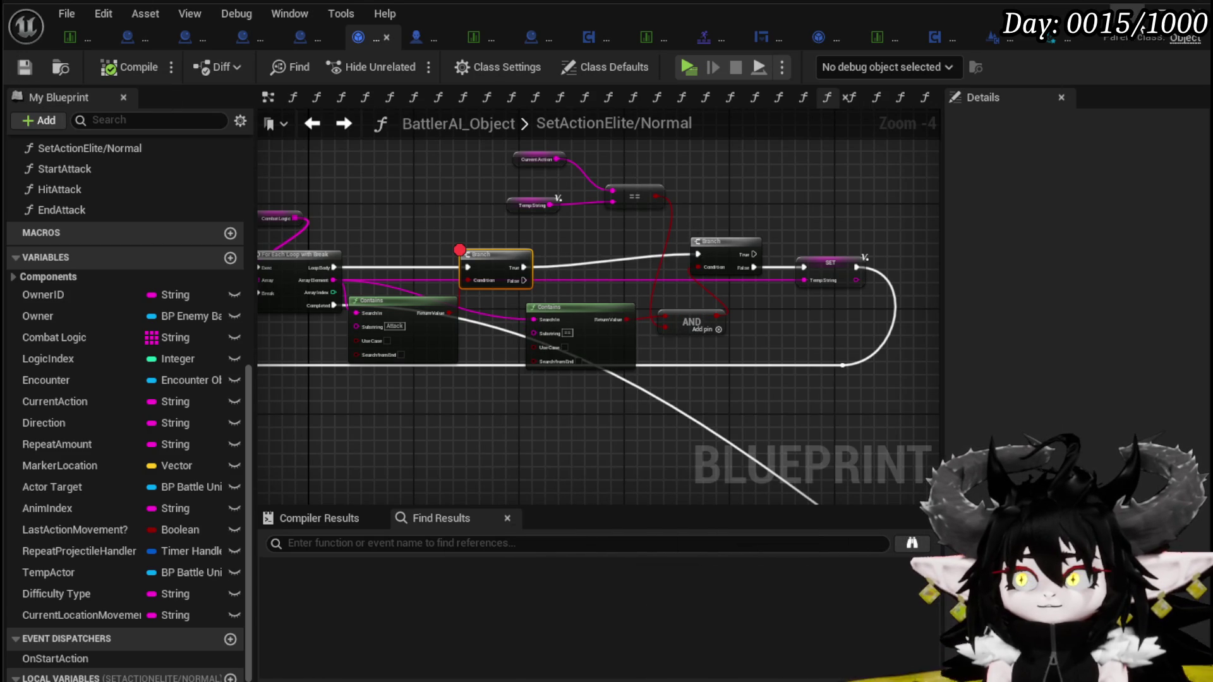
key("alt+Tab")
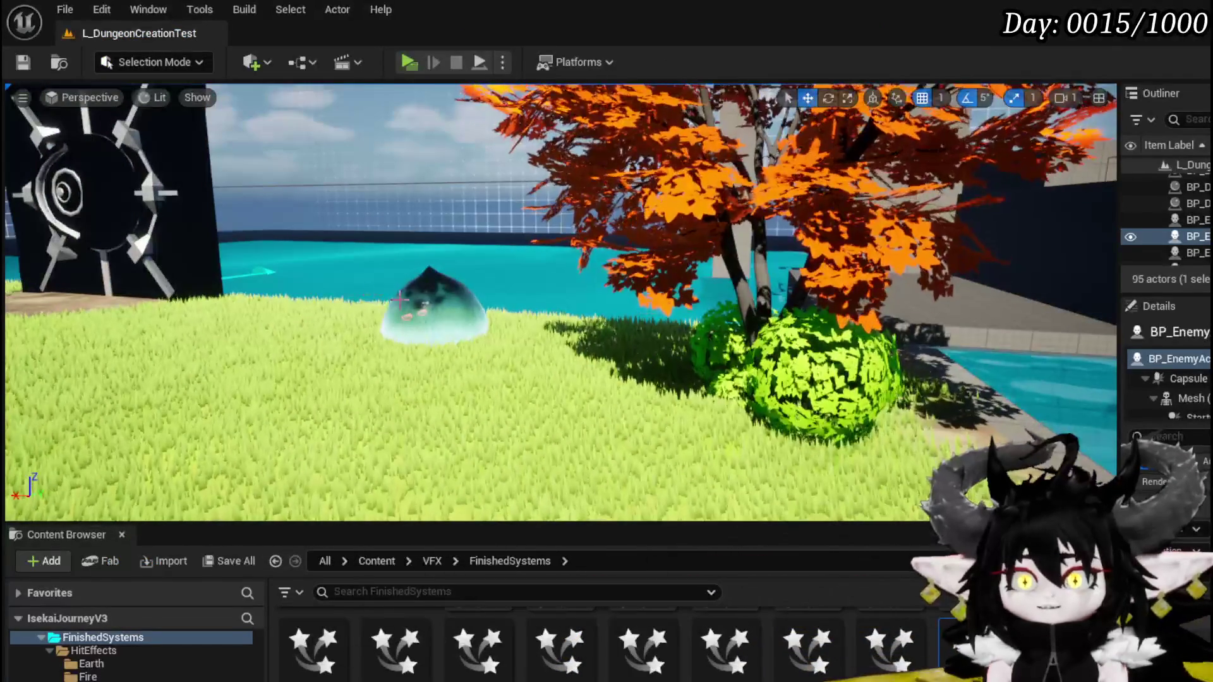
Select the slime in the level, Save All, and relaunch the standalone game to hit the breakpoints
left_click(433, 303)
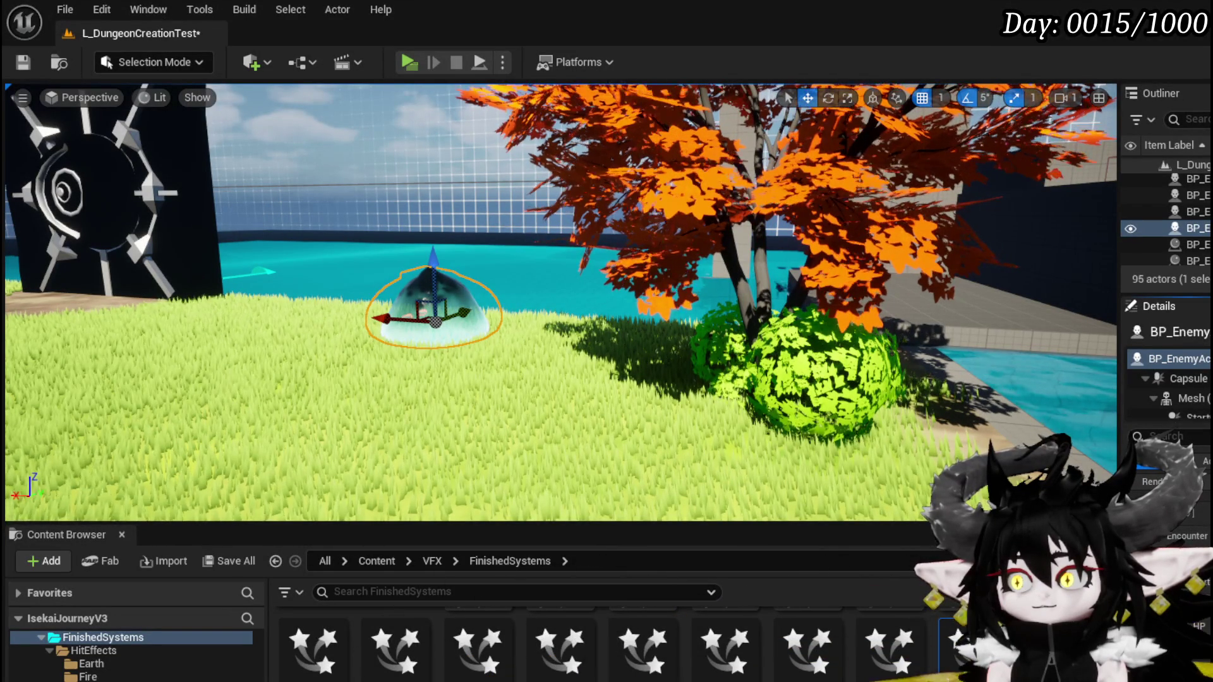
left_click(23, 62)
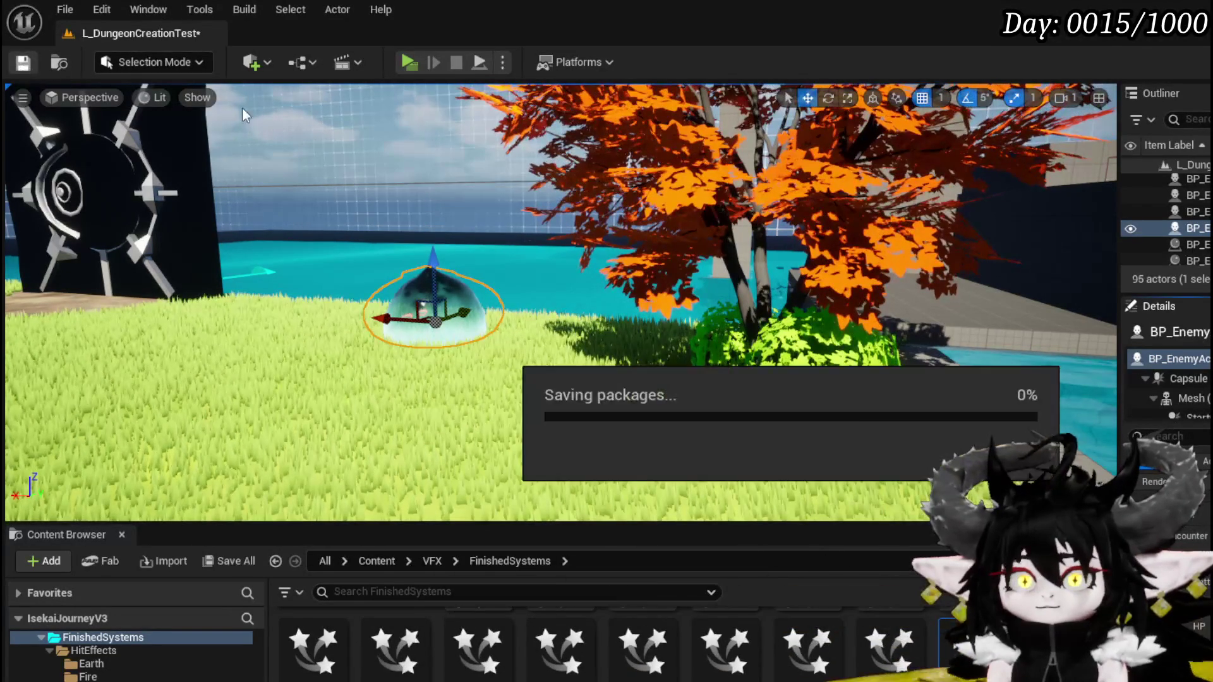
left_click(409, 61)
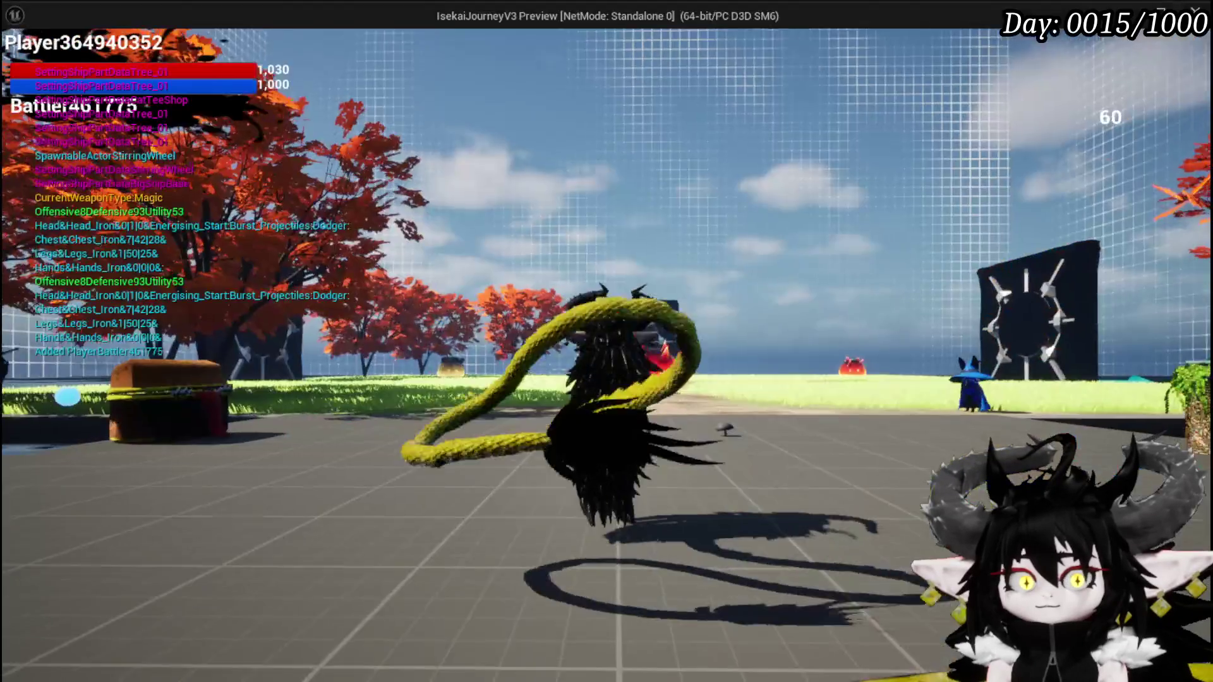
Walk the character with W across the grass up to the water slime to trigger the breakpoint
key("w")
key("w")
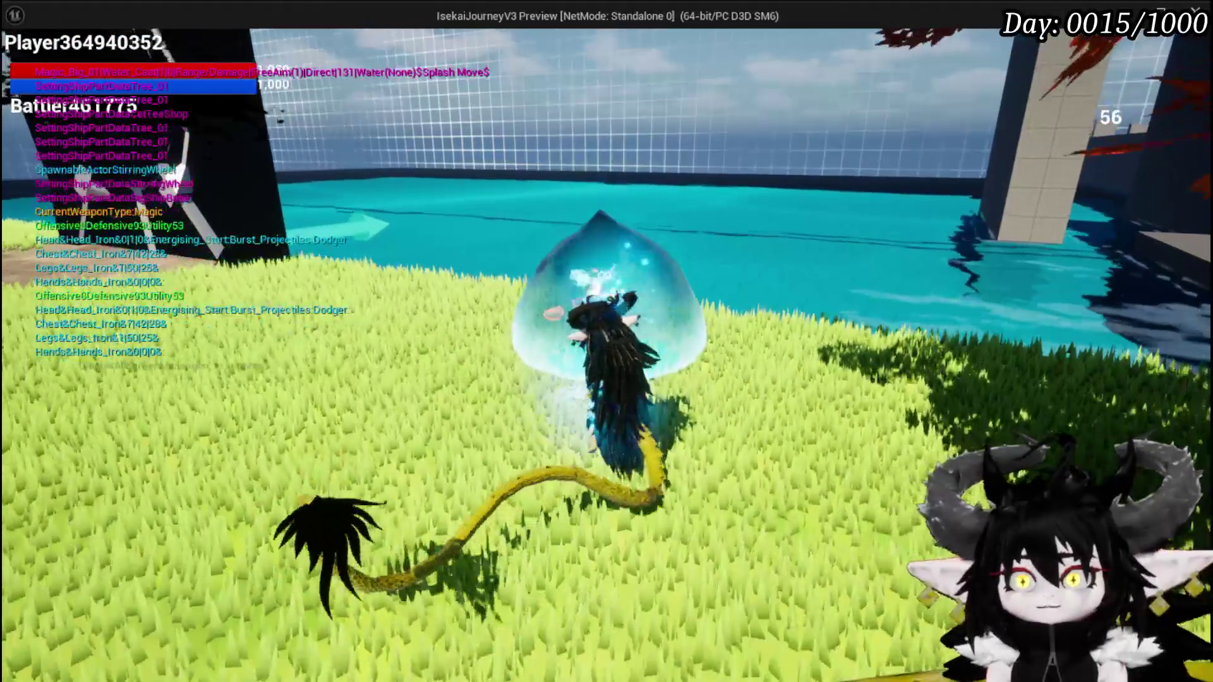
key("w")
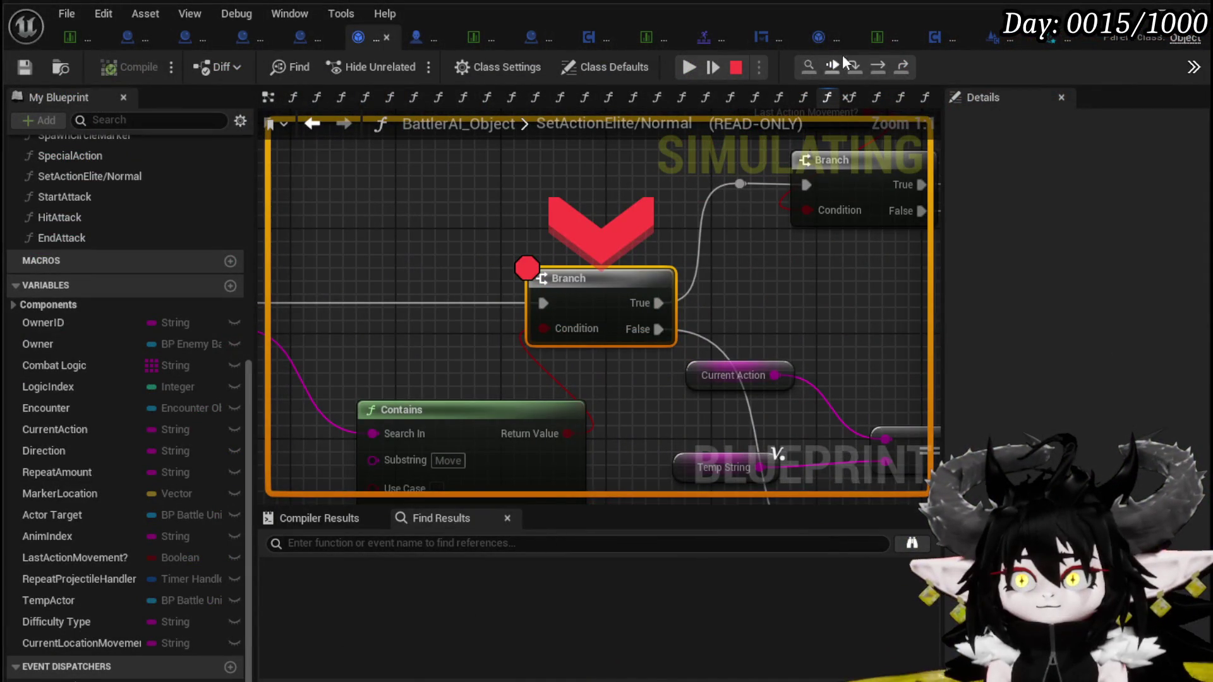
Step over twice from the breakpoint, reading the pin debug values, then resume play
mouse_move(548, 327)
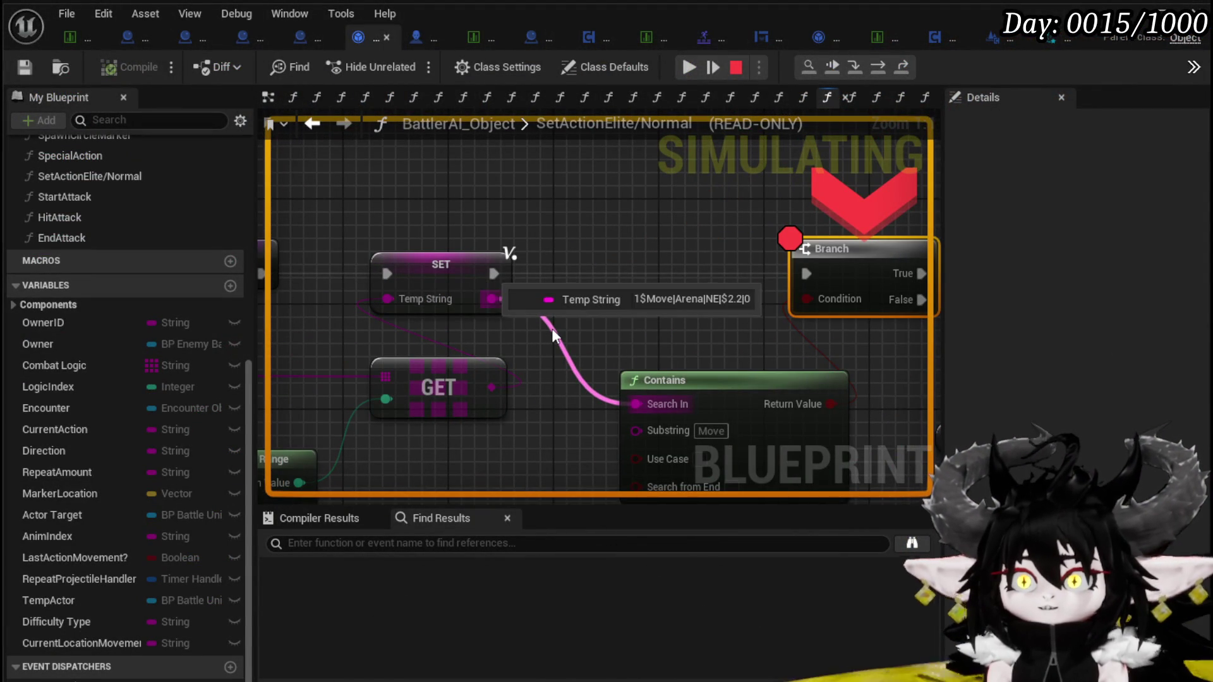
left_click(873, 73)
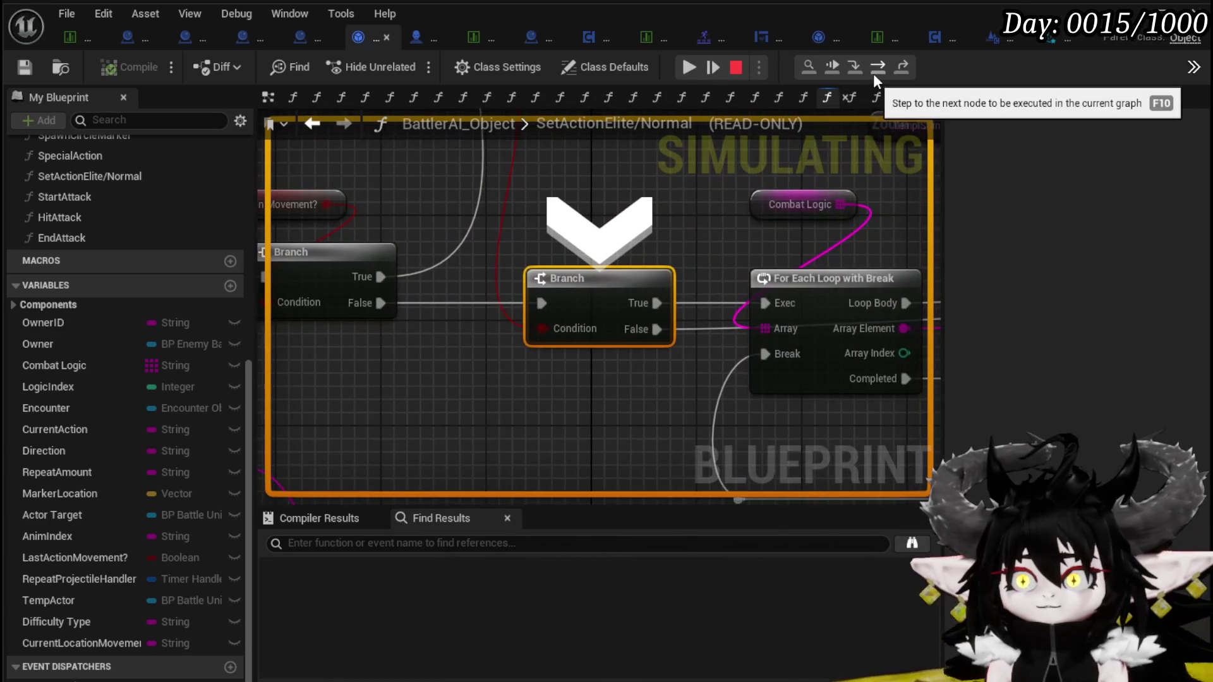
left_click(873, 74)
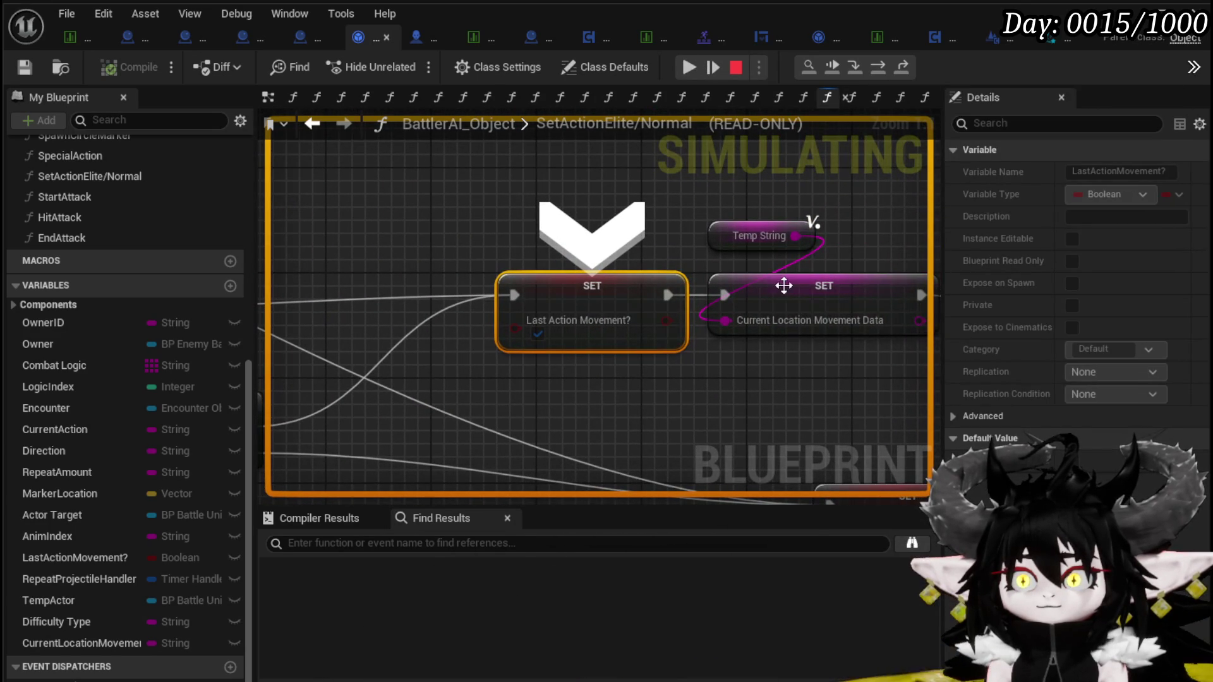
mouse_move(775, 234)
mouse_move(746, 327)
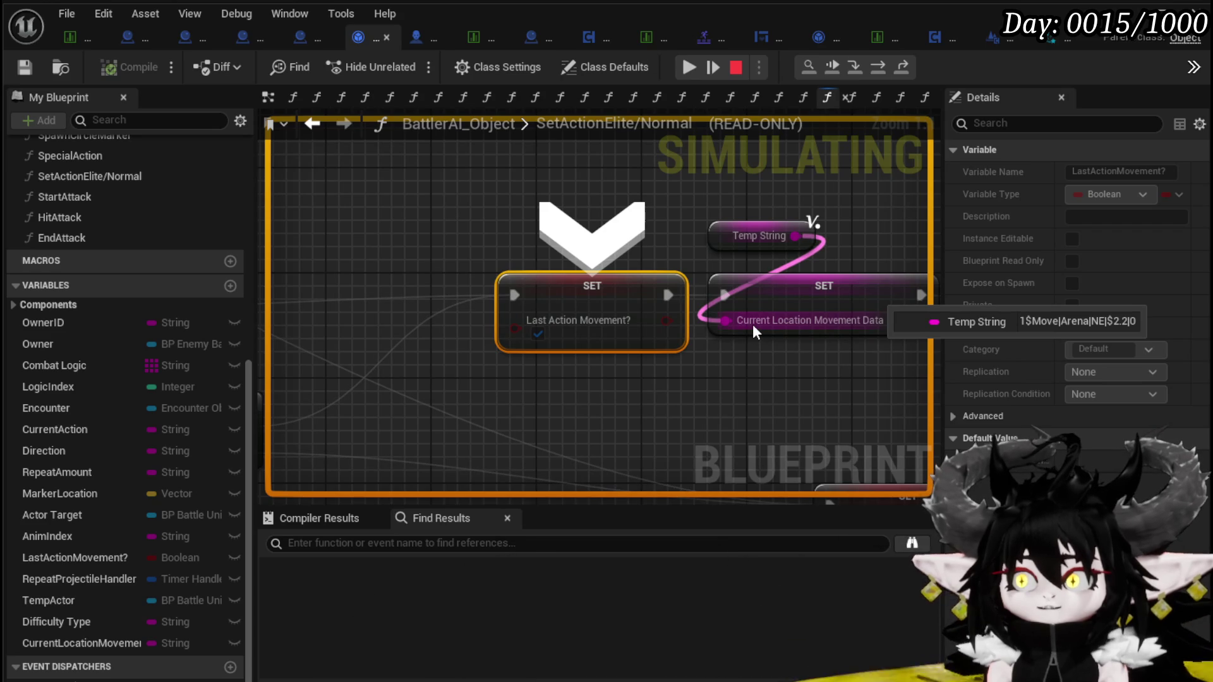
left_click(689, 67)
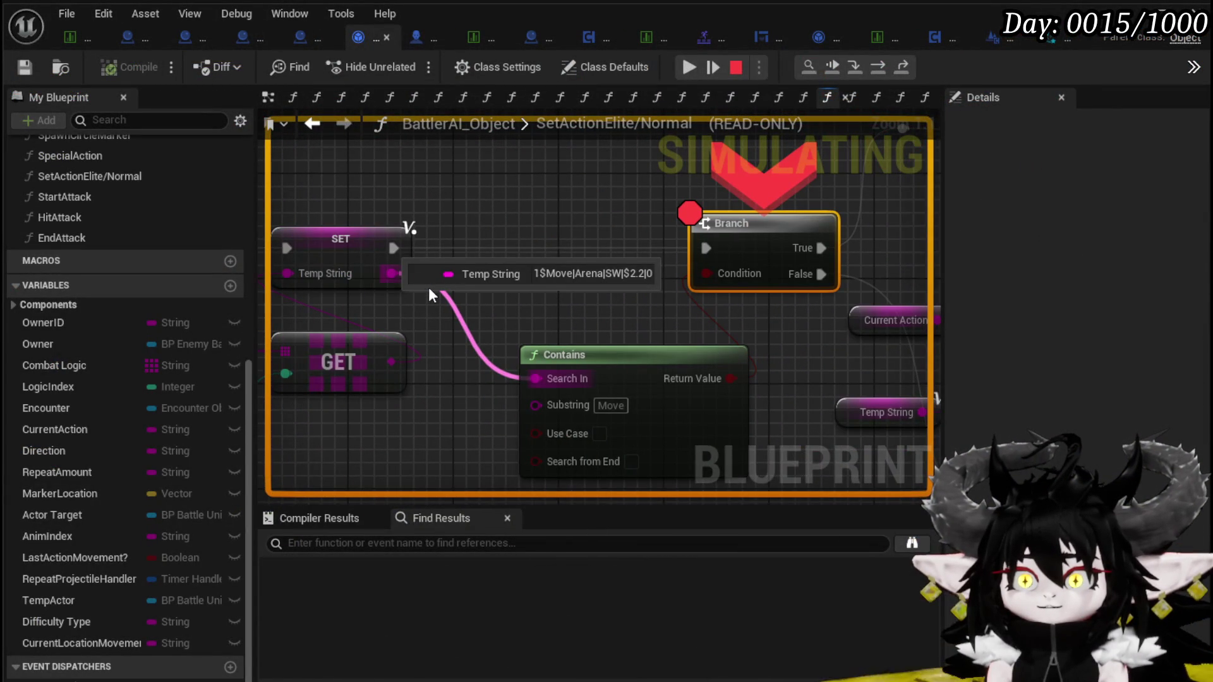
Step over to the Branch and second Contains node, check their results, then continue
left_click(879, 67)
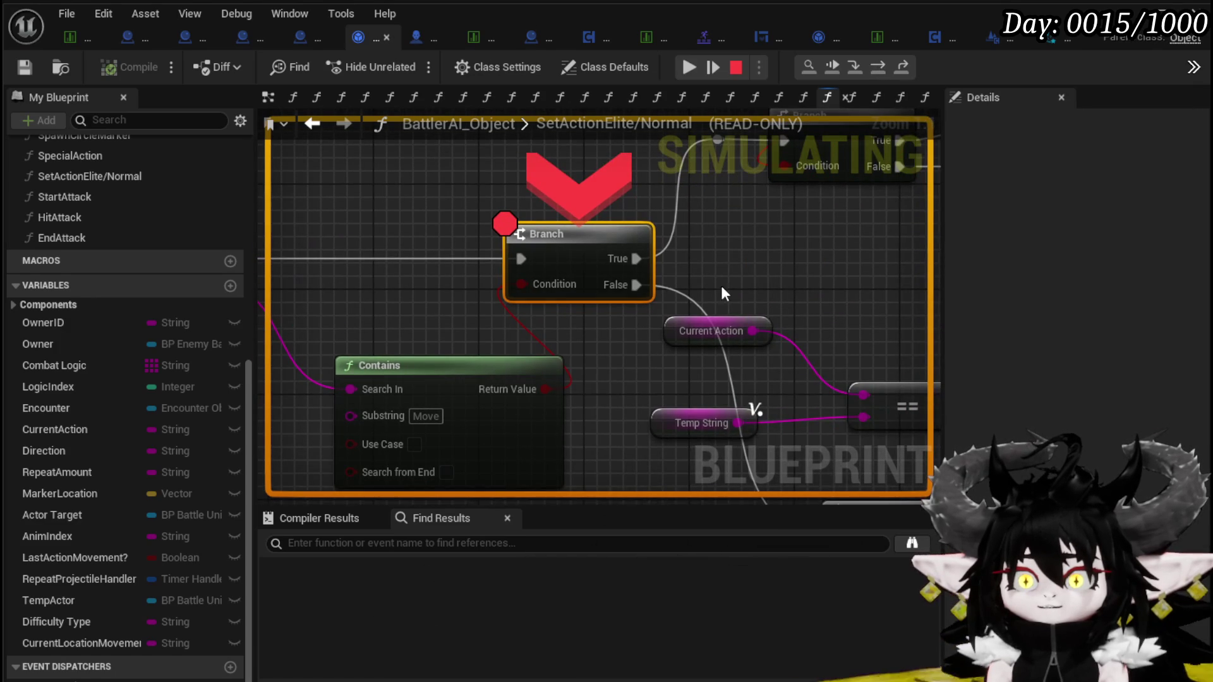
left_click(880, 68)
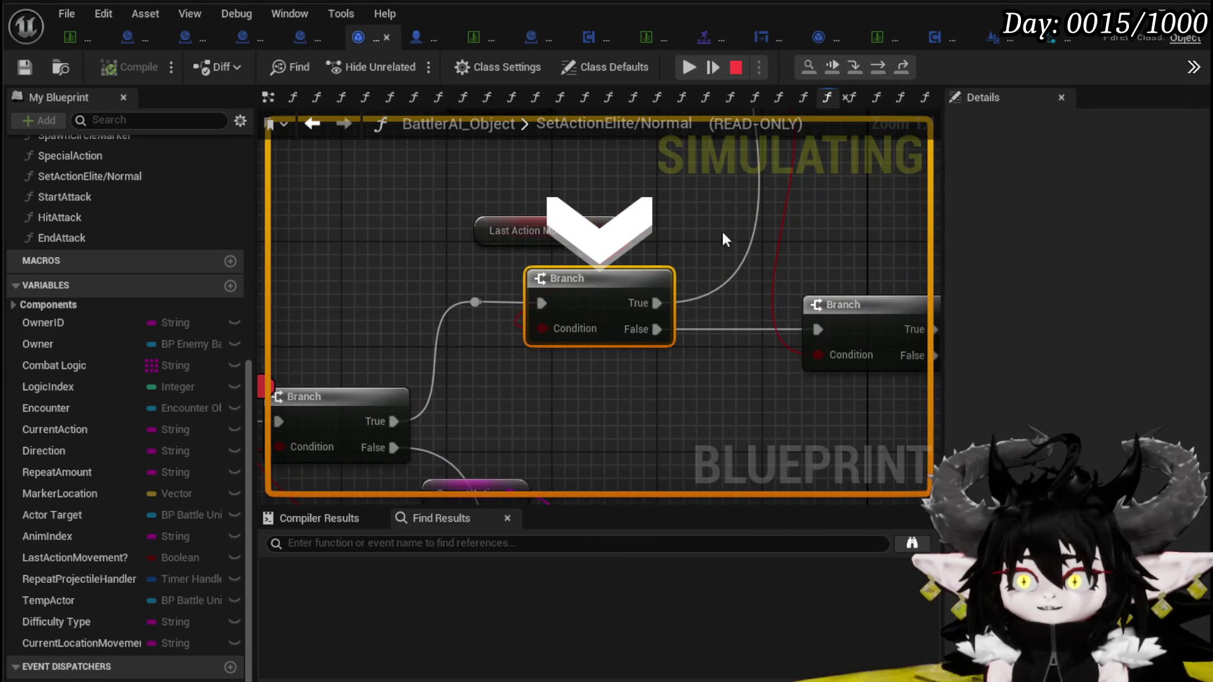
scroll(588, 345, "down", 2)
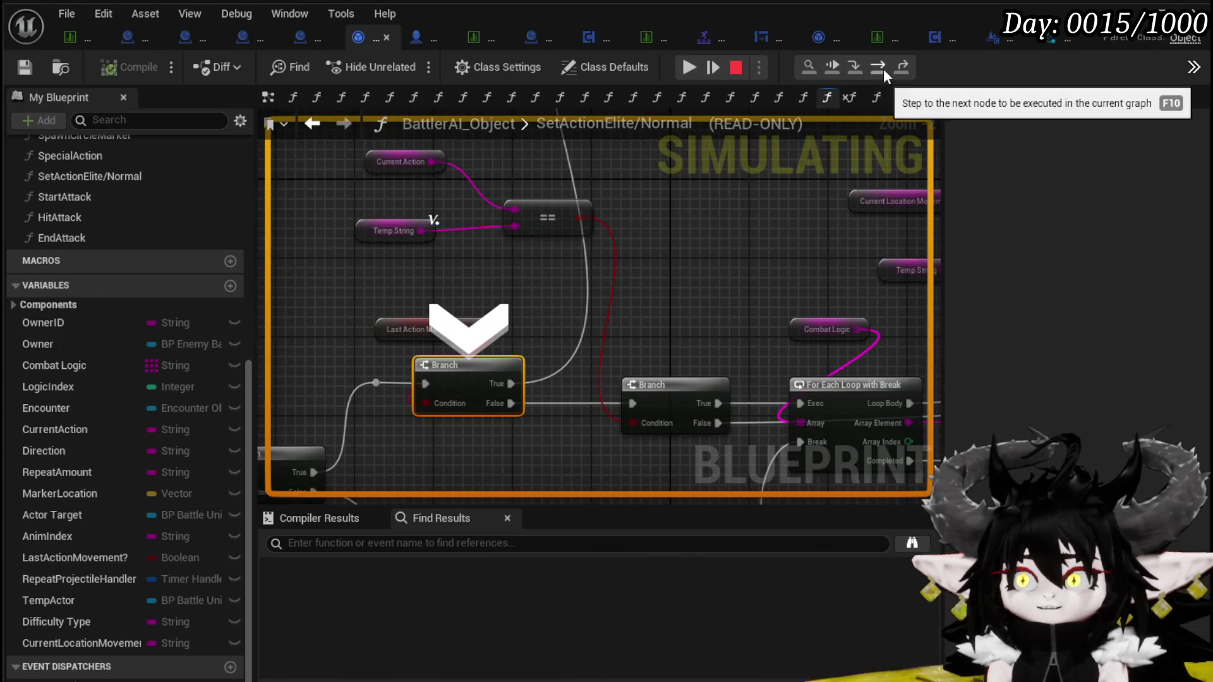
left_click(883, 71)
left_click_drag(711, 217, 477, 226)
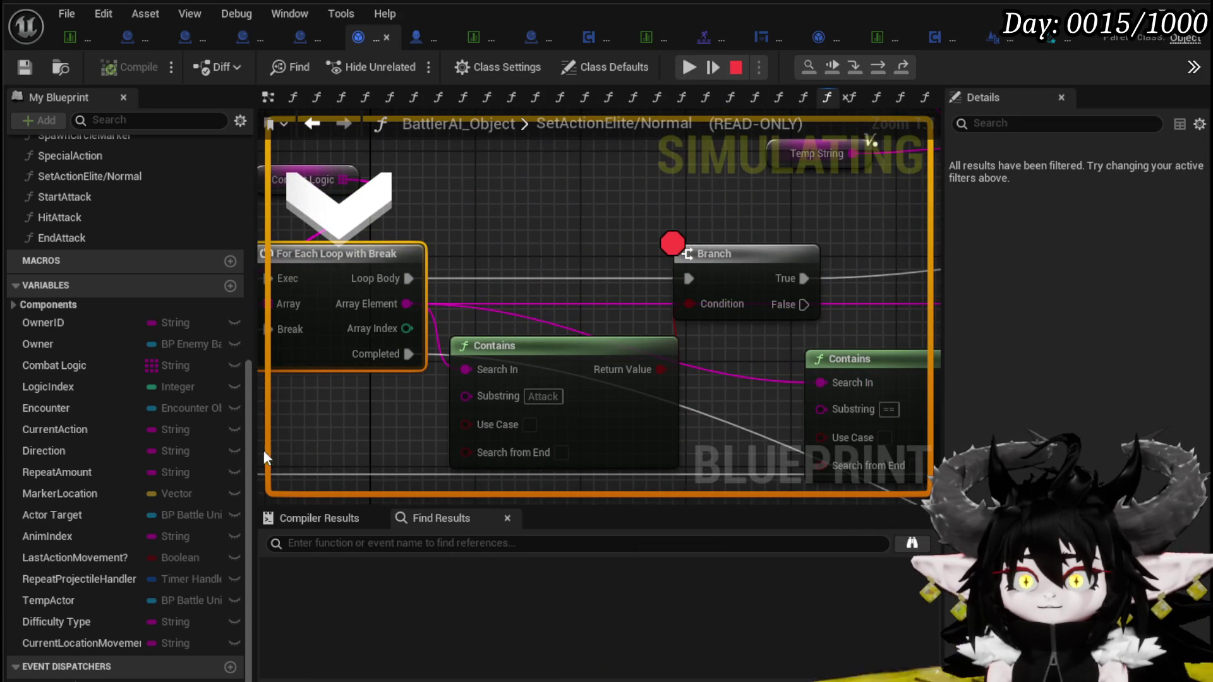
mouse_move(692, 305)
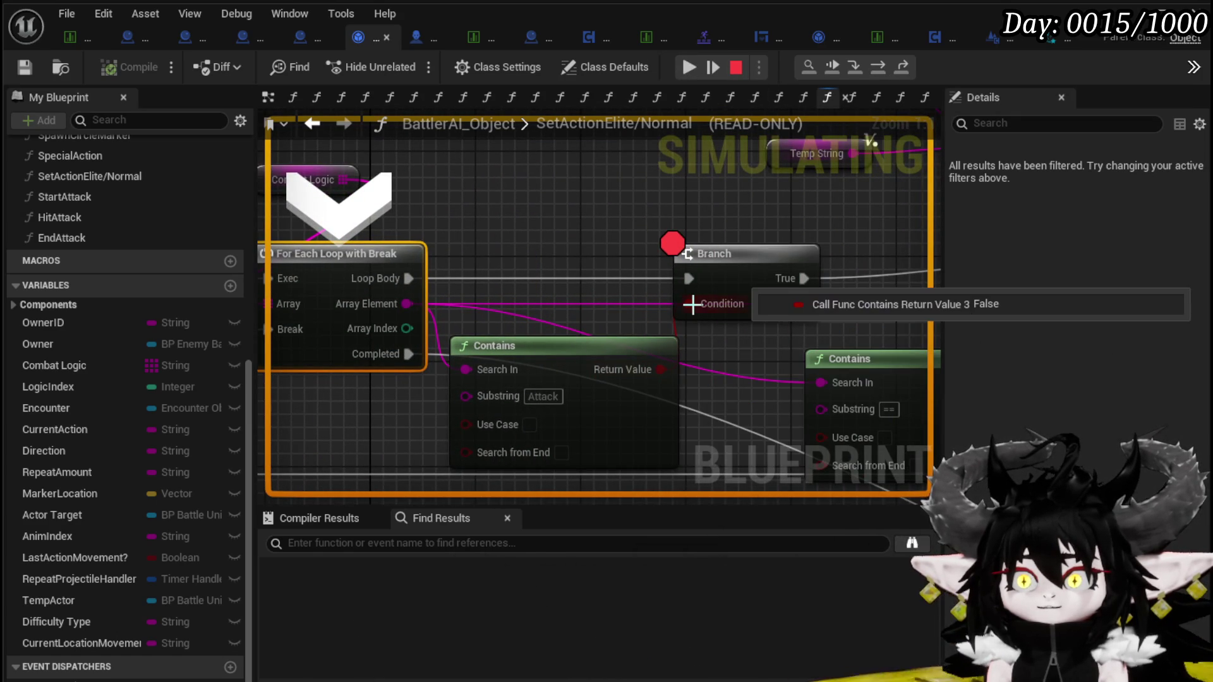
left_click(689, 67)
Step past the Branch onto its False path and inspect the Current Action == comparison
mouse_move(517, 388)
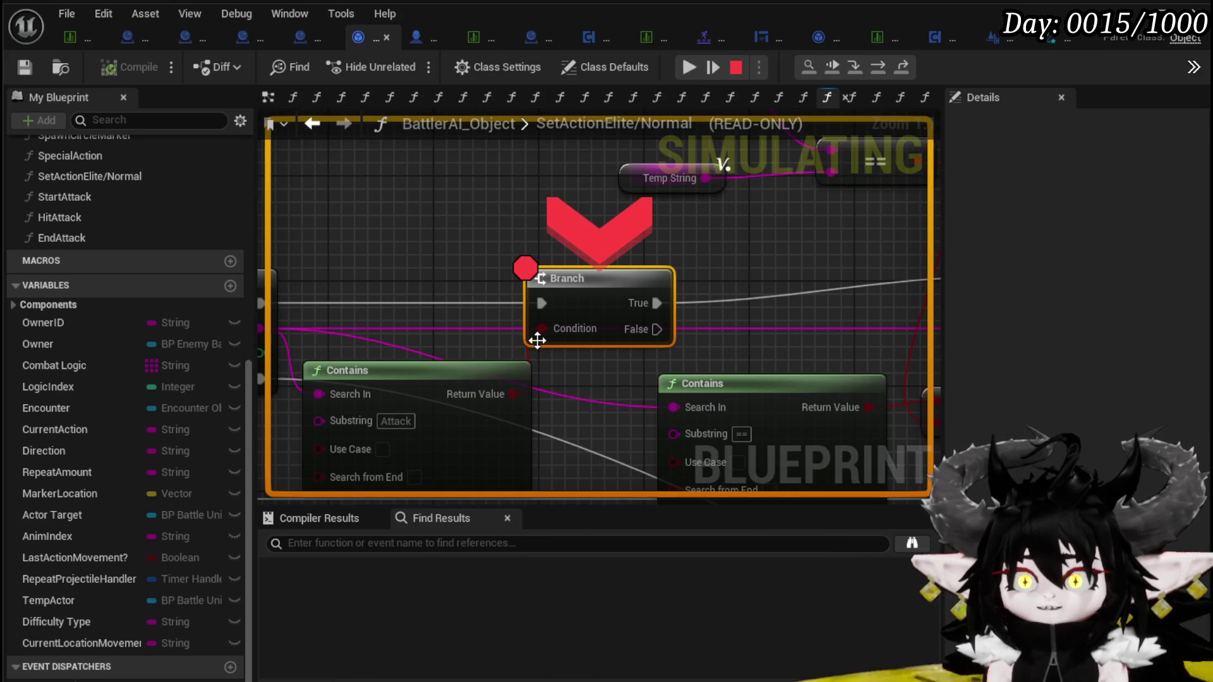
left_click(878, 66)
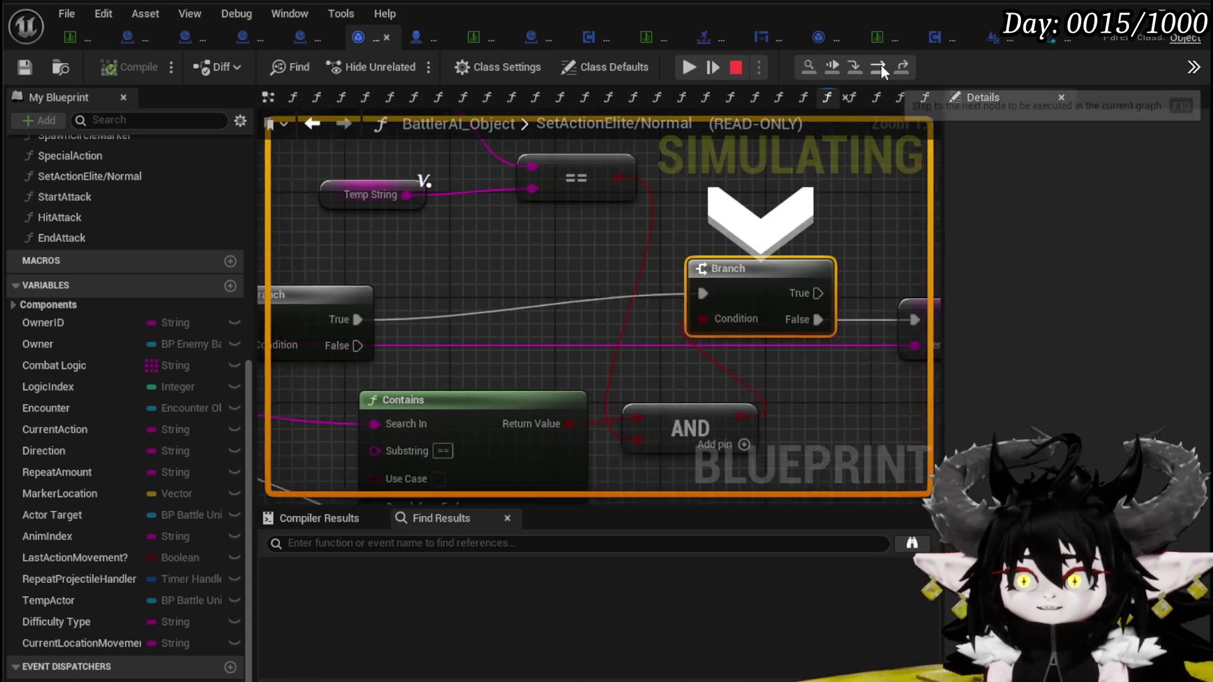
left_click_drag(415, 289, 577, 274)
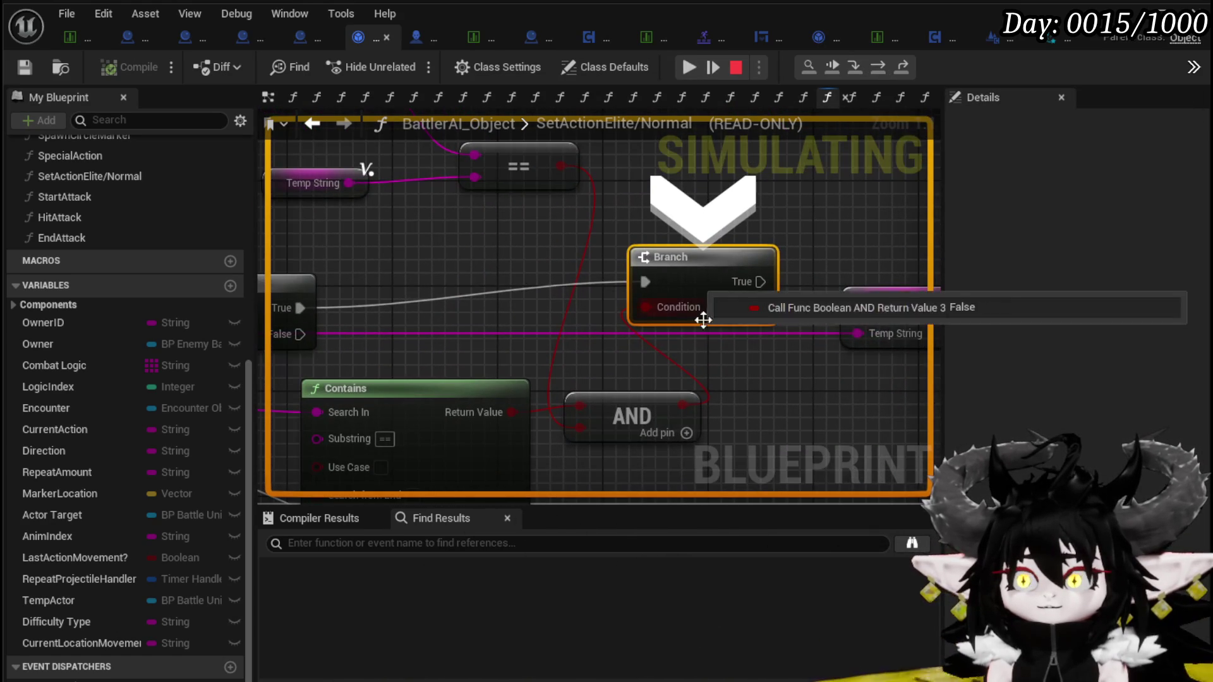
left_click_drag(597, 335, 693, 423)
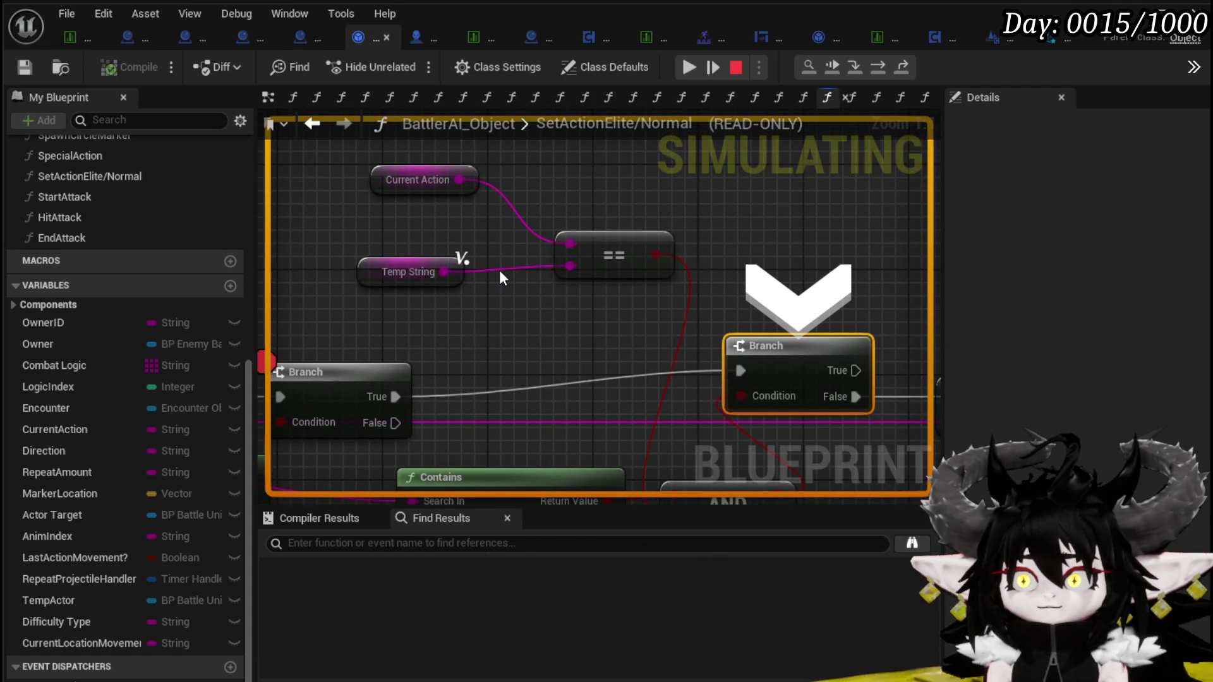
mouse_move(498, 273)
left_click(879, 66)
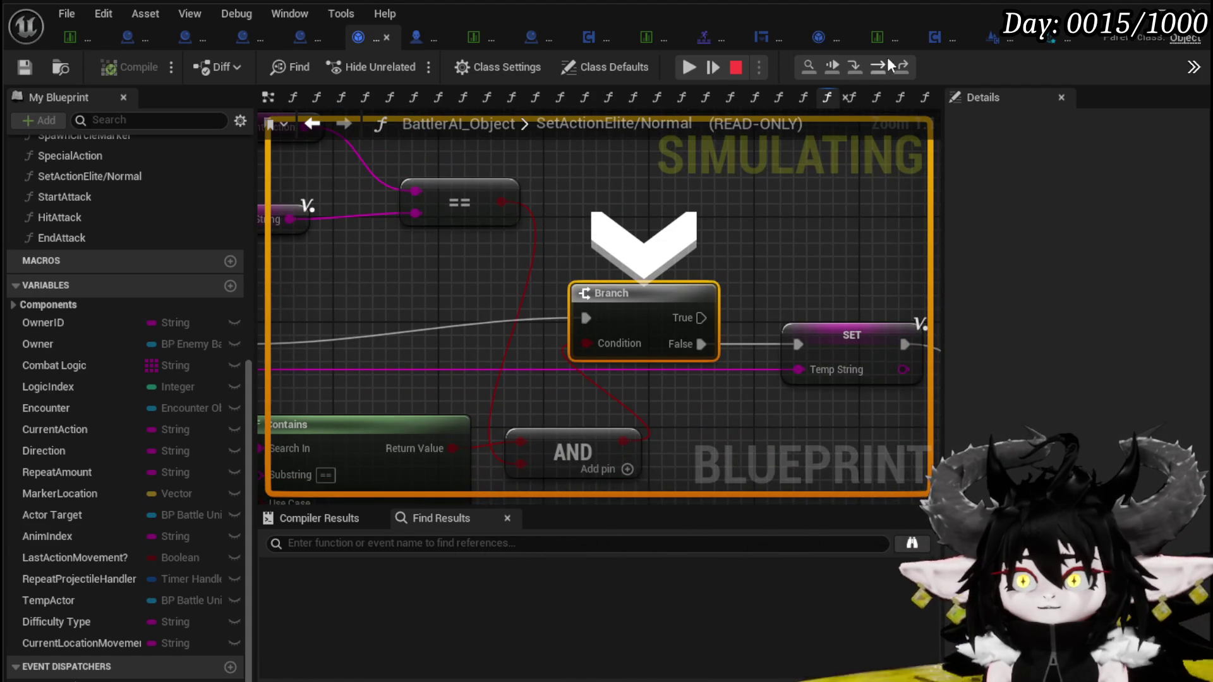
left_click(885, 65)
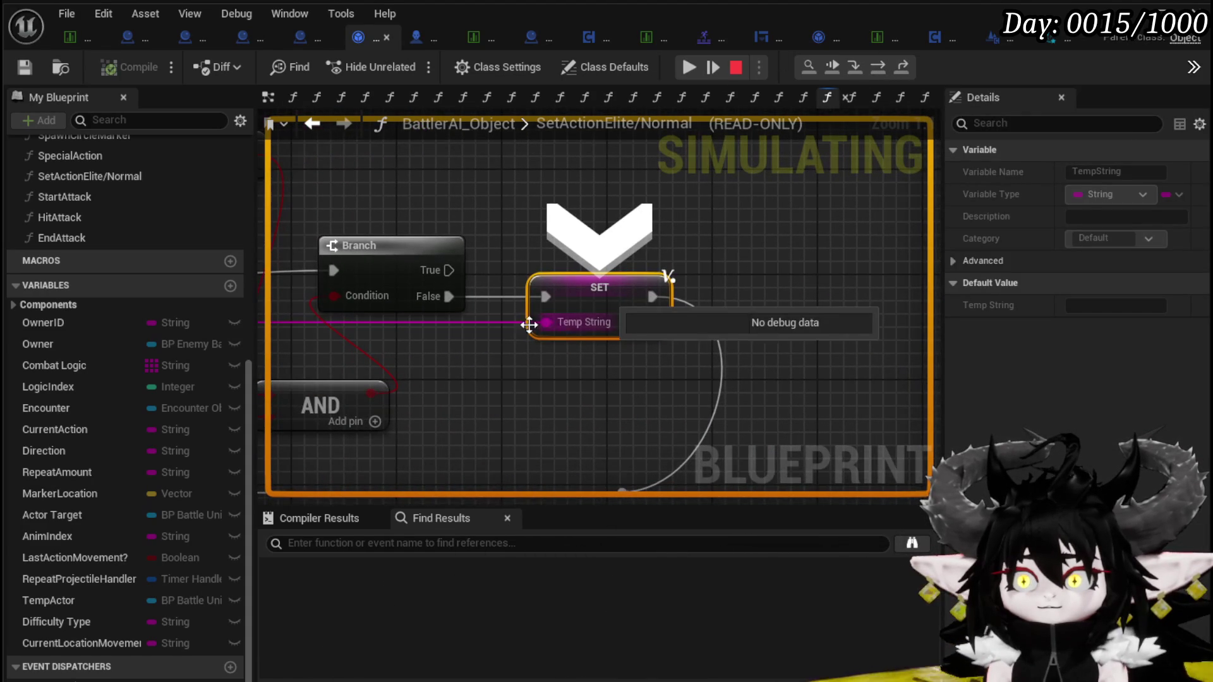
left_click(880, 66)
Step on to the Last Action Movement? SET node, check its value, and resume the simulation
scroll(716, 233, "down", 5)
left_click_drag(529, 244, 533, 222)
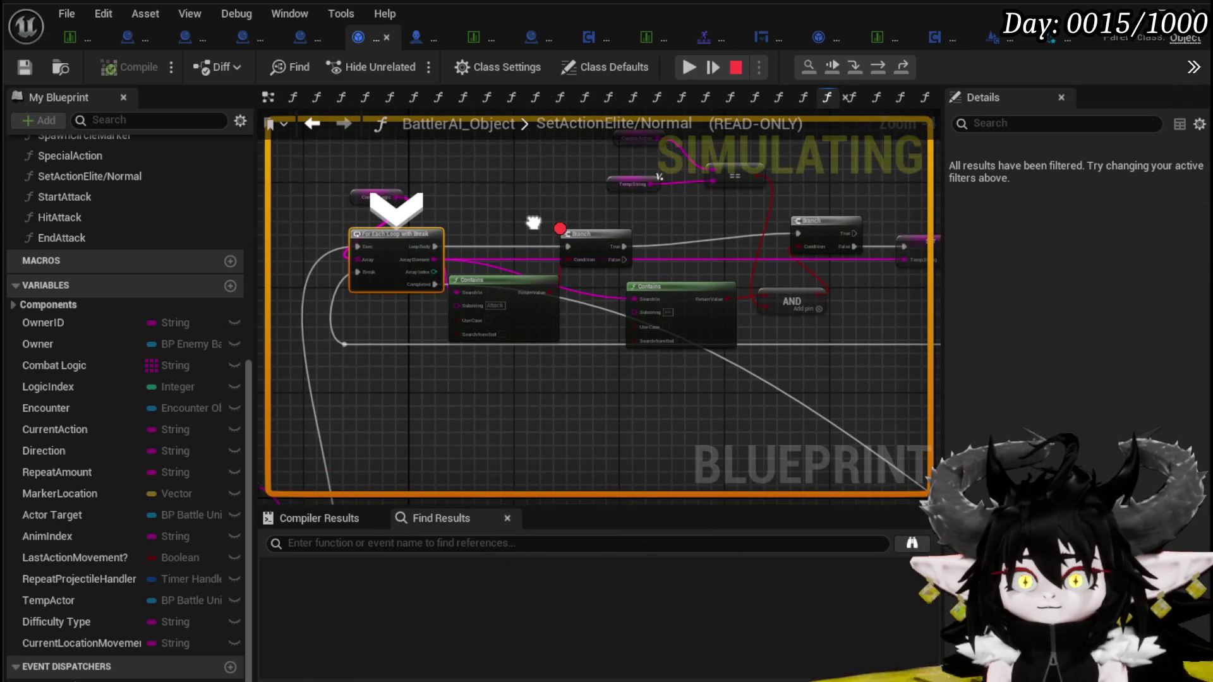
left_click(885, 69)
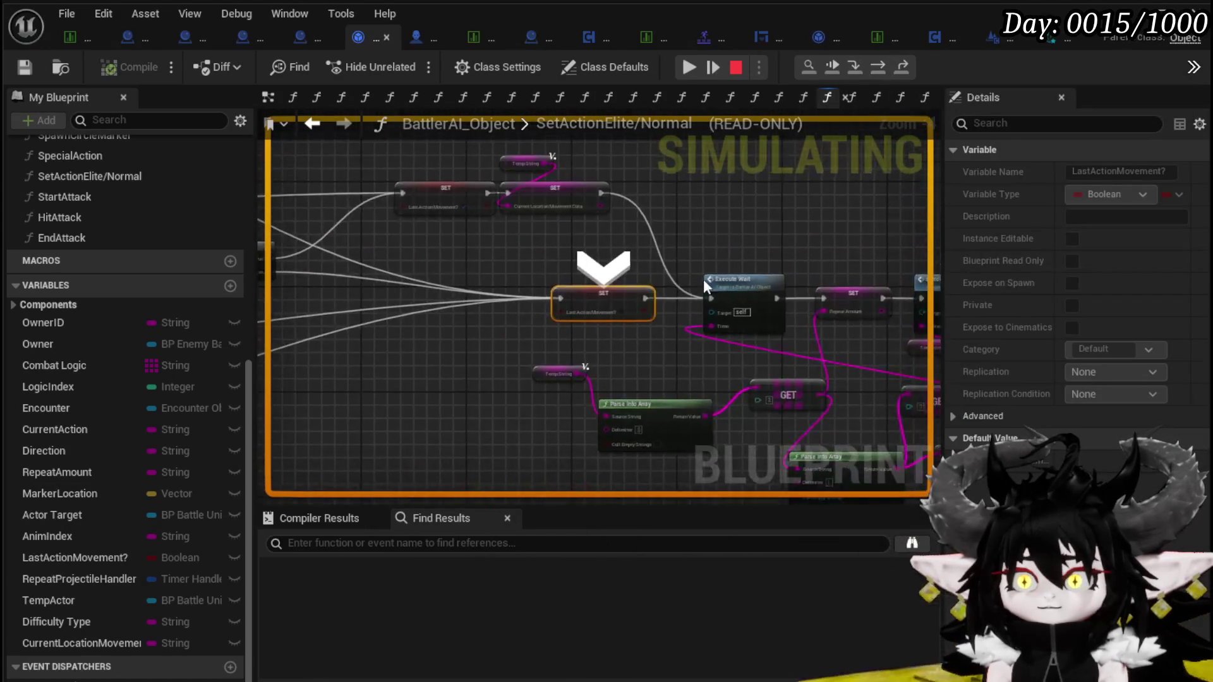
scroll(536, 331, "down", 2)
left_click_drag(455, 264, 525, 209)
mouse_move(412, 380)
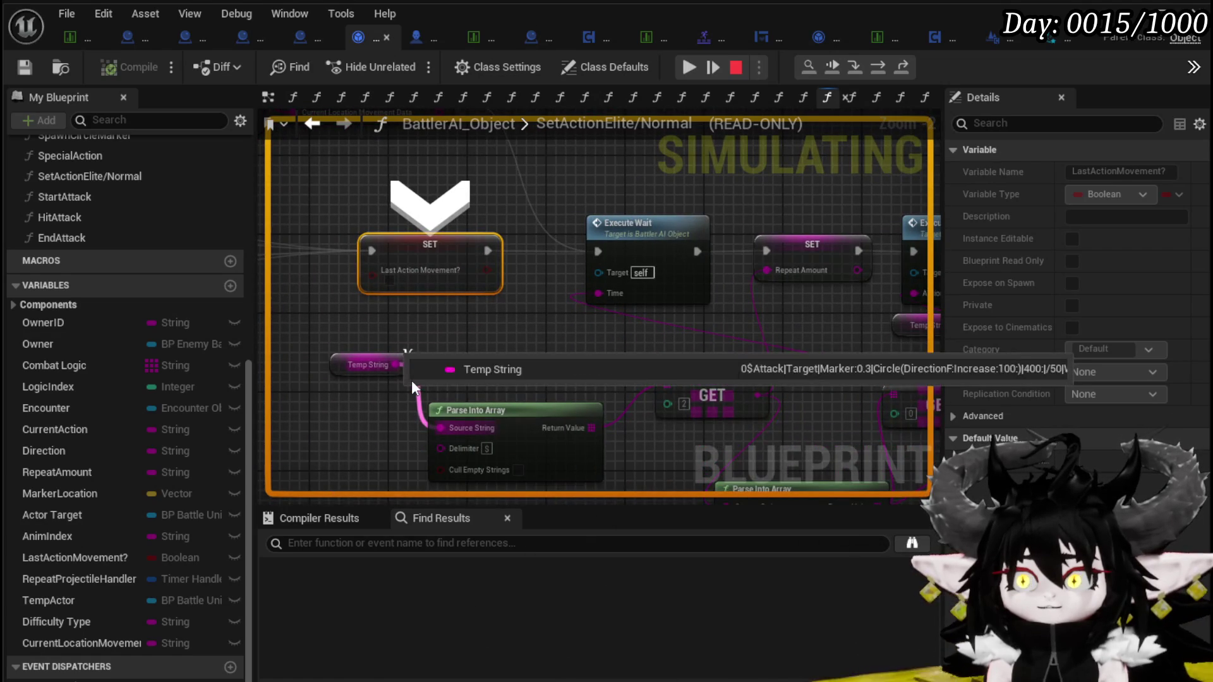
left_click(692, 69)
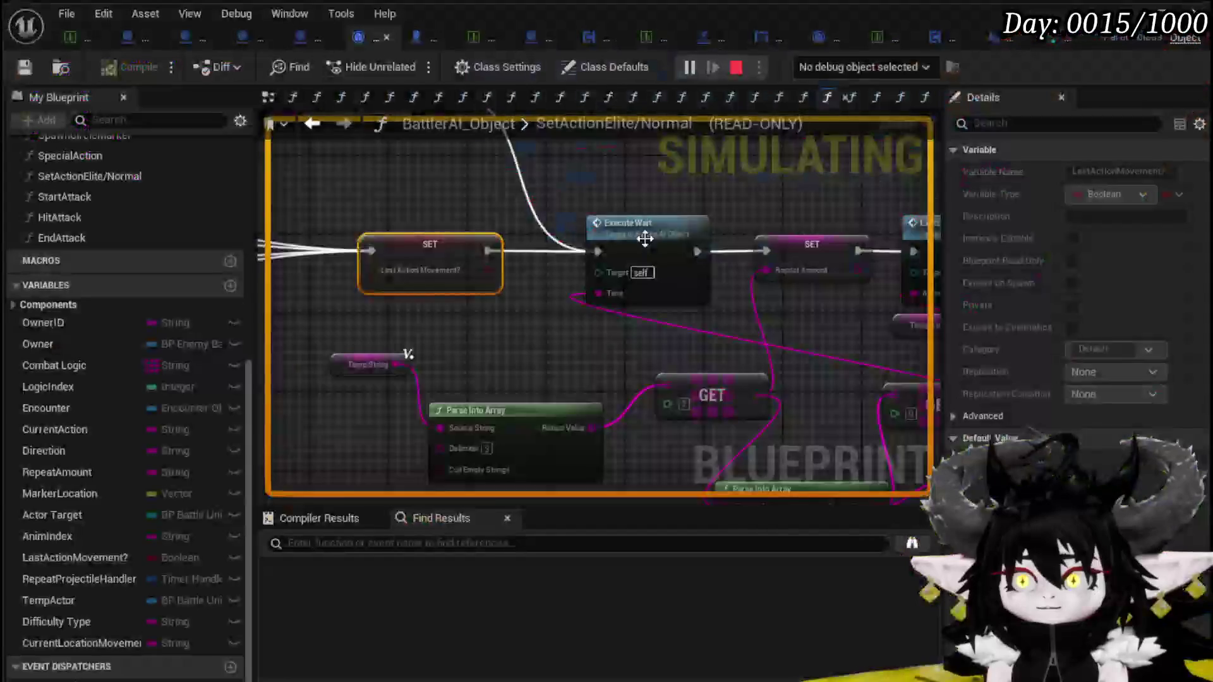
At the next Branch breakpoint, step into the For Each Loop and continue execution
mouse_move(437, 310)
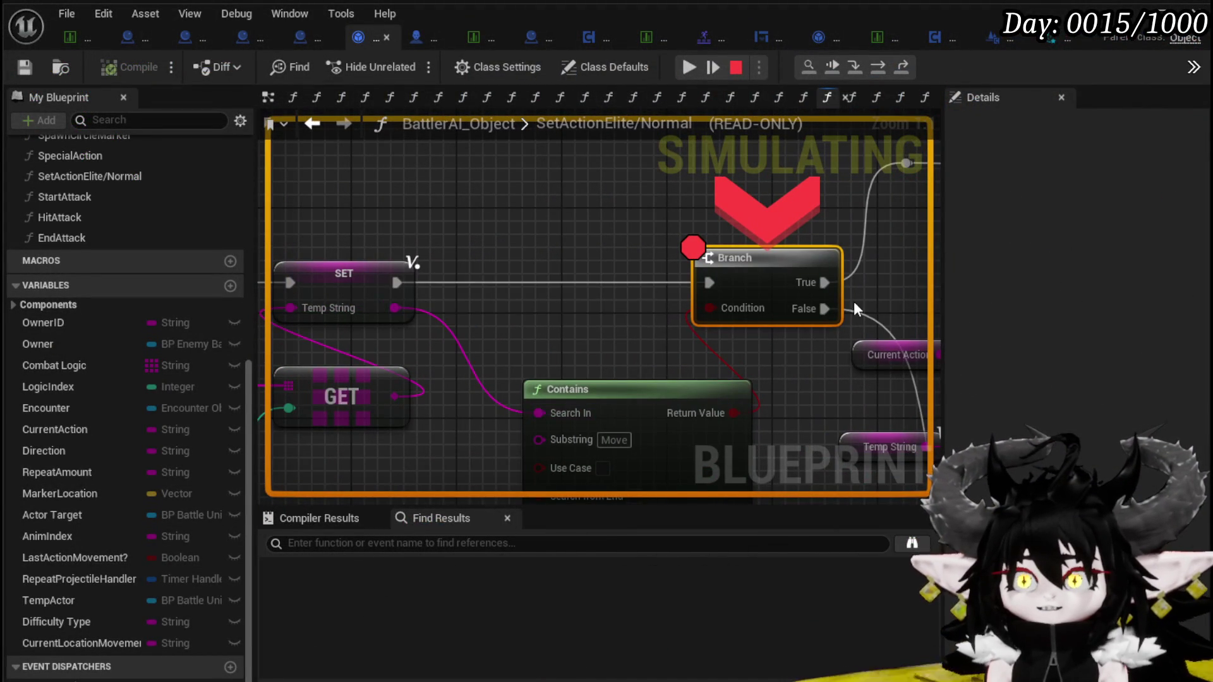
left_click_drag(712, 232, 433, 259)
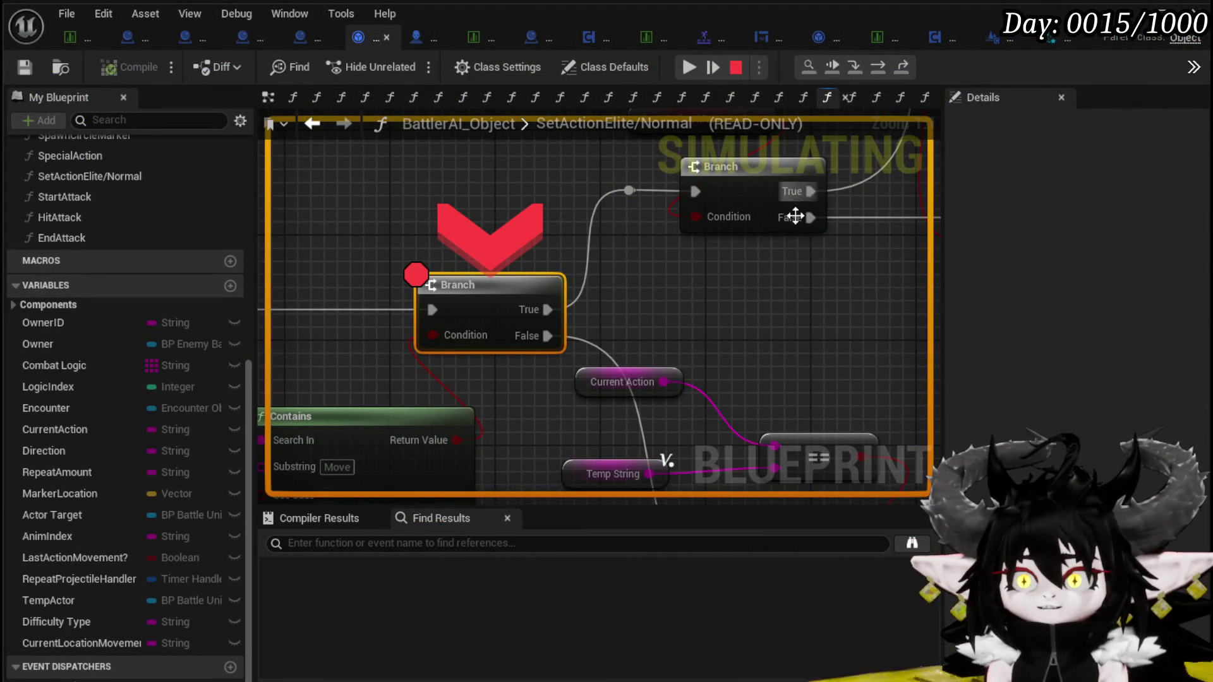
left_click(878, 67)
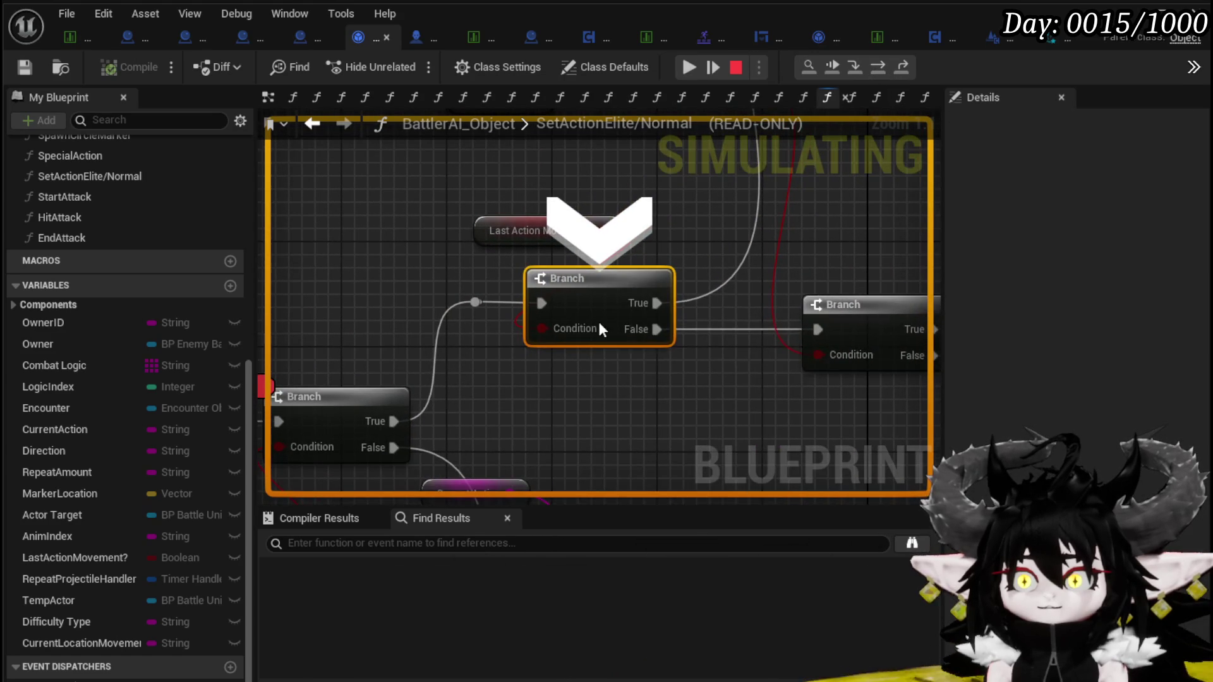
left_click(879, 67)
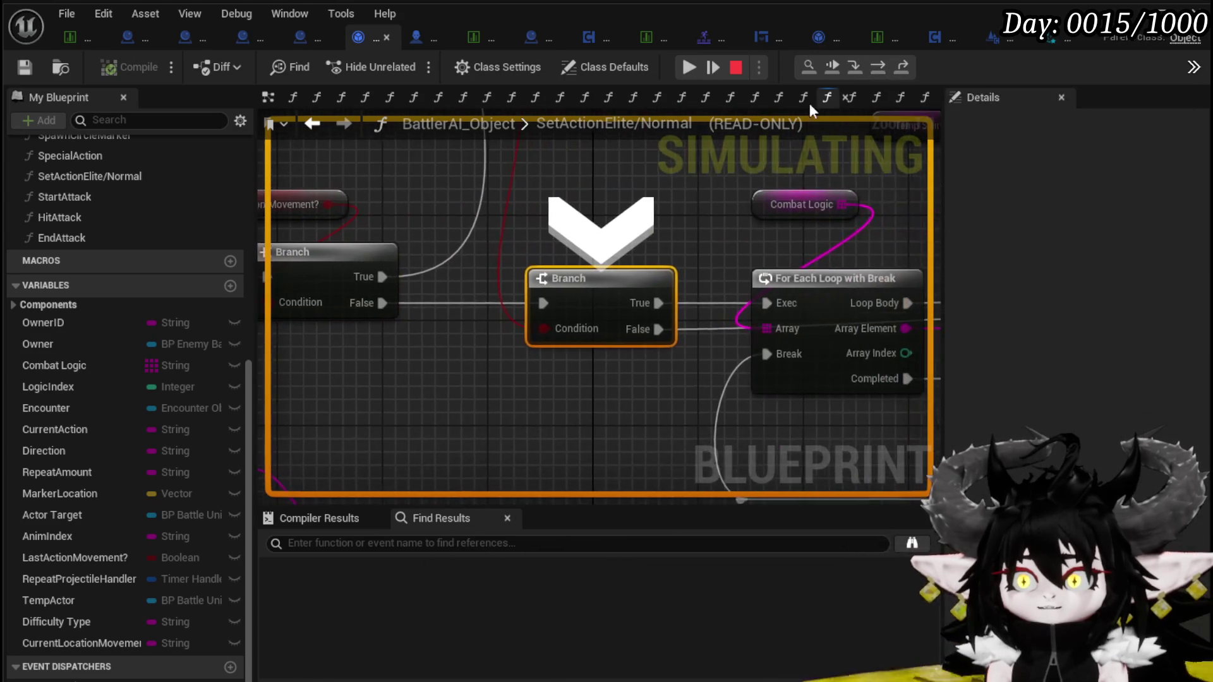
left_click(689, 67)
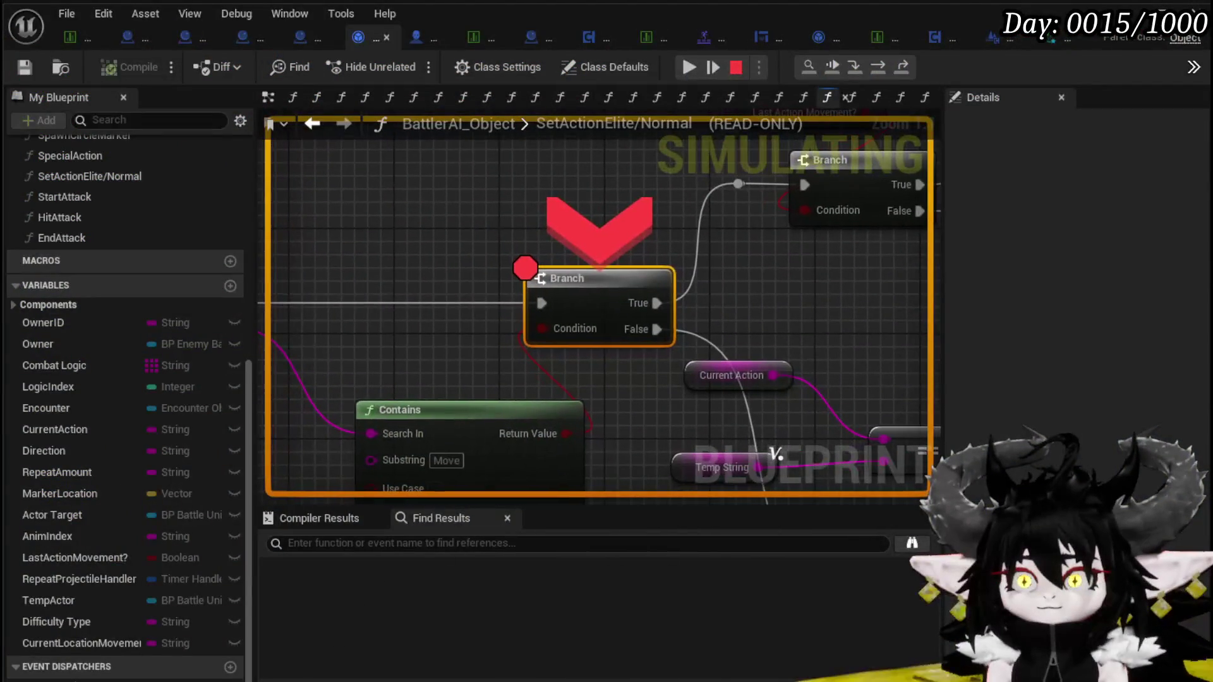
Step through the Branch and For Each Loop with Break, then continue to the breakpoint
mouse_move(425, 347)
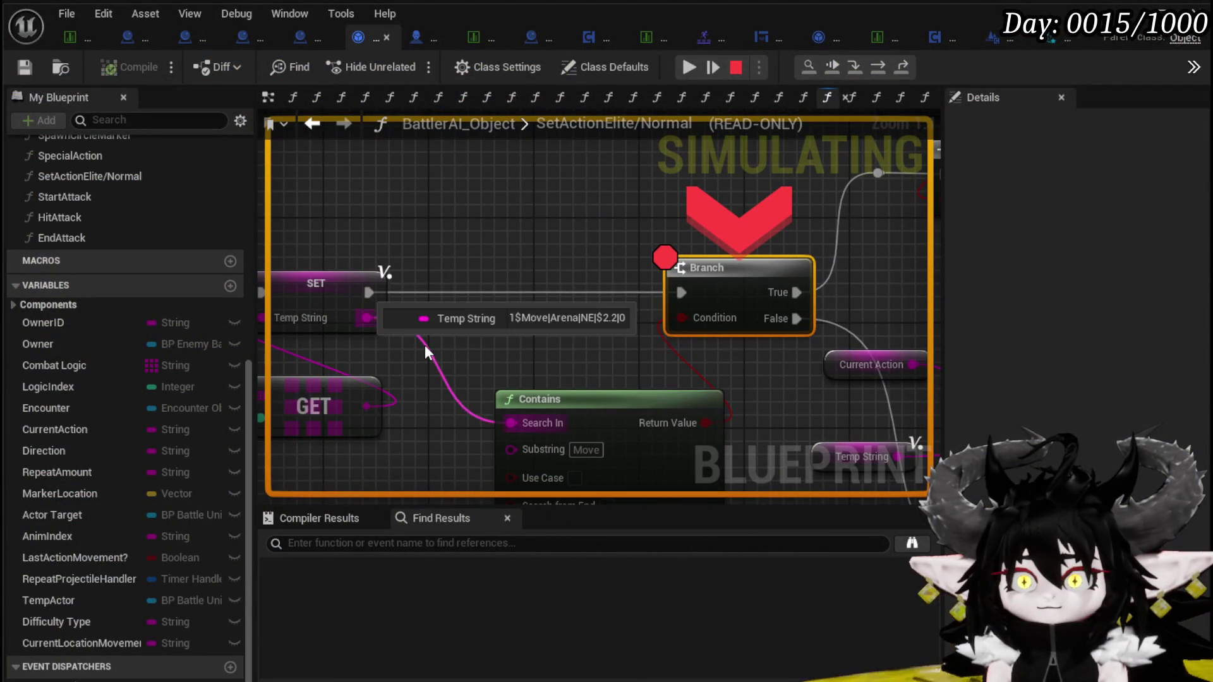
scroll(469, 344, "down", 4)
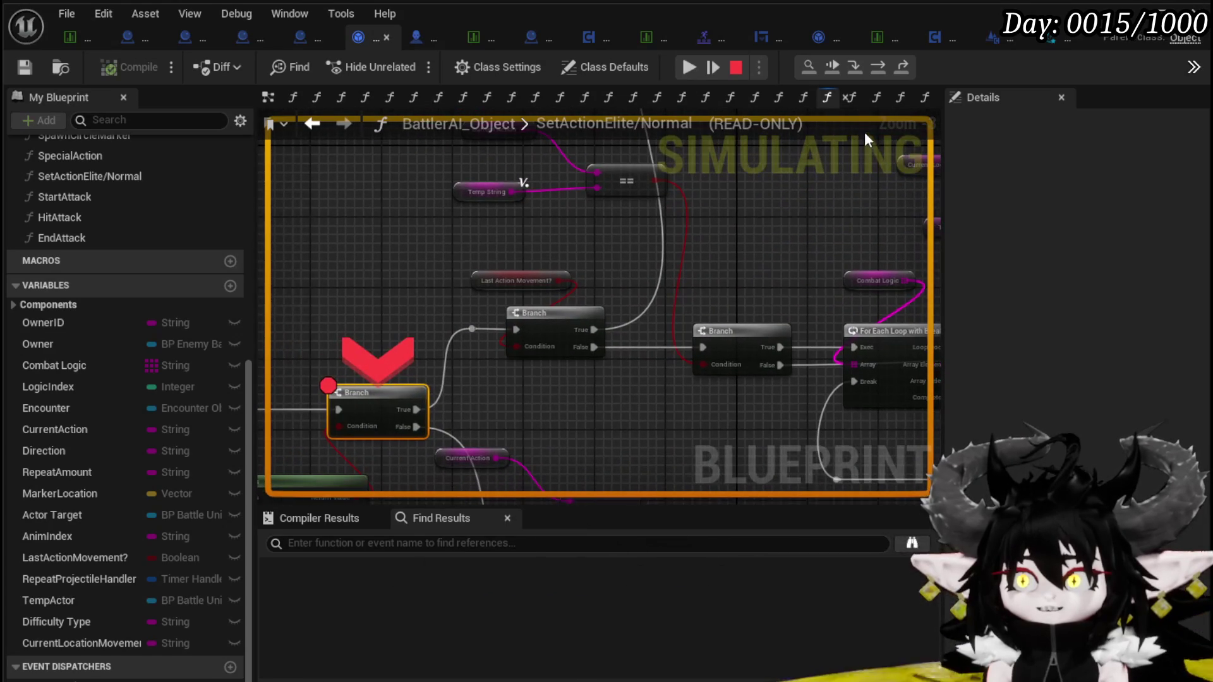
left_click(878, 67)
left_click(878, 66)
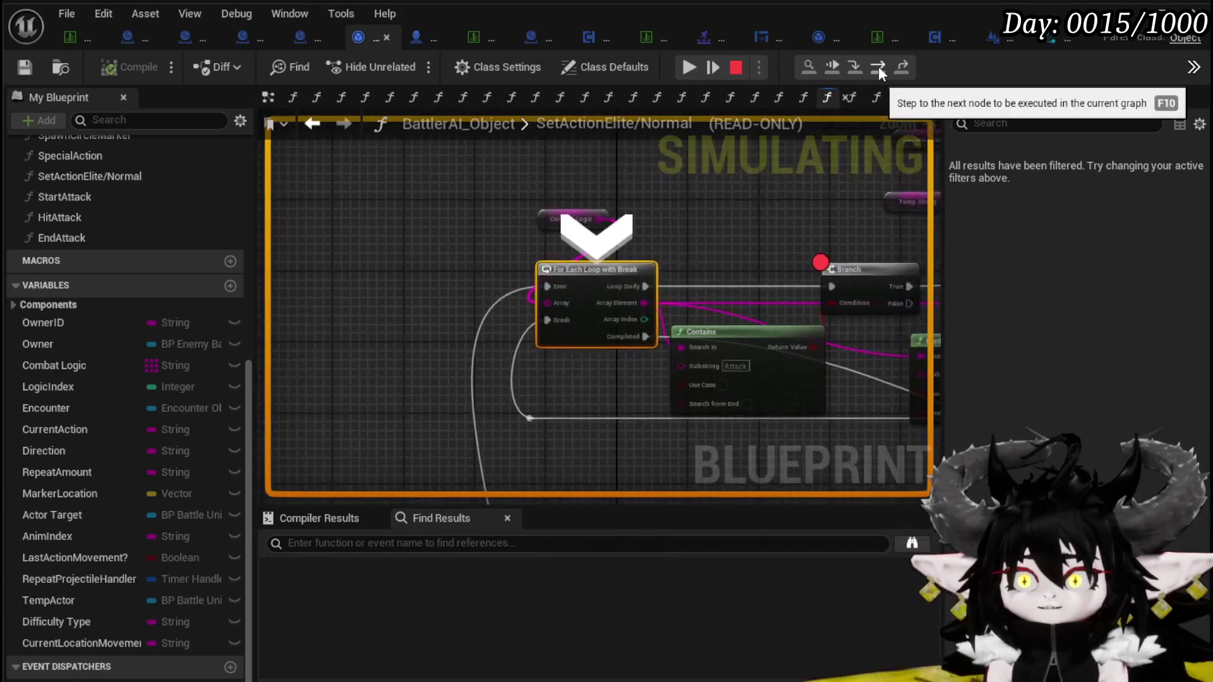
left_click(878, 66)
left_click(703, 69)
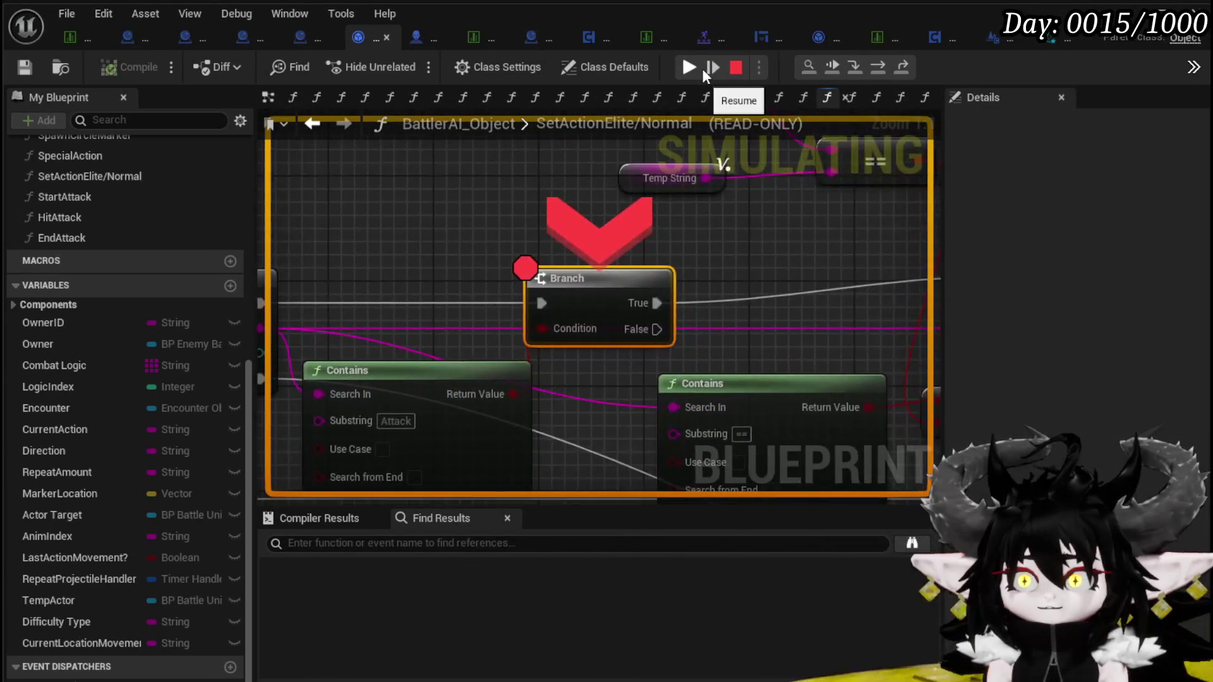
Resume until the Branch breakpoint is hit again, reading the Current Action wire value
left_click(703, 68)
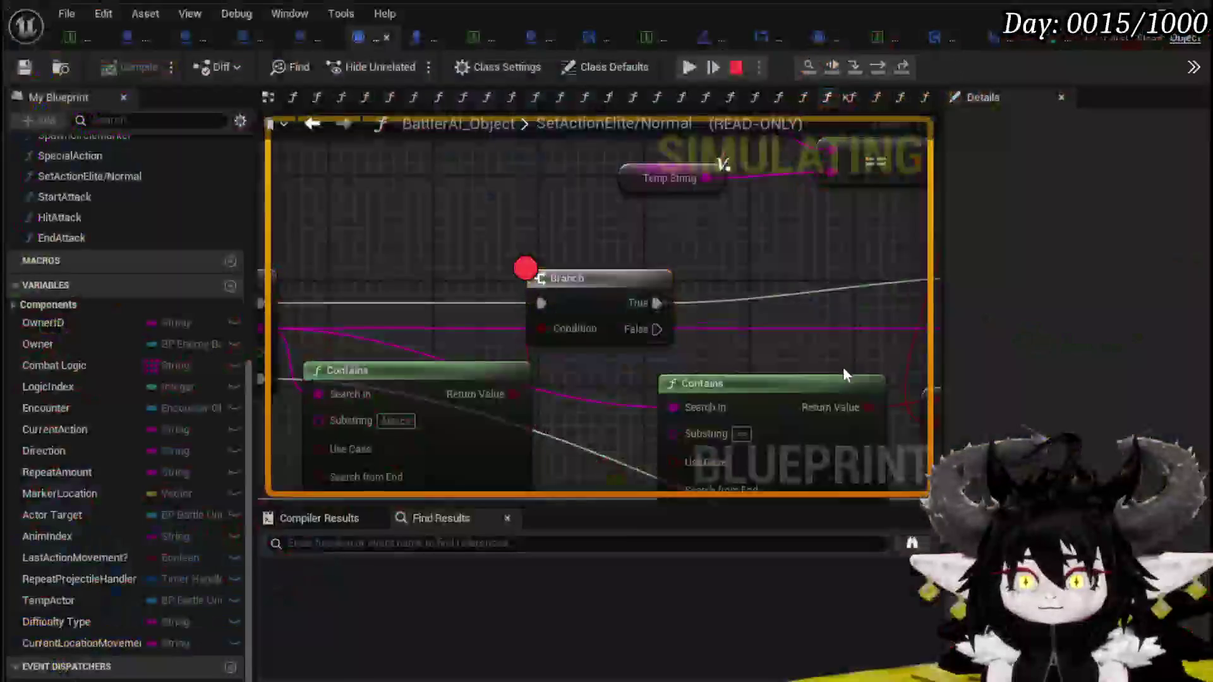
mouse_move(309, 400)
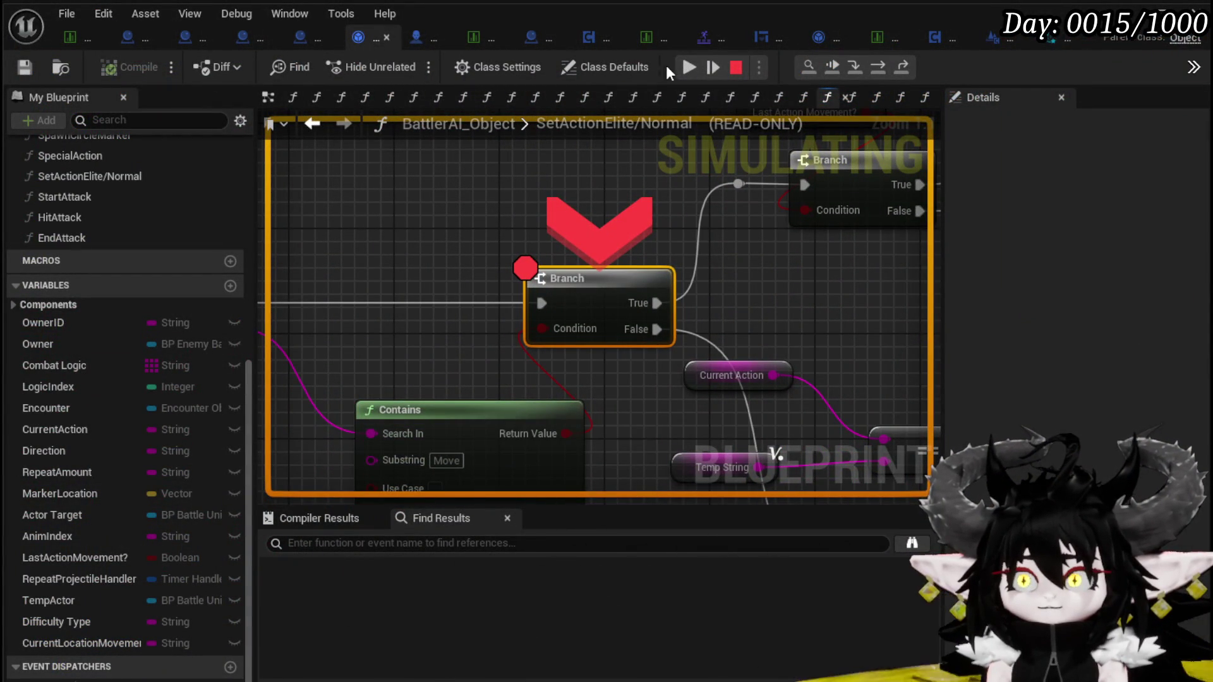
left_click(689, 67)
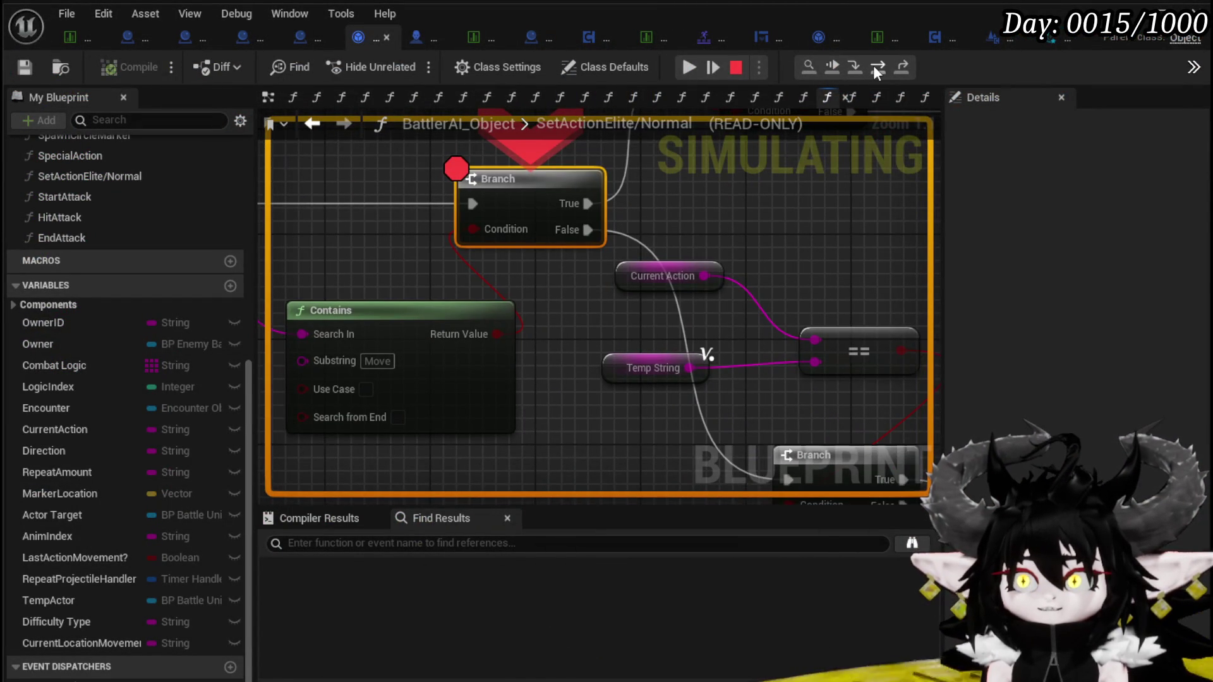
Step from the lower Branch past the comparison nodes to the SET node, then resume
left_click(873, 66)
scroll(761, 307, "down", 3)
mouse_move(760, 307)
left_mouse_down()
mouse_move(739, 244)
mouse_move(661, 316)
mouse_move(596, 258)
mouse_move(628, 290)
left_mouse_up()
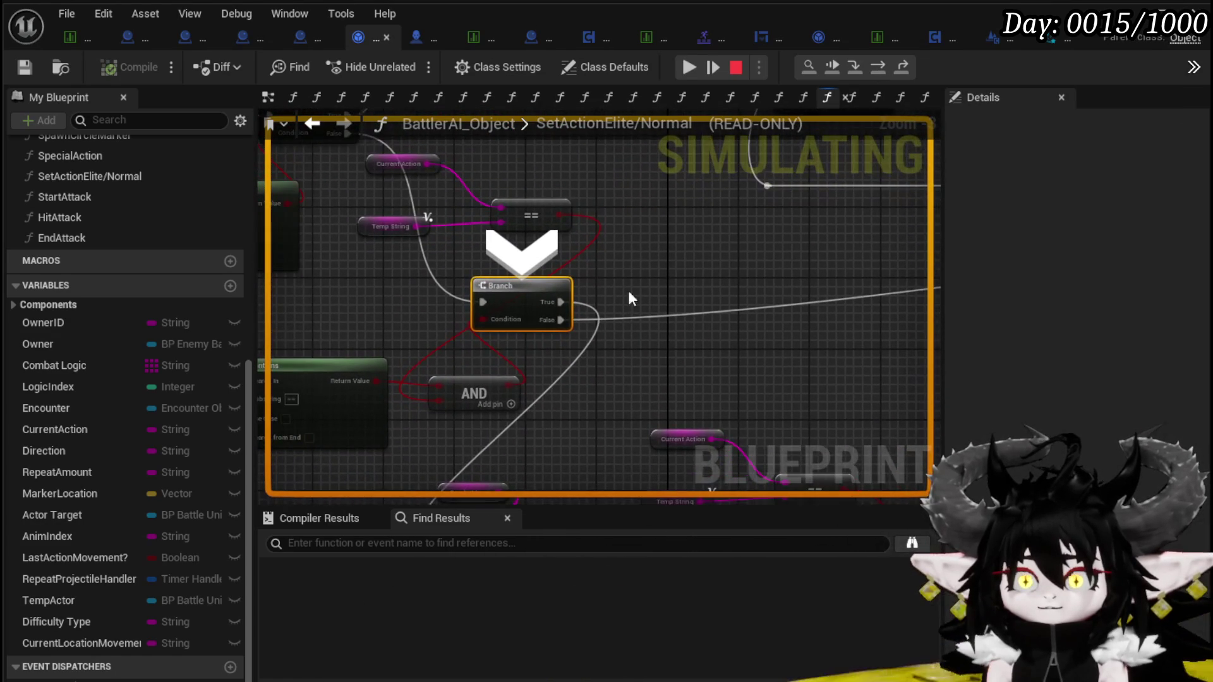
mouse_move(462, 189)
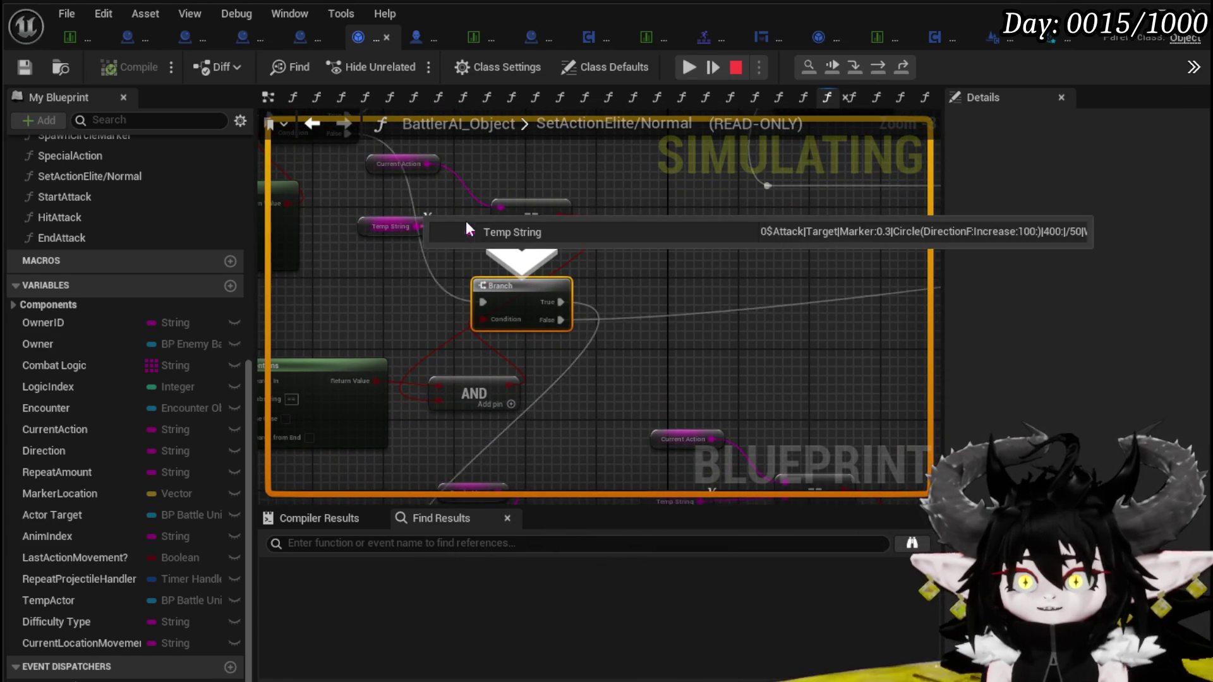
left_click_drag(547, 362, 662, 354)
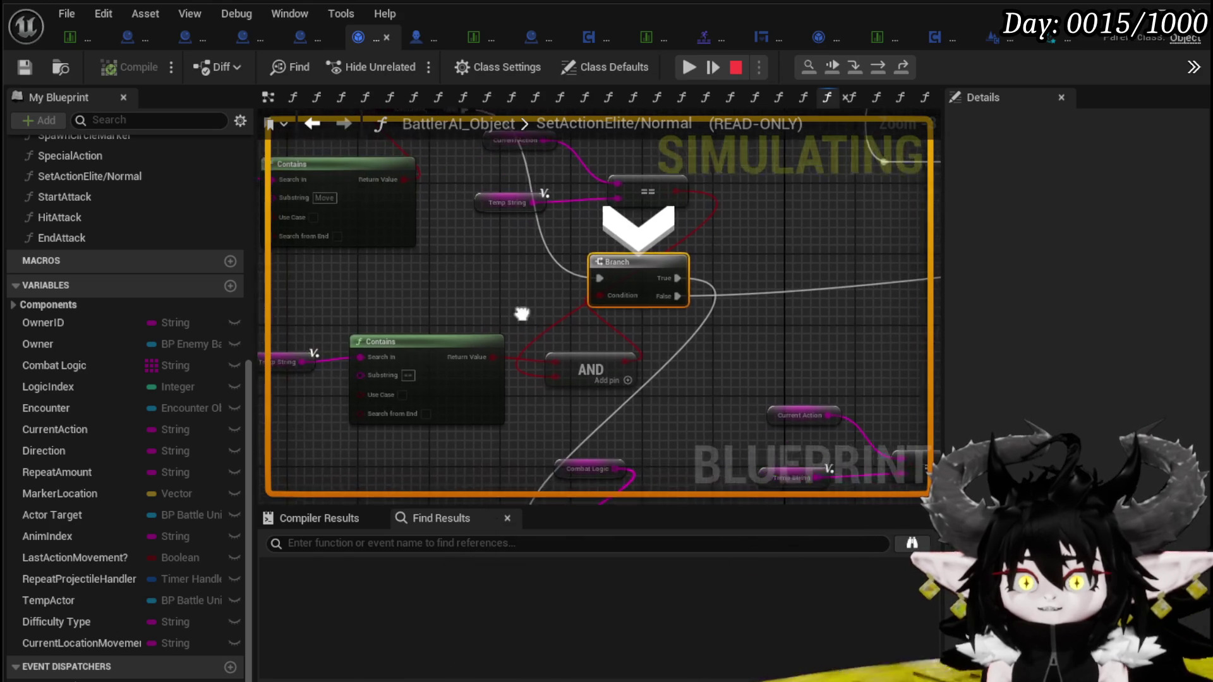
left_click_drag(492, 282, 405, 300)
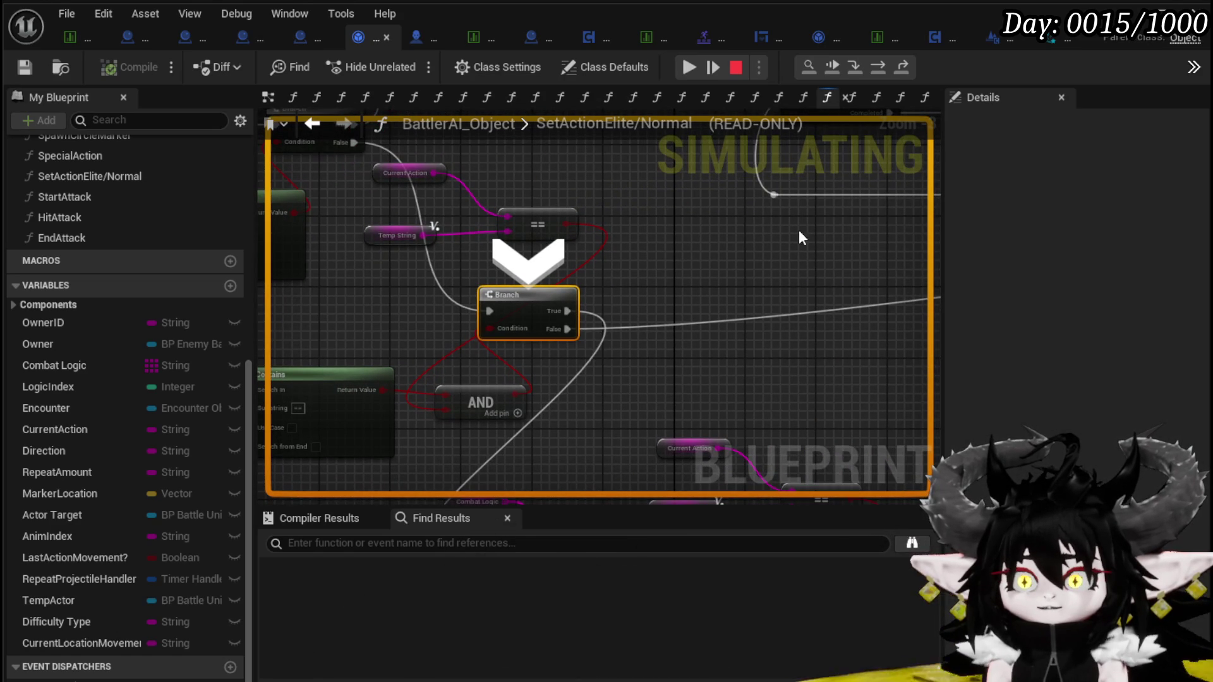
left_click(881, 66)
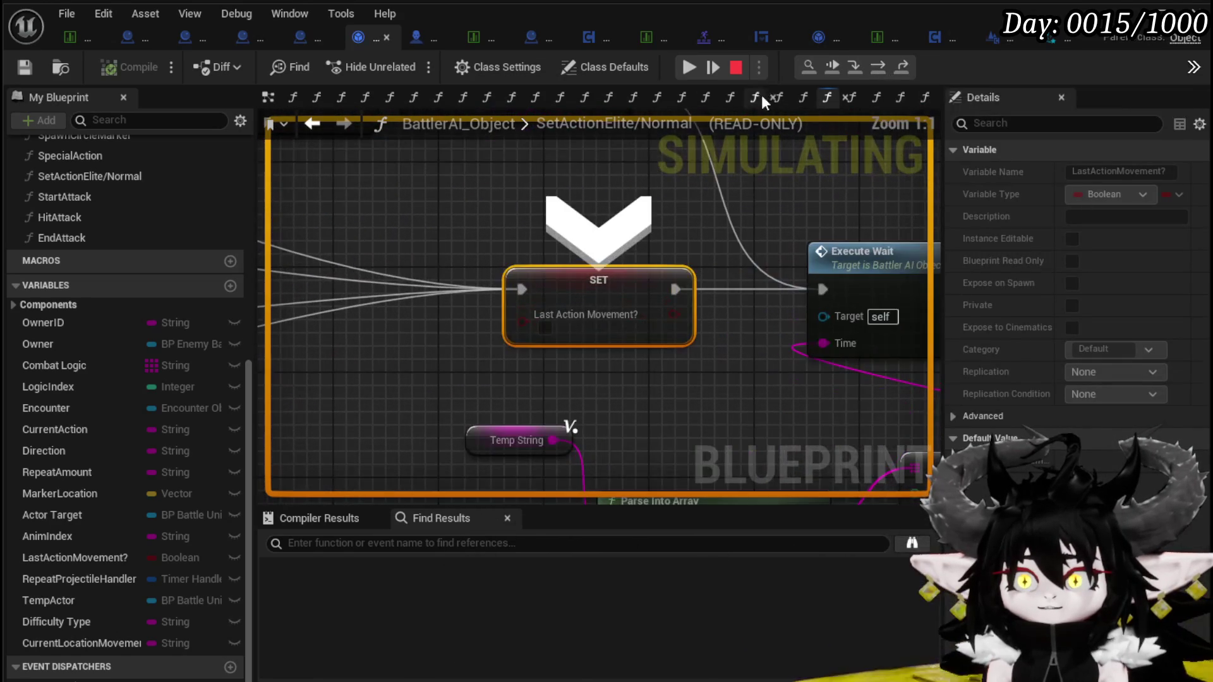
left_click(689, 67)
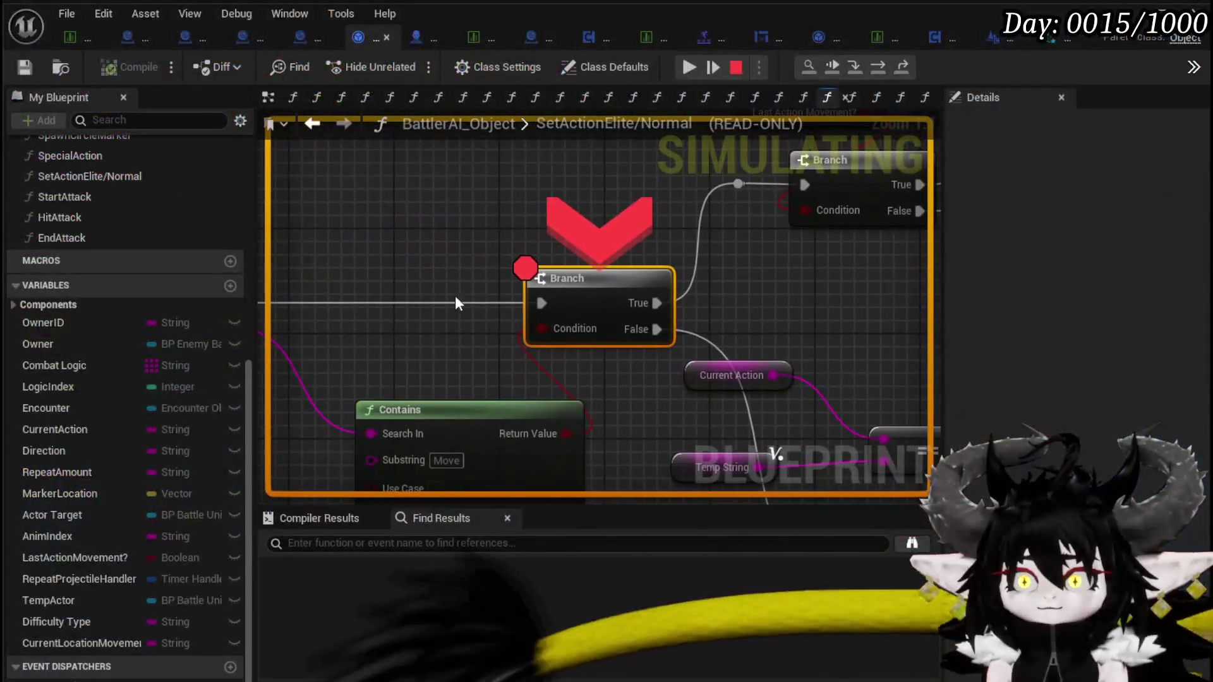
Read the Temp String value on the Search In wire and resume past several Branch breakpoint hits
mouse_move(316, 407)
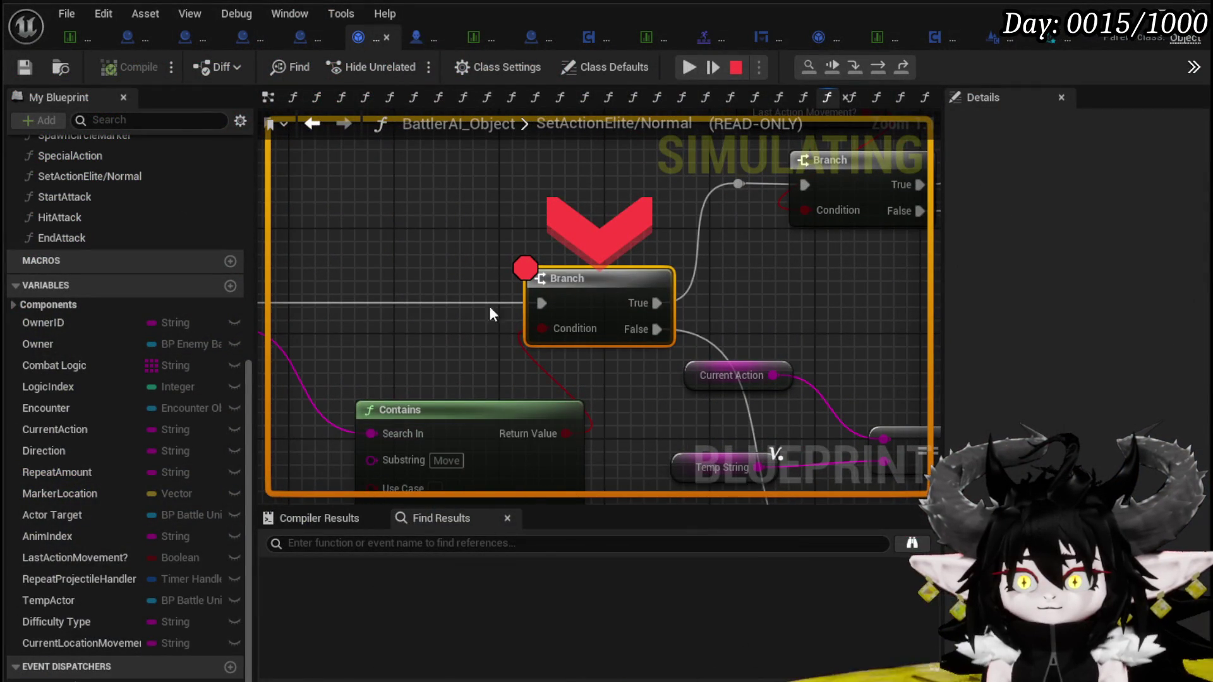
left_click(689, 69)
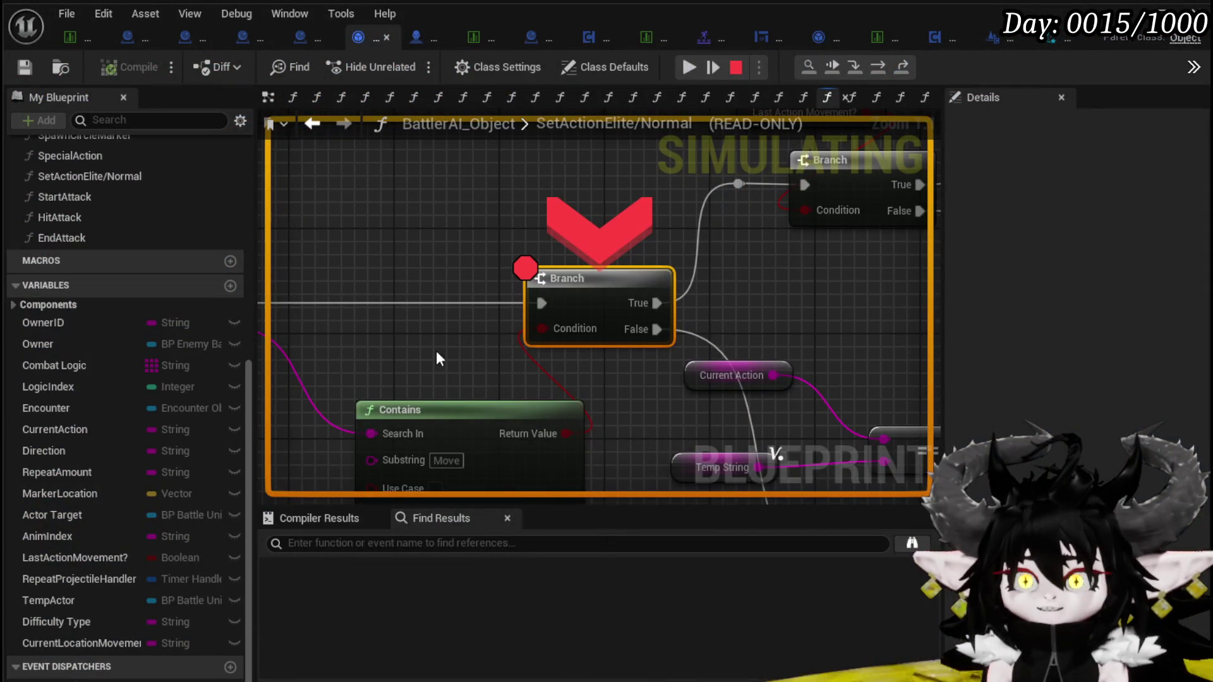
mouse_move(300, 379)
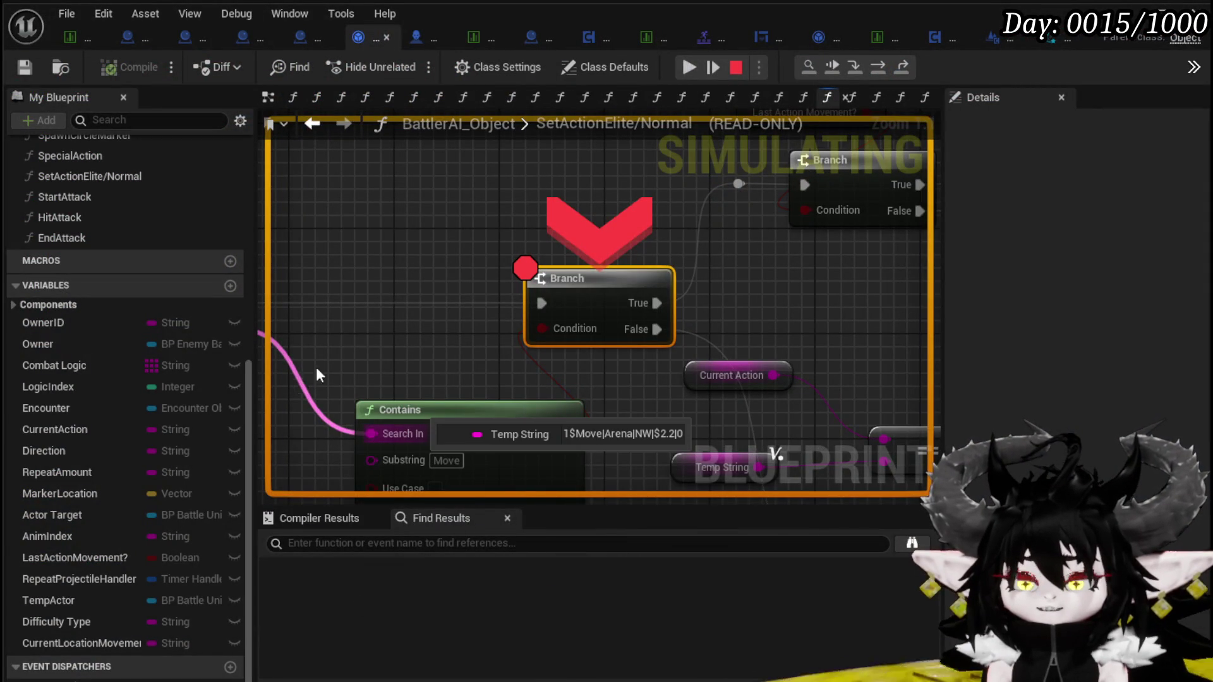
left_click(710, 67)
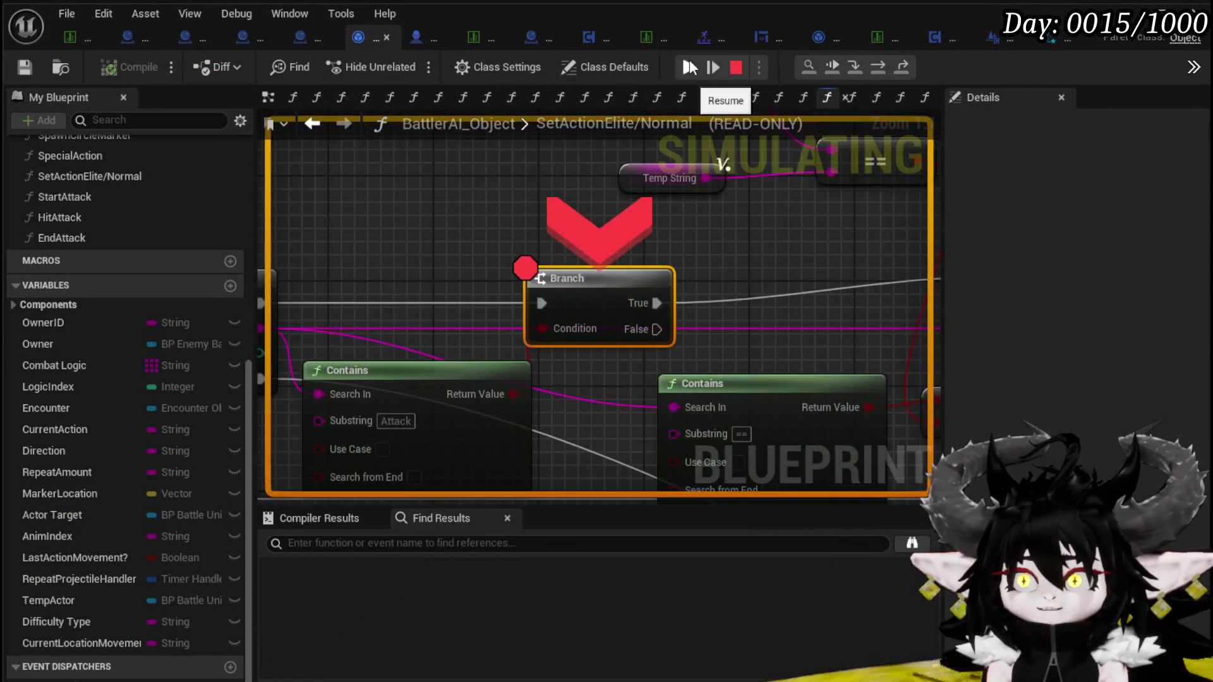
left_click(688, 67)
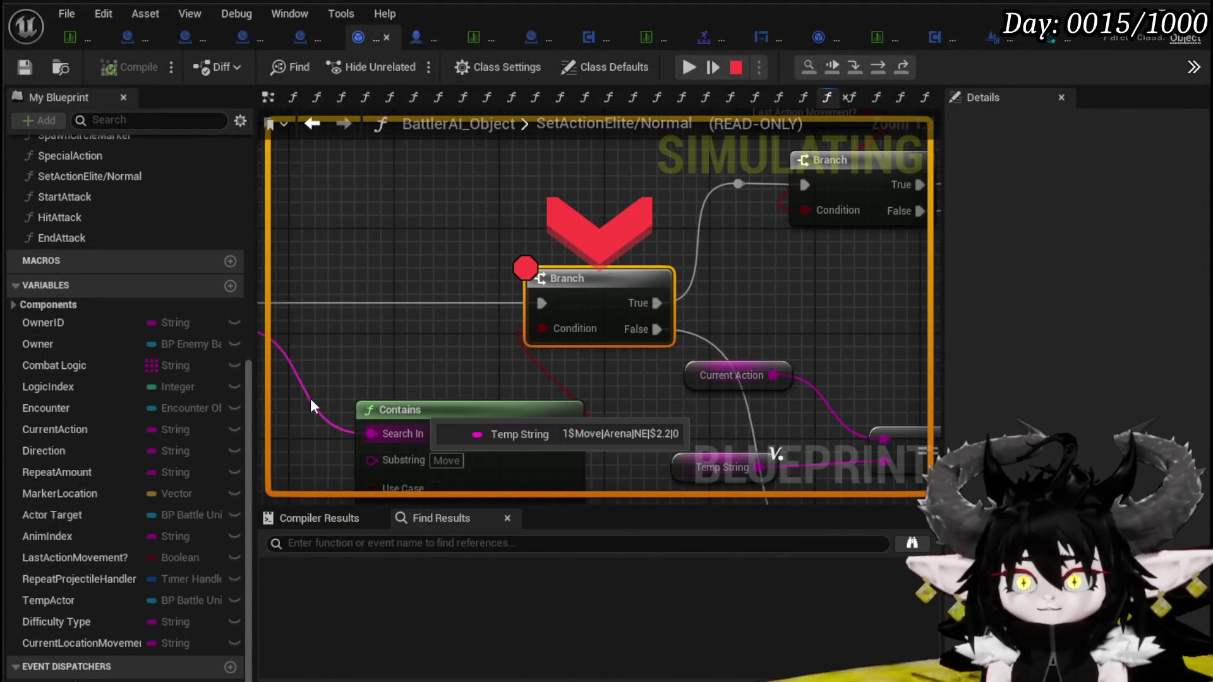
left_click(691, 67)
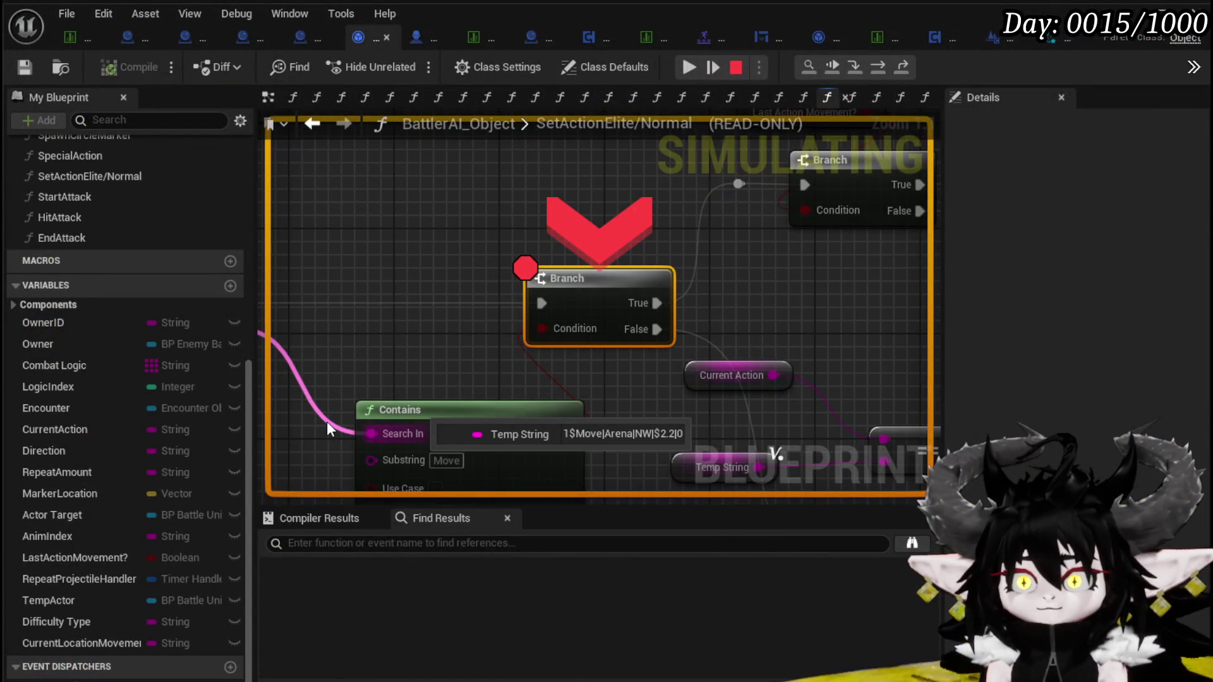
left_click(690, 68)
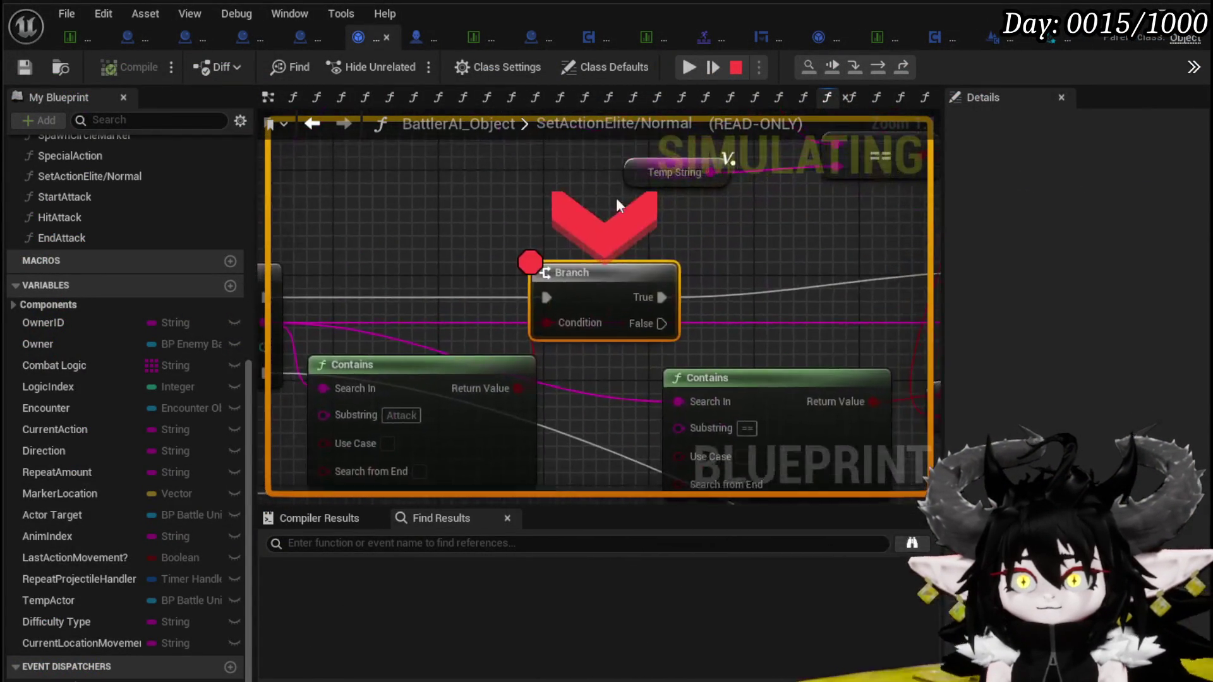
left_click(687, 66)
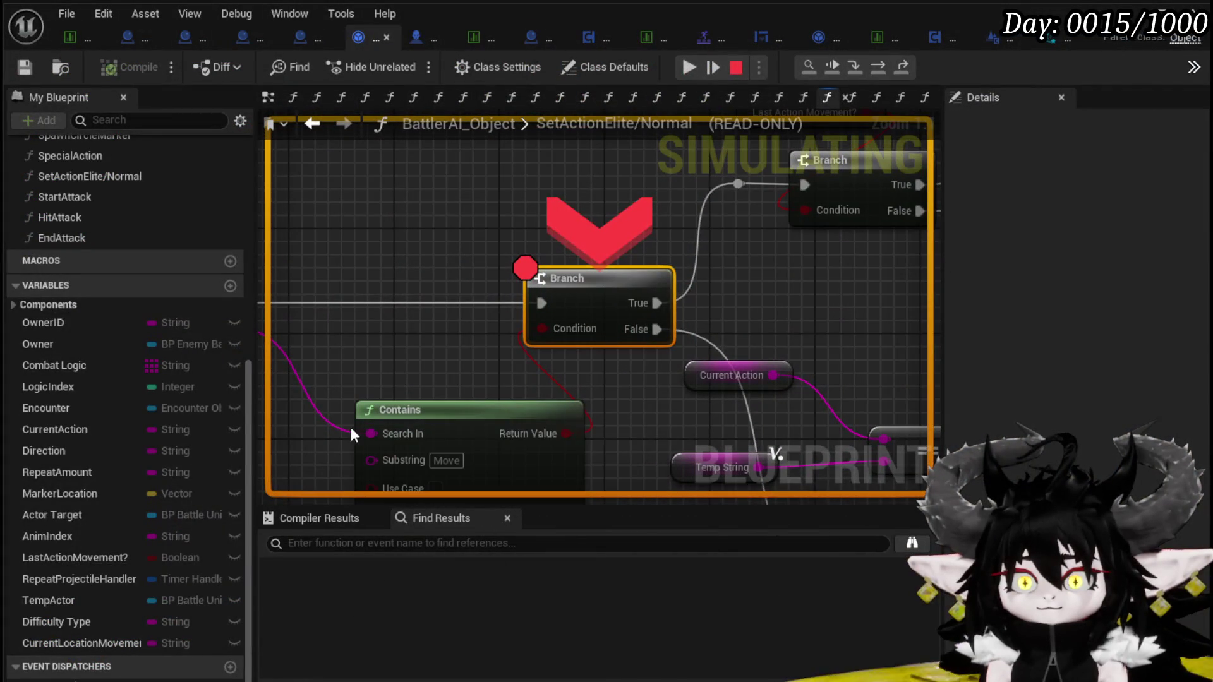
Keep resuming and checking Temp String until a Move|Arena|SW entry arrives at the Branch
left_click(689, 66)
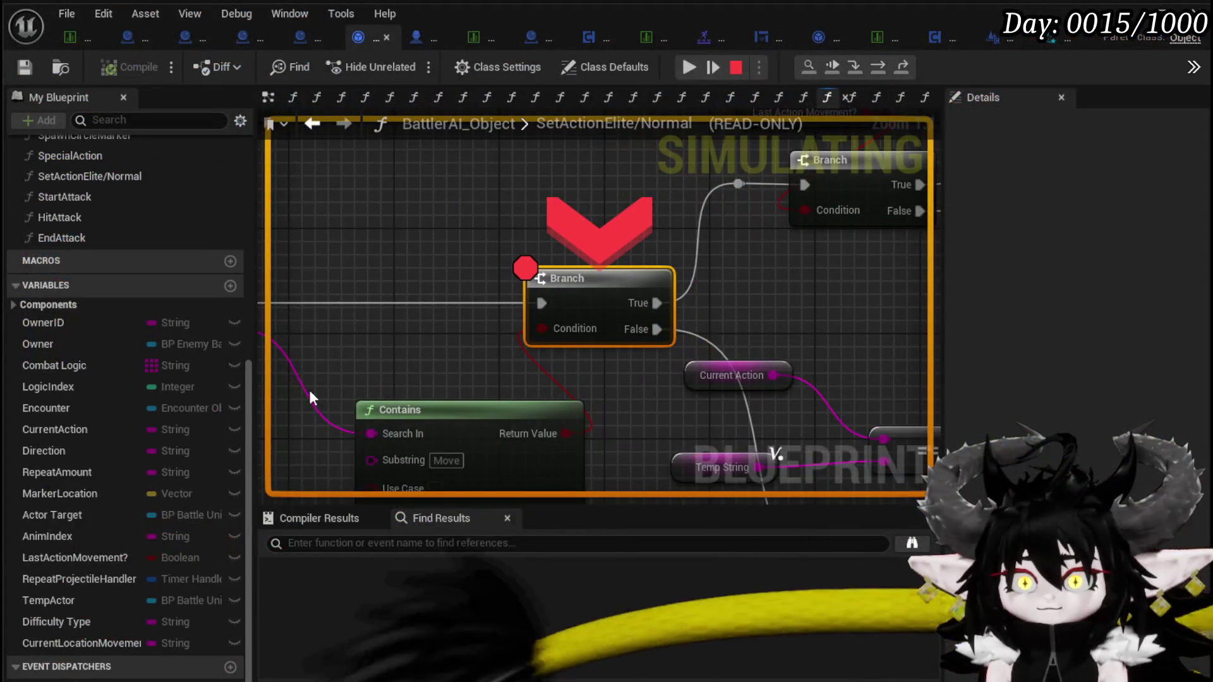
mouse_move(308, 398)
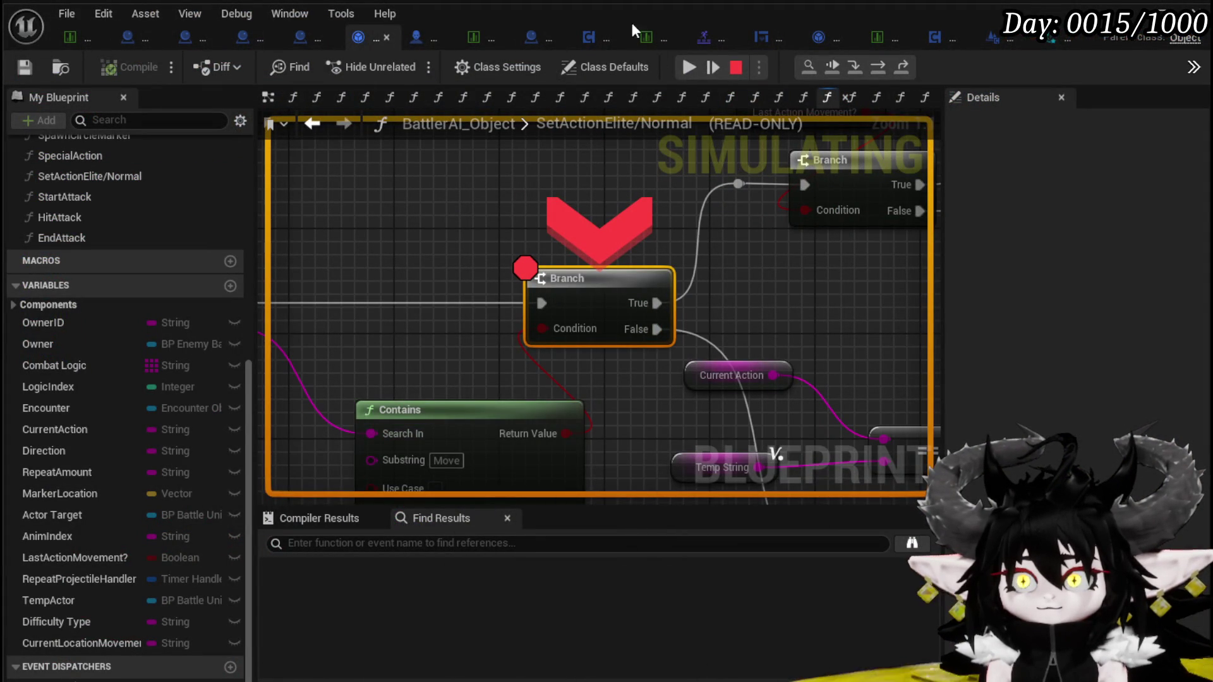
left_click(680, 72)
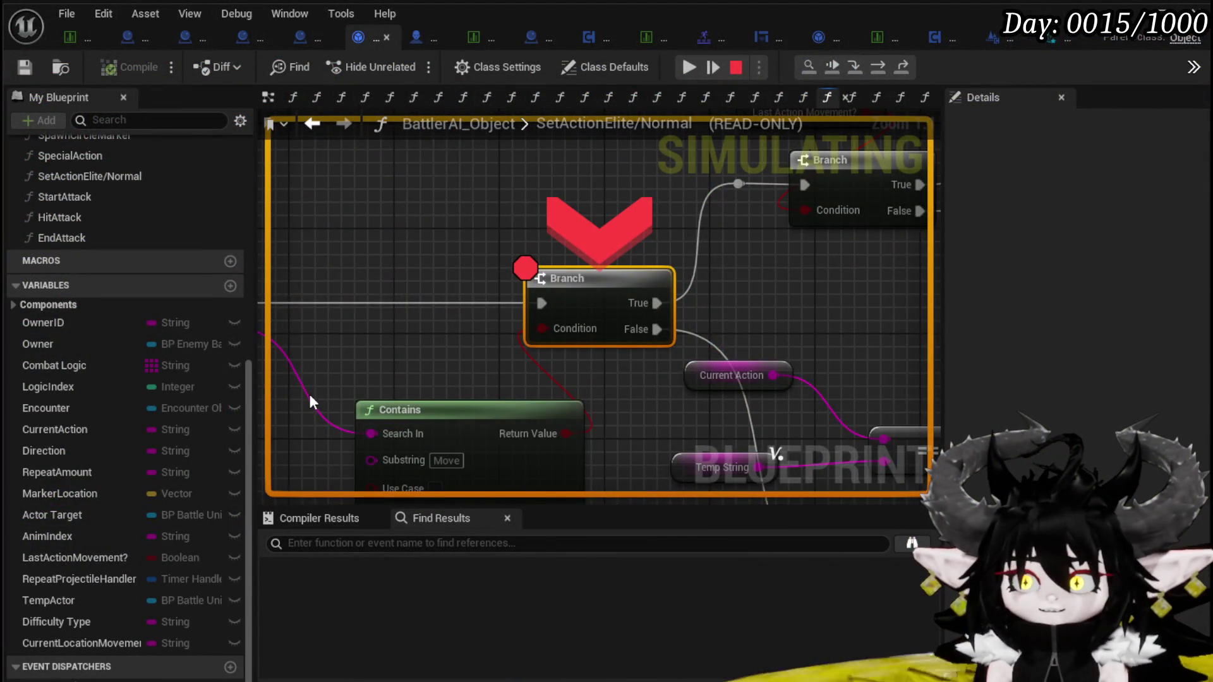
mouse_move(309, 398)
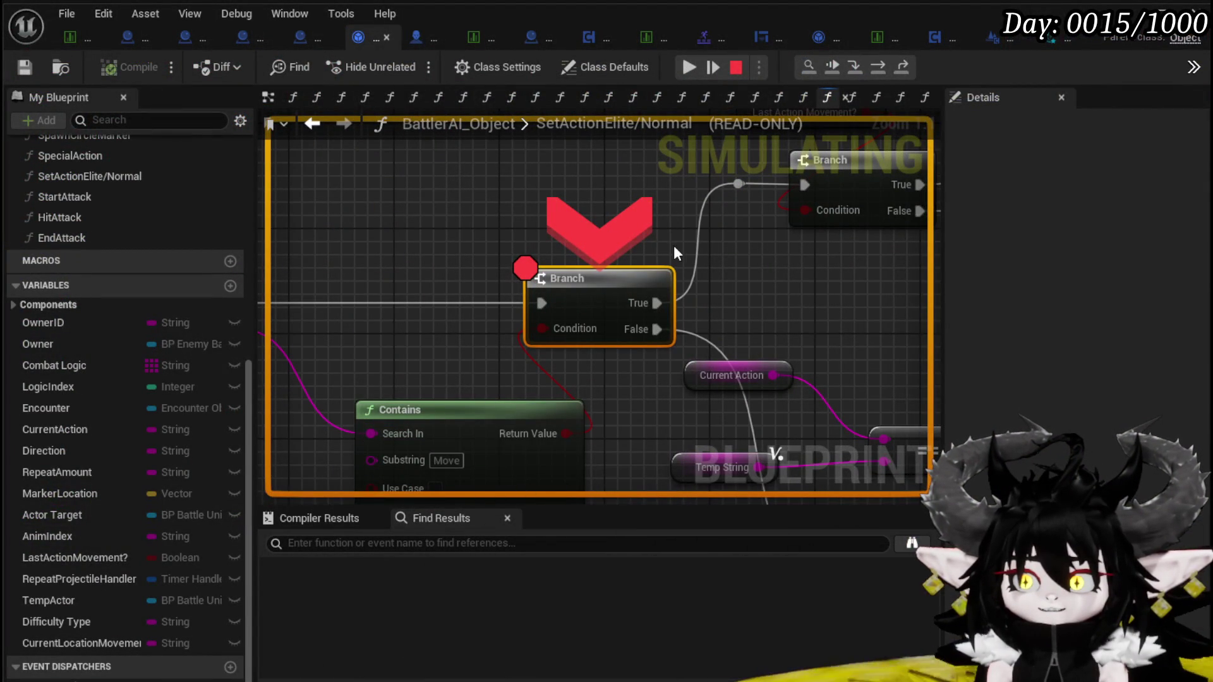
left_click(695, 74)
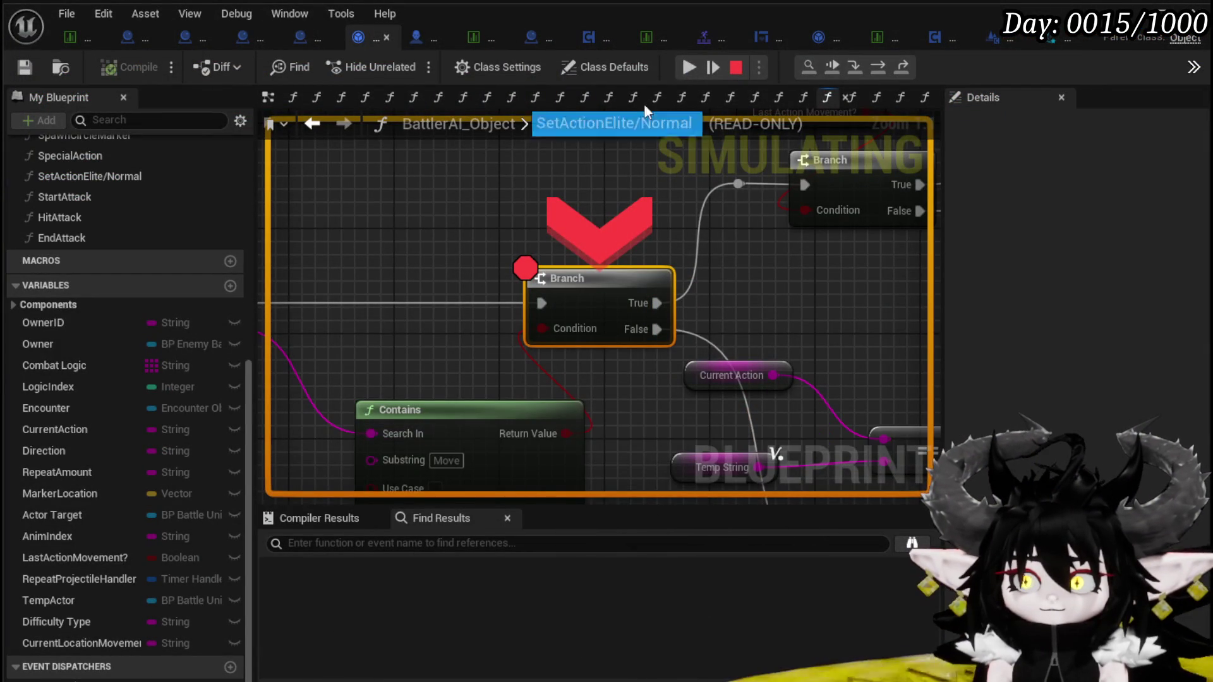
left_click(681, 67)
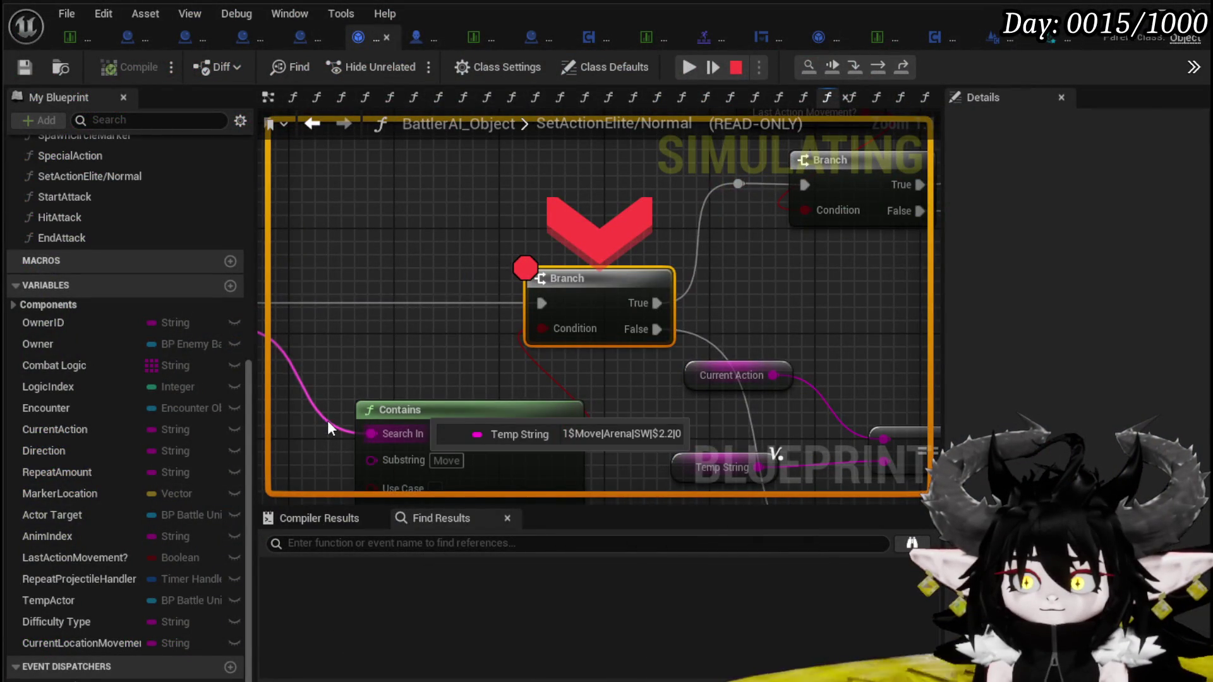
left_click(689, 67)
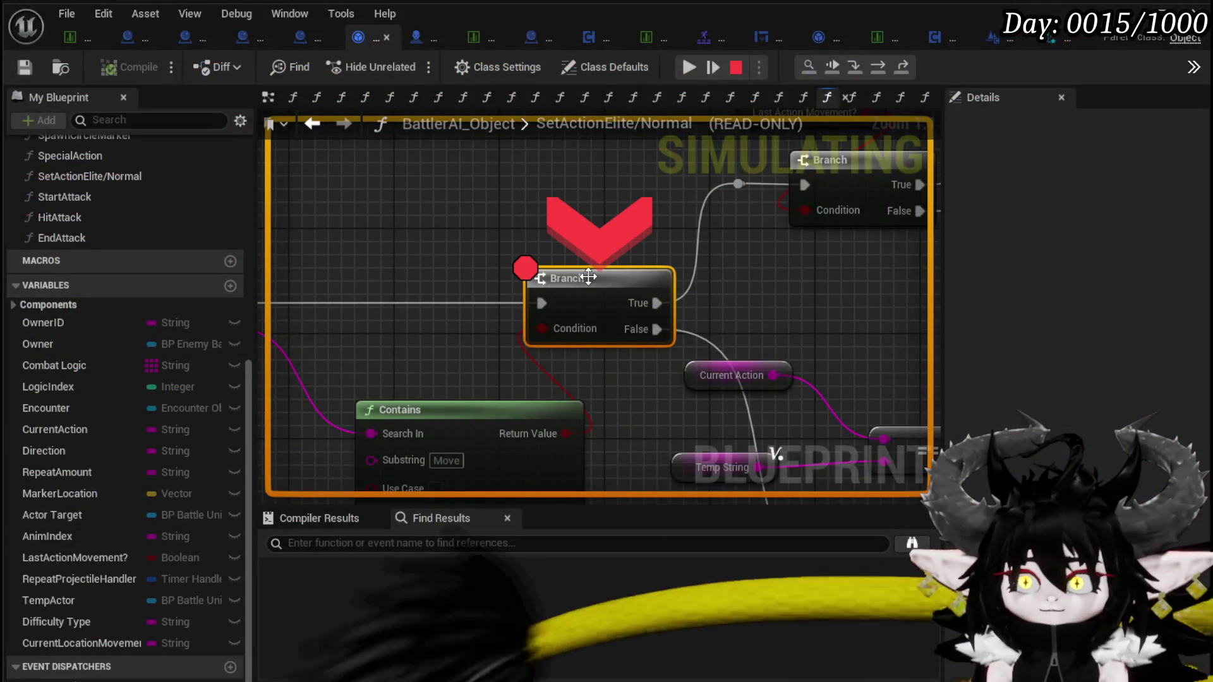
right_click(588, 278)
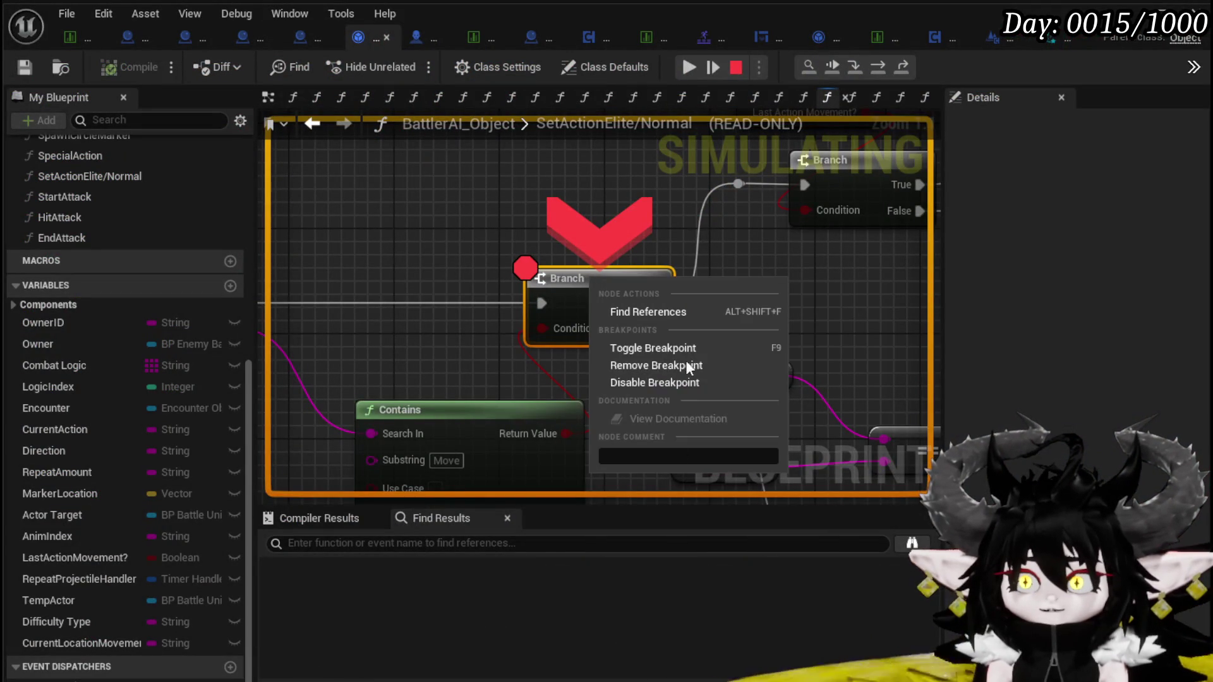
Disable the first Branch breakpoint, pan to the Attack Contains Branch, and resume until it breaks
left_click(639, 381)
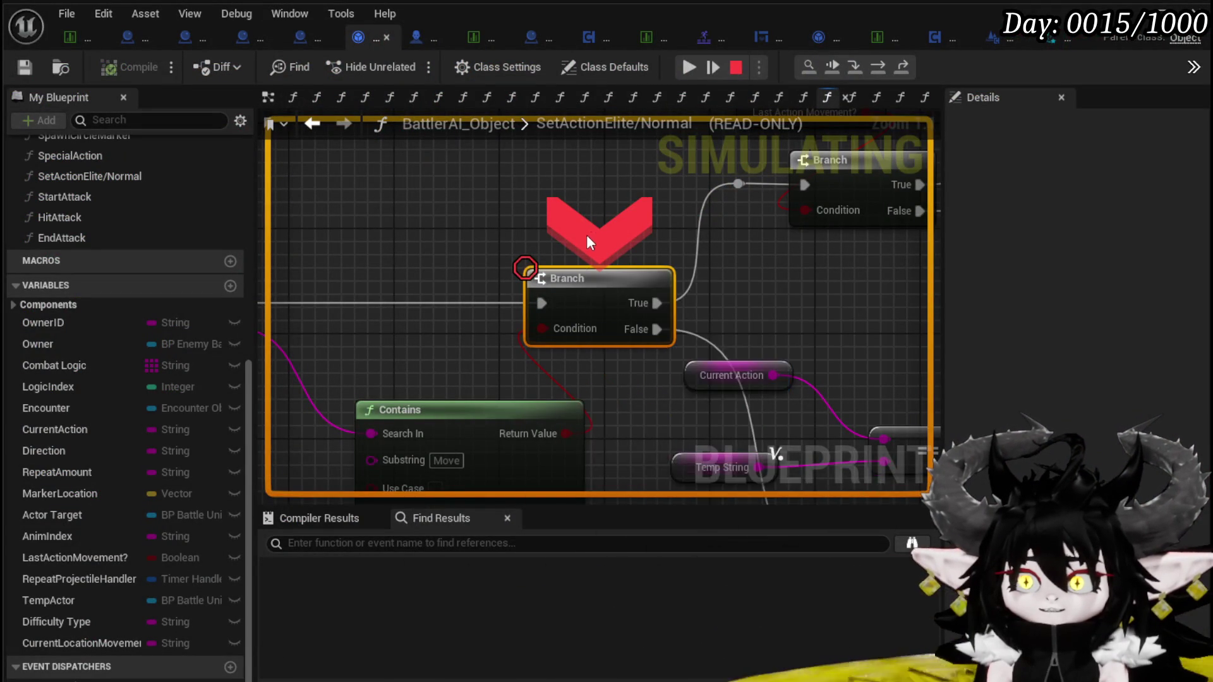
scroll(581, 242, "down", 3)
scroll(439, 404, "down", 3)
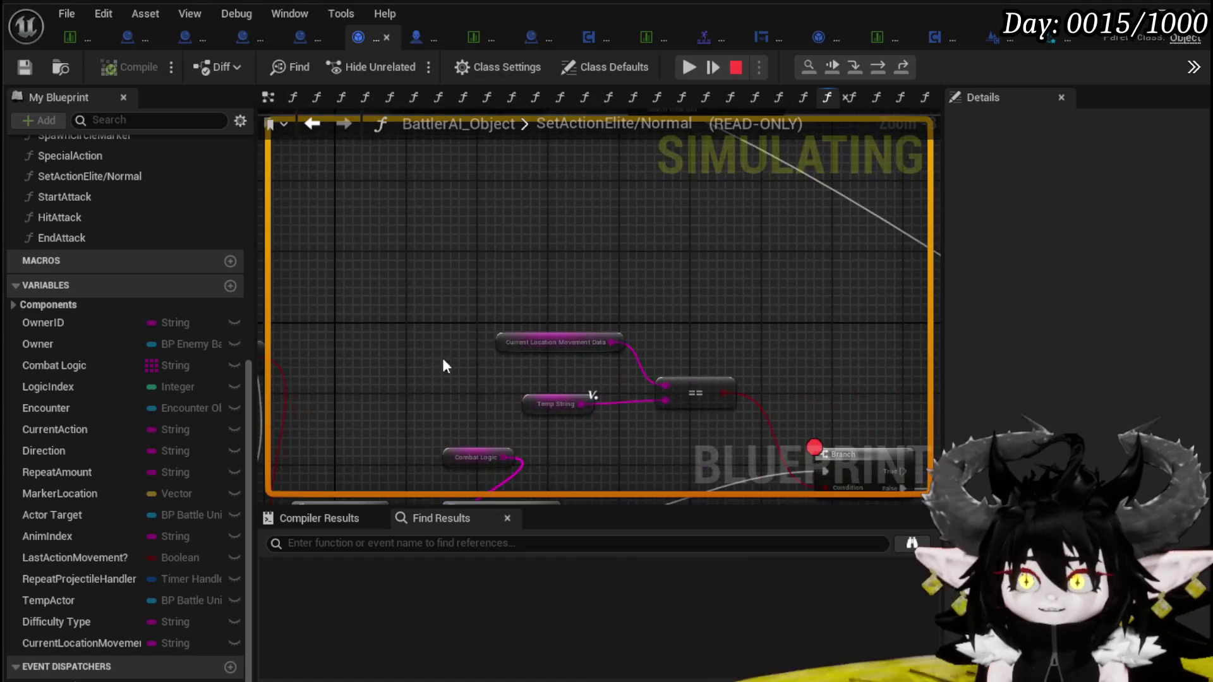
scroll(631, 420, "up", 3)
mouse_move(609, 411)
left_mouse_down()
mouse_move(410, 433)
mouse_move(429, 449)
left_mouse_up()
mouse_move(532, 218)
left_mouse_down()
mouse_move(669, 269)
mouse_move(744, 260)
left_mouse_up()
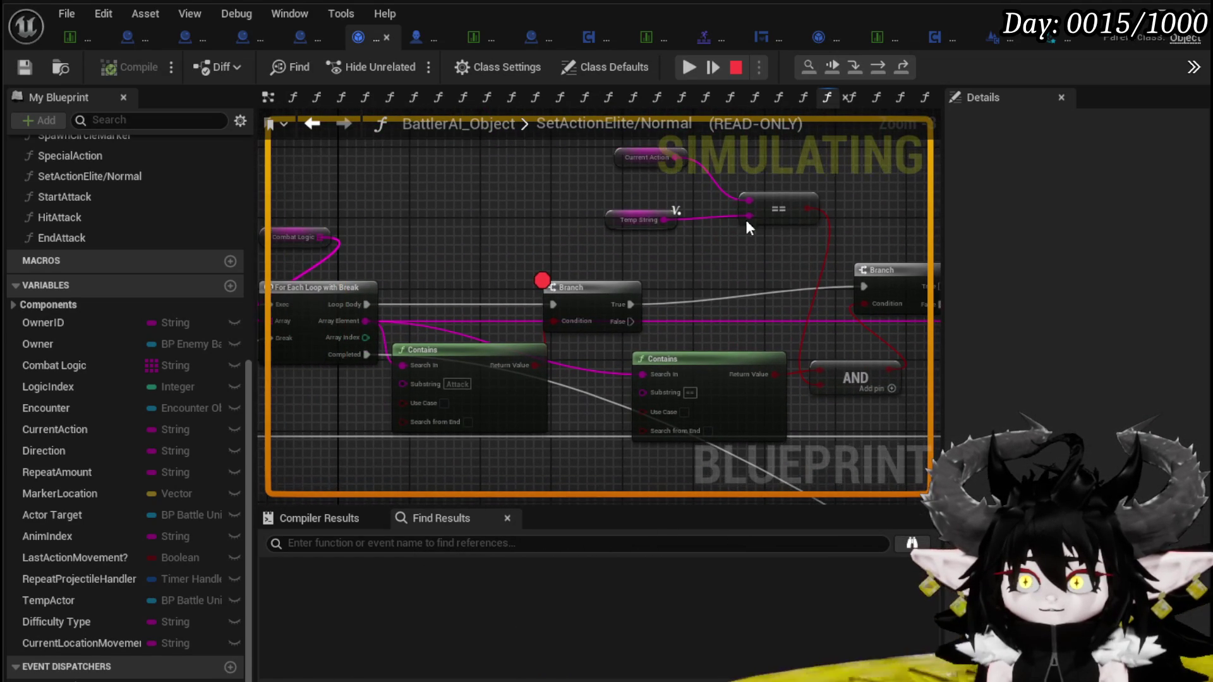
left_click(691, 69)
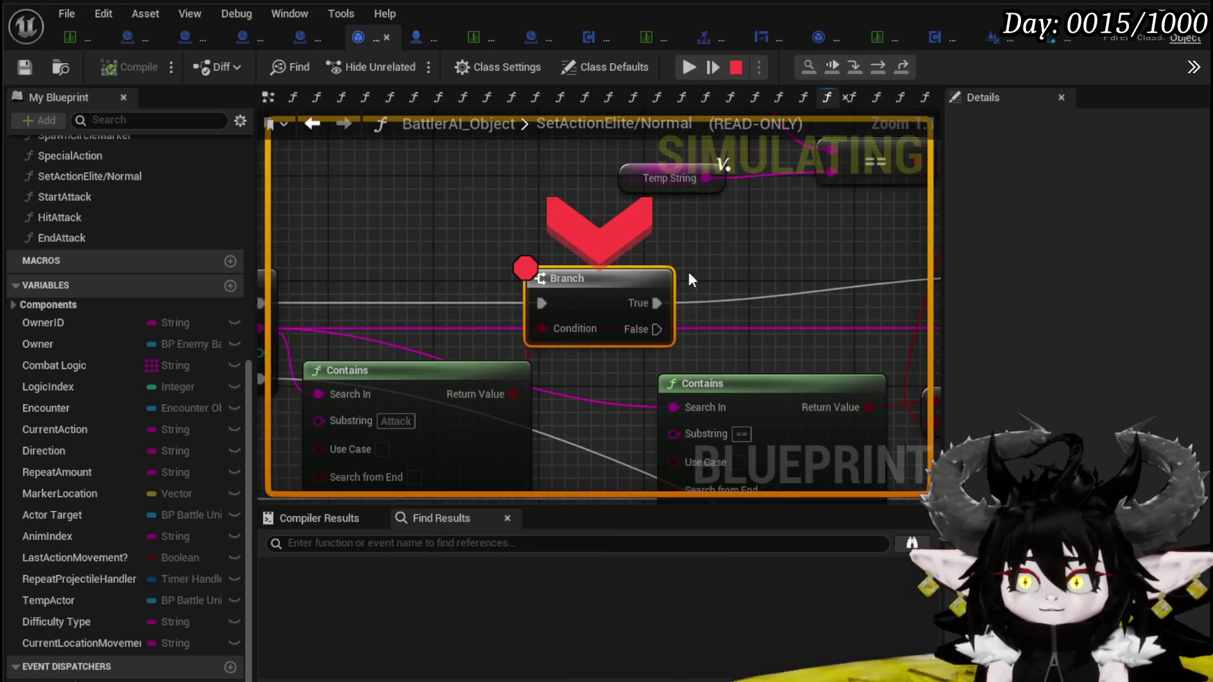
left_click(712, 67)
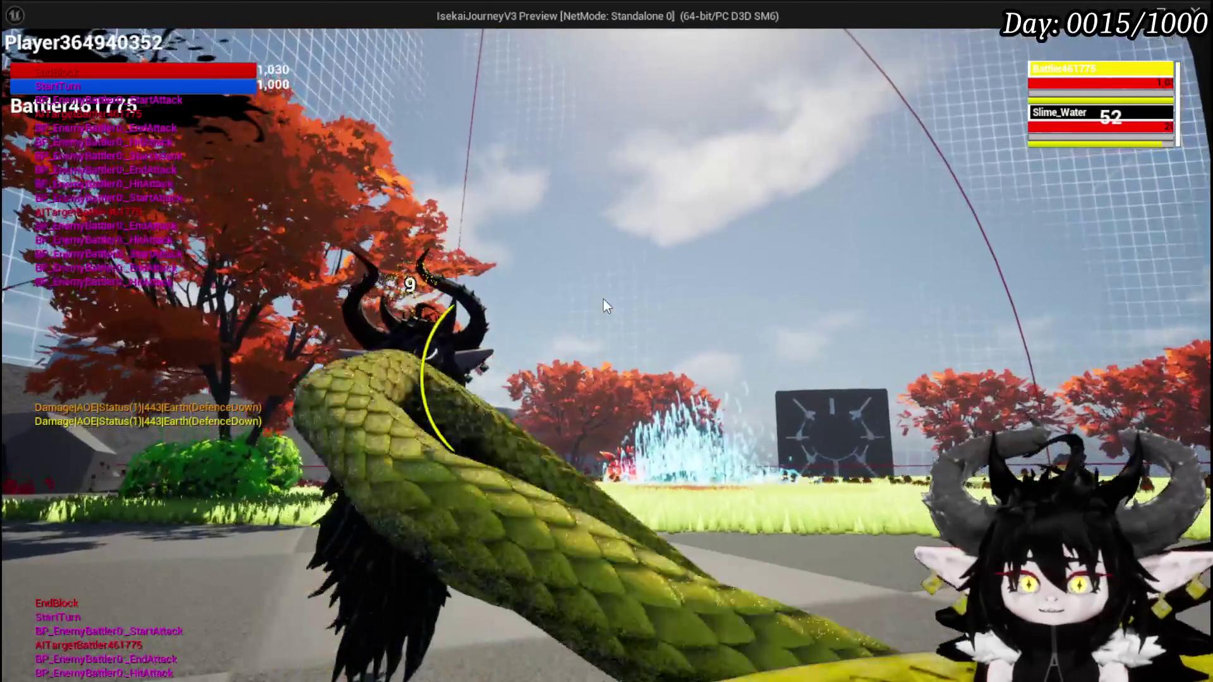
End the turn with G, then aim and cast Void Movement until the Branch breakpoint pauses execution
key("g")
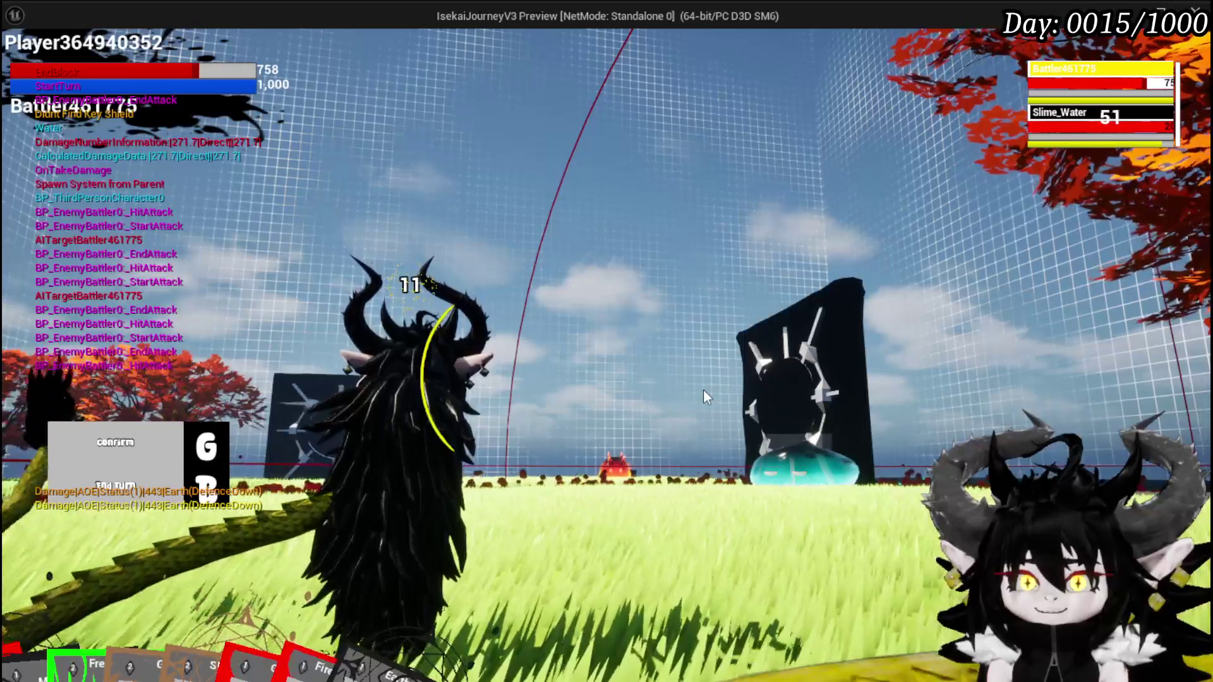
mouse_move(154, 624)
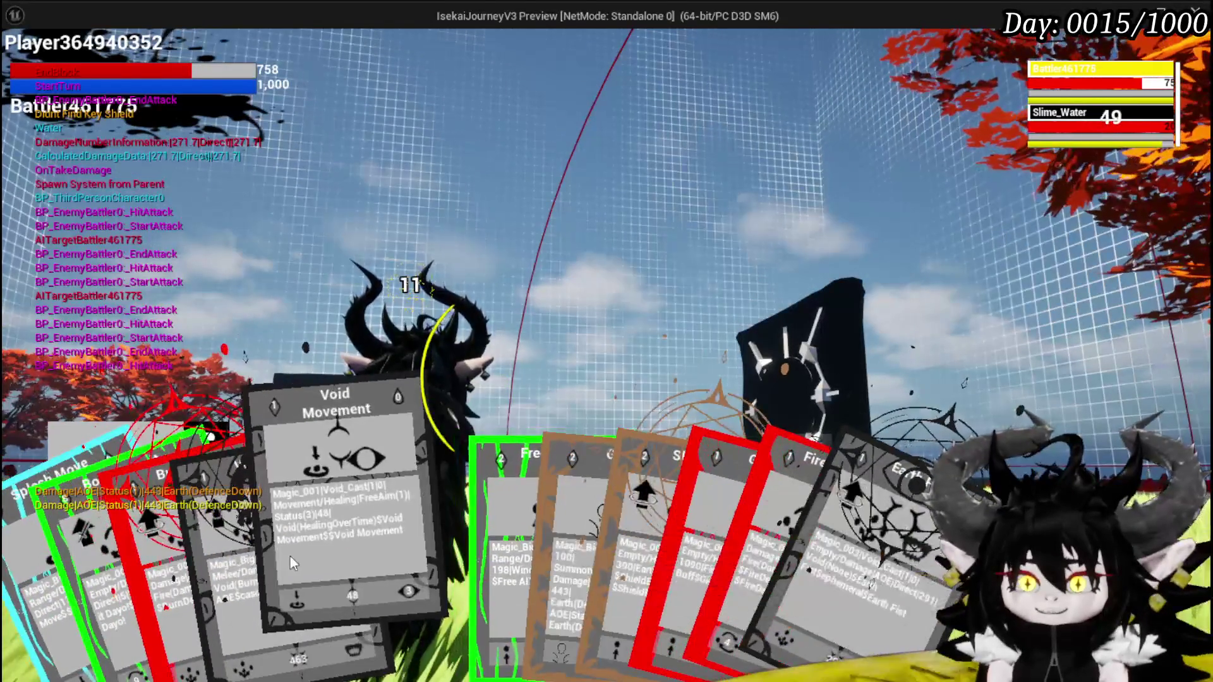
left_click(290, 556)
key("g")
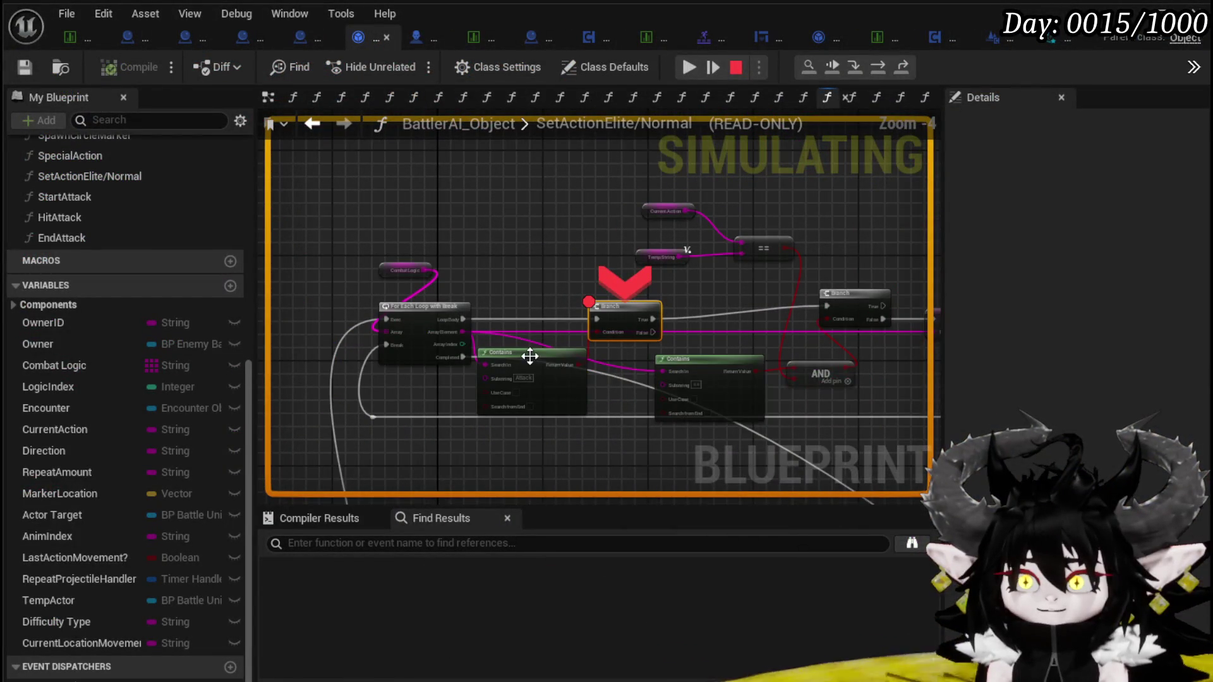
mouse_move(530, 356)
left_mouse_down()
mouse_move(564, 263)
mouse_move(635, 235)
mouse_move(651, 252)
mouse_move(761, 240)
left_mouse_up()
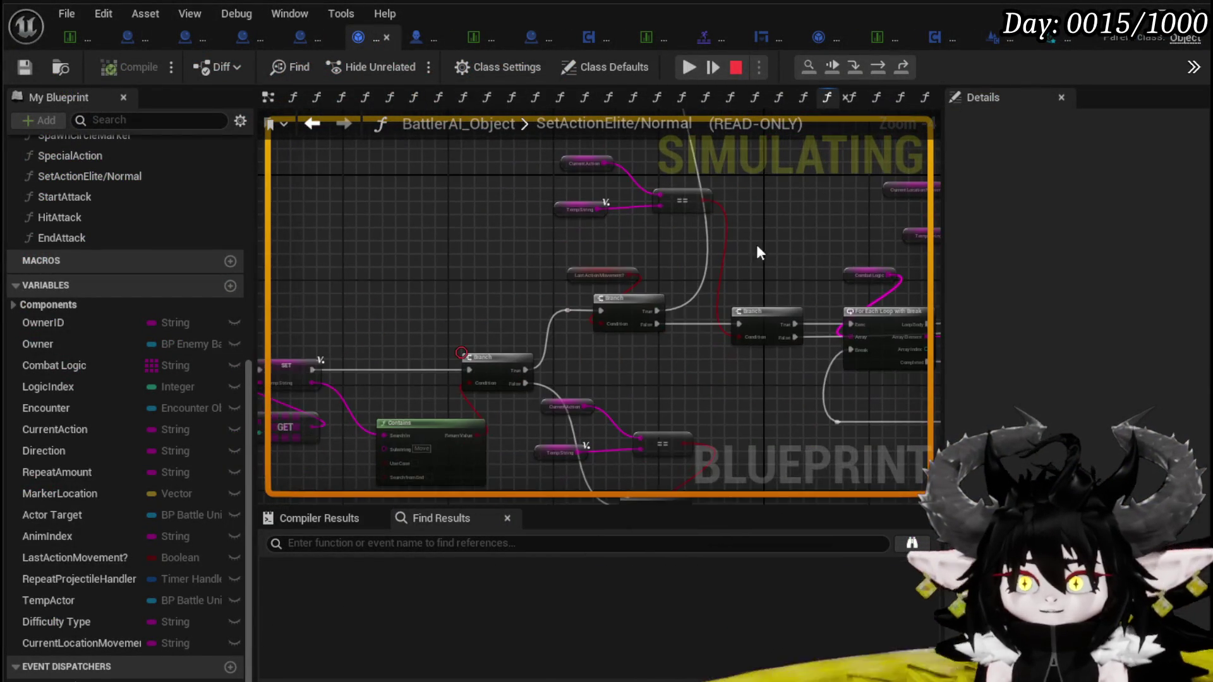
right_click(490, 367)
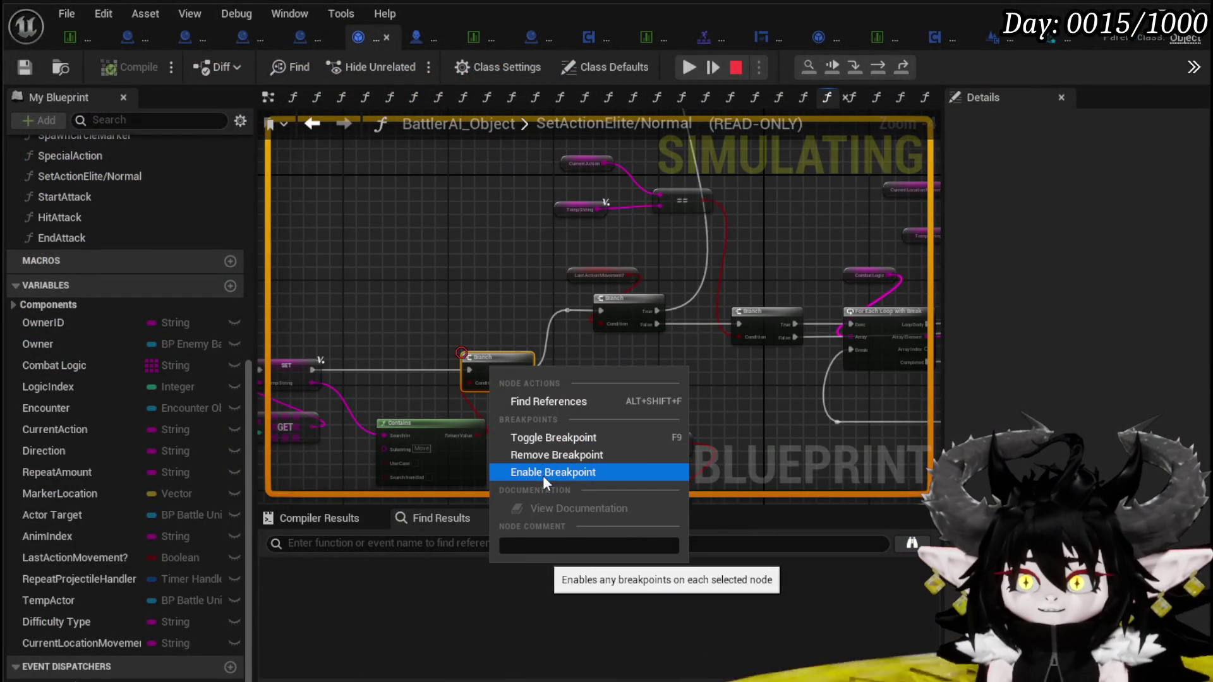
left_click_drag(548, 316, 518, 216)
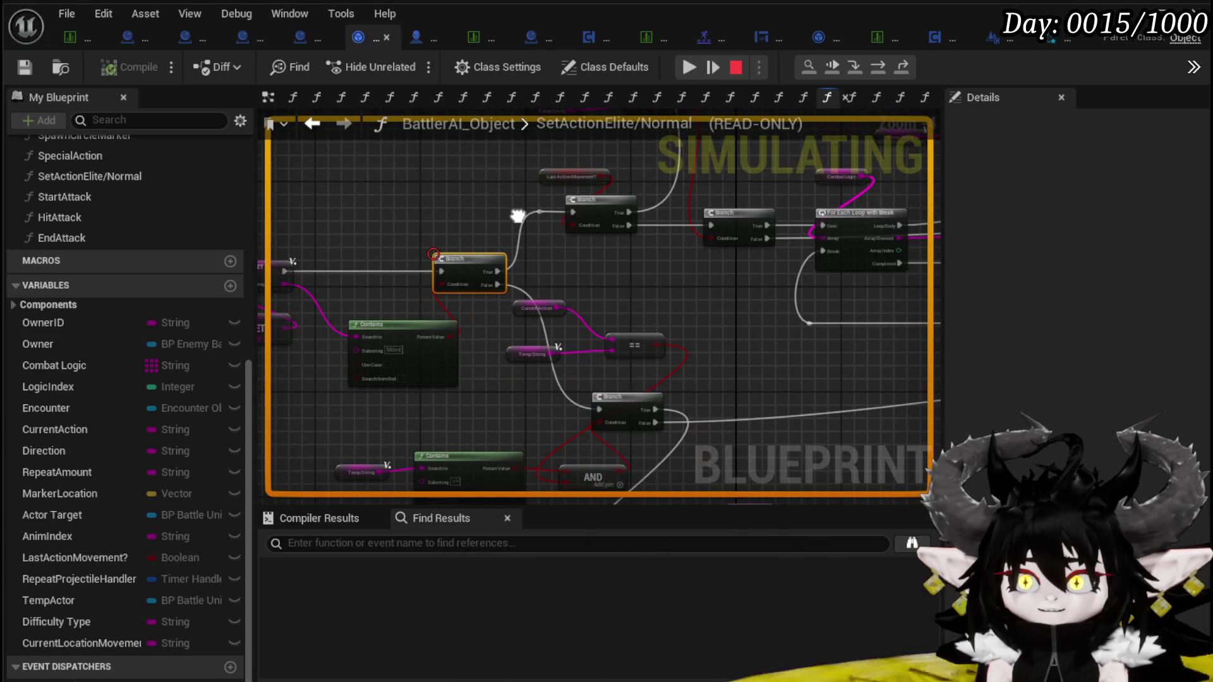
right_click(474, 376)
mouse_move(797, 395)
left_mouse_down()
mouse_move(688, 230)
mouse_move(758, 365)
left_mouse_up()
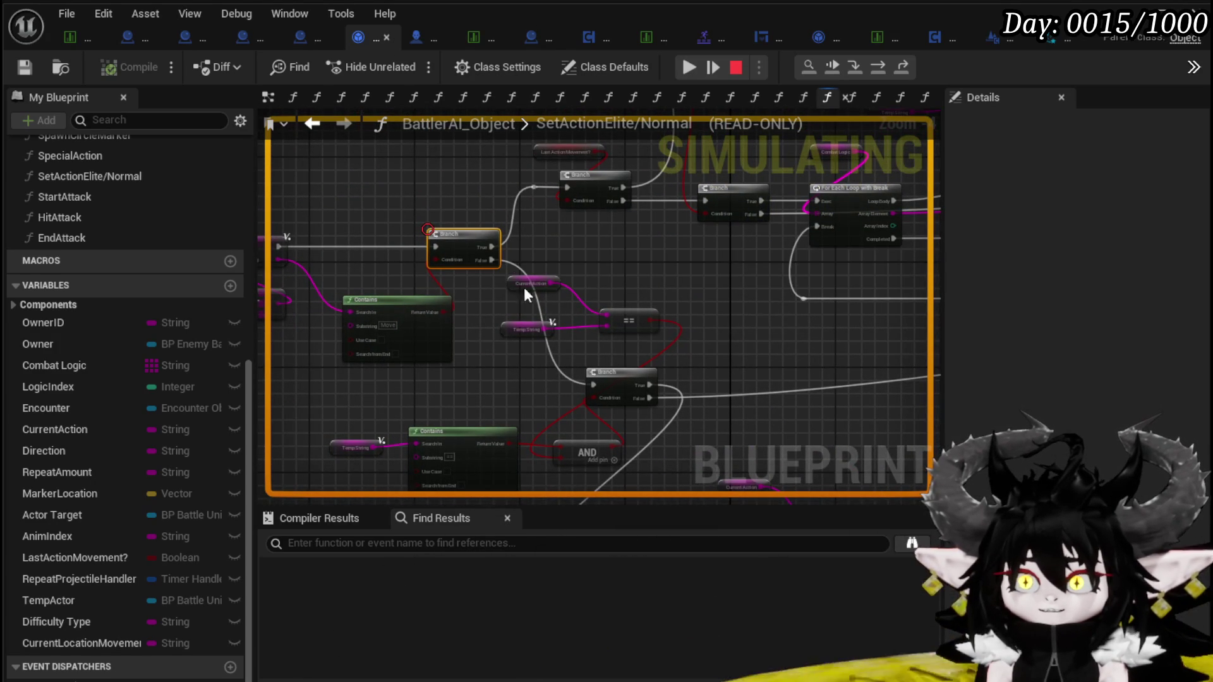
mouse_move(721, 434)
left_mouse_down()
mouse_move(663, 279)
mouse_move(628, 335)
mouse_move(457, 425)
left_mouse_up()
scroll(628, 335, "up", 2)
left_click_drag(575, 334, 594, 272)
mouse_move(424, 337)
left_mouse_down()
mouse_move(571, 349)
mouse_move(511, 337)
mouse_move(472, 366)
left_mouse_up()
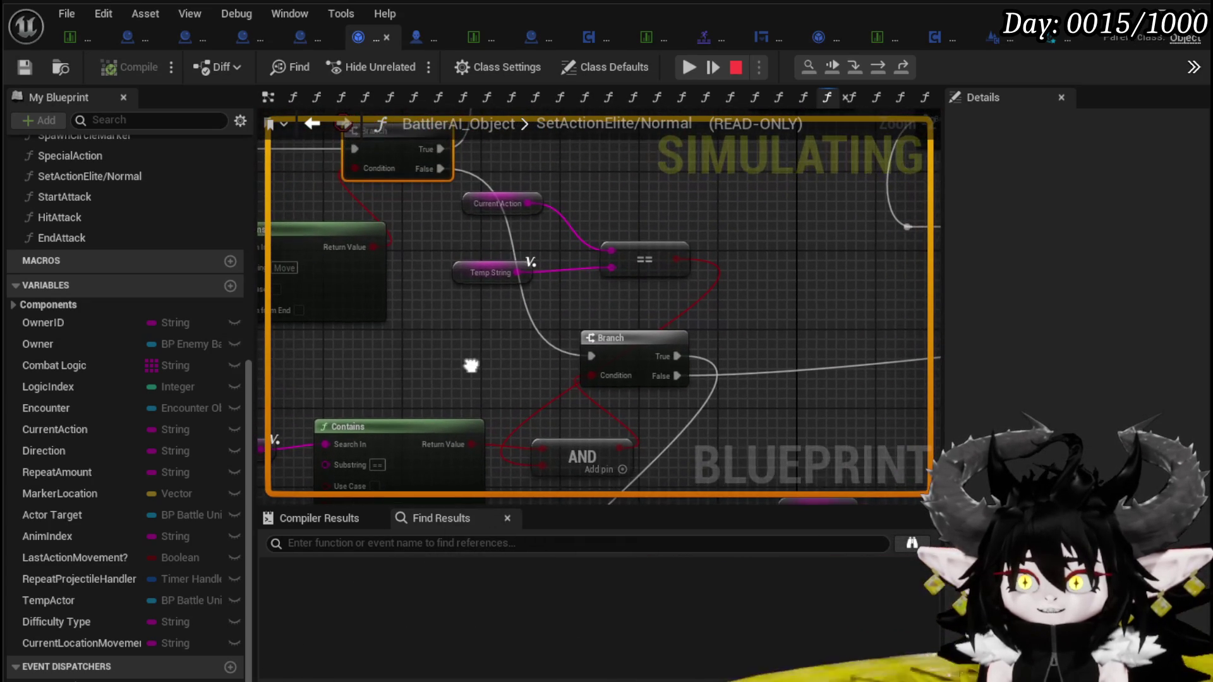
mouse_move(591, 290)
left_mouse_down()
mouse_move(713, 269)
mouse_move(673, 231)
mouse_move(660, 310)
left_mouse_up()
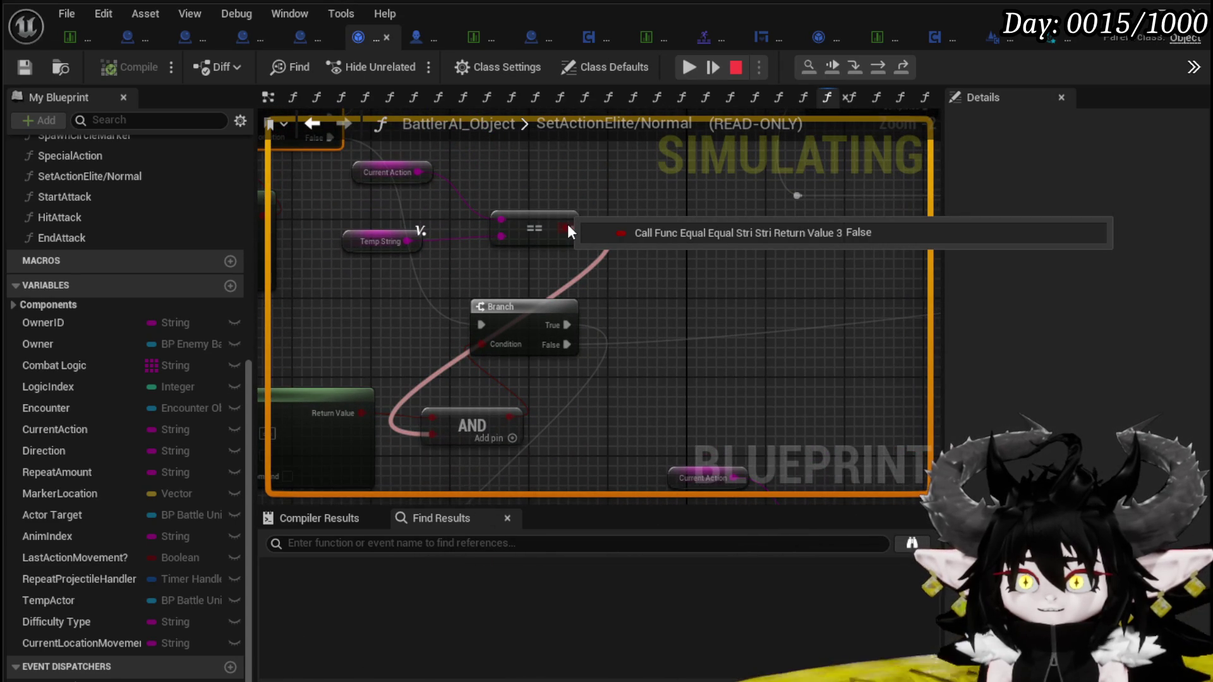
mouse_move(425, 303)
left_mouse_down()
mouse_move(583, 248)
mouse_move(638, 263)
mouse_move(567, 336)
mouse_move(604, 301)
left_mouse_up()
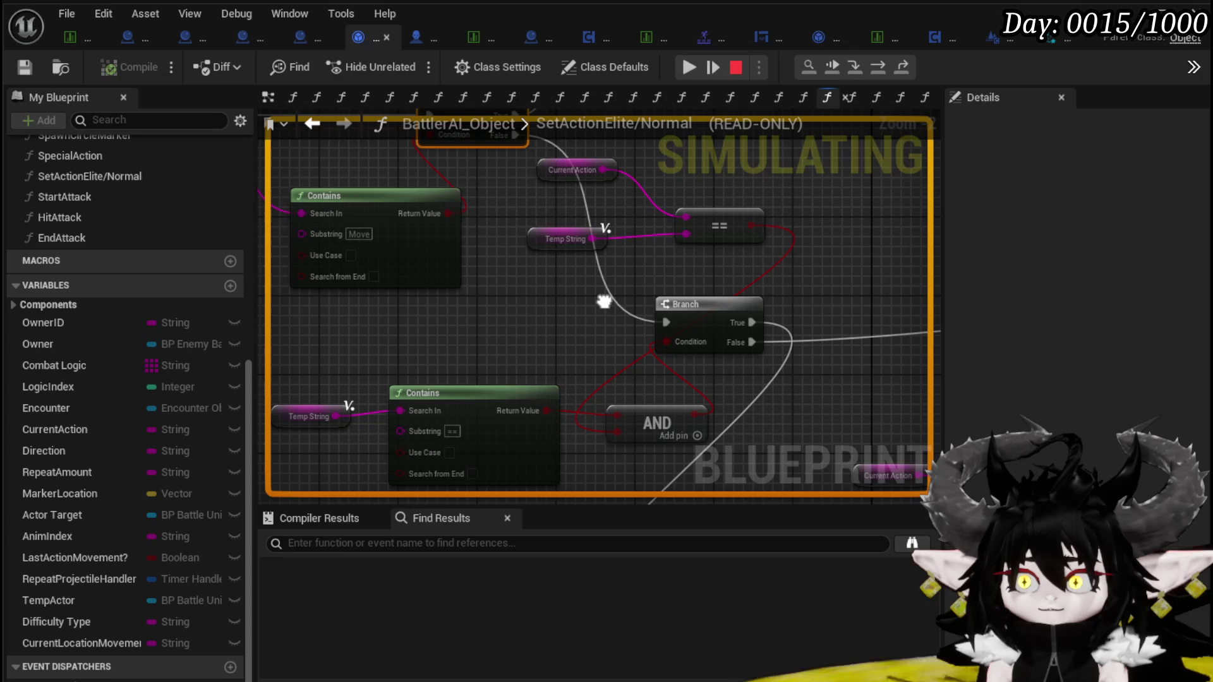
mouse_move(604, 301)
left_mouse_down()
mouse_move(572, 260)
mouse_move(617, 433)
mouse_move(638, 227)
mouse_move(630, 209)
mouse_move(333, 265)
mouse_move(383, 159)
left_mouse_up()
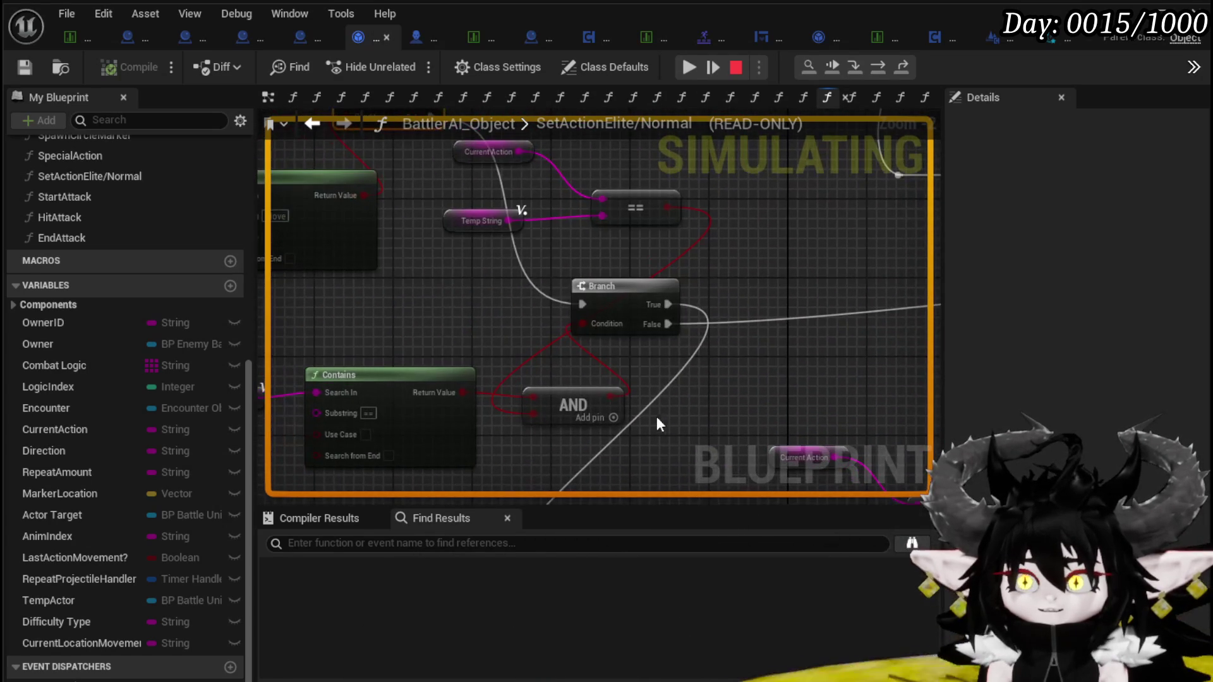
mouse_move(785, 358)
left_mouse_down()
mouse_move(316, 362)
mouse_move(659, 325)
mouse_move(369, 343)
mouse_move(618, 320)
mouse_move(652, 341)
left_mouse_up()
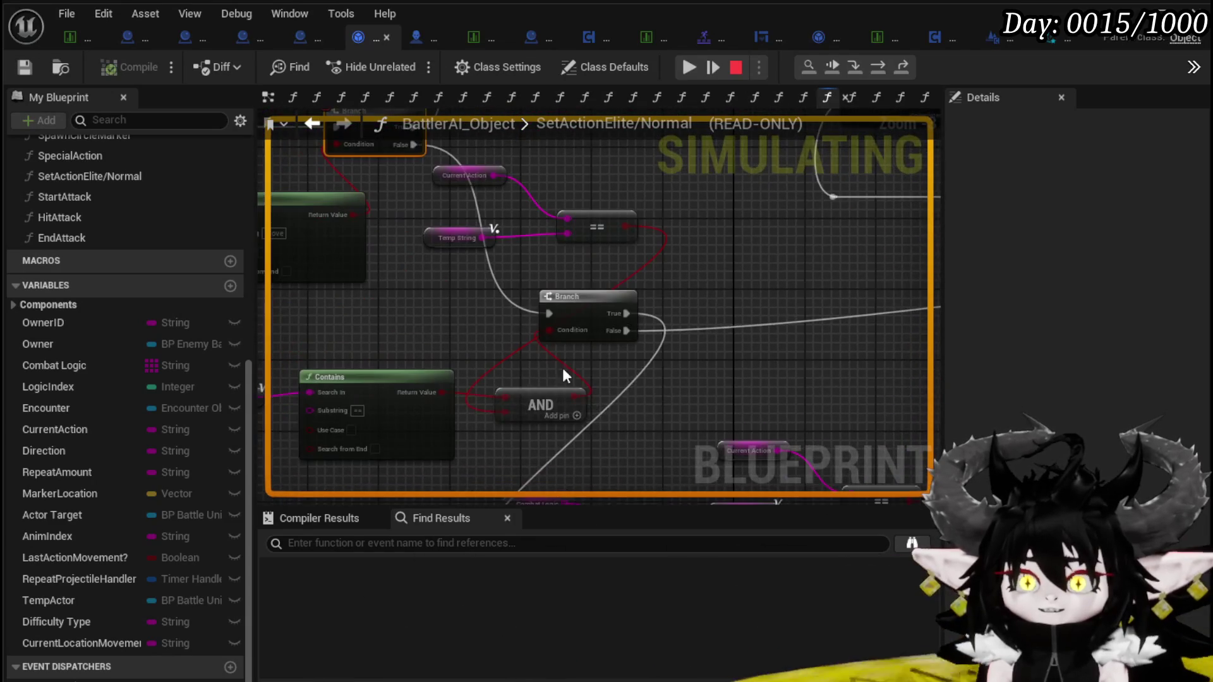
left_click_drag(440, 341, 552, 317)
scroll(513, 400, "up", 2)
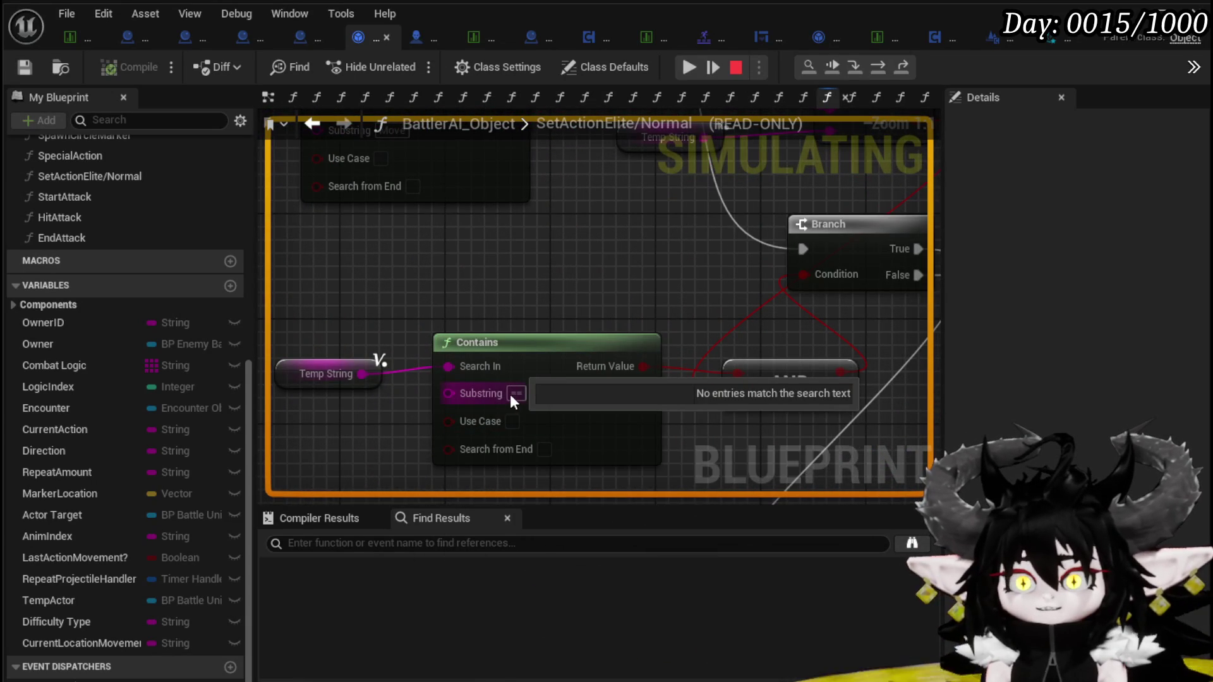
mouse_move(397, 370)
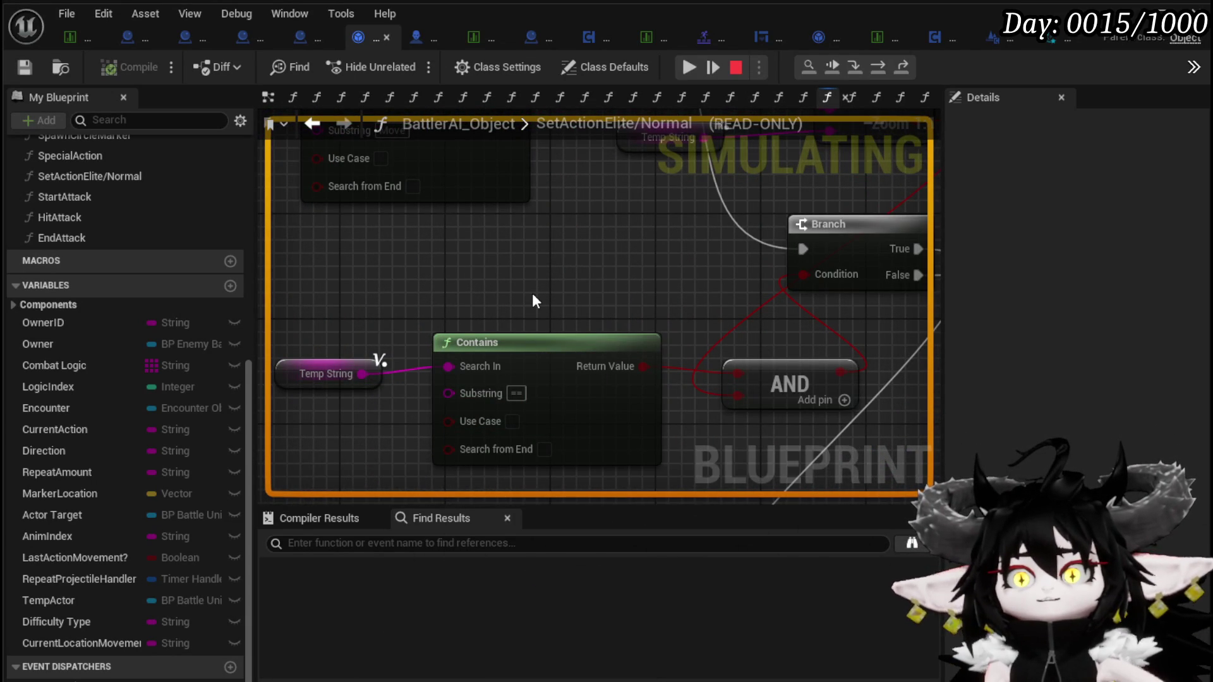
scroll(639, 302, "down", 2)
mouse_move(636, 306)
left_mouse_down()
mouse_move(536, 352)
mouse_move(616, 330)
mouse_move(635, 285)
left_mouse_up()
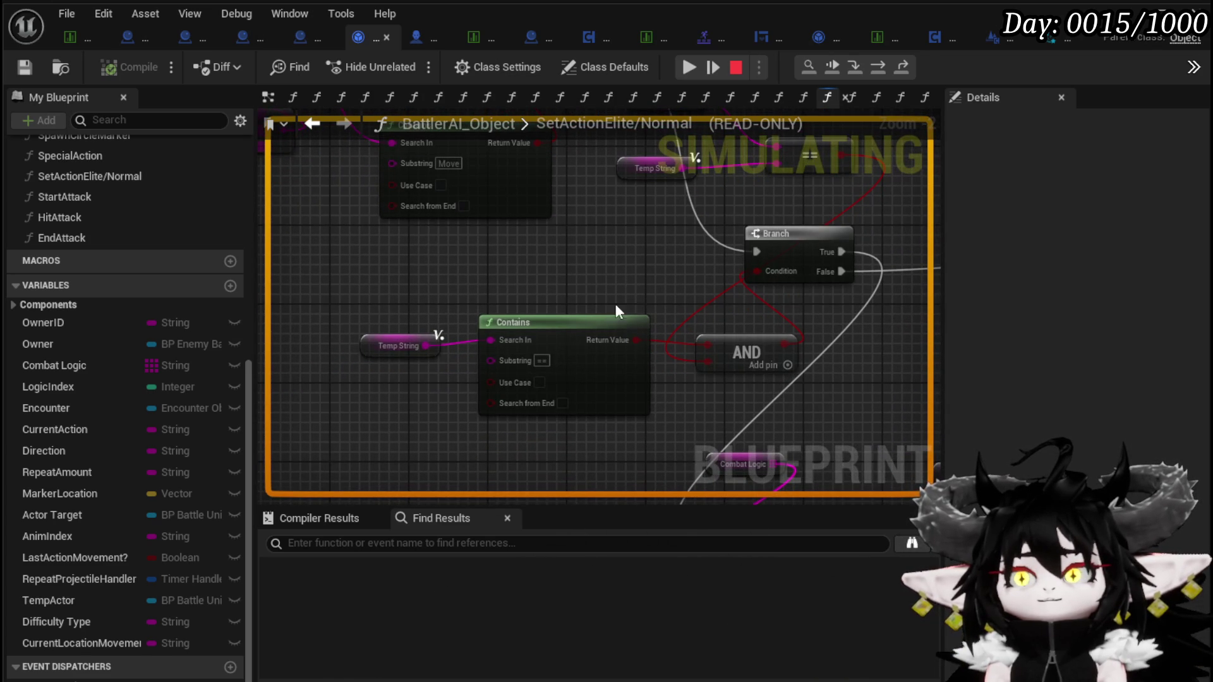
mouse_move(548, 359)
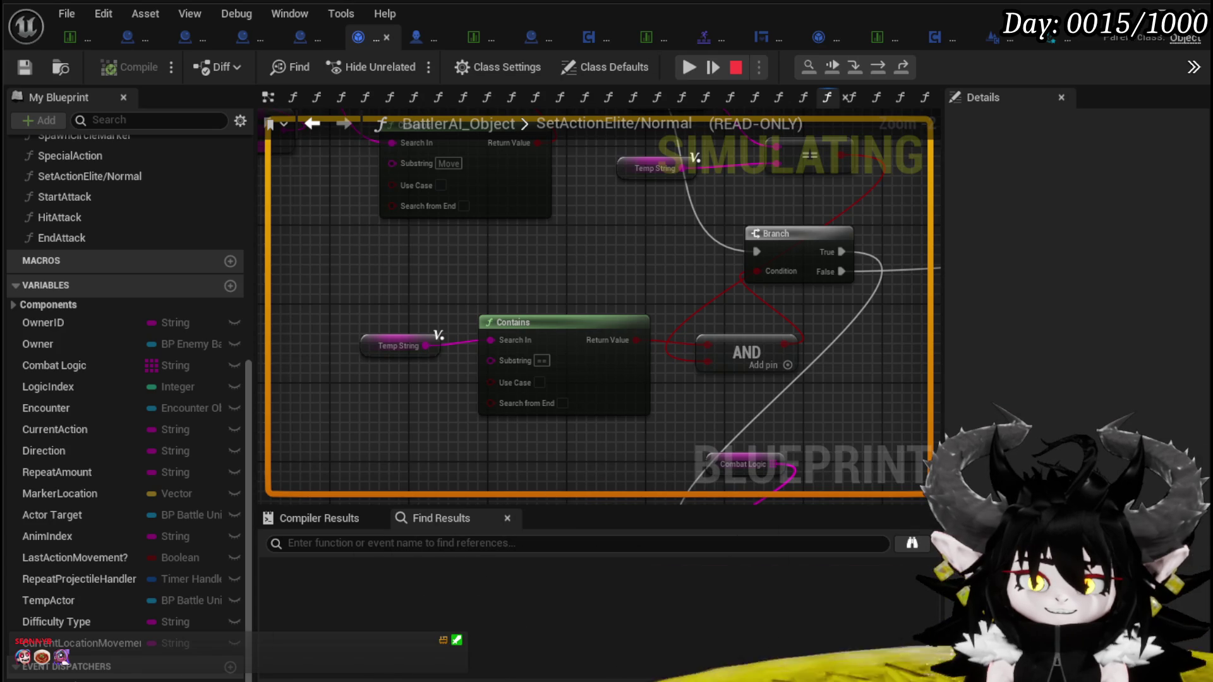
scroll(584, 288, "down", 10)
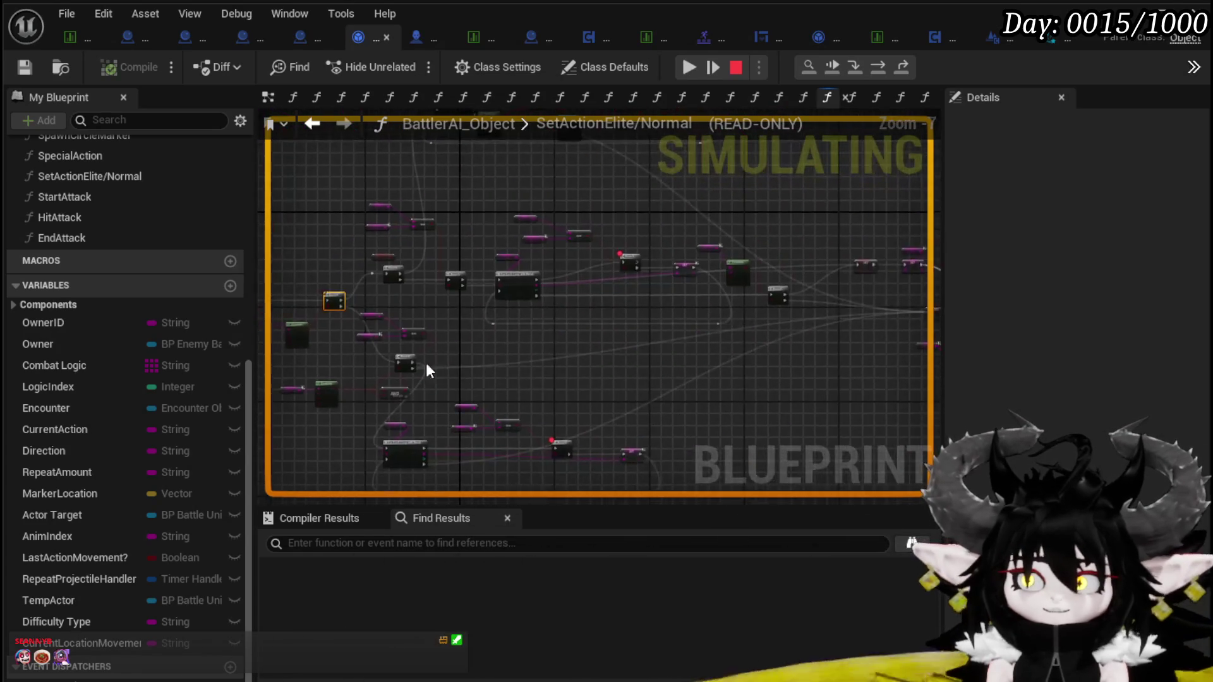
scroll(732, 416, "down", 1)
left_click_drag(727, 418, 766, 407)
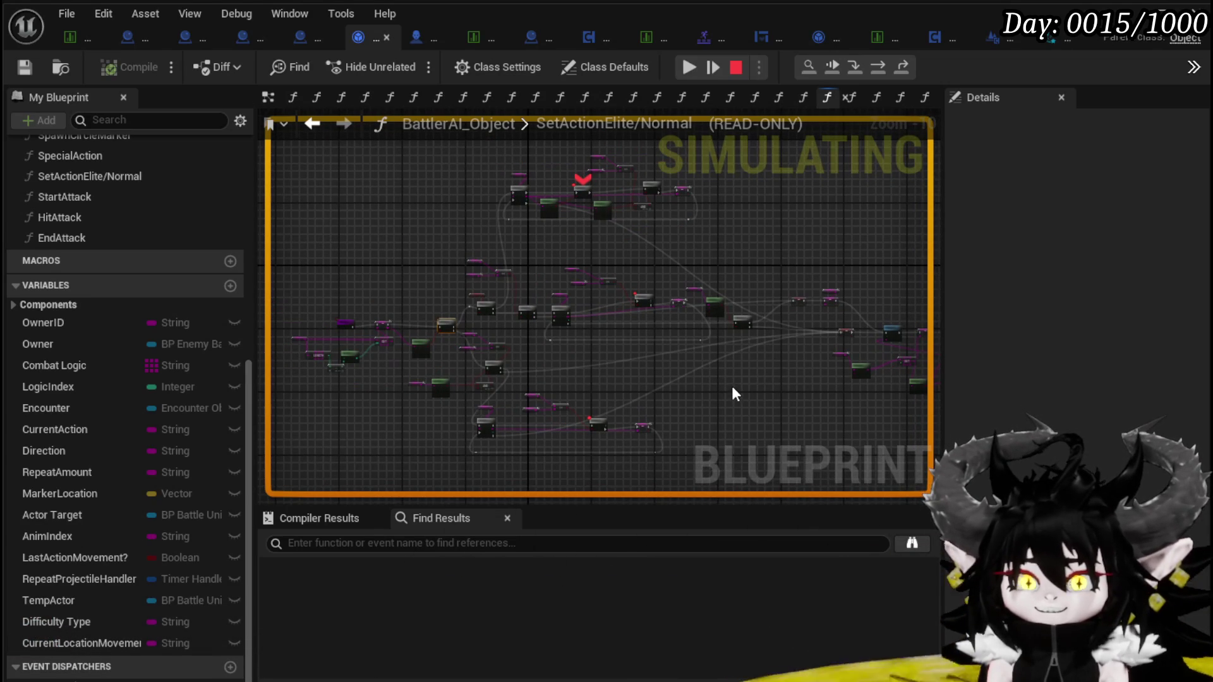
left_click(689, 68)
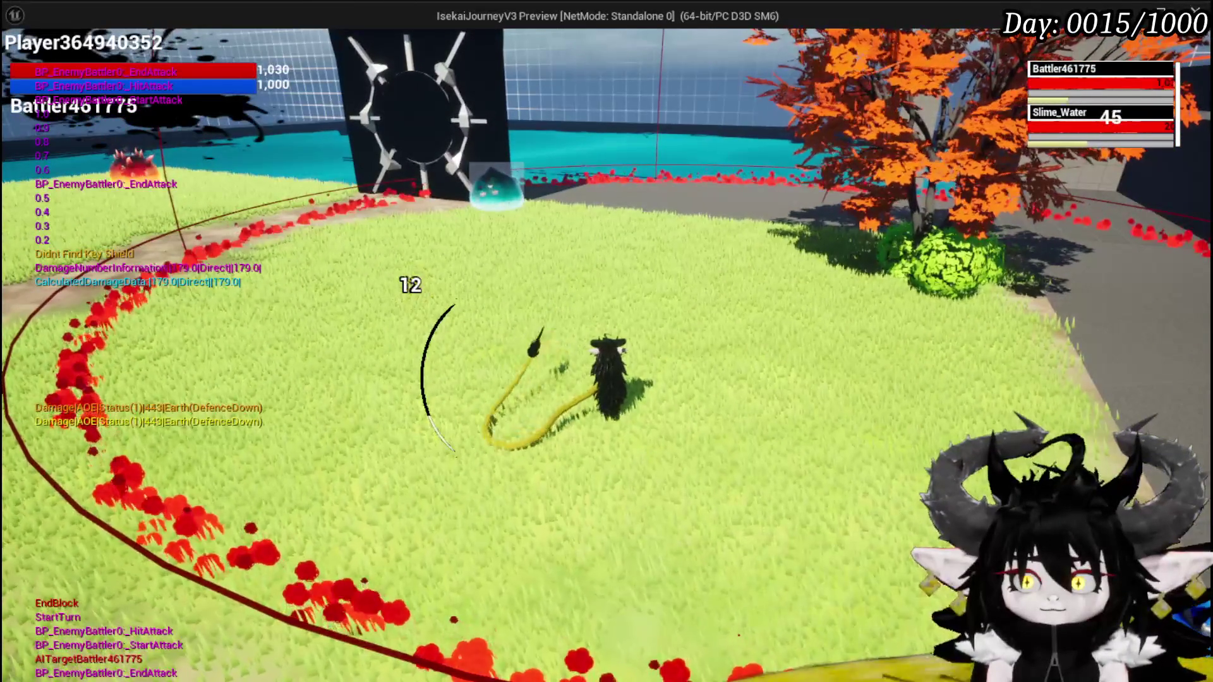
Zoom the graph view around the breakpointed Branch after execution halts again
scroll(628, 268, "up", 8)
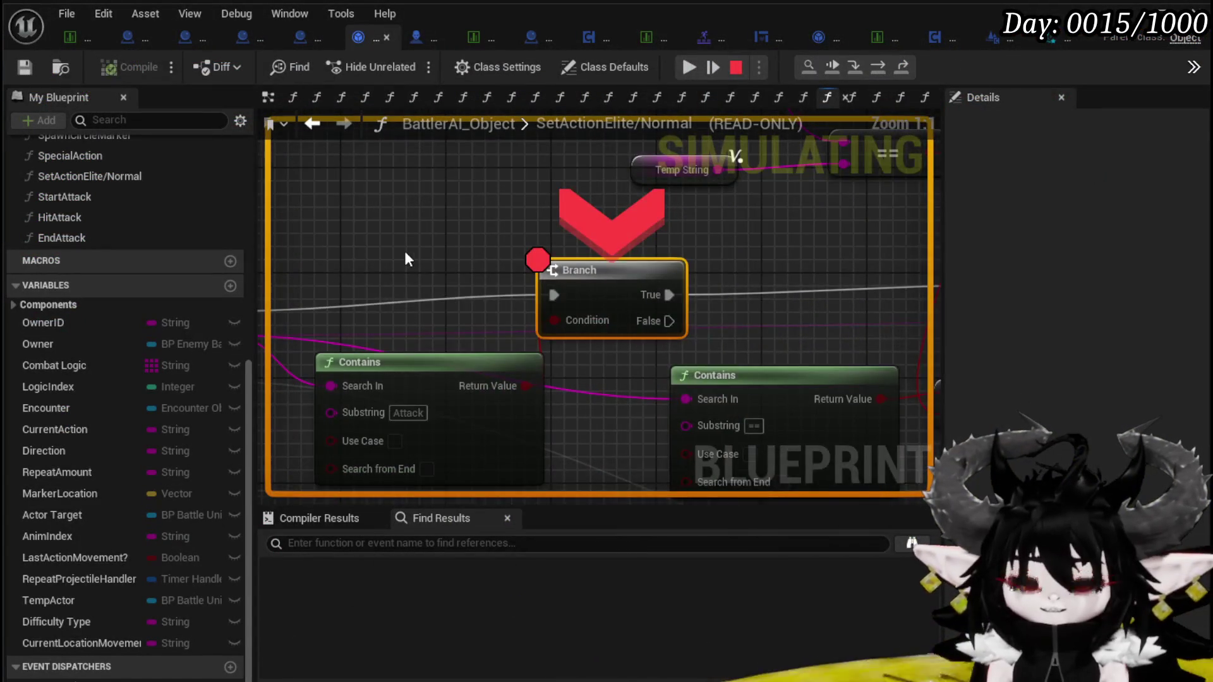
Add a breakpoint to the lower Branch fed by the == and AND checks
left_click_drag(663, 190, 904, 335)
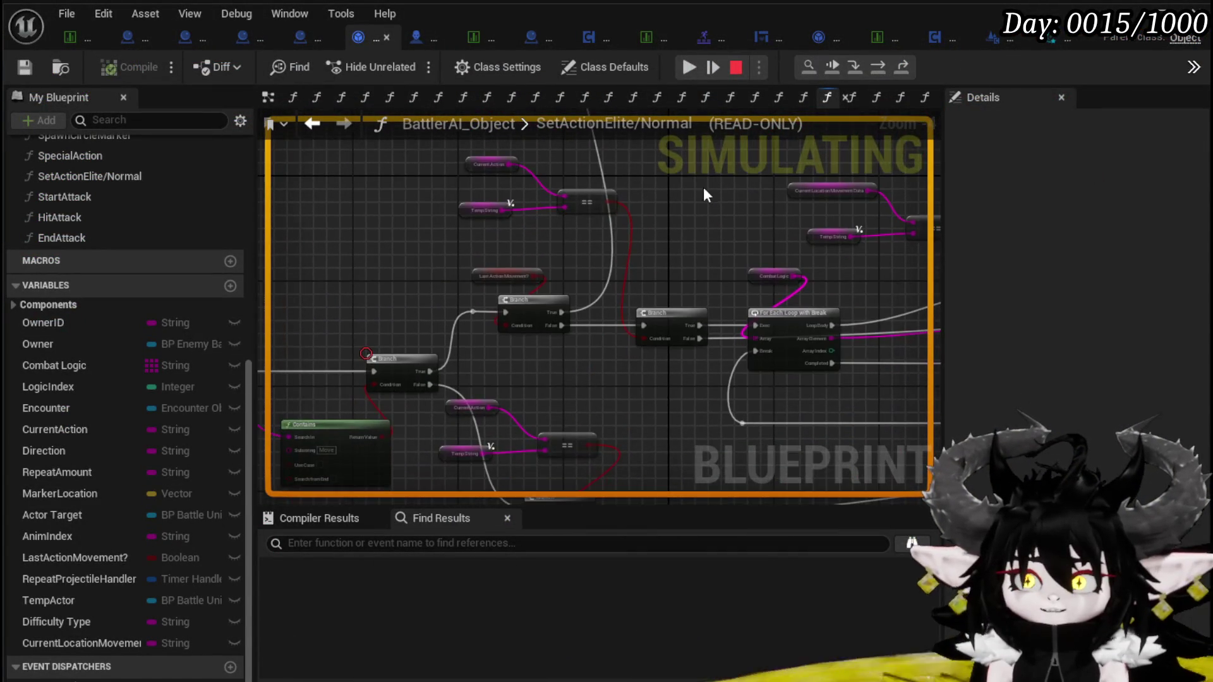
mouse_move(644, 262)
left_mouse_down()
mouse_move(628, 196)
mouse_move(555, 307)
mouse_move(533, 274)
mouse_move(516, 325)
mouse_move(556, 272)
mouse_move(563, 318)
left_mouse_up()
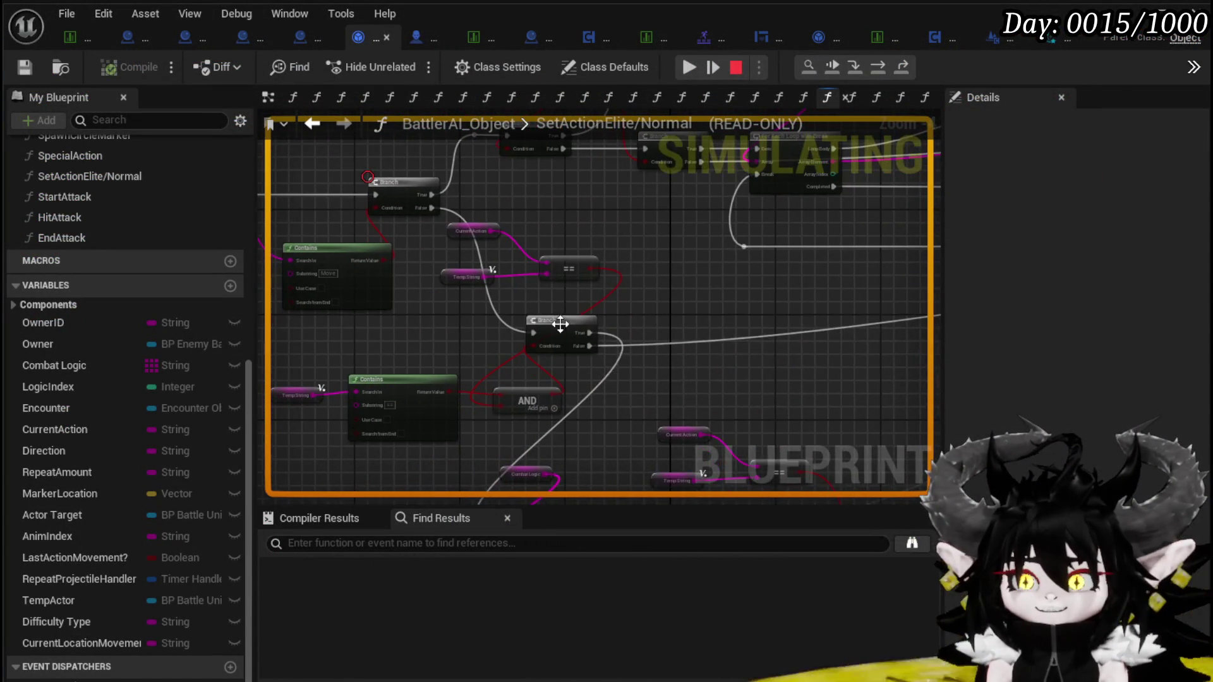
right_click(564, 319)
mouse_move(645, 264)
left_mouse_down()
mouse_move(569, 359)
mouse_move(598, 296)
left_mouse_up()
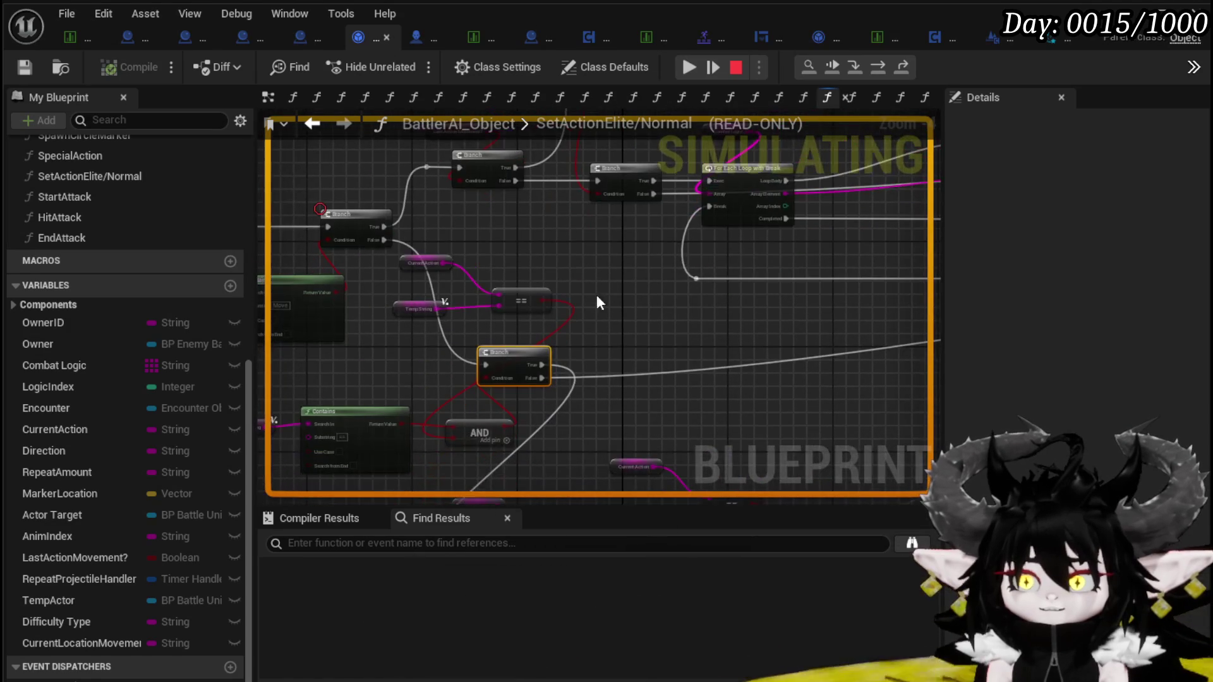
mouse_move(642, 328)
left_mouse_down()
mouse_move(642, 244)
mouse_move(716, 225)
mouse_move(833, 263)
mouse_move(745, 249)
mouse_move(596, 344)
mouse_move(574, 316)
mouse_move(442, 260)
mouse_move(529, 449)
mouse_move(667, 334)
mouse_move(568, 359)
left_mouse_up()
right_click(568, 359)
left_click(628, 447)
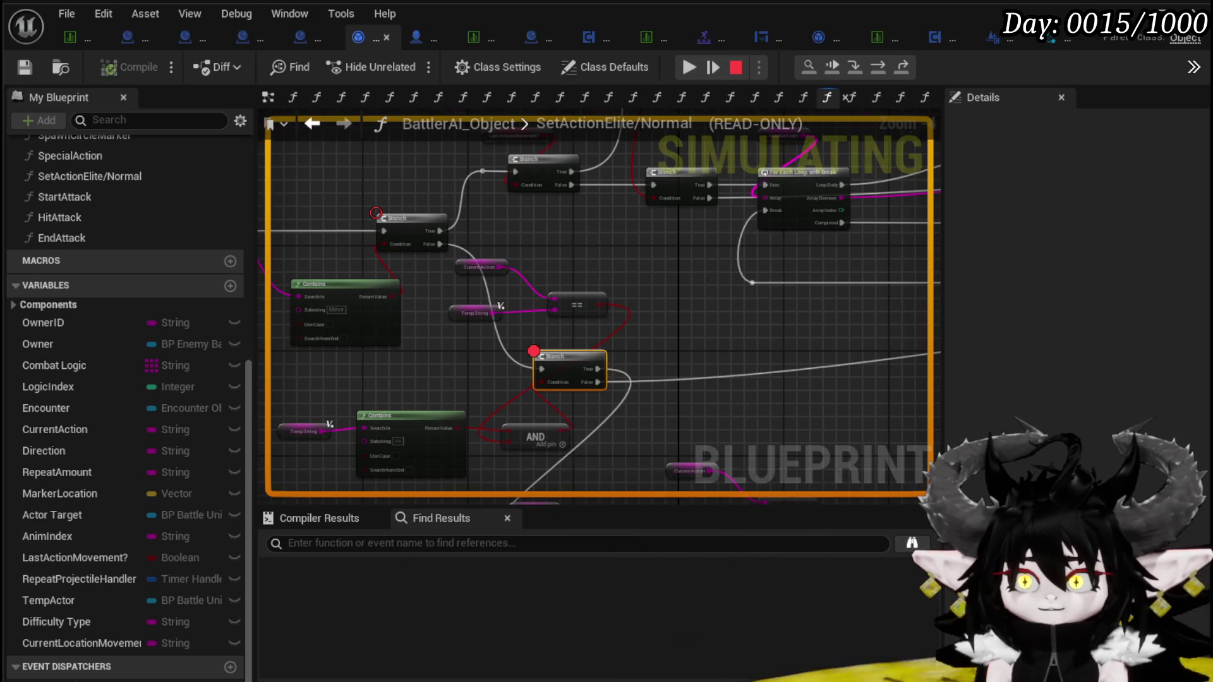
left_click_drag(707, 269, 535, 385)
Inspect the Last Action Movement? node, then pan to the Current Location Movement Data comparison
right_click(514, 308)
mouse_move(533, 247)
left_mouse_down()
mouse_move(545, 316)
mouse_move(616, 325)
left_mouse_up()
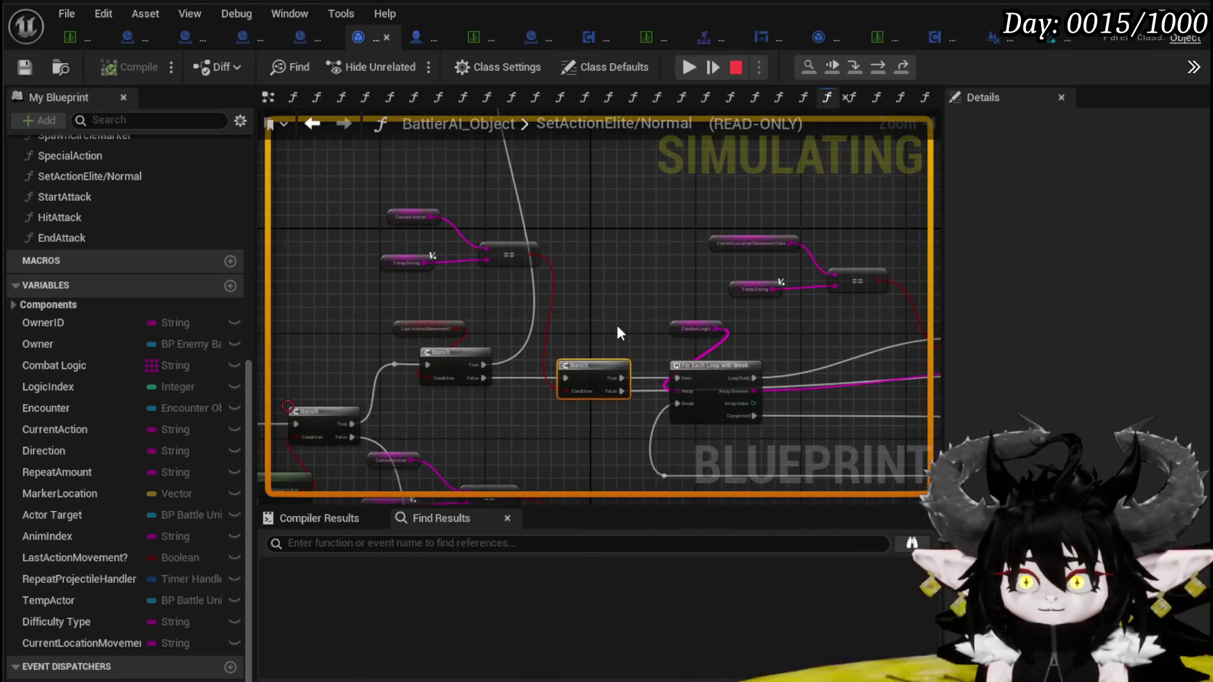
scroll(636, 401, "up", 2)
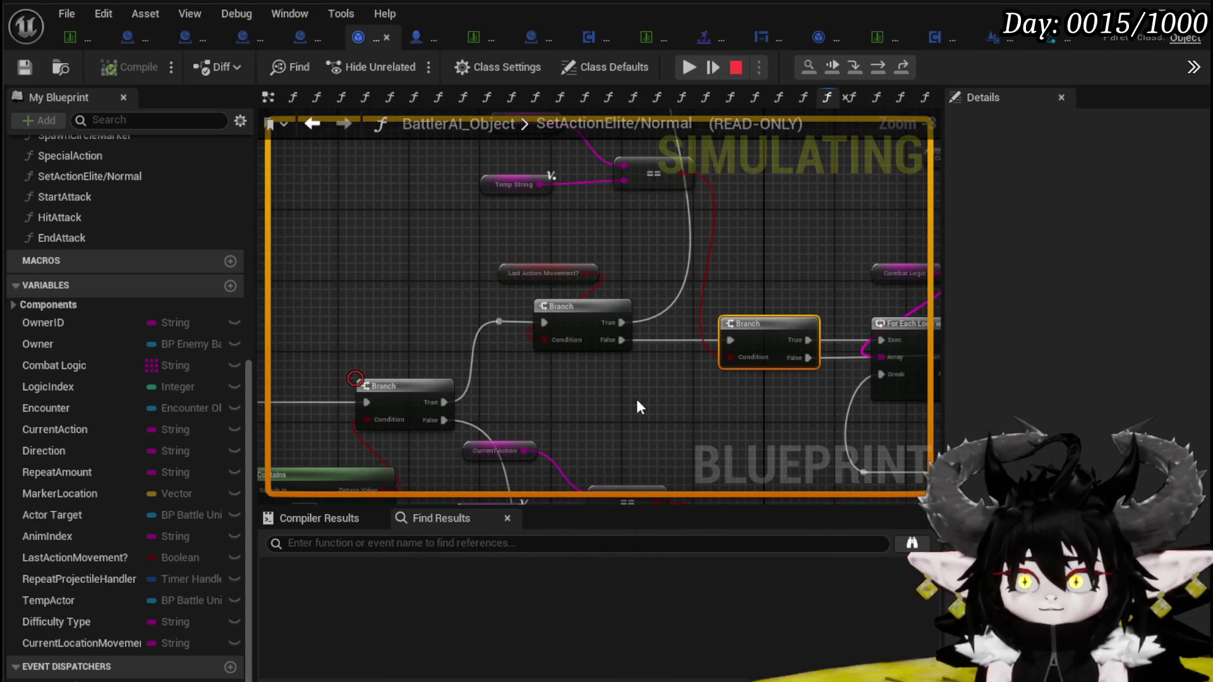
left_click_drag(637, 400, 568, 428)
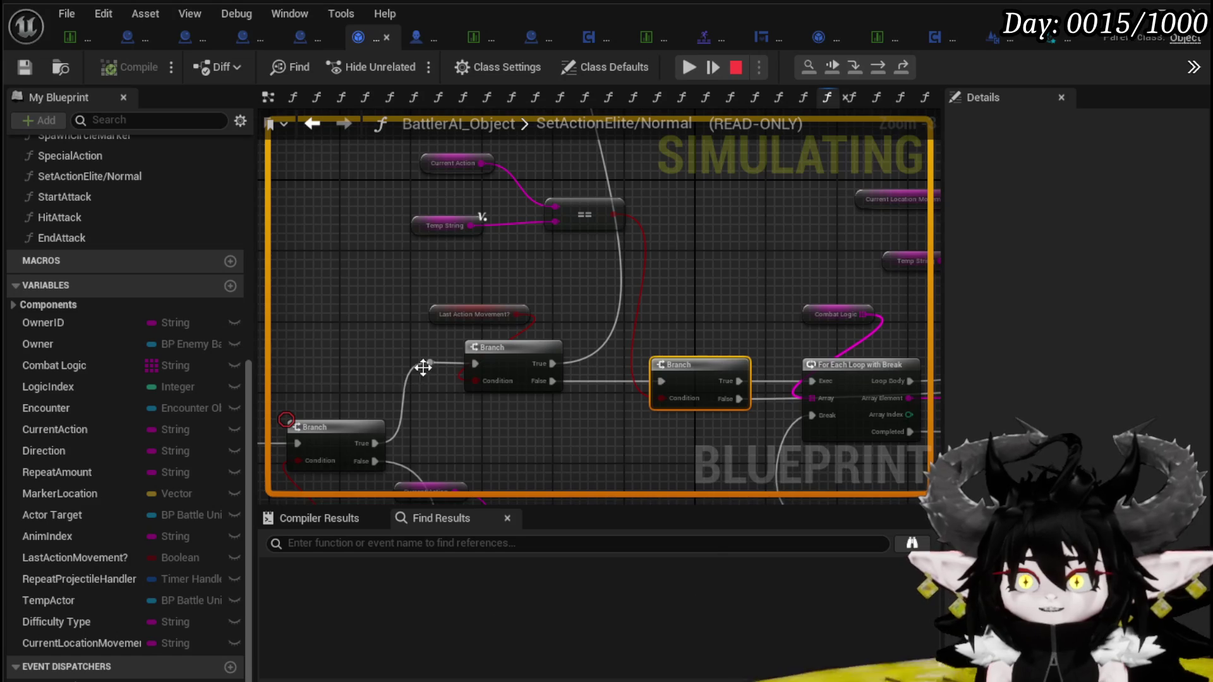
left_click(439, 322)
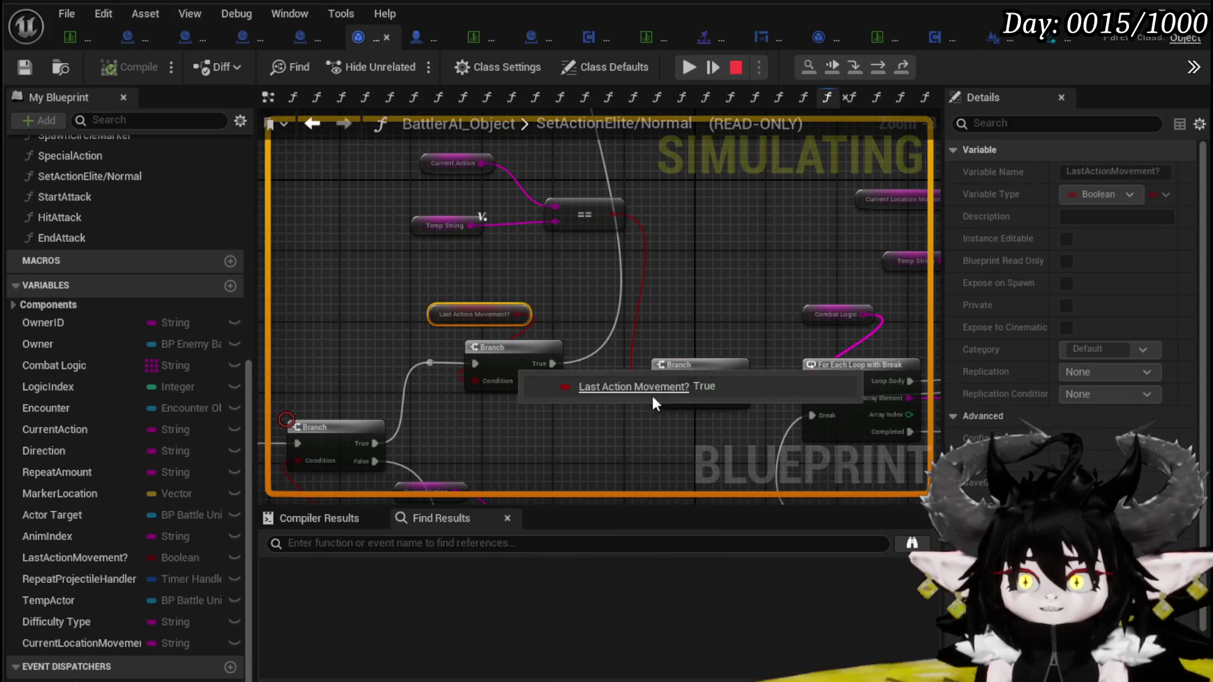
mouse_move(591, 447)
left_mouse_down()
mouse_move(487, 430)
mouse_move(466, 395)
left_mouse_up()
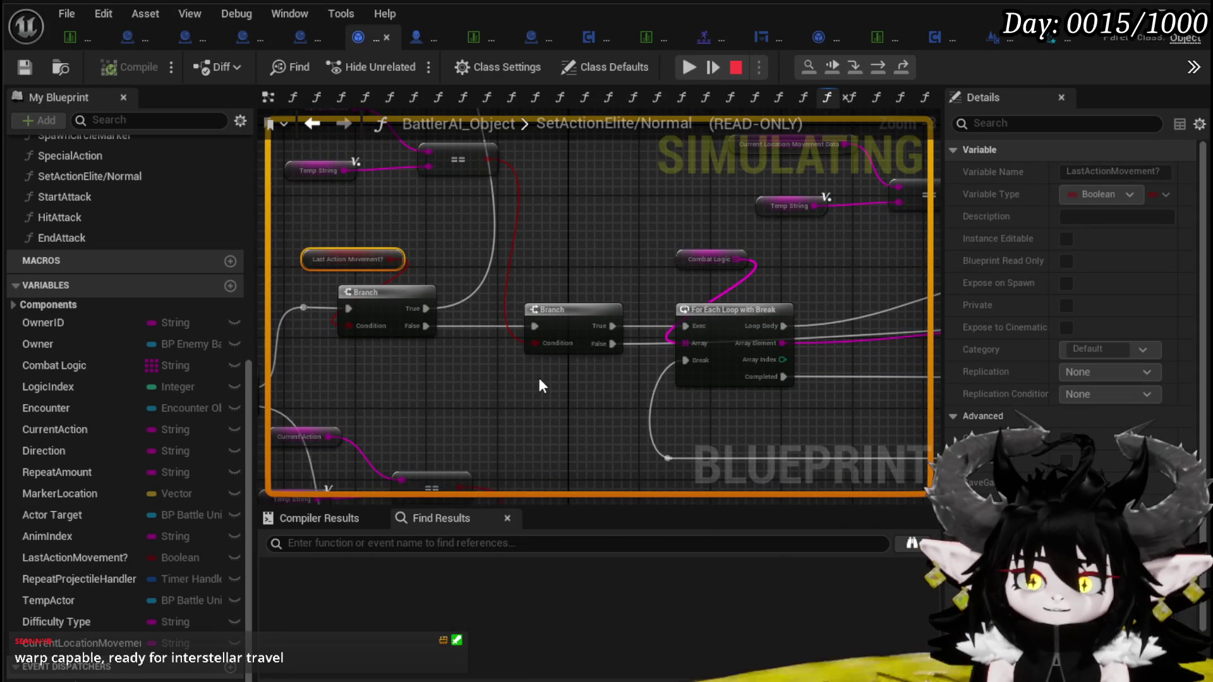
mouse_move(539, 379)
left_mouse_down()
mouse_move(425, 406)
mouse_move(522, 328)
mouse_move(549, 266)
mouse_move(623, 248)
mouse_move(414, 272)
mouse_move(393, 290)
mouse_move(585, 305)
mouse_move(607, 387)
mouse_move(775, 420)
left_mouse_up()
left_click_drag(719, 300, 379, 269)
mouse_move(642, 282)
left_mouse_down()
mouse_move(633, 268)
mouse_move(503, 379)
mouse_move(515, 401)
mouse_move(442, 305)
left_mouse_up()
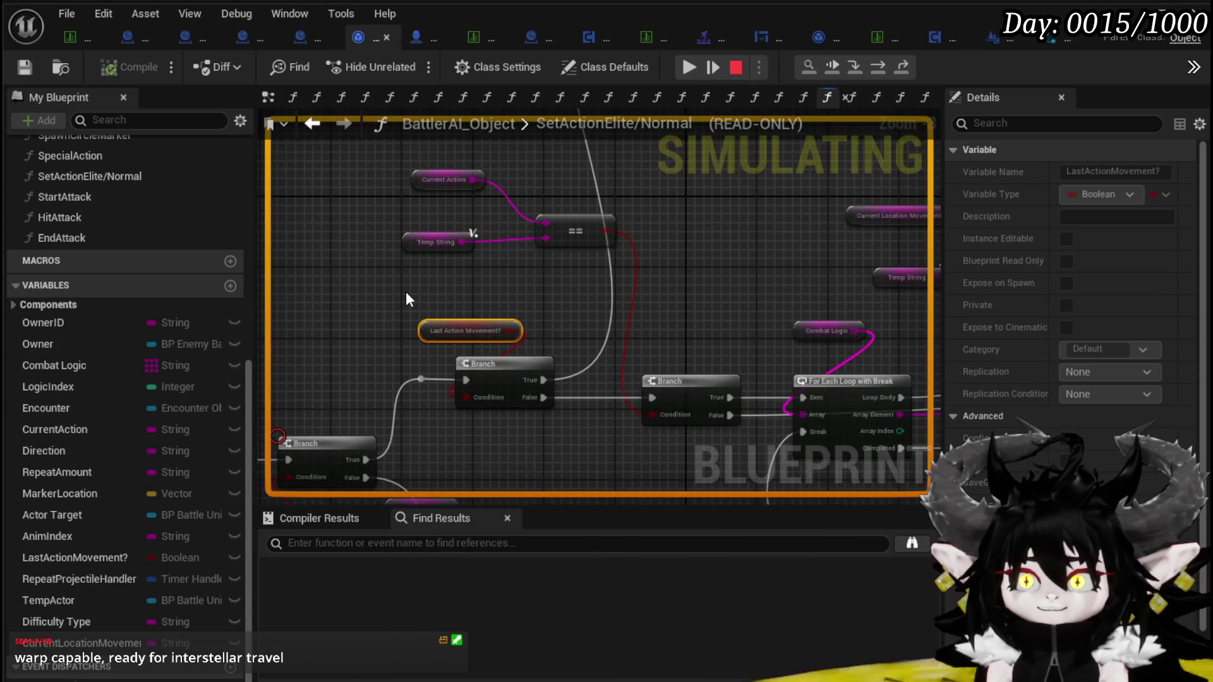
mouse_move(684, 299)
left_mouse_down()
mouse_move(538, 293)
mouse_move(749, 309)
mouse_move(628, 293)
left_mouse_up()
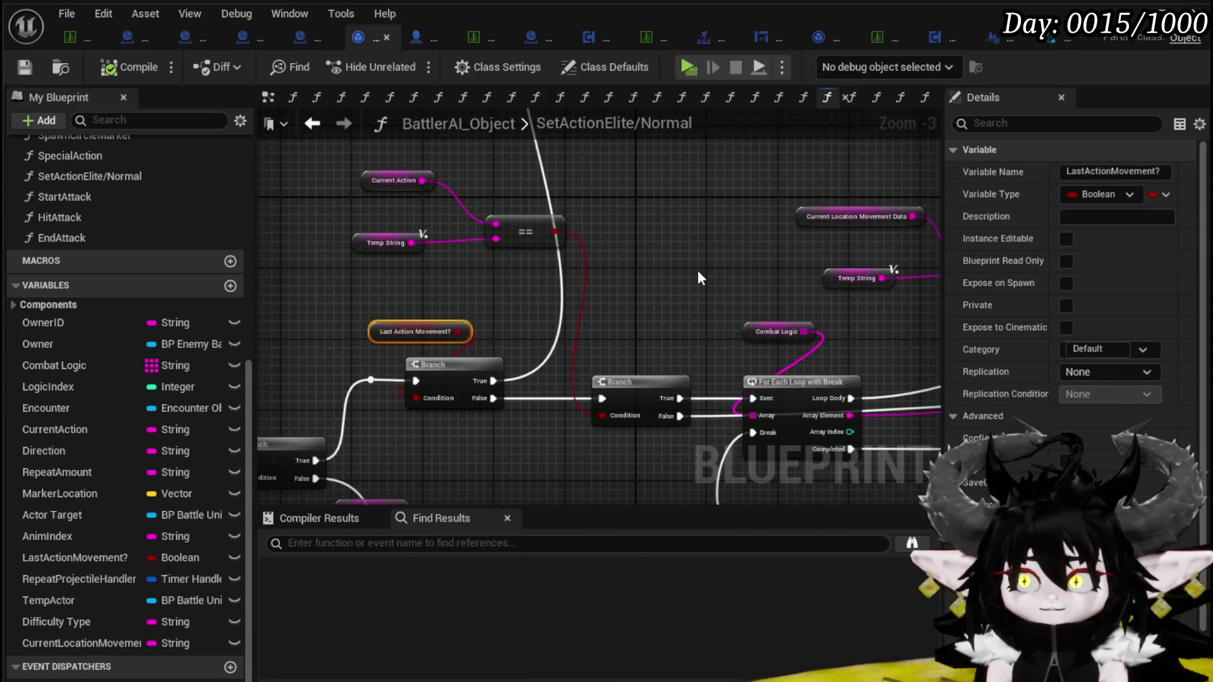
Paste a copy of the Current Location Movement Data getter and wire it into the == node
left_click_drag(842, 211, 699, 184)
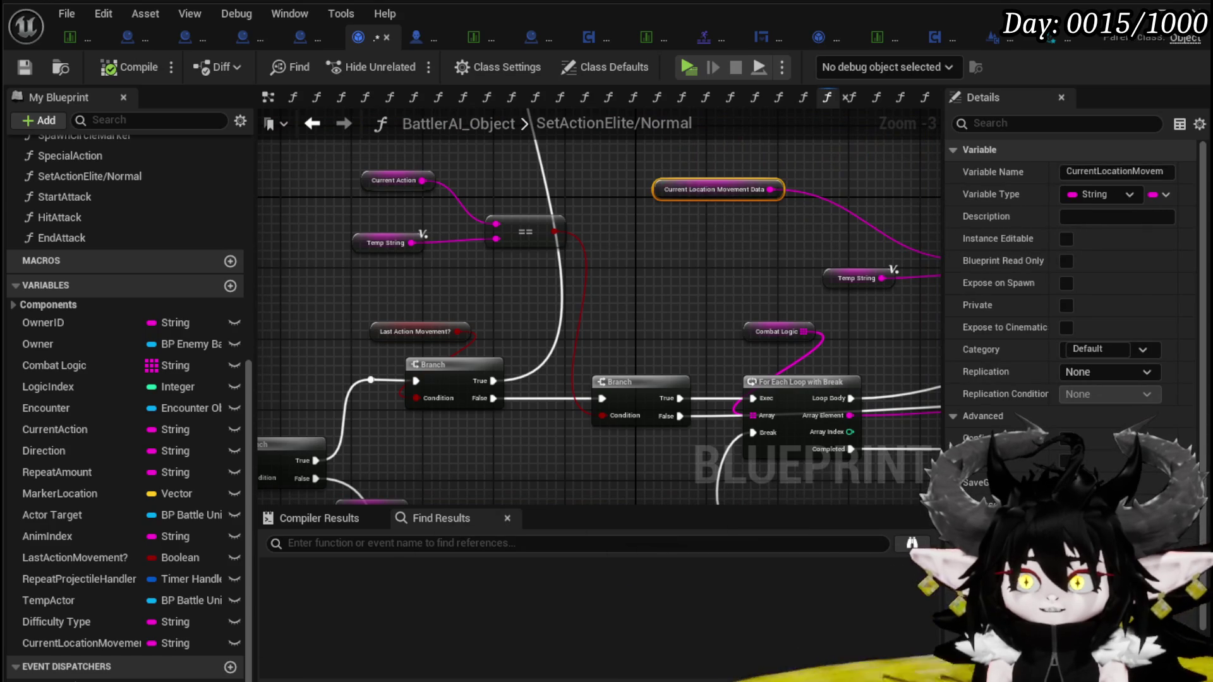
left_click(455, 229)
key("ctrl+v")
mouse_move(494, 225)
left_mouse_down()
mouse_move(543, 278)
mouse_move(540, 306)
left_mouse_up()
left_click_drag(414, 228, 379, 257)
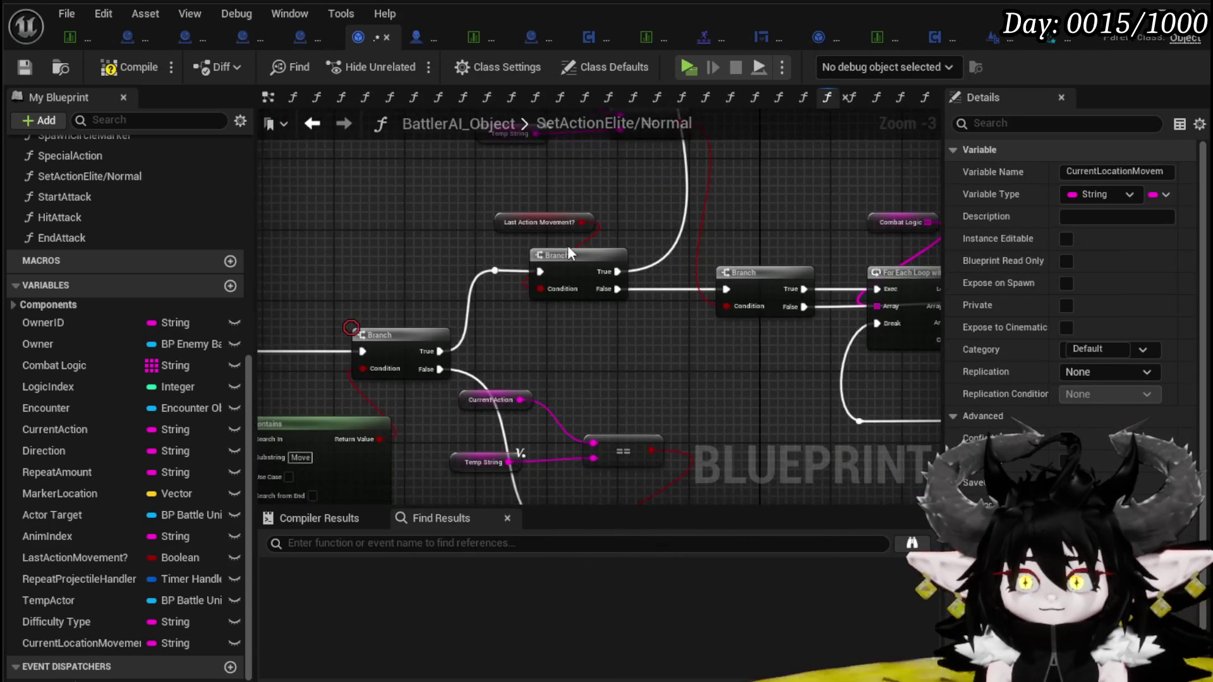
left_click_drag(578, 212, 655, 302)
mouse_move(693, 246)
left_mouse_down()
mouse_move(475, 344)
mouse_move(499, 382)
left_mouse_up()
Tidy the Temp String, Current Location Movement Data, Combat Logic and For Each Loop node layout
left_click_drag(371, 243, 487, 286)
mouse_move(446, 373)
left_mouse_down()
mouse_move(524, 278)
mouse_move(504, 321)
left_mouse_up()
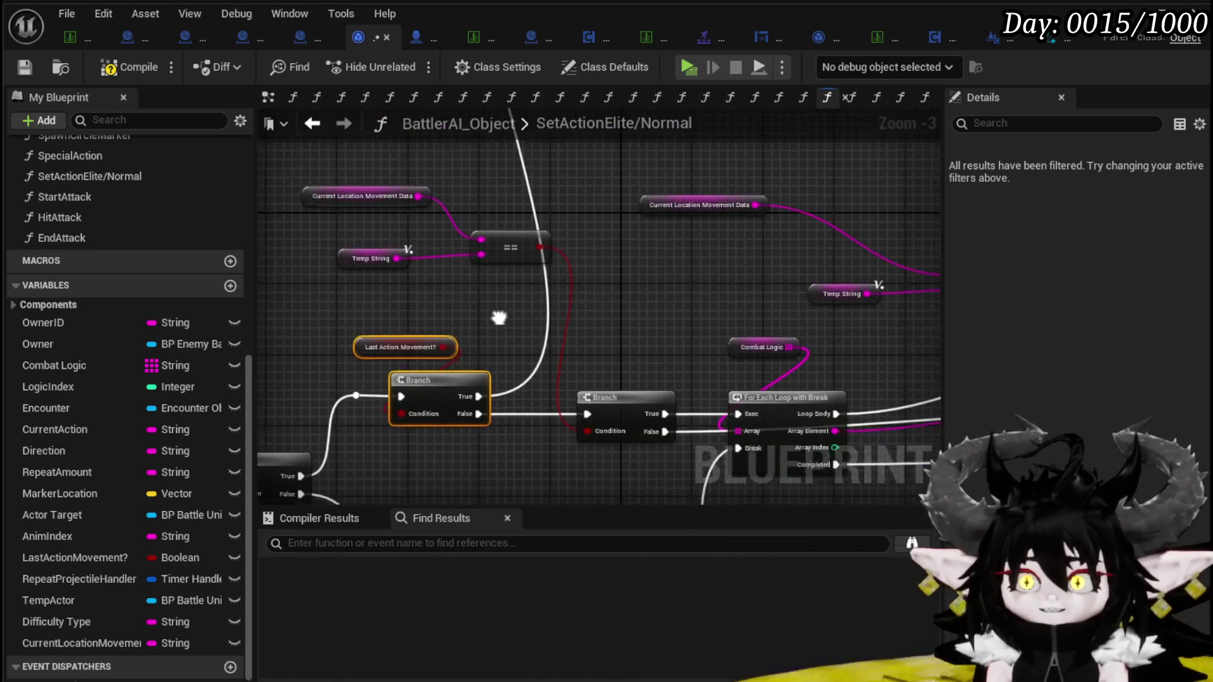
left_click_drag(620, 340, 551, 297)
left_click(352, 217)
left_click_drag(547, 153, 547, 153)
left_click_drag(297, 201, 426, 158)
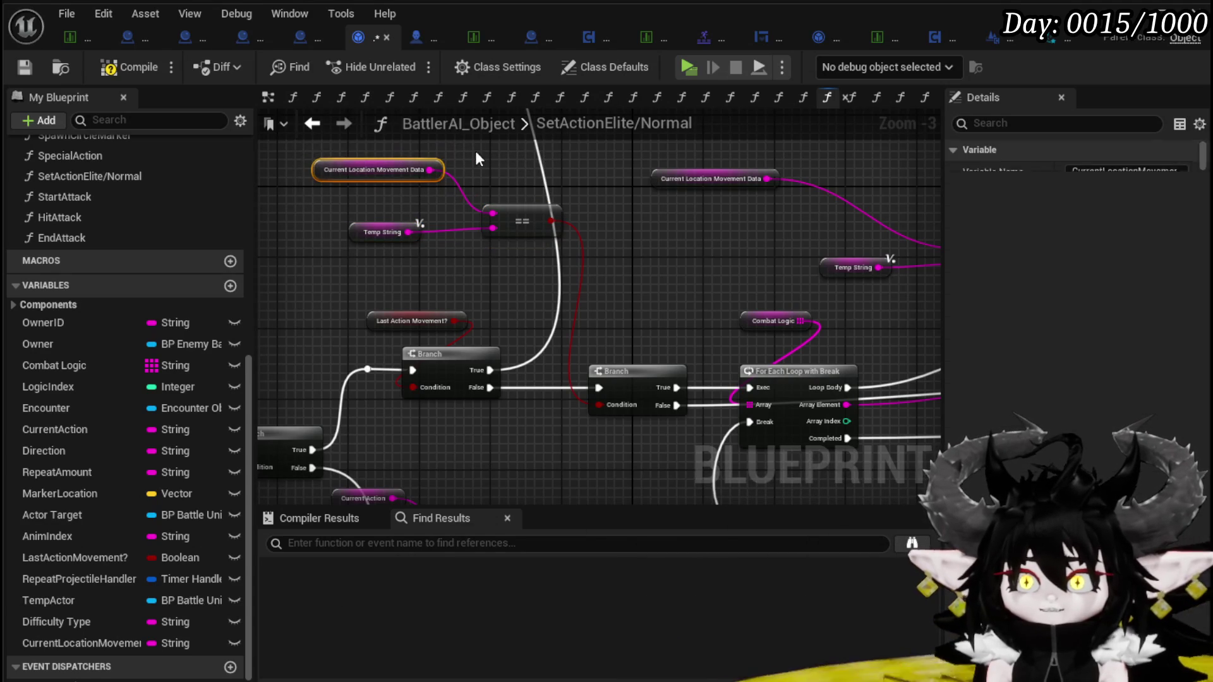
left_click_drag(423, 214, 440, 209)
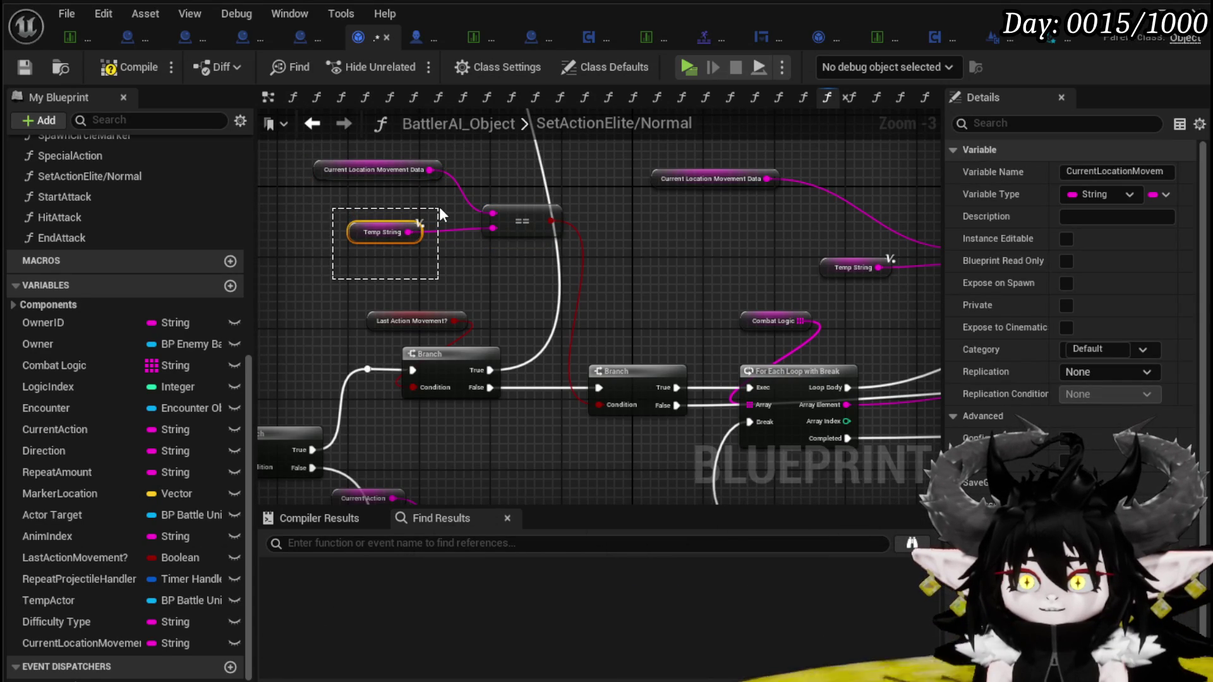
left_click_drag(440, 209, 439, 209)
left_click_drag(545, 142, 556, 145)
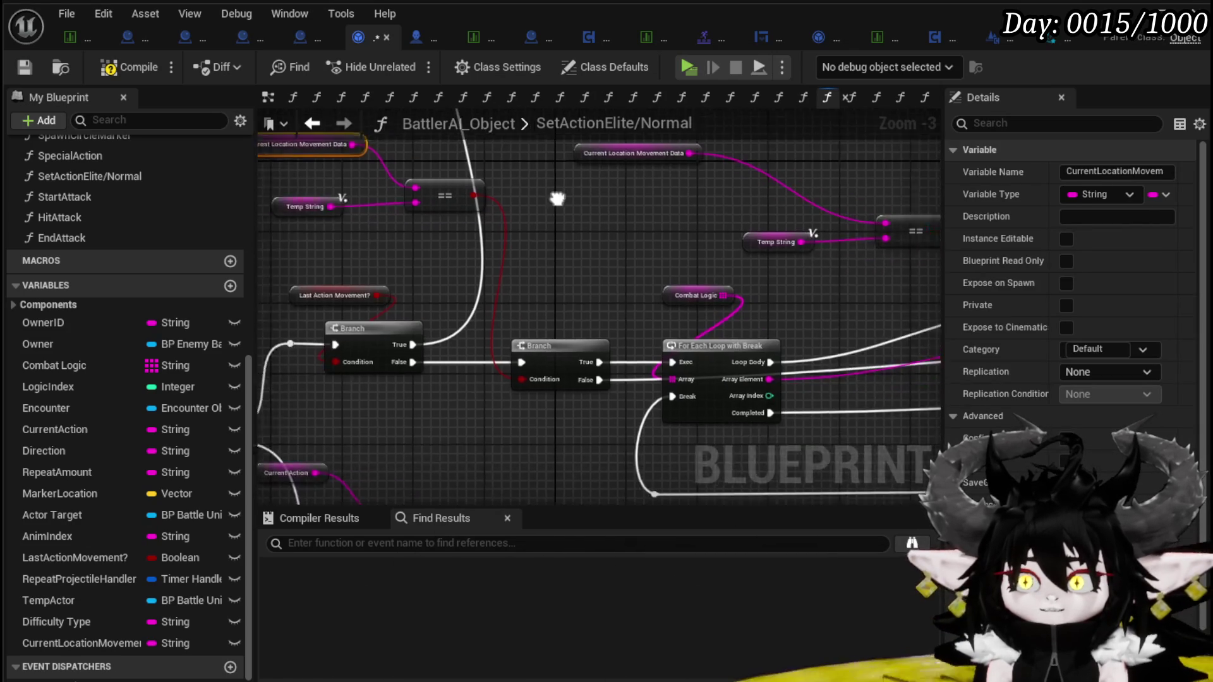
left_click_drag(654, 351, 654, 352)
mouse_move(652, 339)
left_mouse_down()
mouse_move(681, 313)
mouse_move(661, 339)
mouse_move(523, 325)
mouse_move(878, 347)
mouse_move(628, 309)
mouse_move(563, 342)
left_mouse_up()
mouse_move(365, 281)
left_mouse_down()
mouse_move(354, 184)
mouse_move(513, 211)
left_mouse_up()
mouse_move(427, 220)
left_mouse_down()
mouse_move(645, 174)
mouse_move(807, 206)
left_mouse_up()
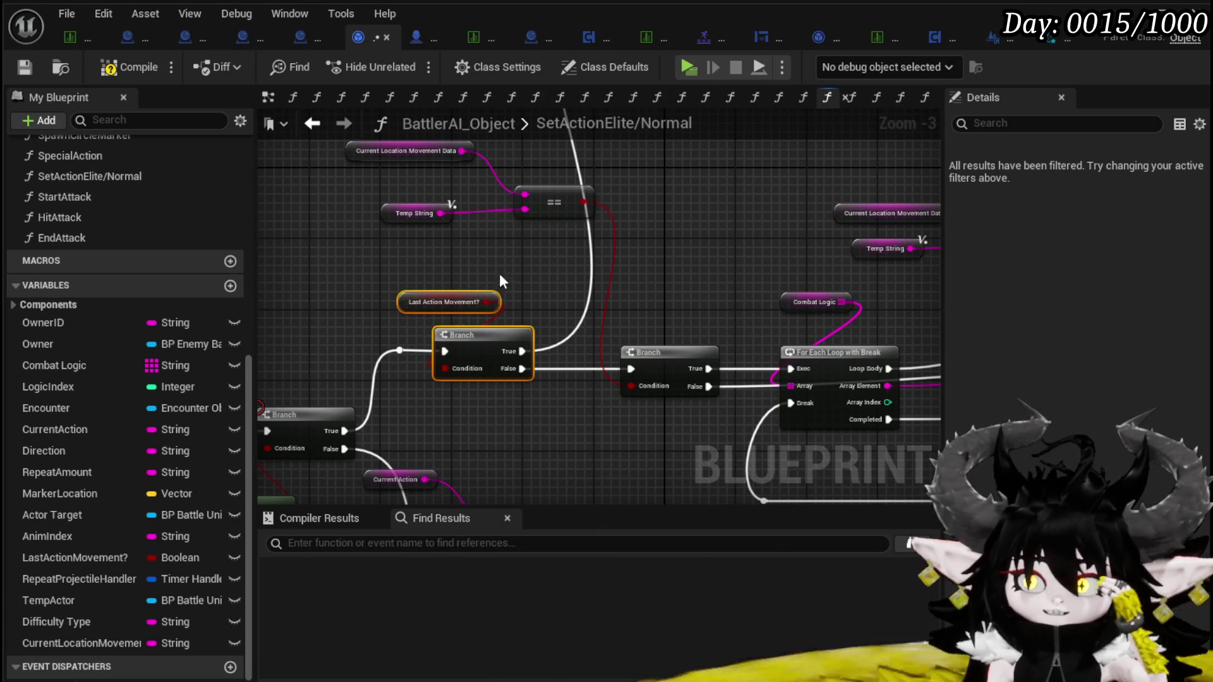
mouse_move(596, 467)
left_mouse_down()
mouse_move(572, 484)
mouse_move(653, 297)
mouse_move(657, 208)
mouse_move(775, 187)
left_mouse_up()
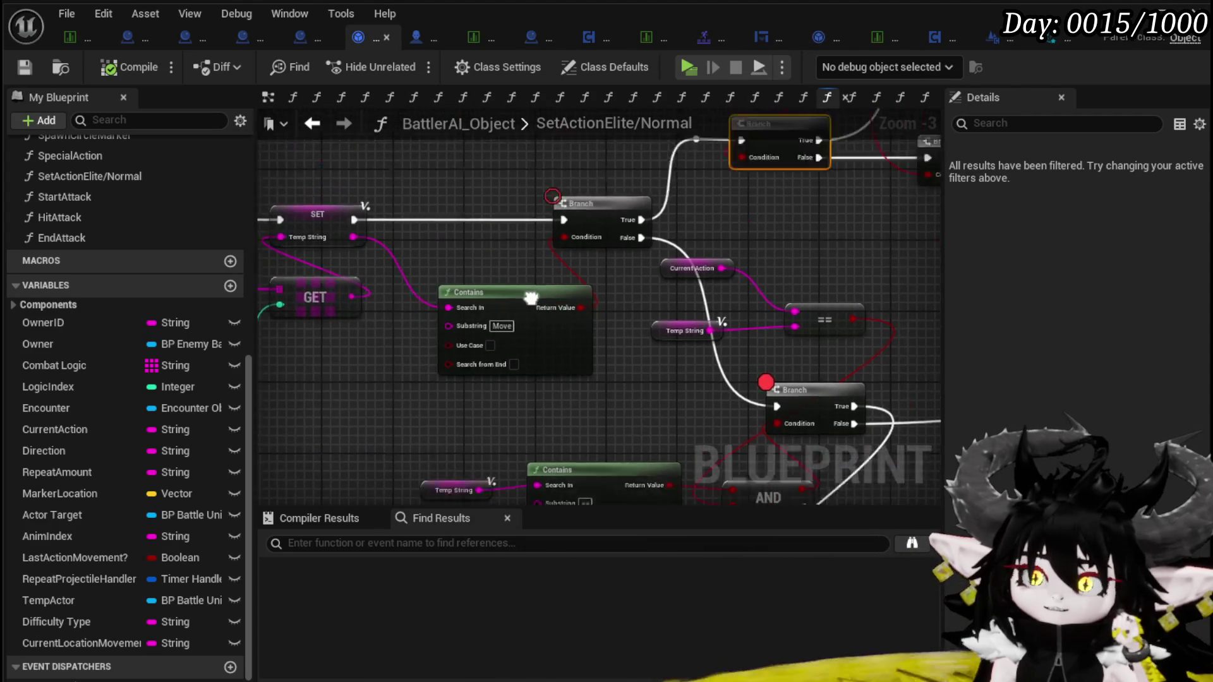